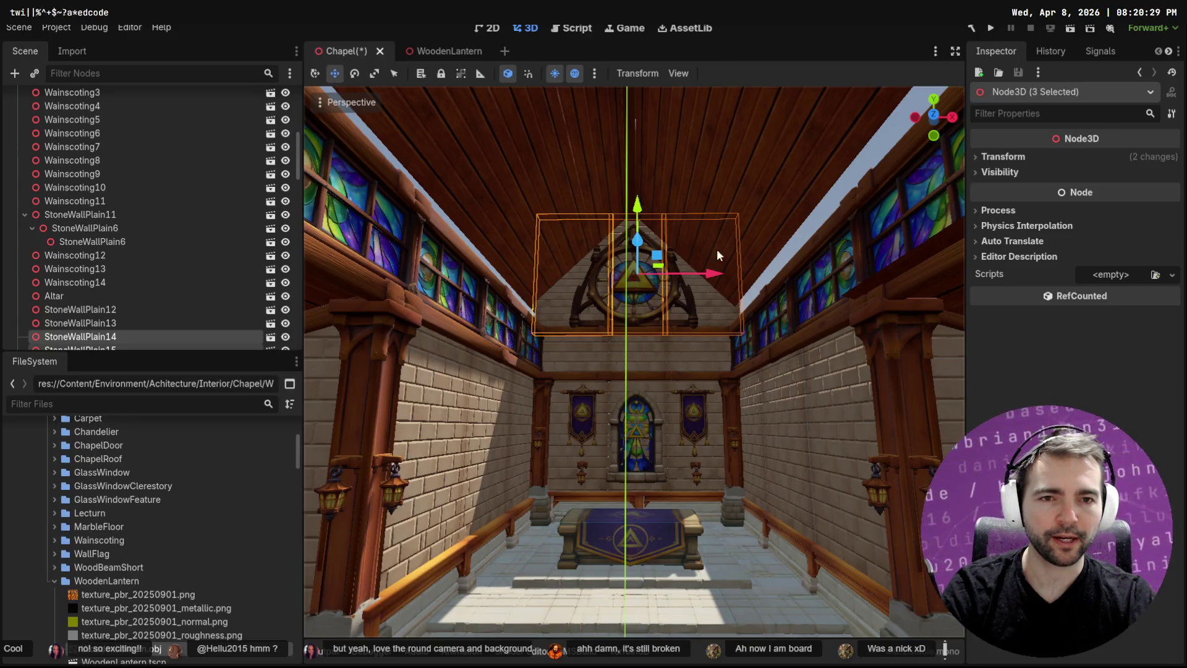
Nudge the round PlateGlassFeature window slightly along its Z depth
click(771, 273)
click(671, 288)
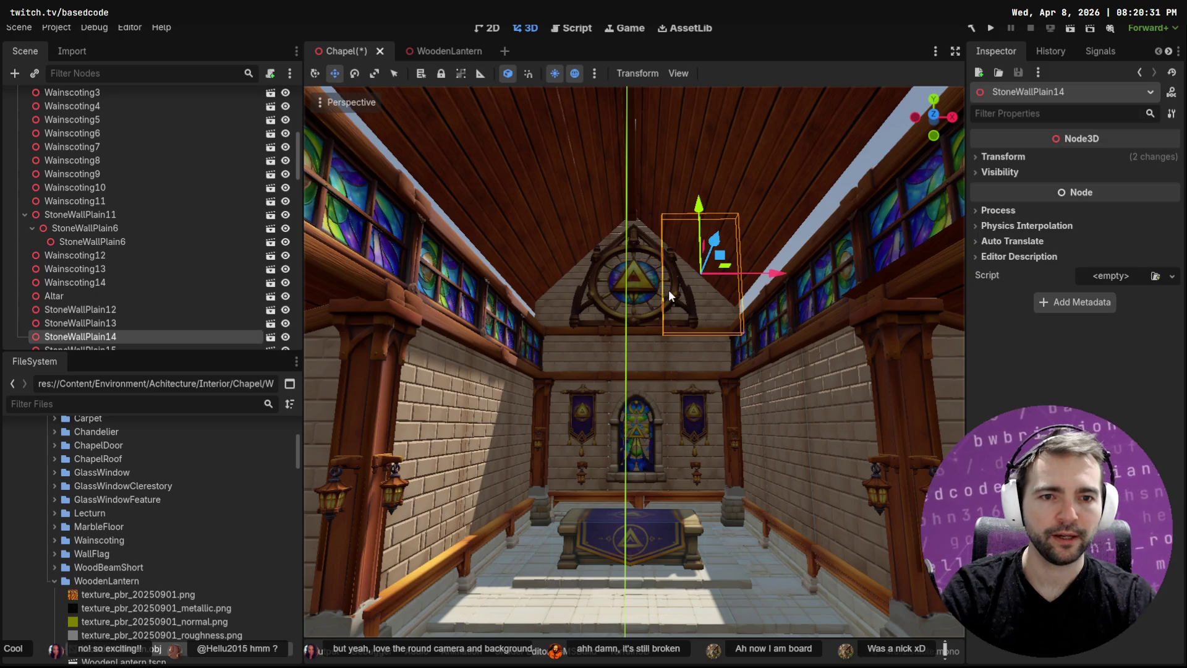
click(630, 319)
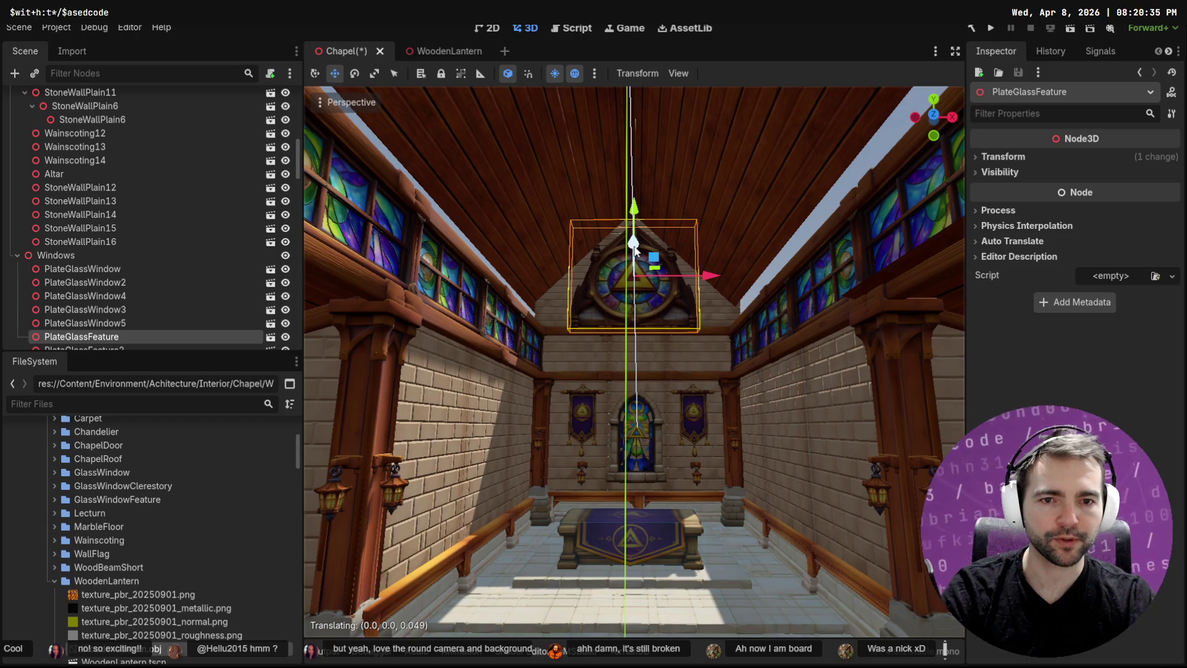
drag(637, 250, 636, 249)
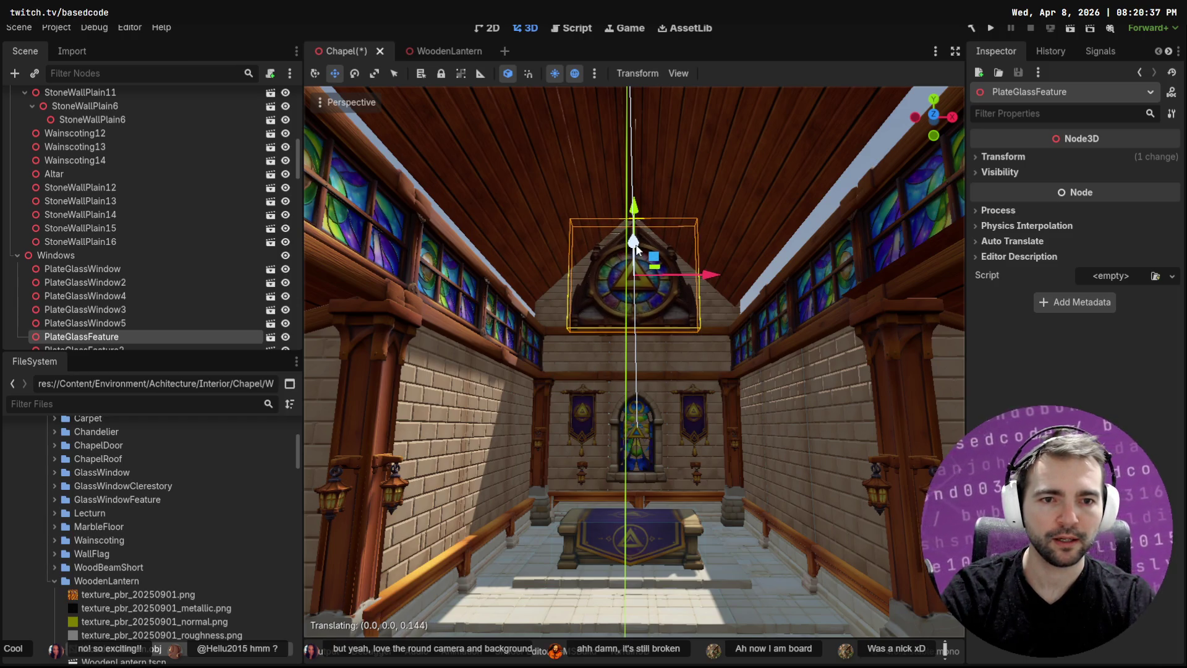
Deselect, inspect the rose window, then switch to the chapel concept image in Chrome
click(746, 295)
scroll(633, 362, up, 5)
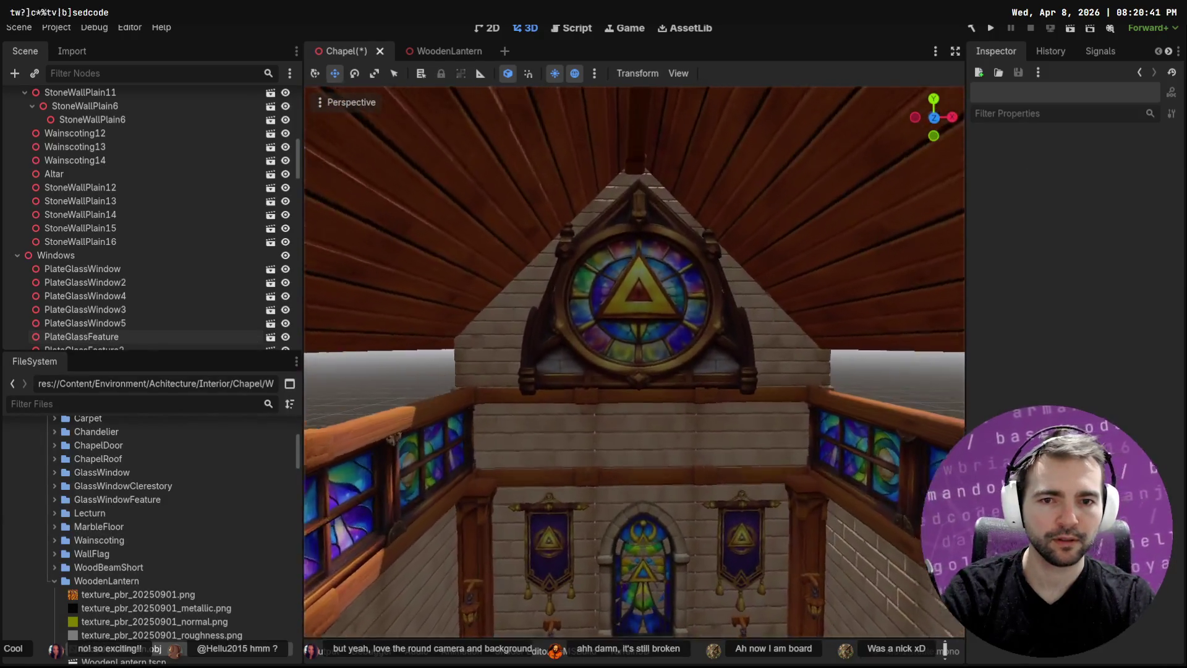
scroll(634, 361, down, 5)
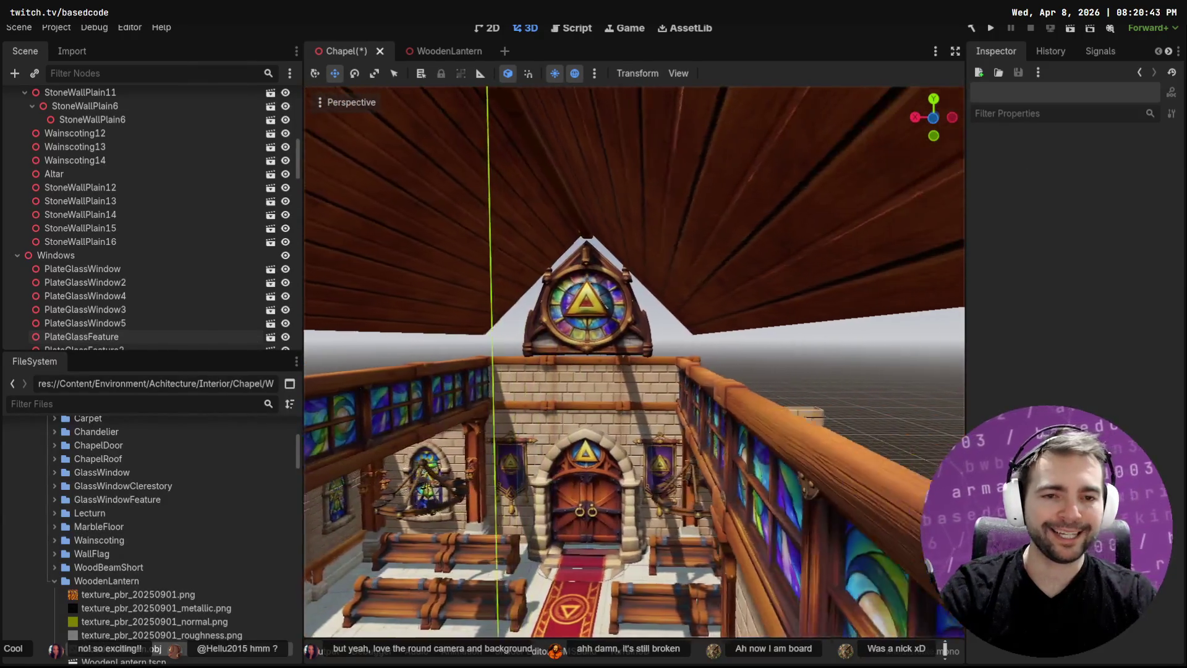
scroll(634, 362, up, 5)
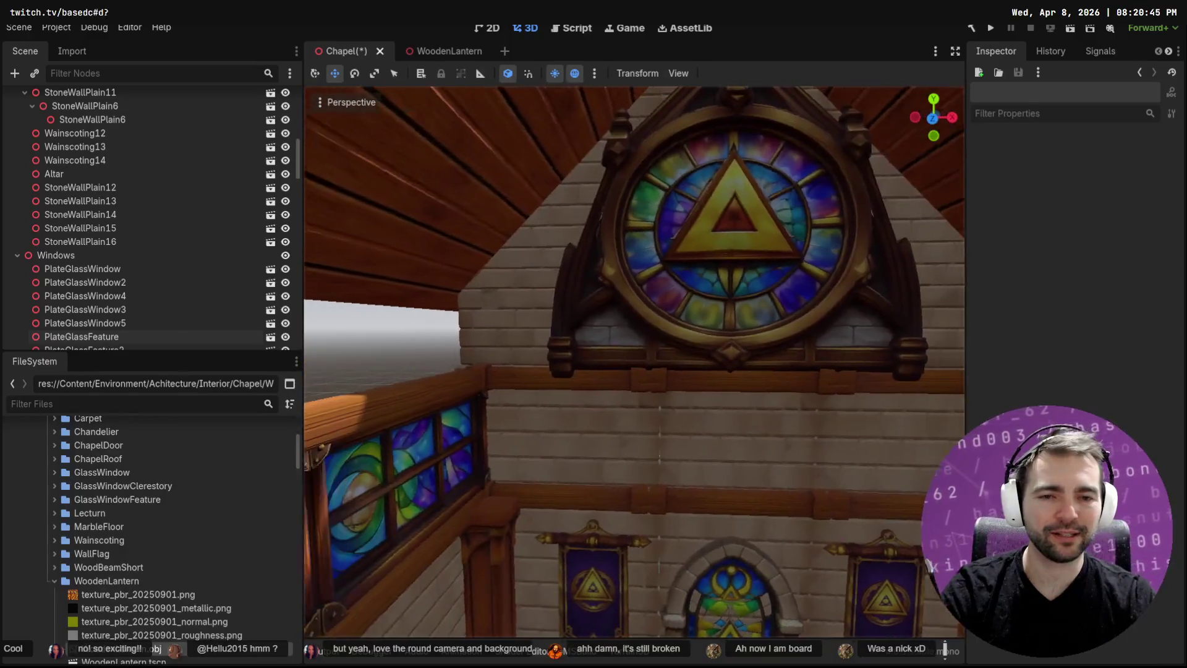
scroll(724, 287, down, 4)
key(alt+Tab)
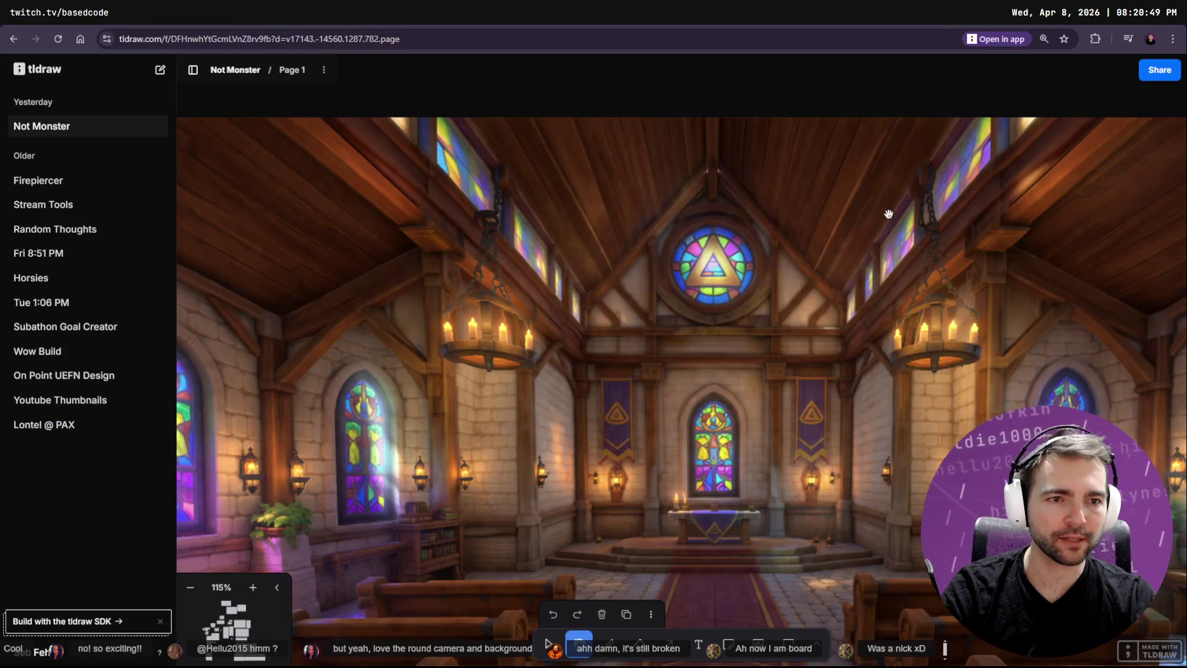
Return from the tldraw concept image to the Godot editor
key(alt+Tab)
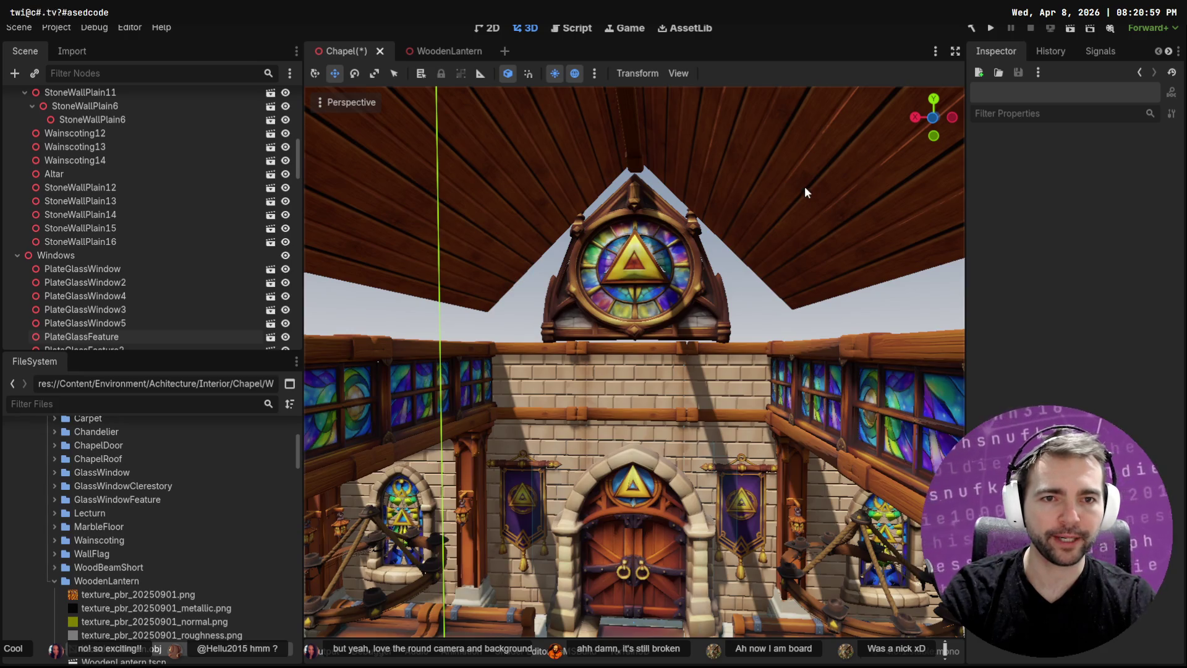
Show the Blockout geometry, then hide it again
click(807, 187)
shift+click(631, 150)
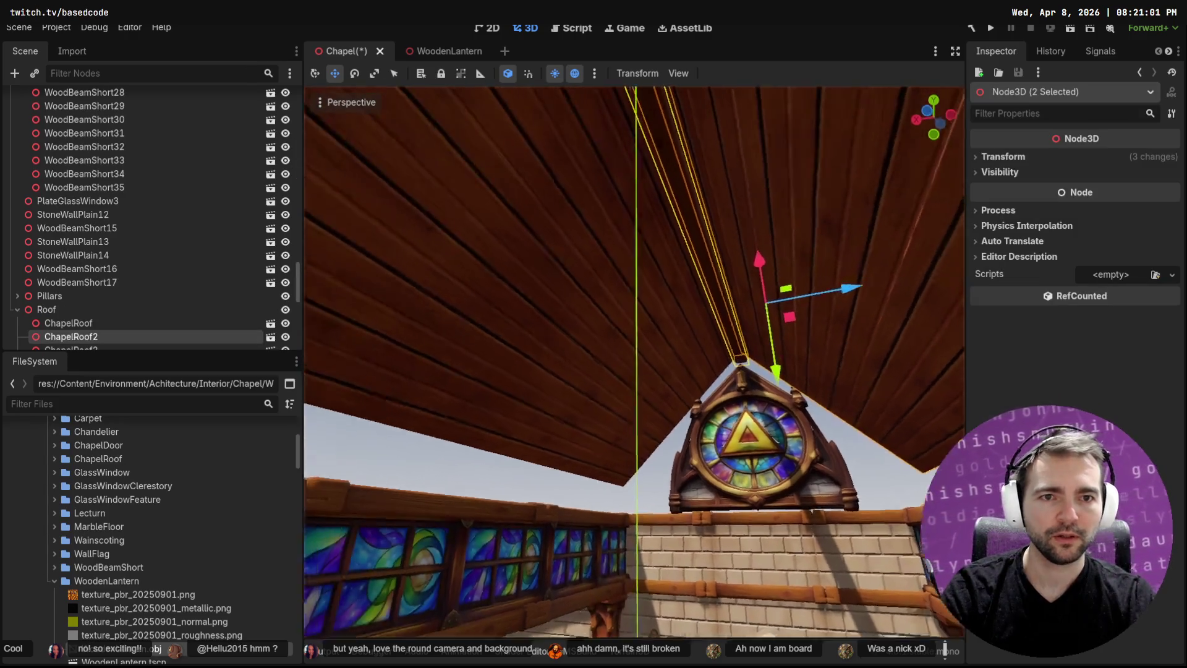
drag(299, 288, 297, 77)
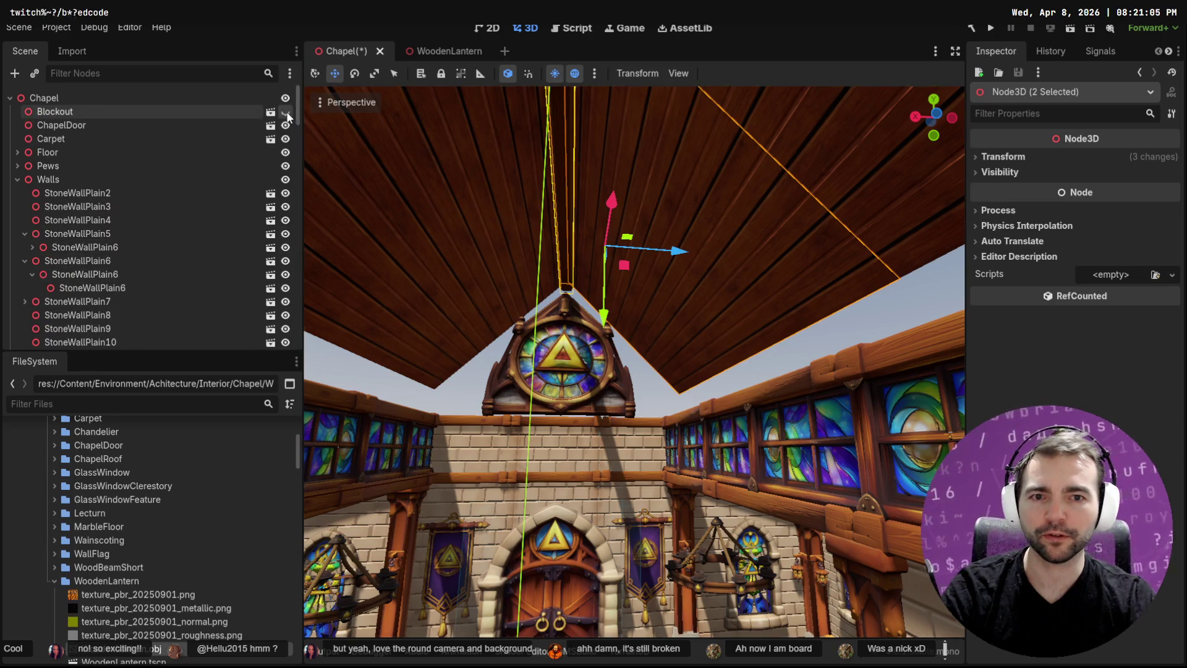
click(285, 113)
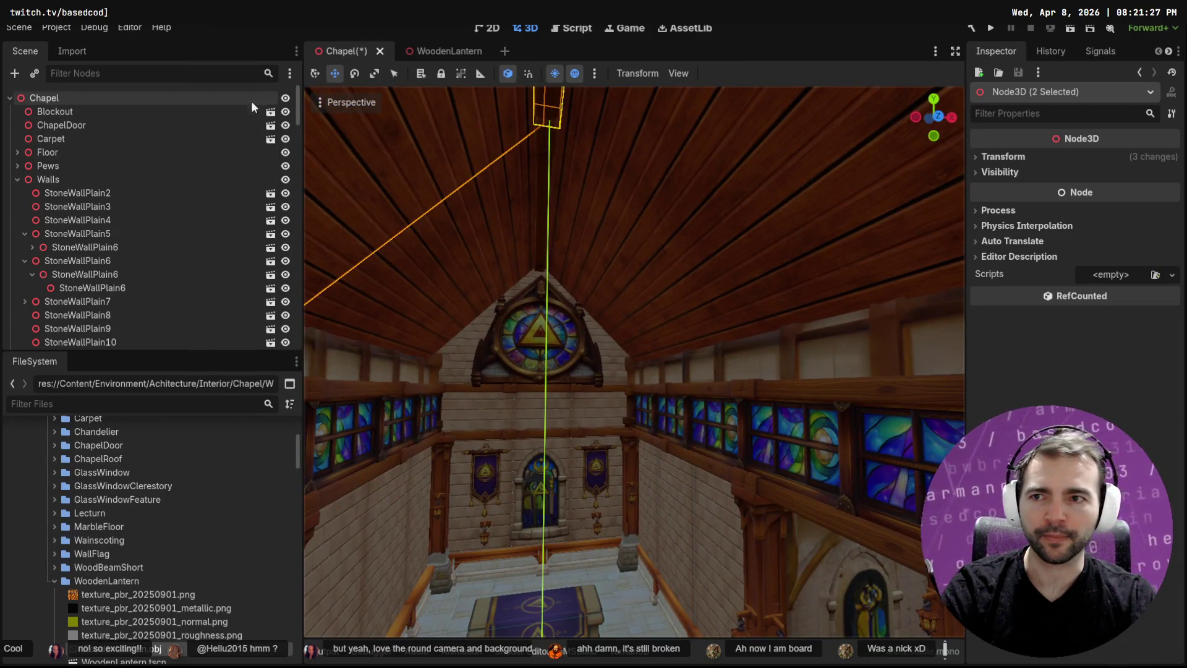
click(285, 112)
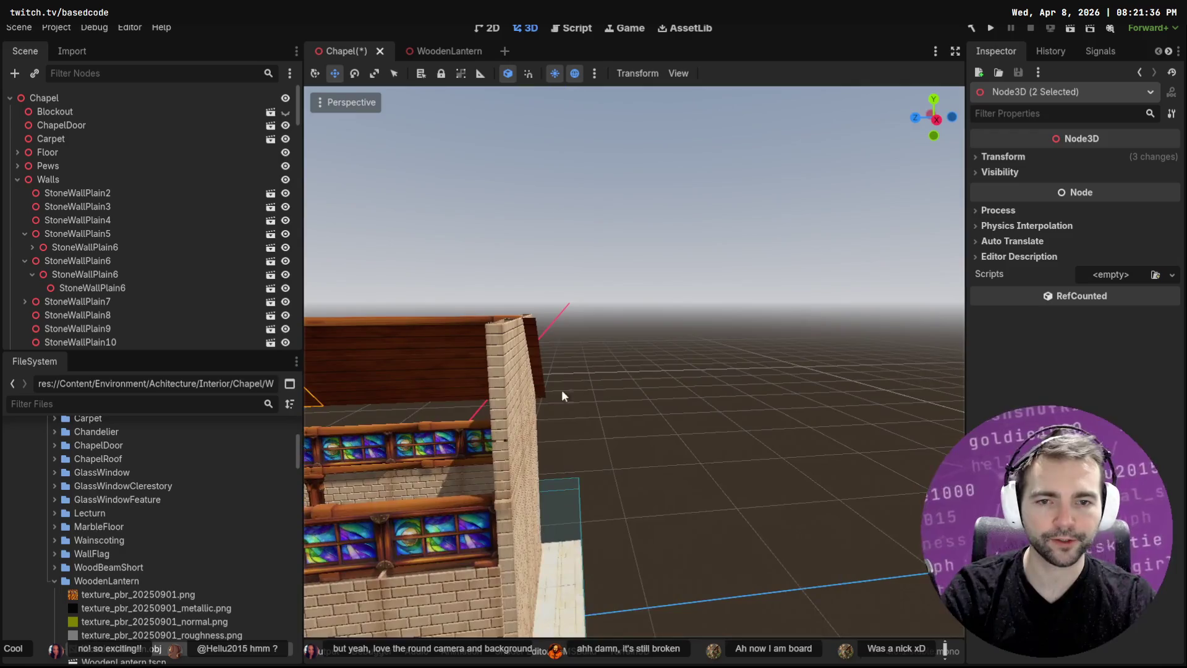
Select the StoneWallPlain end wall pieces, including StoneWallPlain15 to 17
click(489, 413)
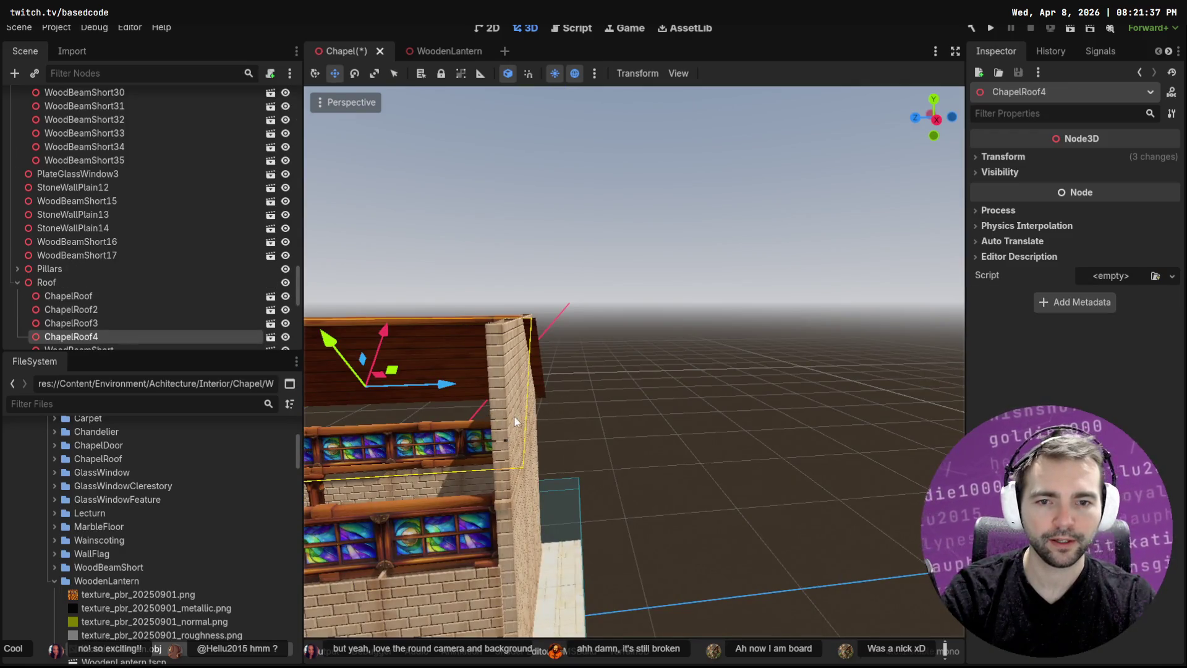
click(515, 416)
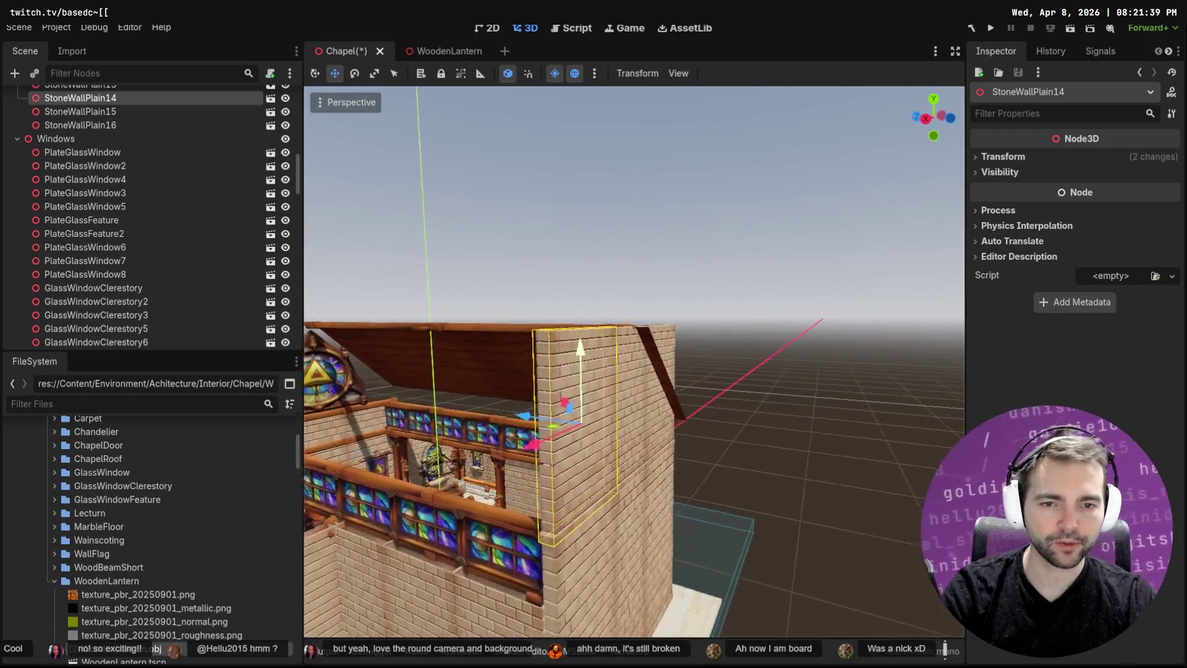
shift+click(618, 404)
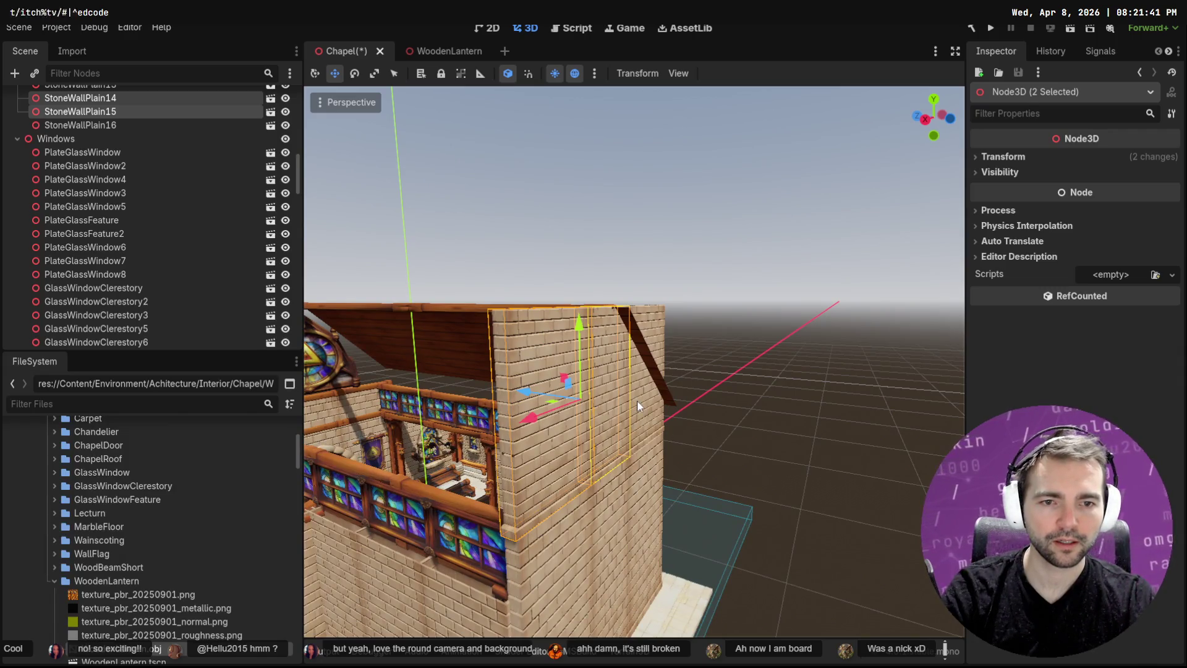
shift+click(637, 399)
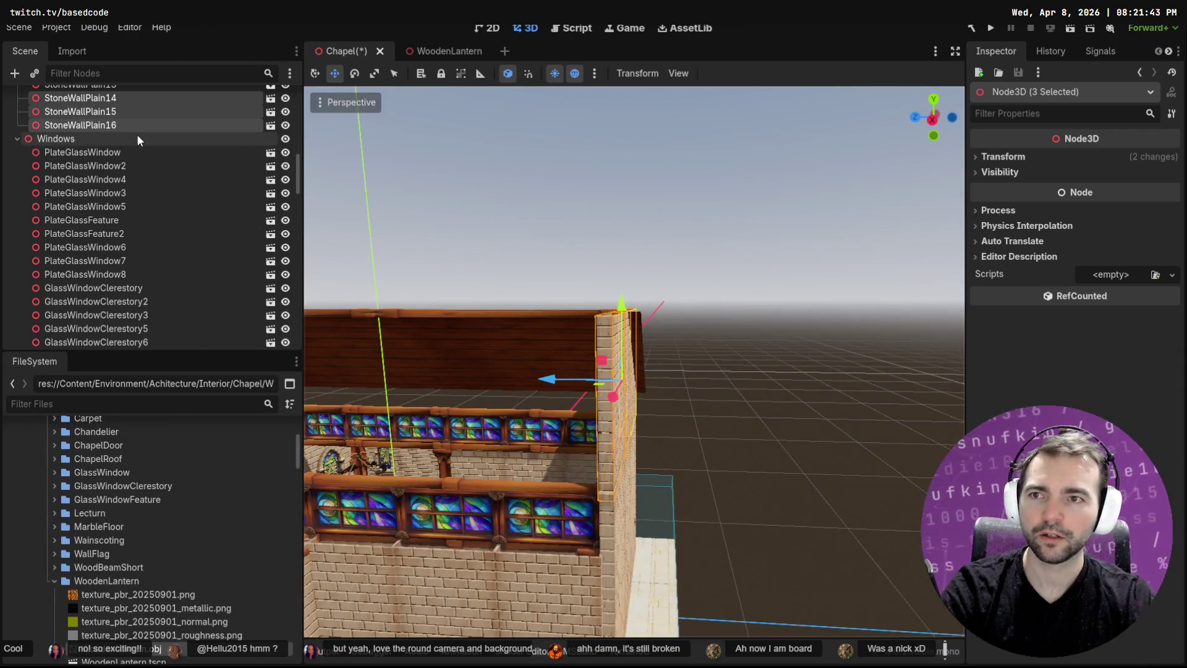
click(147, 124)
key(Left)
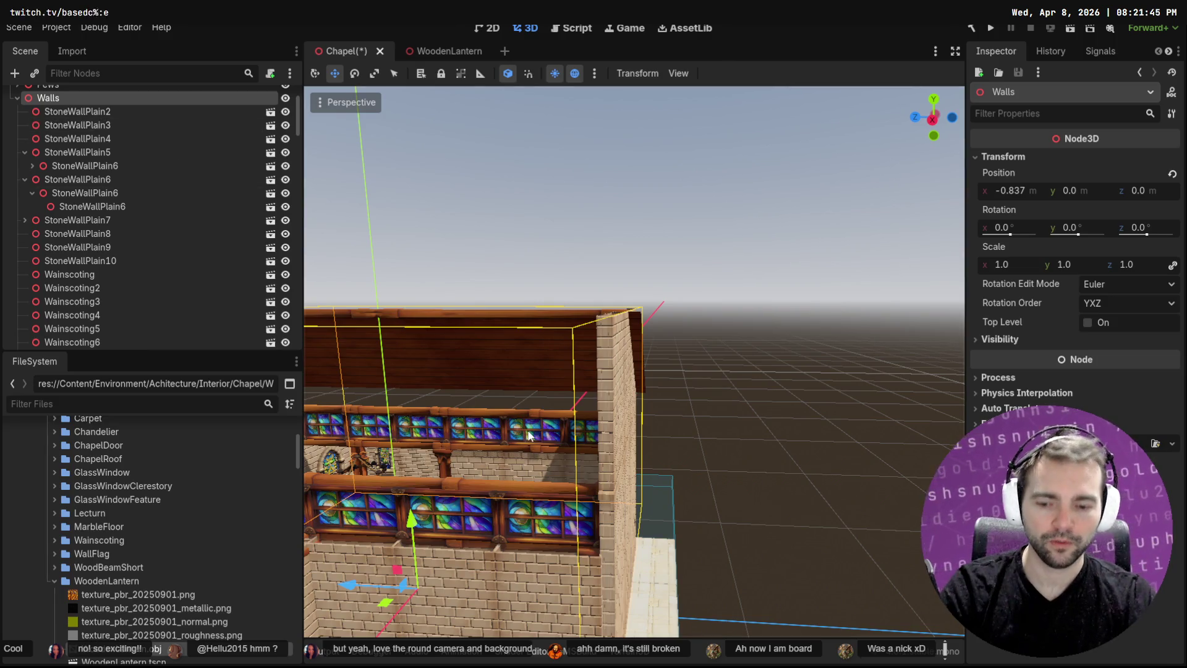
key(ctrl+z)
Drag the dock splitter left and enable distraction-free mode to maximize the 3D view
scroll(522, 432, down, 3)
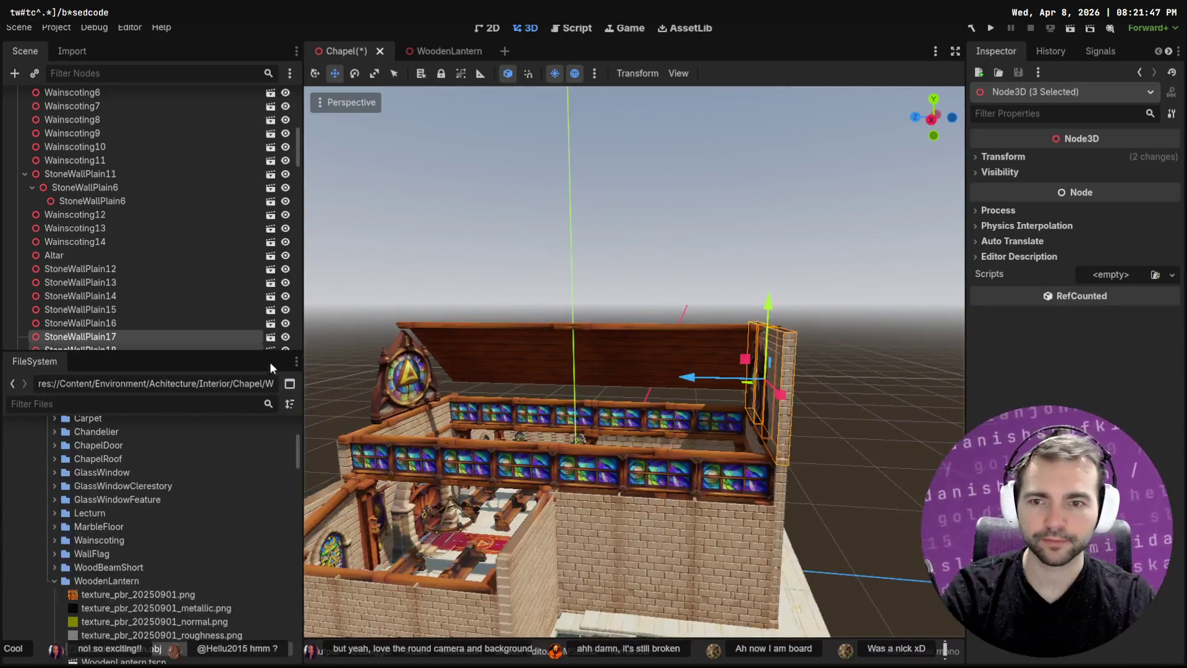
drag(305, 302, 185, 302)
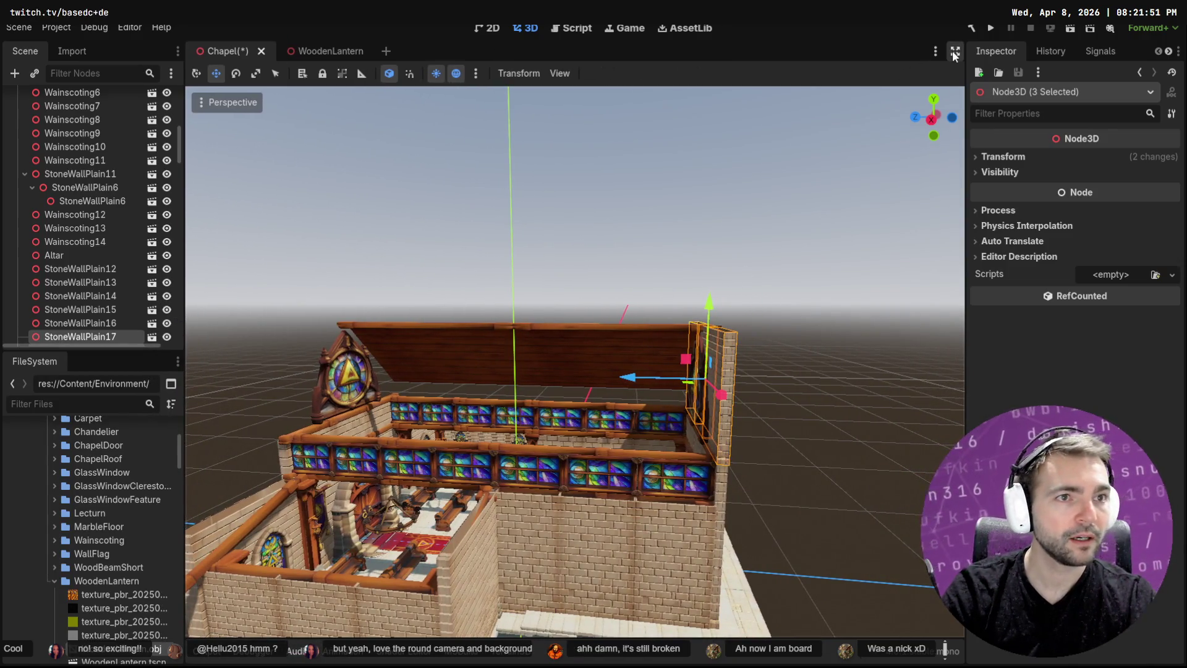
click(955, 52)
Shift the selected wall piece sideways and slightly along its depth
mouse_move(652, 377)
mouse_down()
mouse_move(301, 384)
mouse_move(321, 384)
mouse_up()
scroll(304, 385, up, 5)
drag(465, 310, 460, 310)
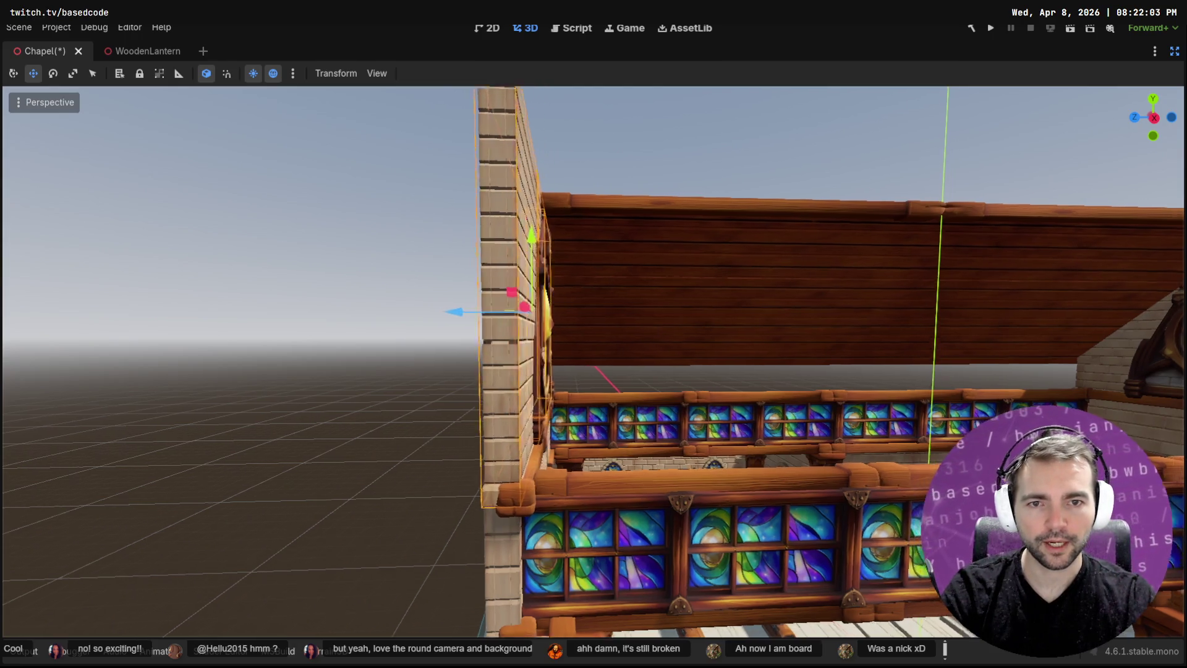
Select and frame the round window frame, pushing it back to reveal the stained glass
key(f)
click(691, 327)
key(f)
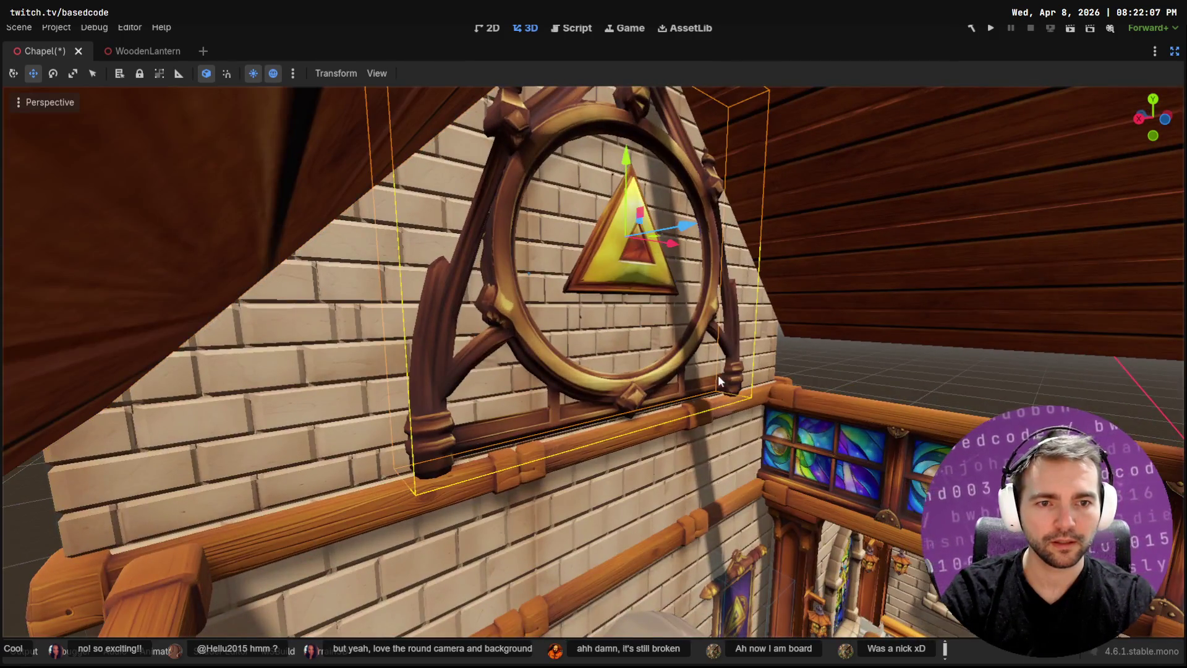
drag(676, 227, 690, 231)
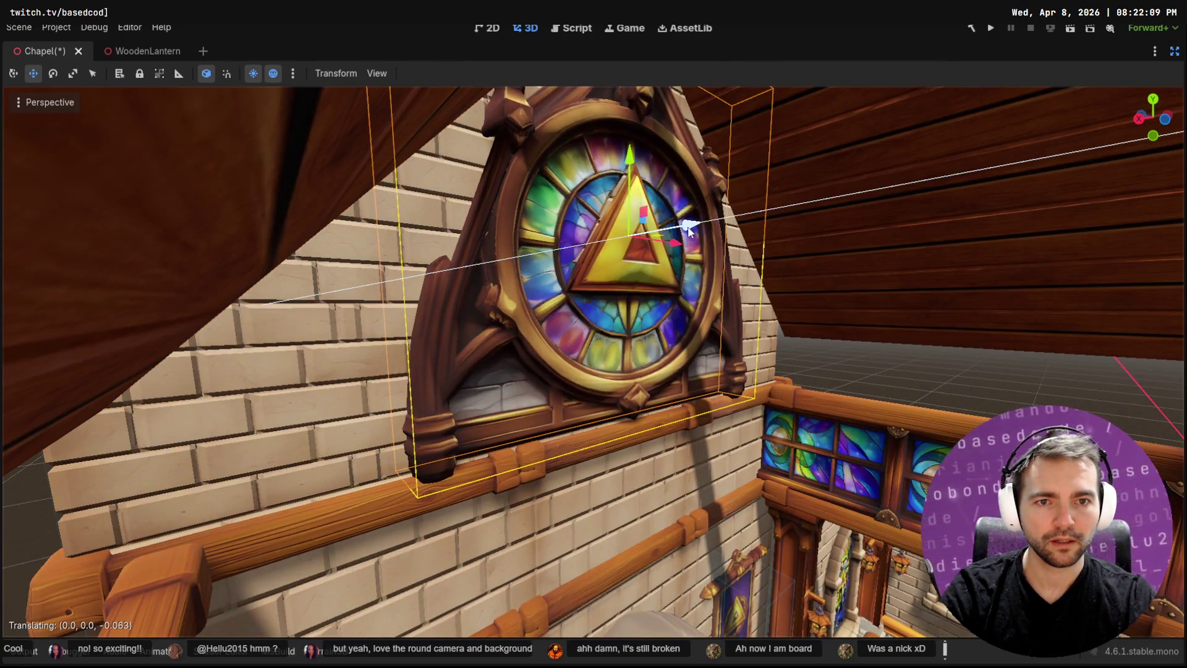
scroll(733, 243, down, 5)
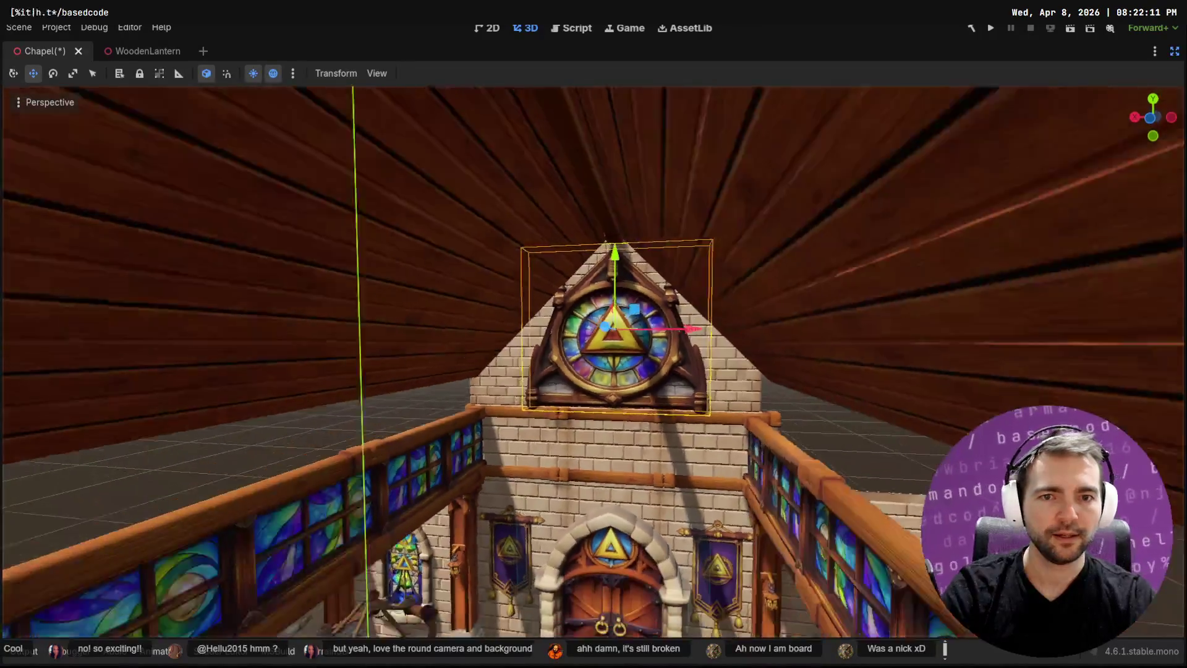
scroll(593, 334, down, 5)
scroll(593, 334, up, 6)
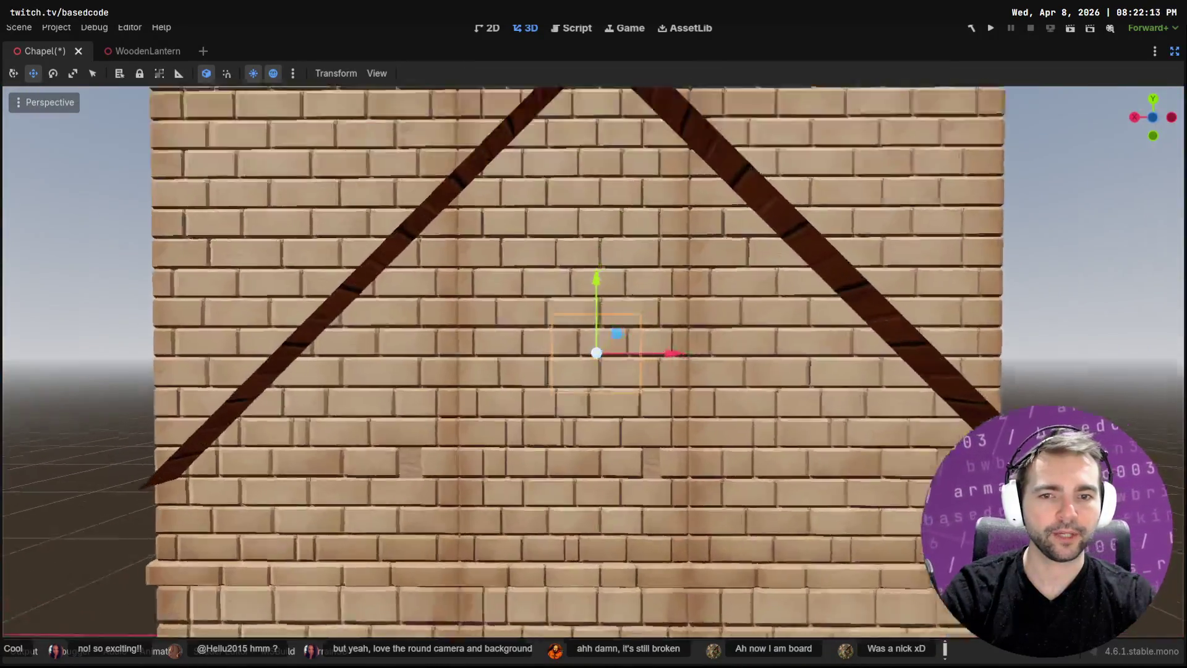
Lower the rose window about 1.66 units along Y and frame it
key(q)
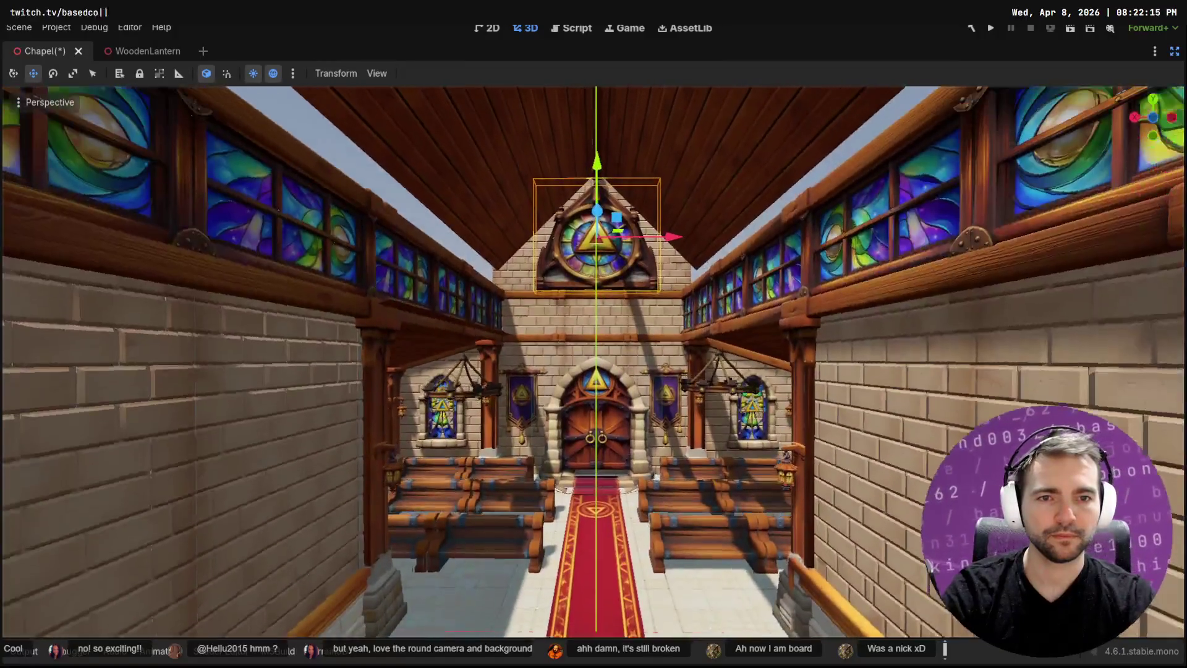
key(e)
key(q)
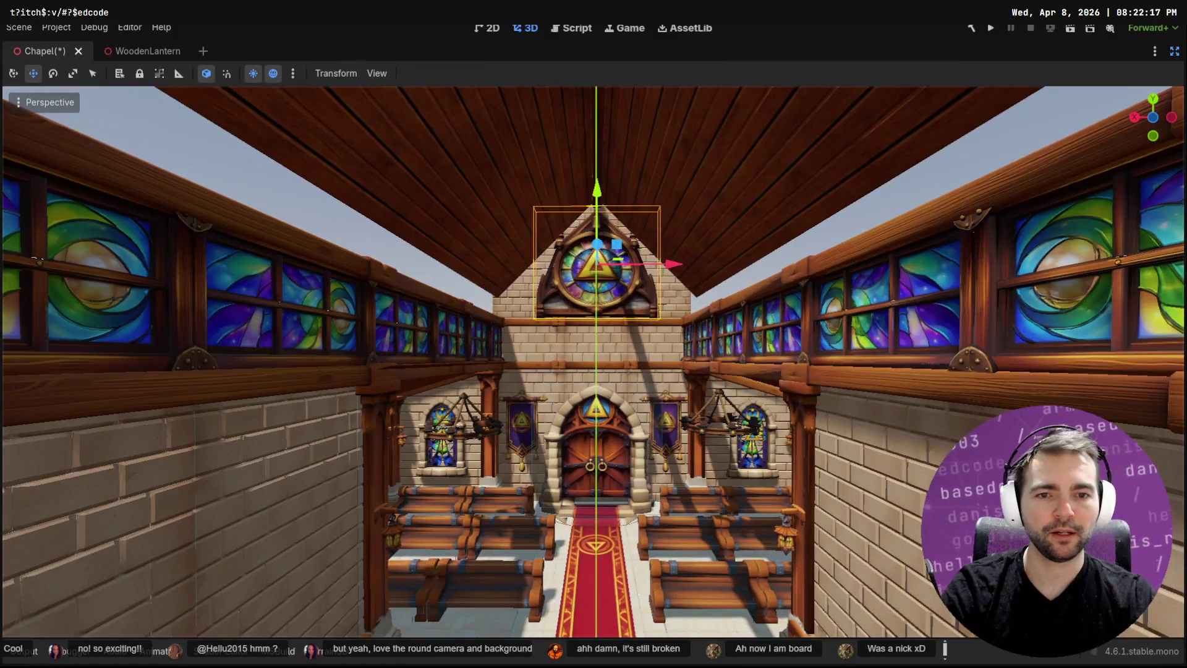
key(w)
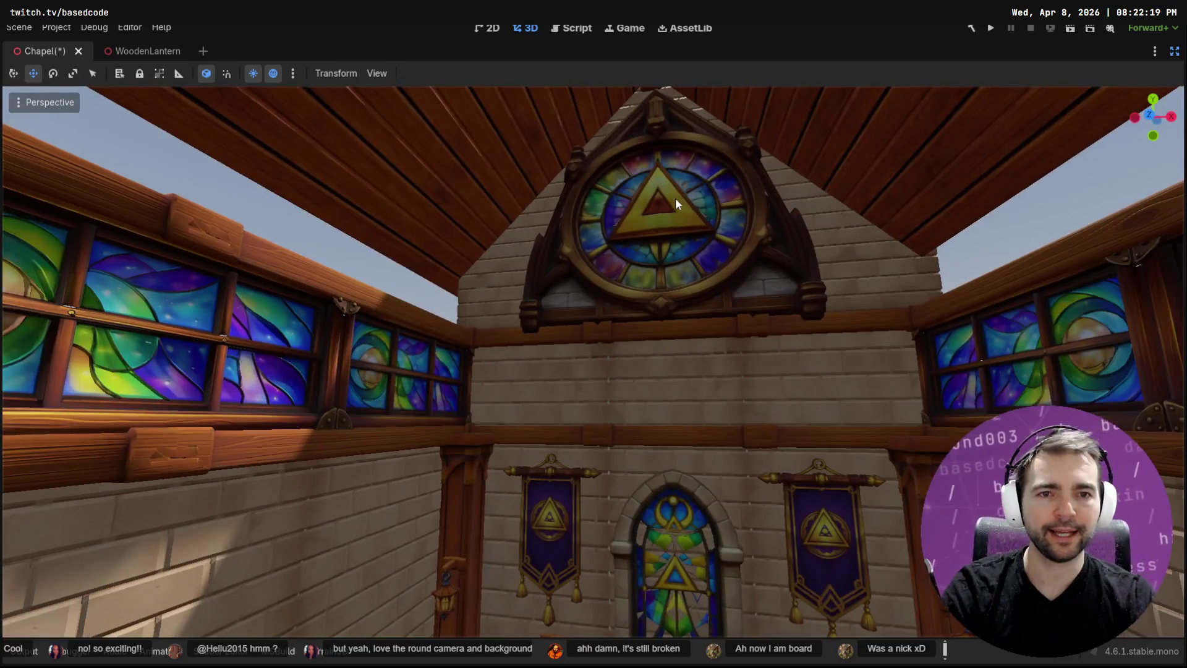
key(s)
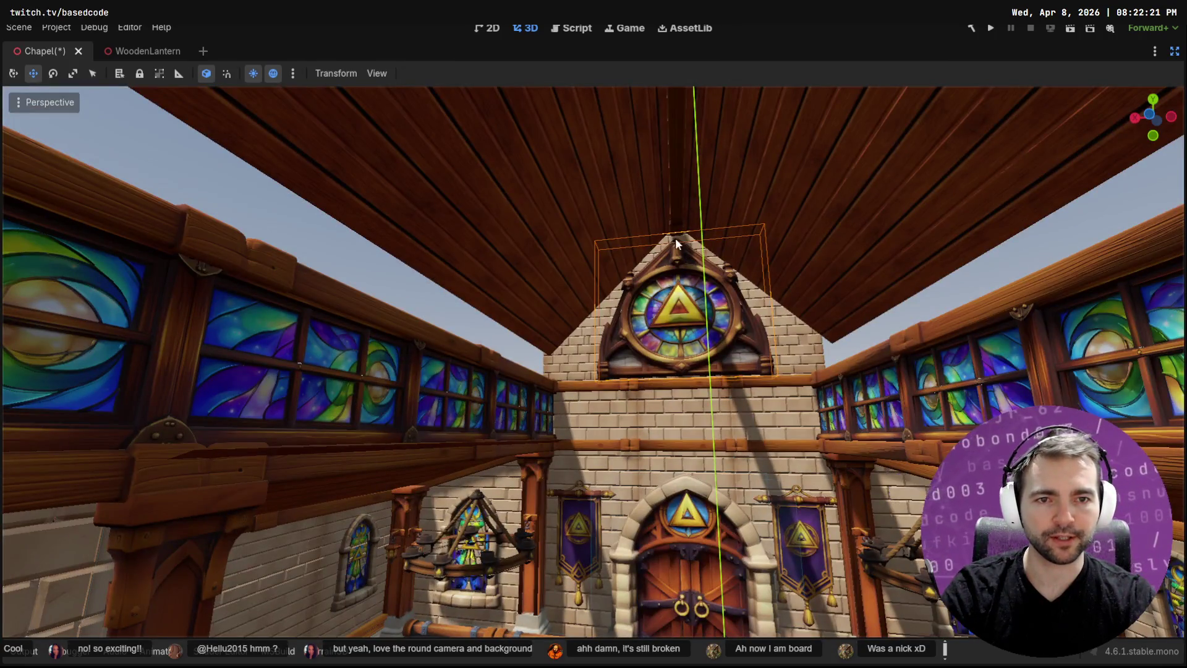
key(s)
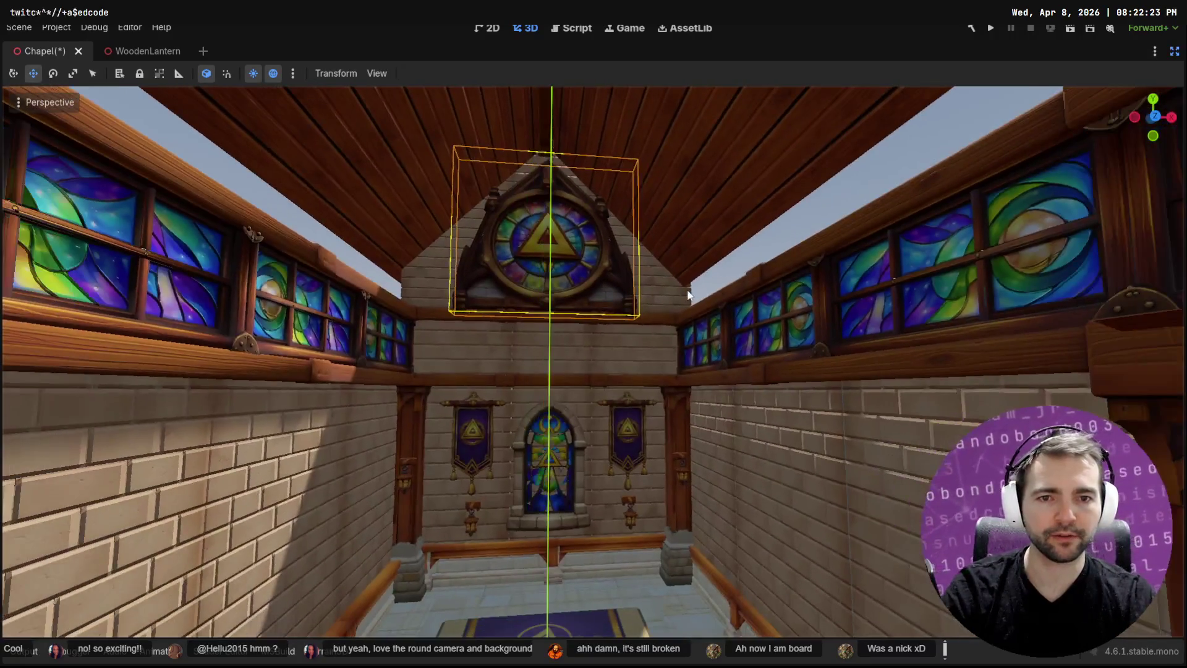
key(s)
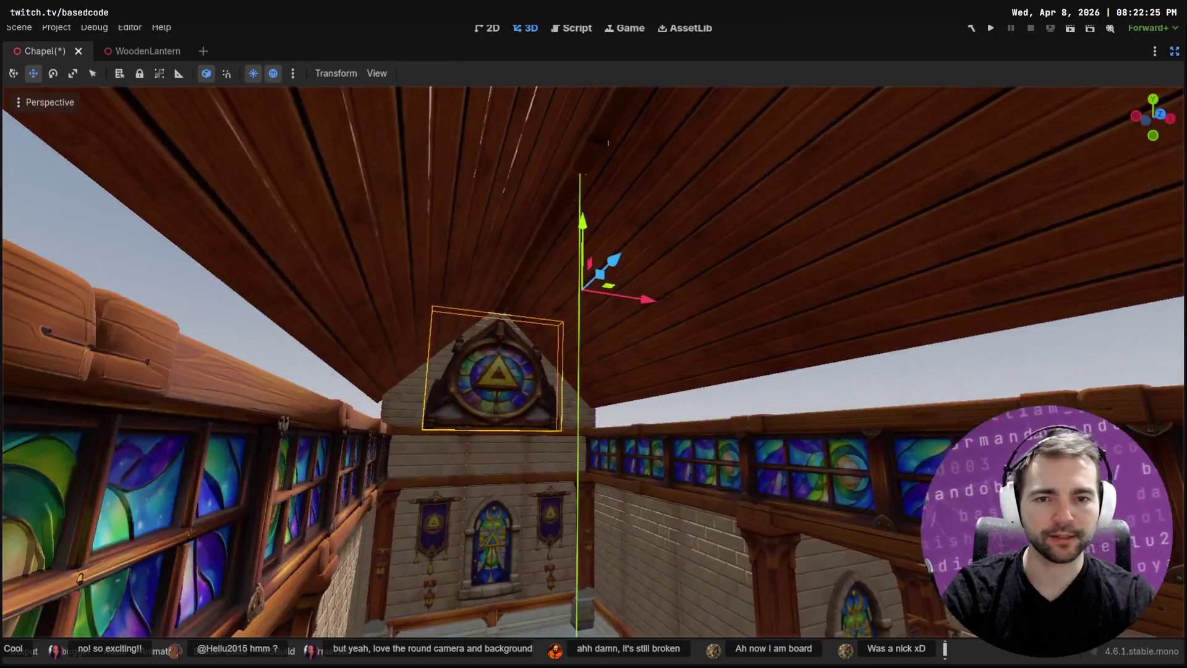
drag(583, 221, 581, 290)
key(f)
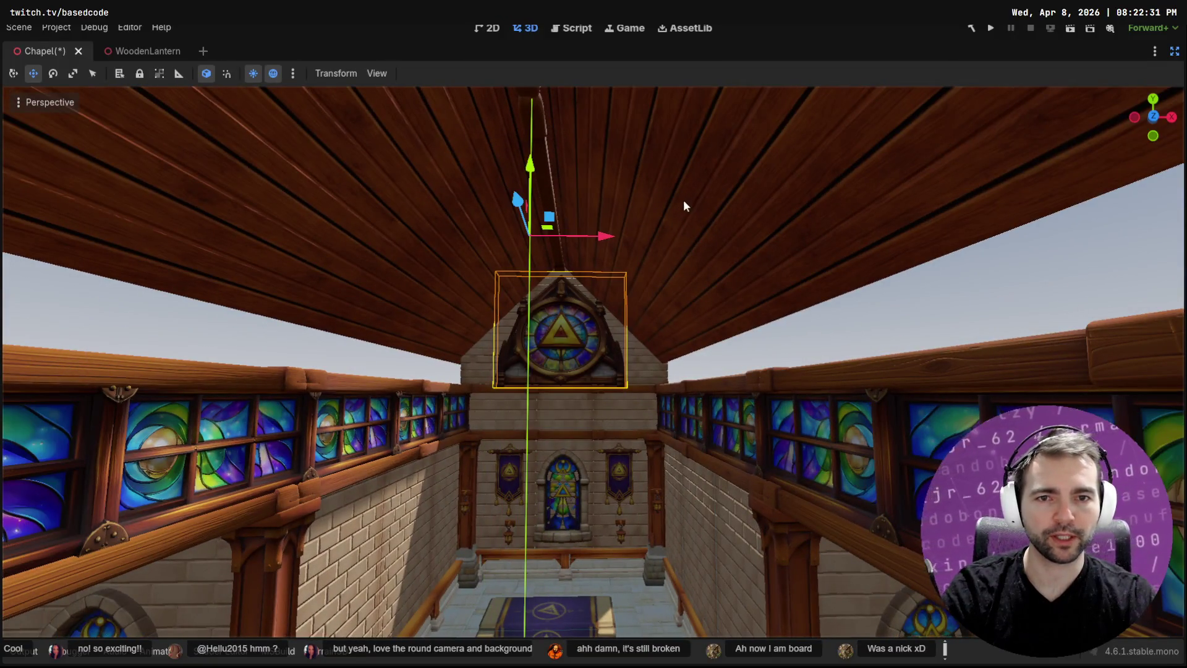
Select the roof and triangular gable piece, lower it about 1.1 units, then undo
click(559, 192)
click(463, 205)
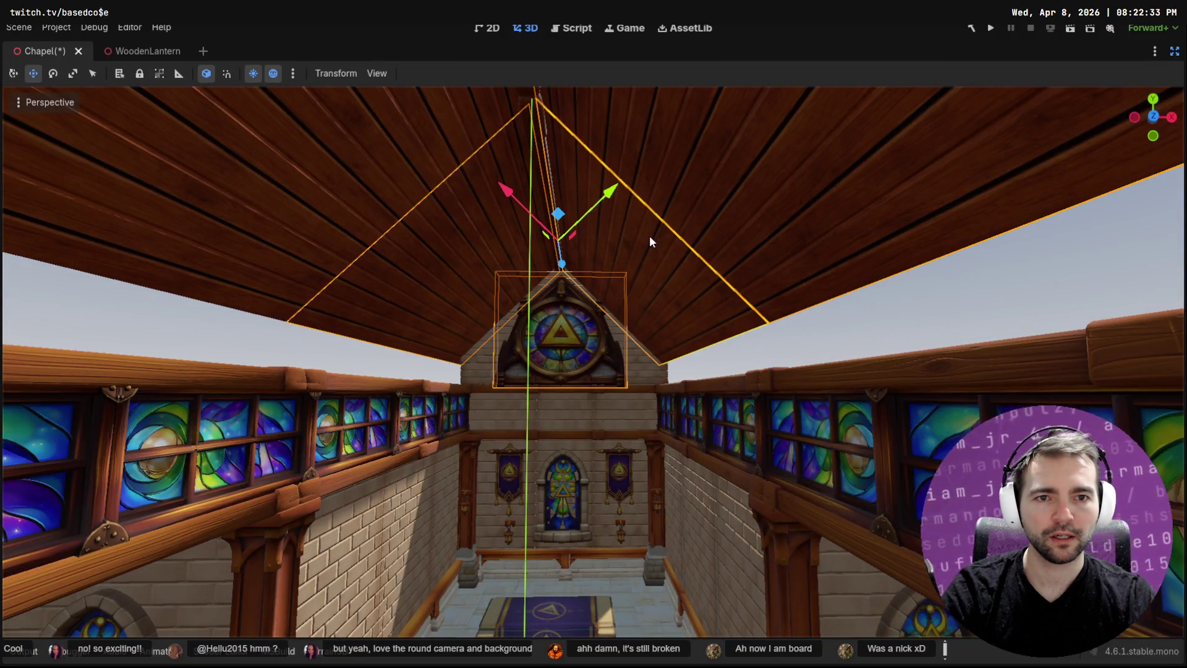
mouse_move(690, 212)
mouse_down()
mouse_move(569, 322)
mouse_move(659, 419)
mouse_up()
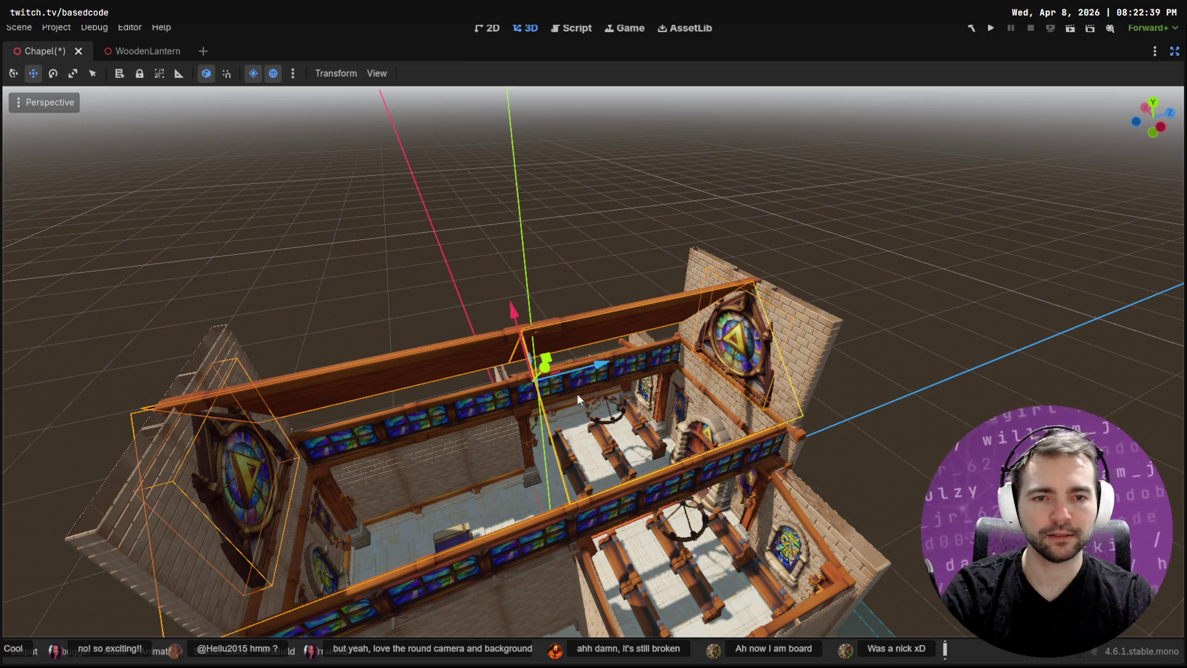
key(f)
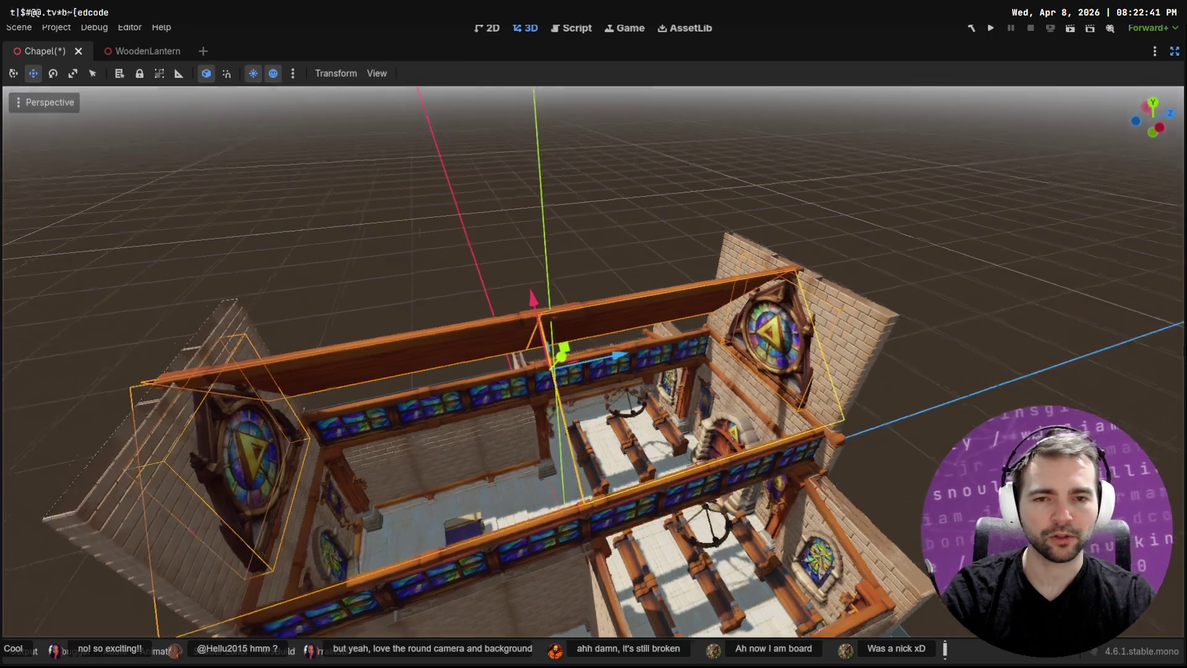
drag(559, 291, 559, 291)
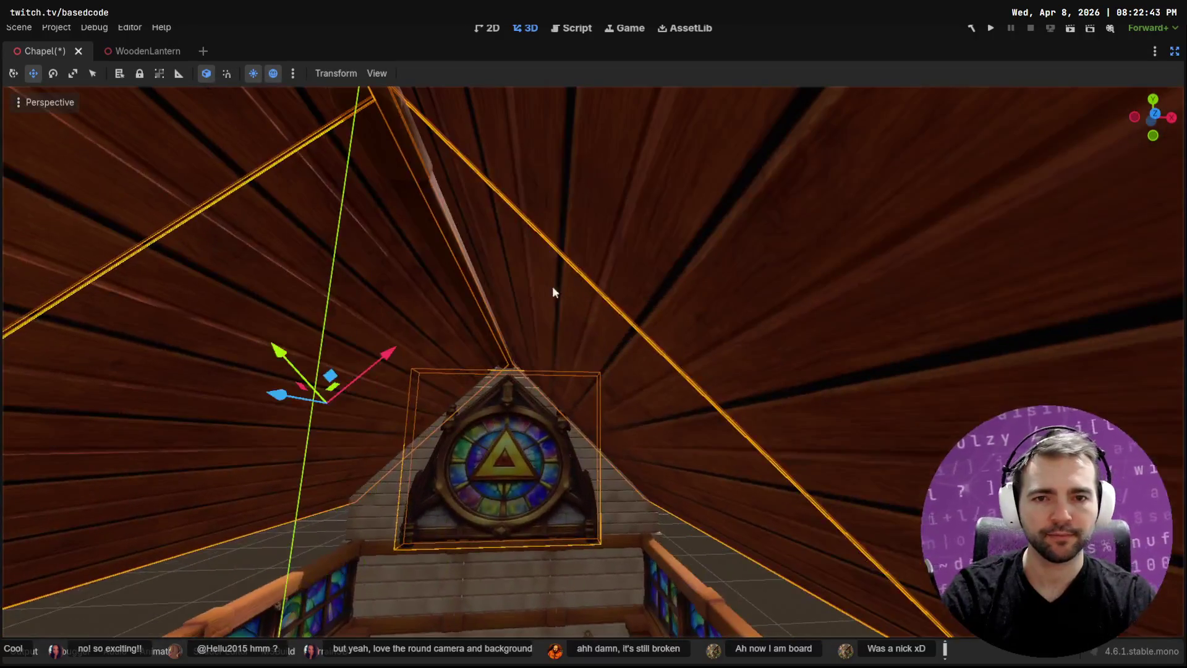
mouse_move(444, 264)
mouse_down()
mouse_move(493, 282)
mouse_move(475, 252)
mouse_move(484, 230)
mouse_up()
drag(606, 463, 606, 462)
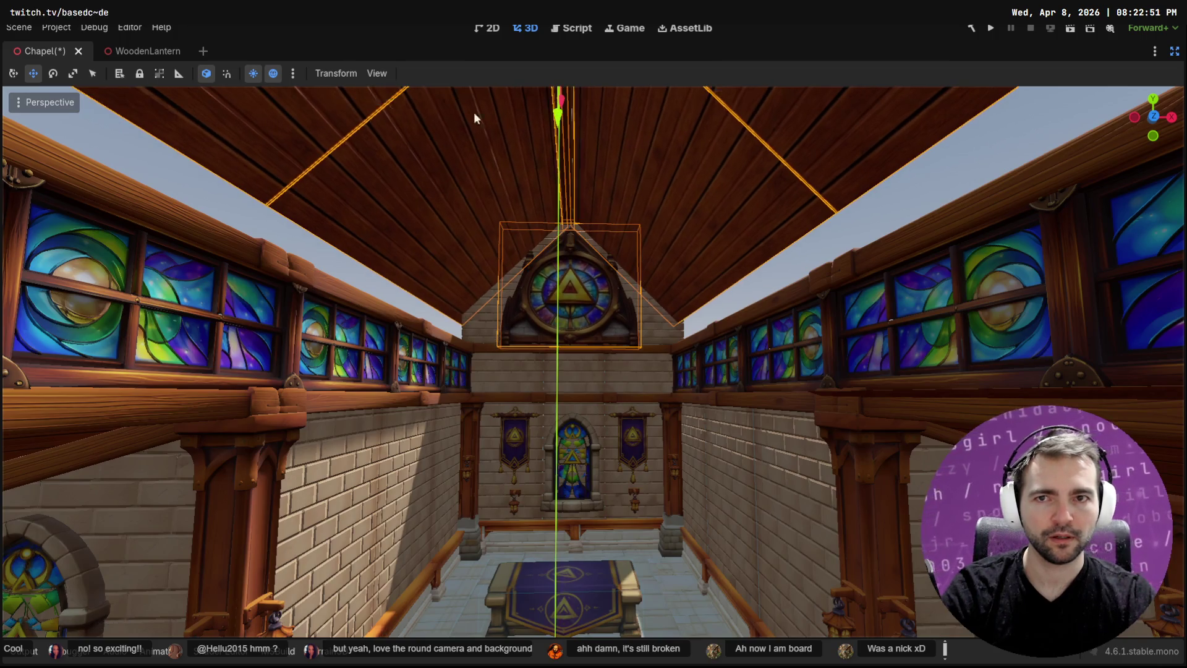
drag(570, 135, 572, 141)
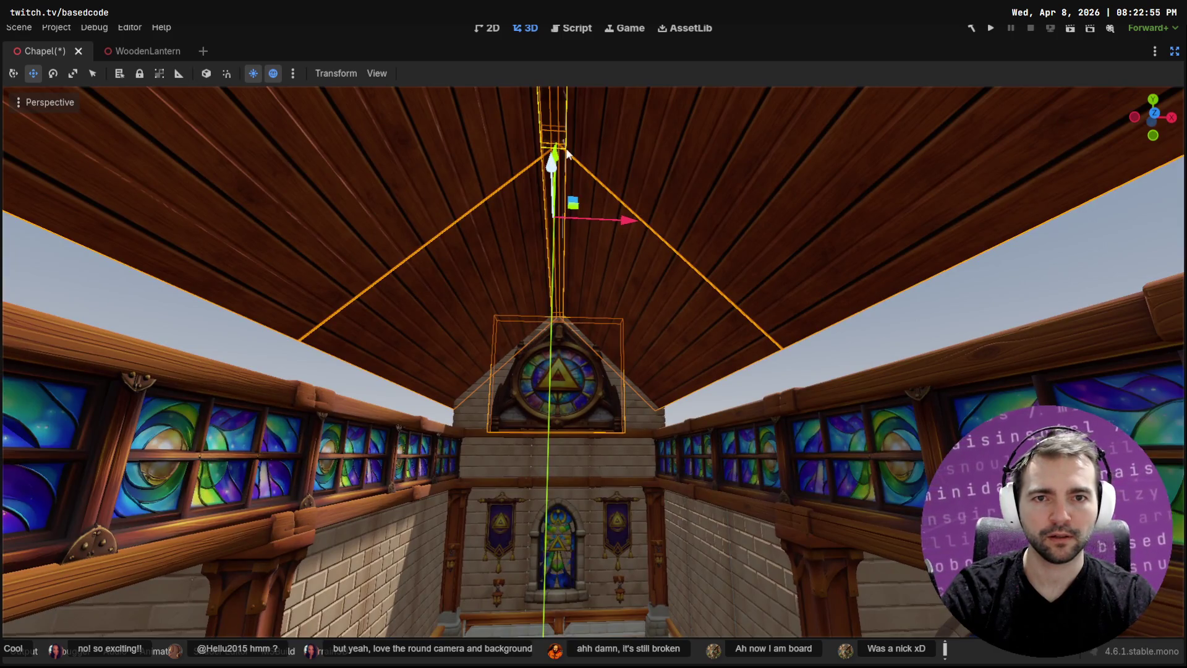
drag(594, 345, 594, 345)
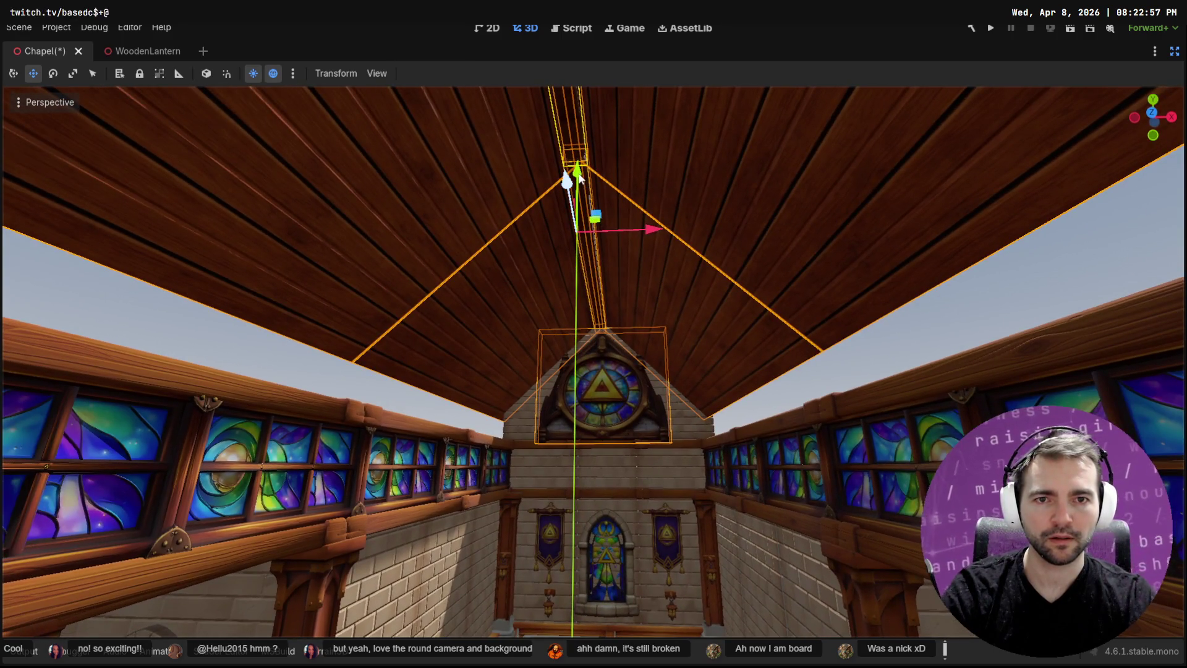
drag(593, 179, 595, 263)
key(ctrl+z)
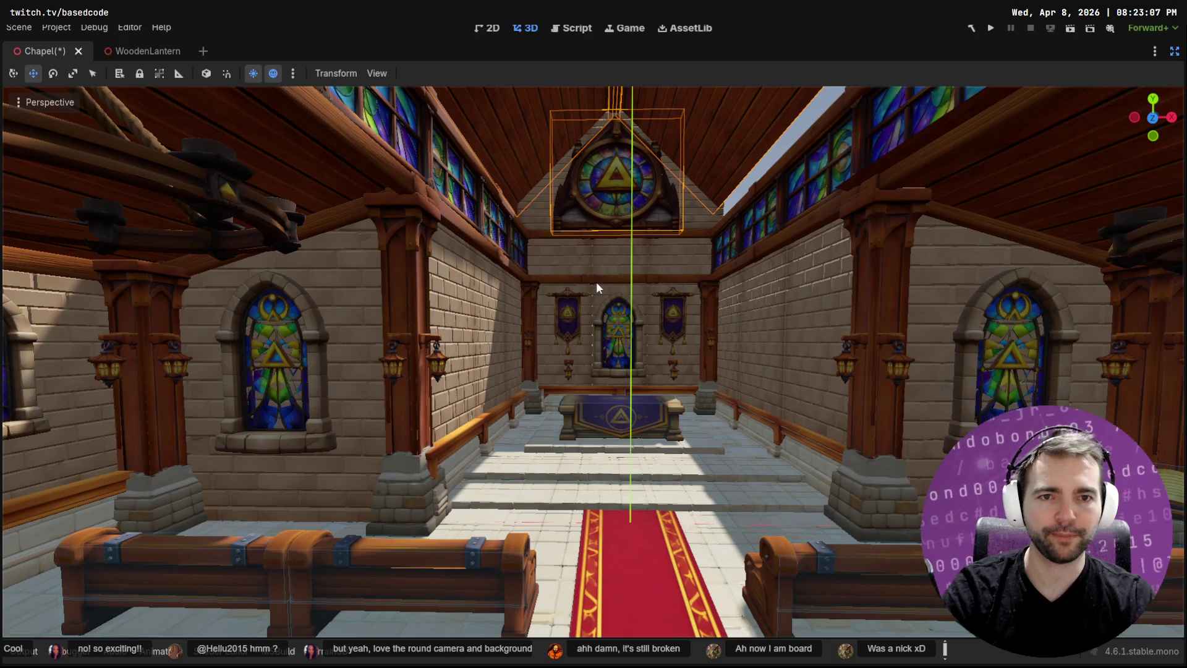
Compare the gable piece's two positions with repeated undo/redo, ending with it raised
key(ctrl+shift+z)
key(ctrl+z)
key(ctrl+shift+z)
key(ctrl+z)
key(ctrl+shift+z)
key(ctrl+z)
key(ctrl+shift+z)
key(ctrl+z)
key(ctrl+shift+z)
key(ctrl+z)
key(ctrl+shift+z)
key(ctrl+z)
key(ctrl+shift+z)
key(ctrl+z)
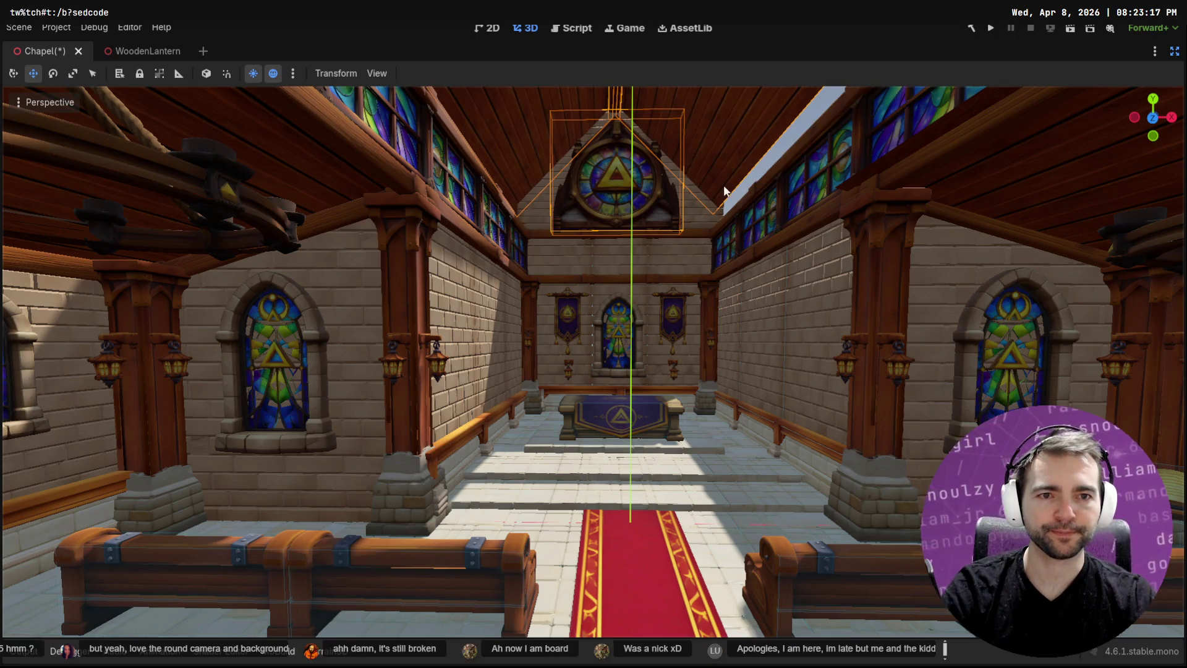
Delete StoneWallPlain14, StoneWallPlain16 and the stone piece atop the gable
mouse_move(752, 186)
mouse_down()
mouse_move(593, 210)
mouse_move(774, 200)
mouse_up()
click(789, 305)
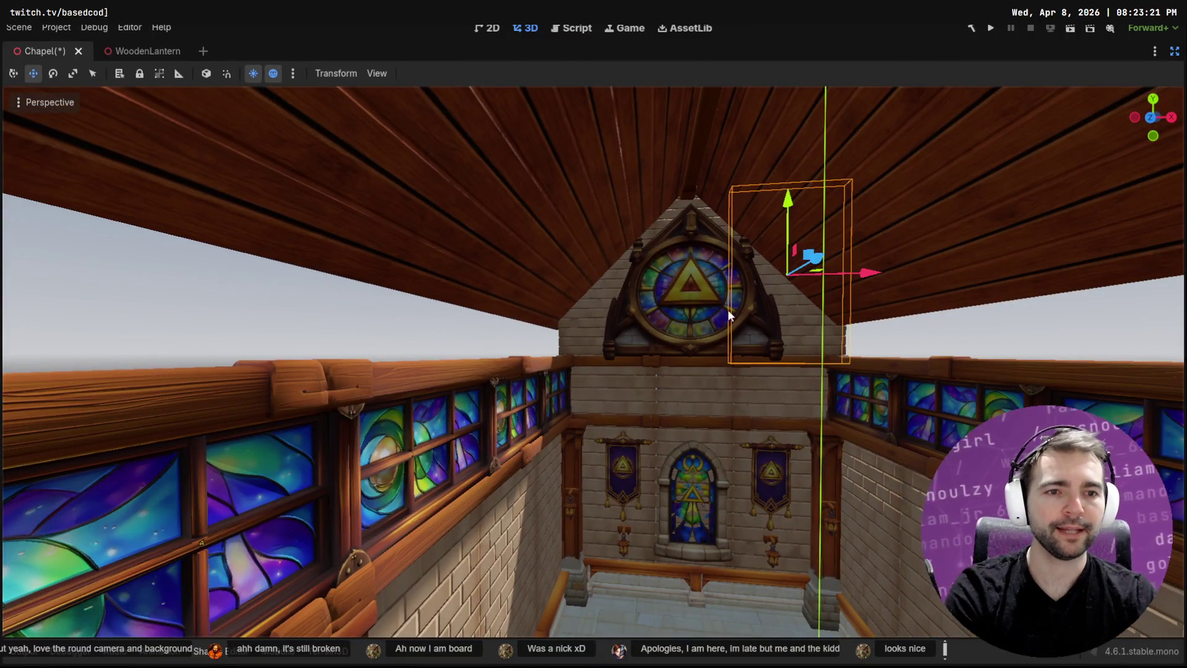
key(Delete)
click(565, 342)
click(581, 314)
key(Delete)
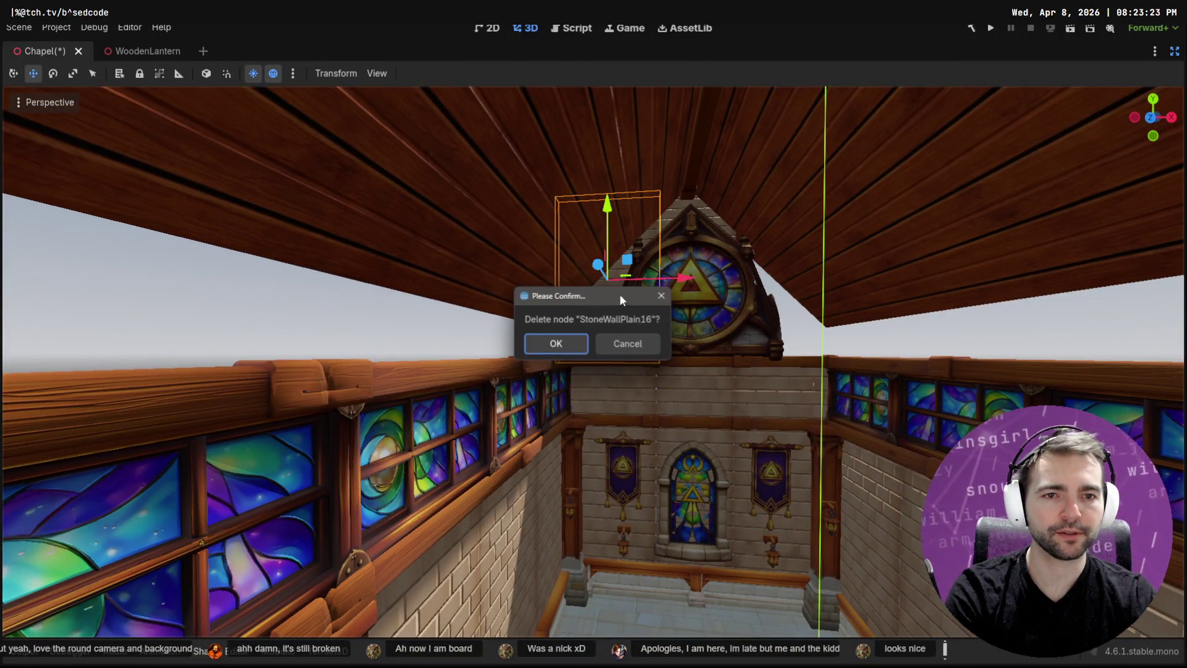
click(561, 346)
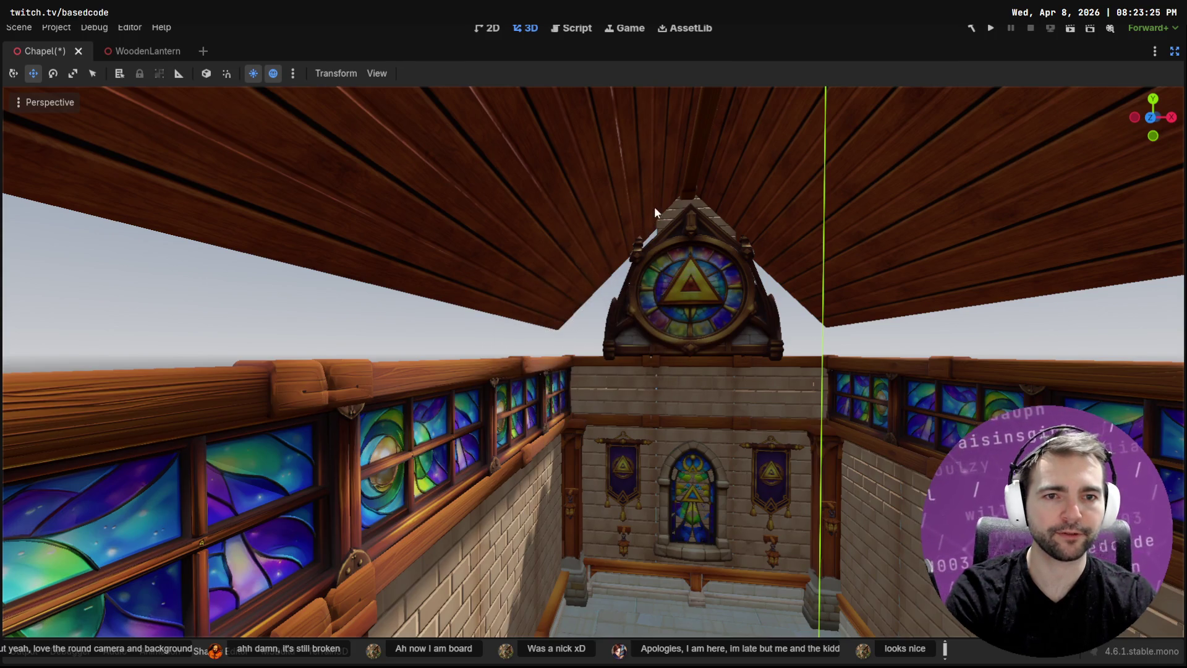
click(671, 217)
key(Delete)
click(556, 342)
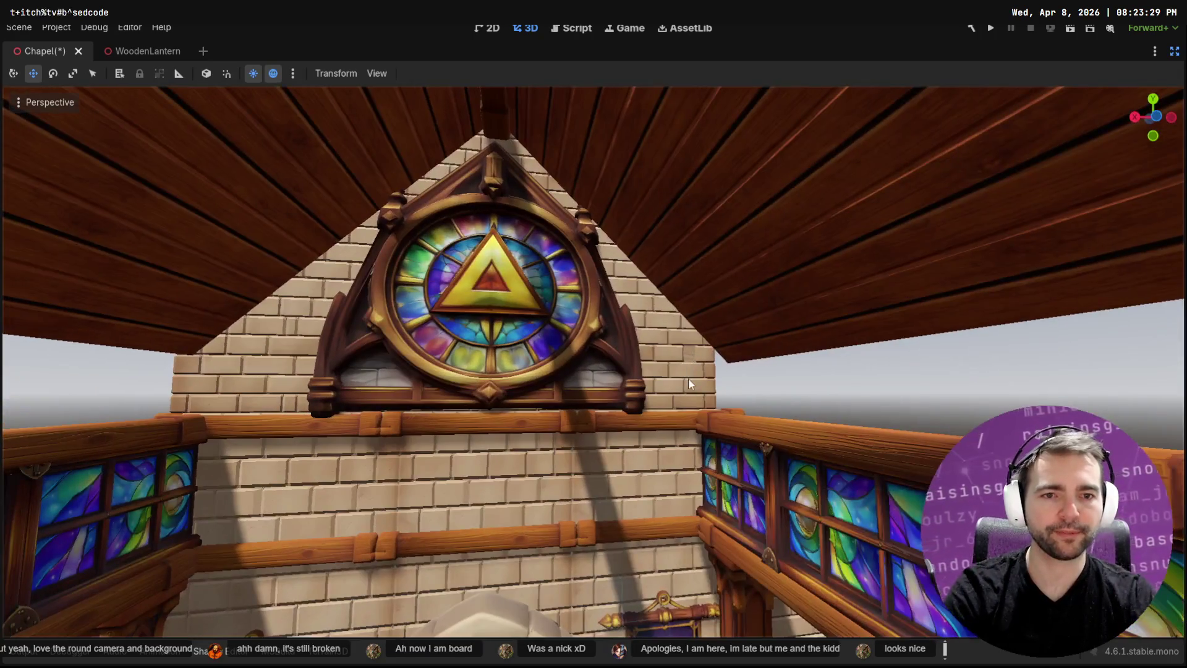
Delete the remaining stone walls by the window, including StoneWallPlain18 and StoneWallPlain17
click(688, 382)
key(Delete)
click(544, 343)
click(481, 236)
key(Delete)
click(548, 337)
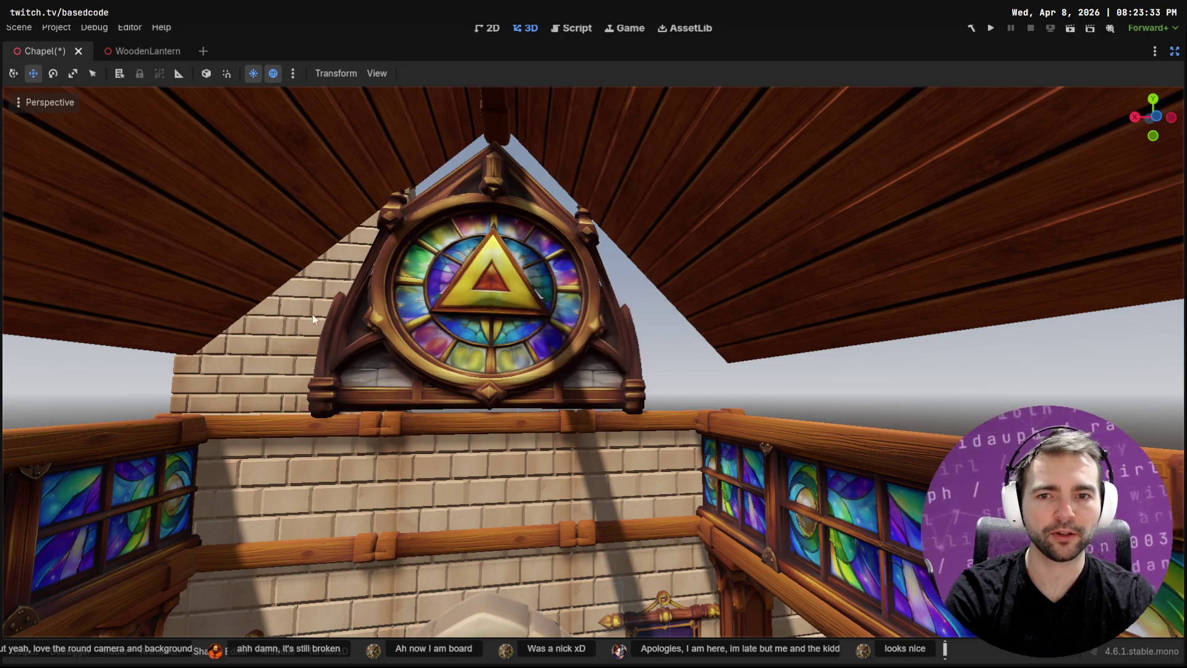
click(332, 269)
key(Delete)
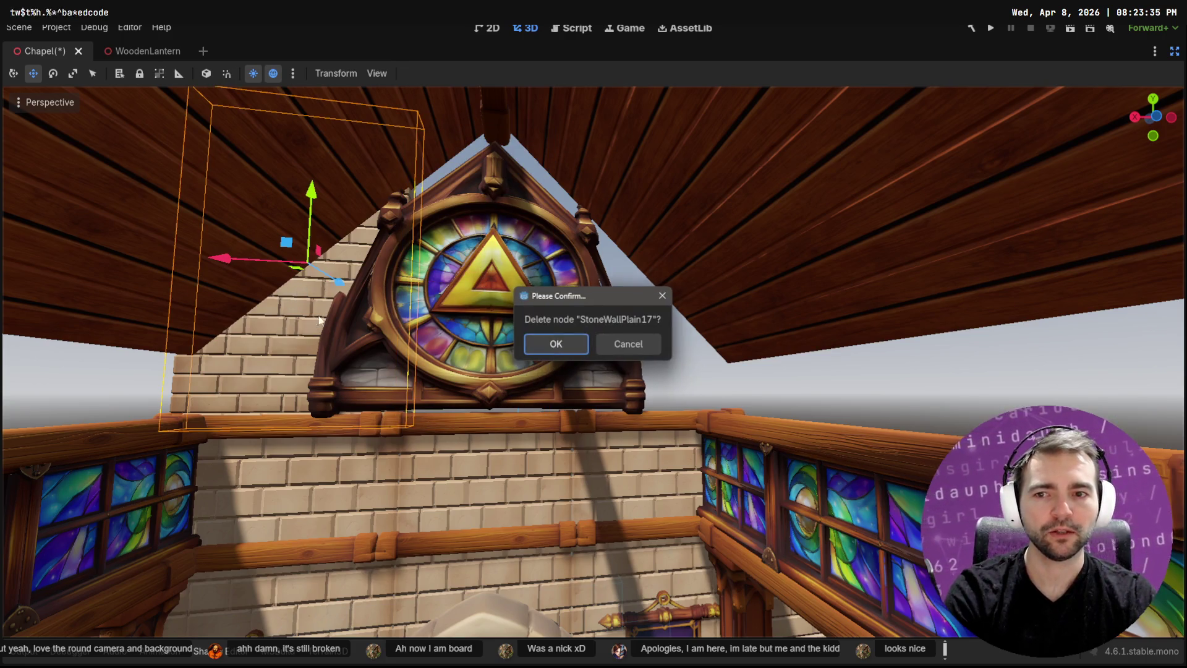
click(552, 341)
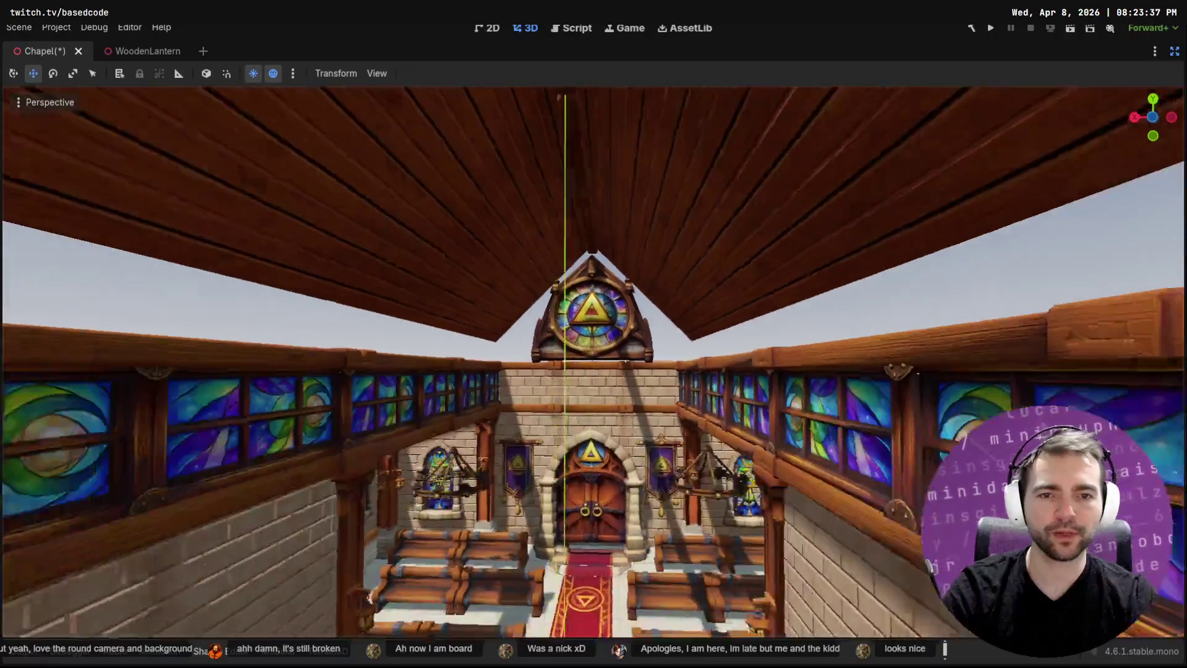
Zoom out to the chapel exterior and undo the last wall deletion
scroll(594, 365, down, 5)
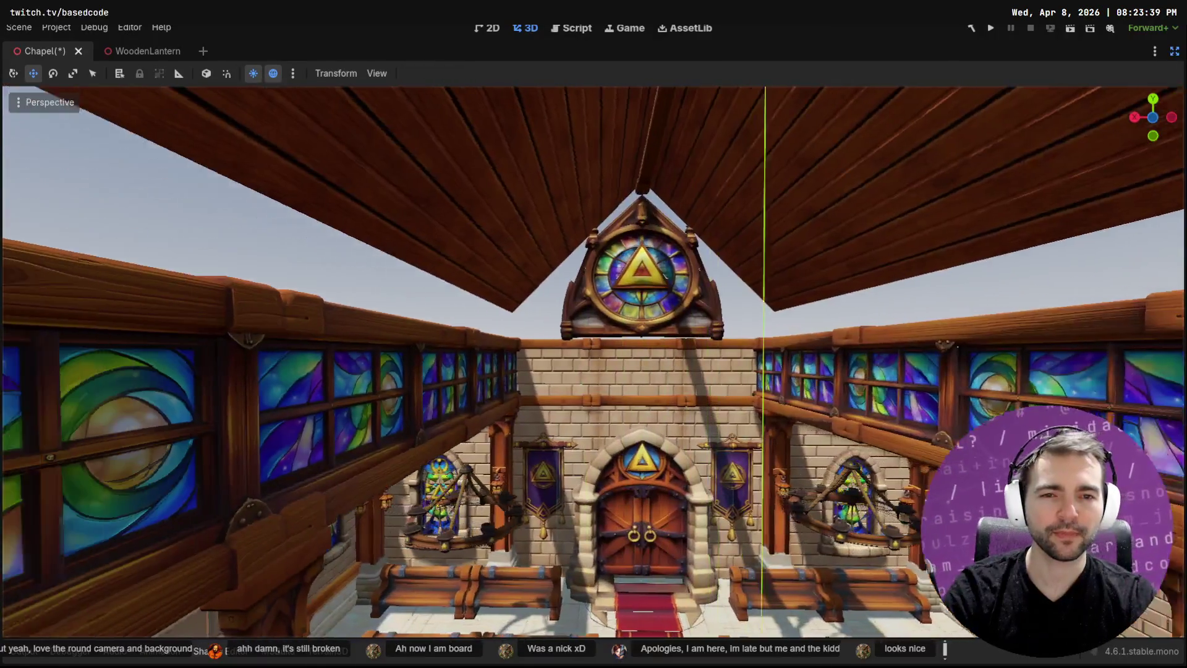
scroll(594, 365, down, 5)
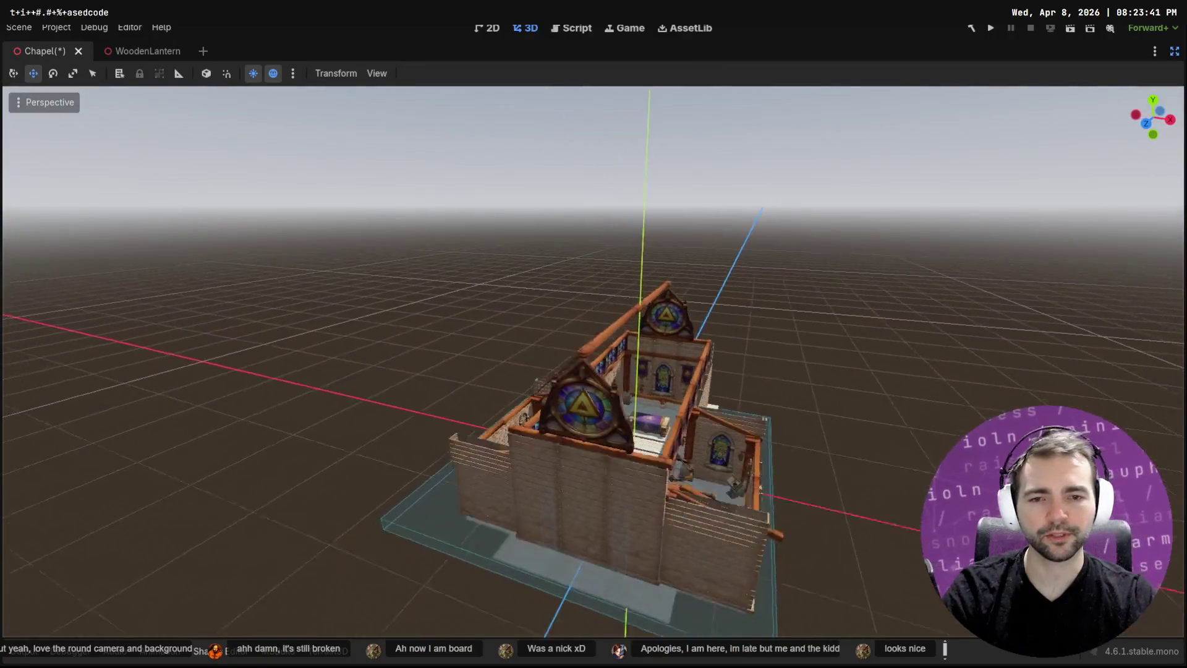
key(ctrl+z)
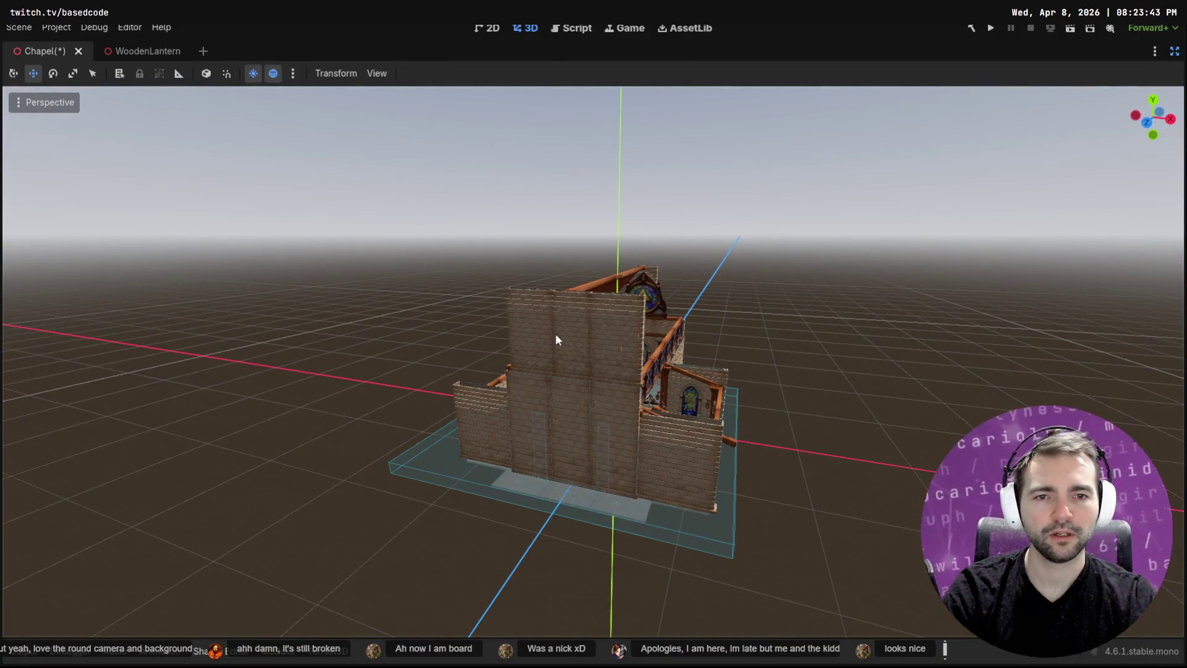
scroll(555, 337, up, 5)
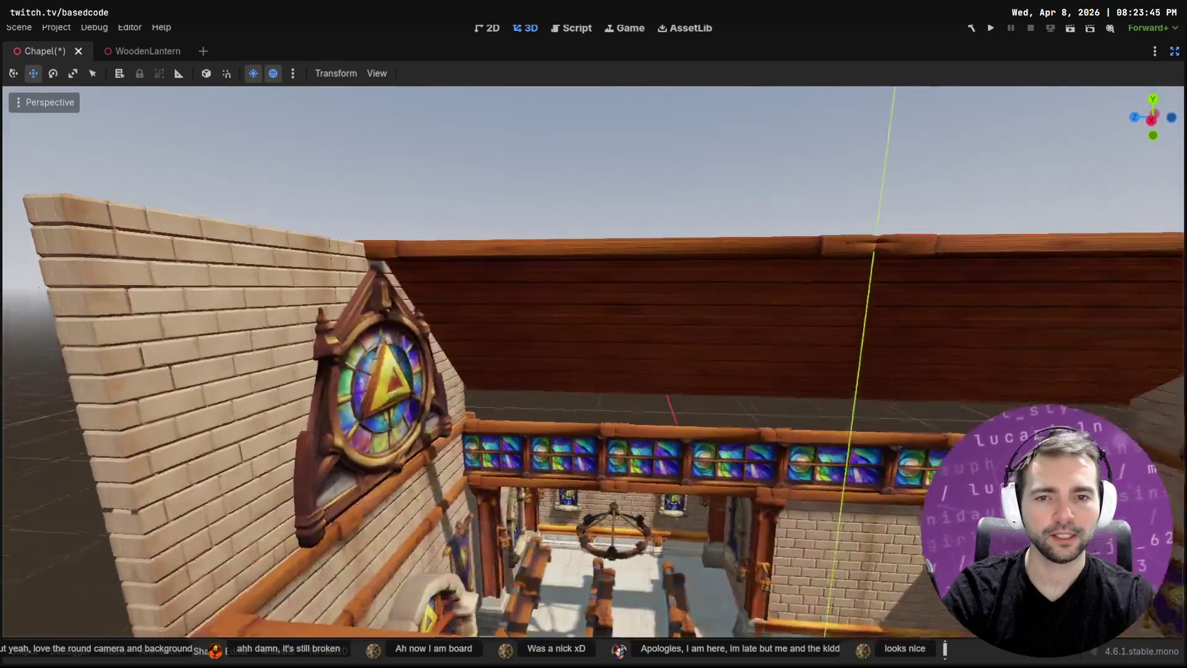
key(d)
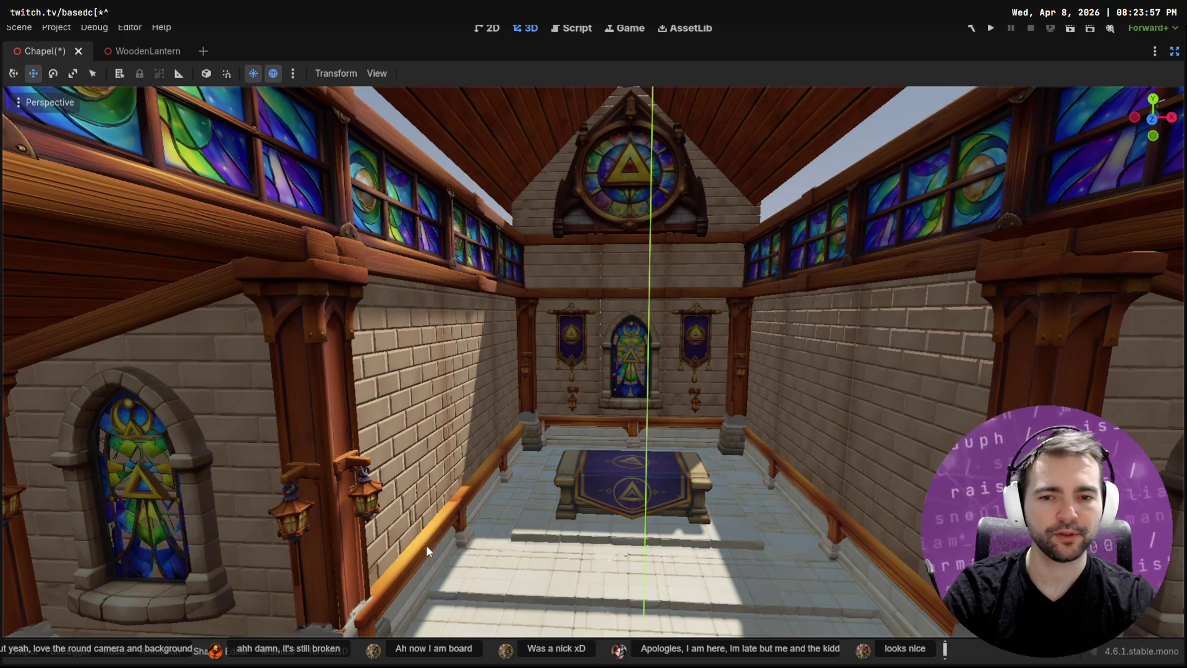
Raise the left-wall railing toward the windows, moving it about 1.66 left and 0.43 along X
click(425, 544)
drag(515, 449, 514, 440)
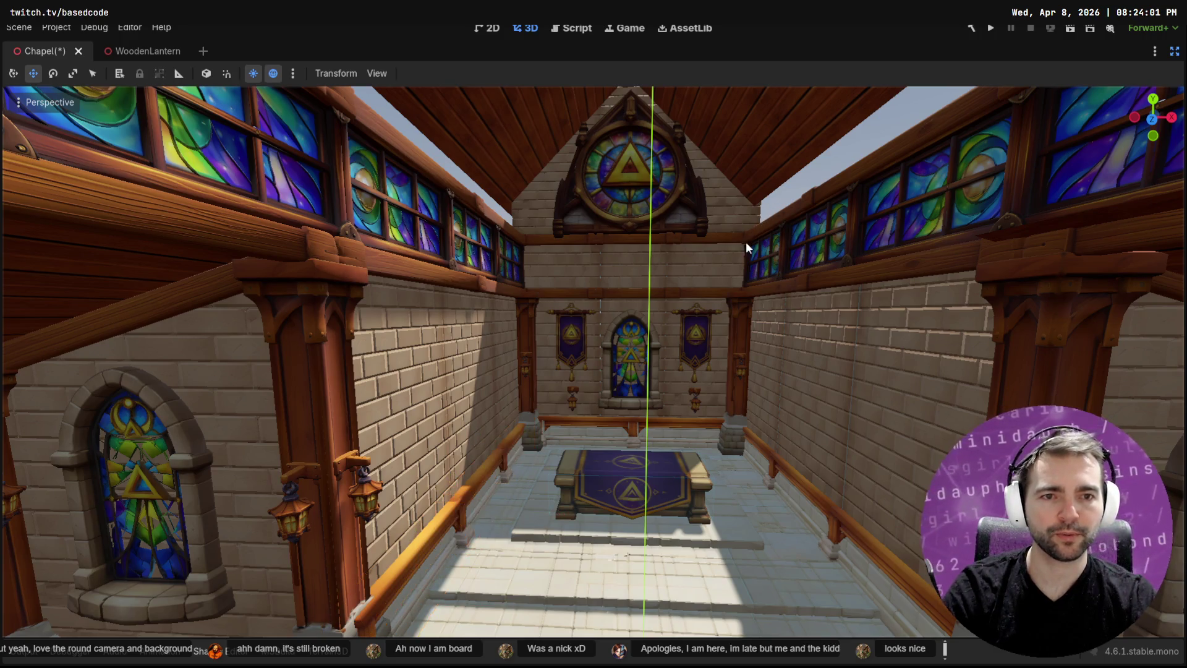
click(529, 504)
mouse_move(511, 443)
mouse_down()
mouse_move(518, 237)
mouse_move(539, 105)
mouse_up()
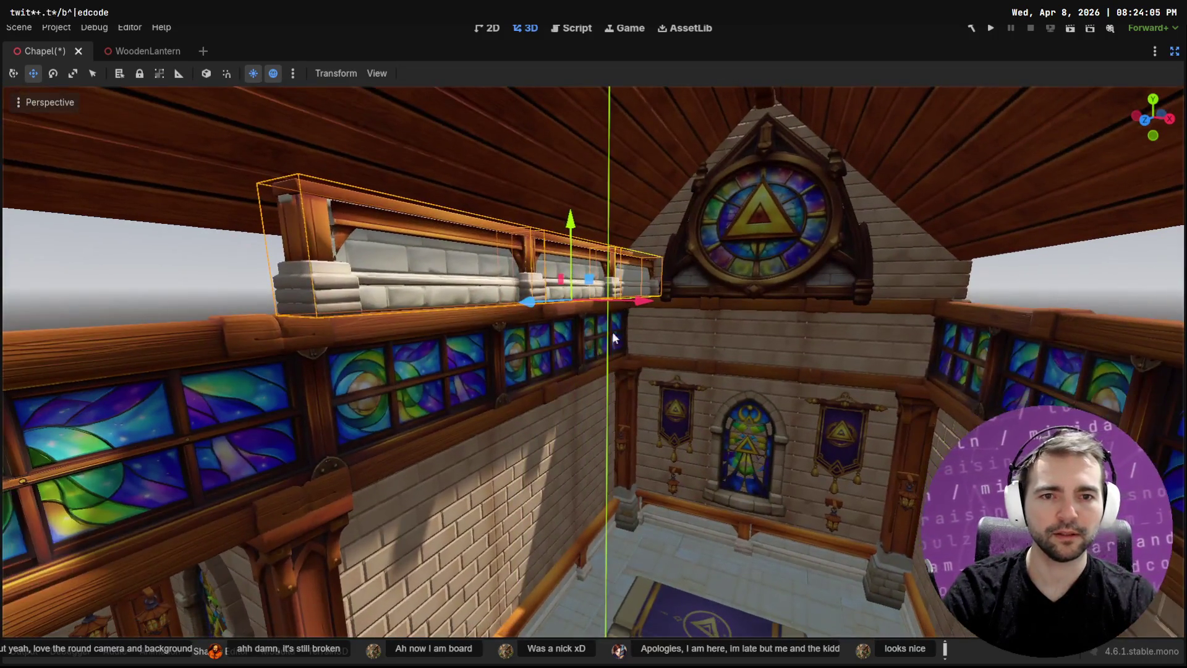
mouse_move(629, 303)
mouse_down()
mouse_move(544, 300)
mouse_move(570, 301)
mouse_up()
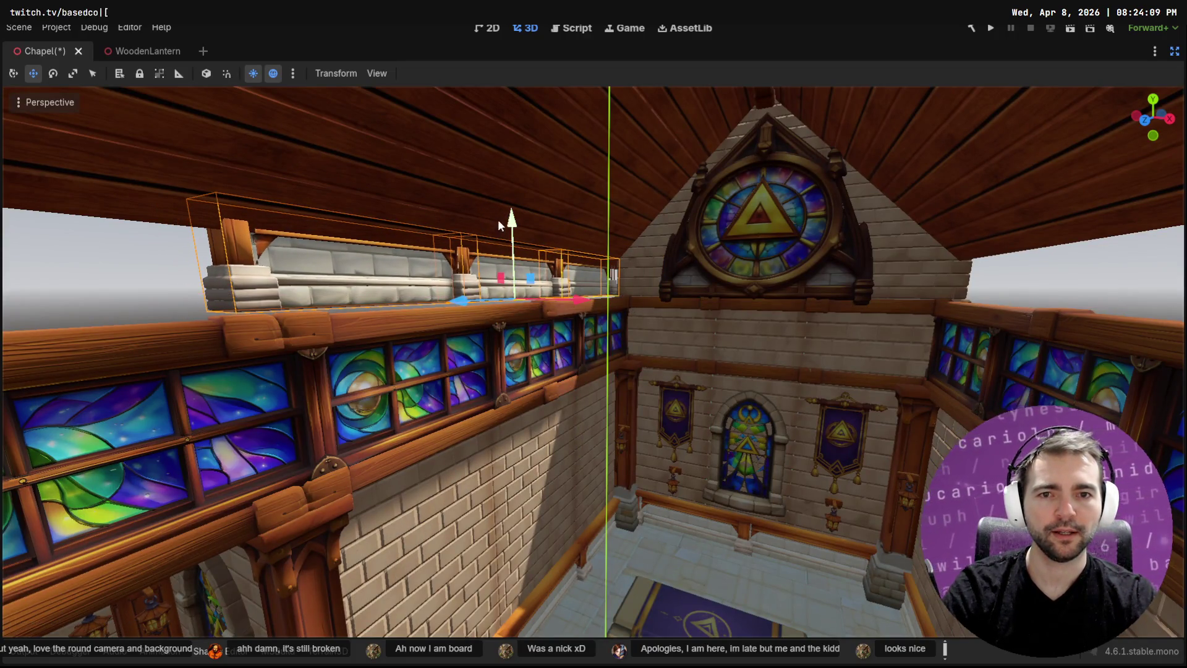
drag(512, 219, 518, 235)
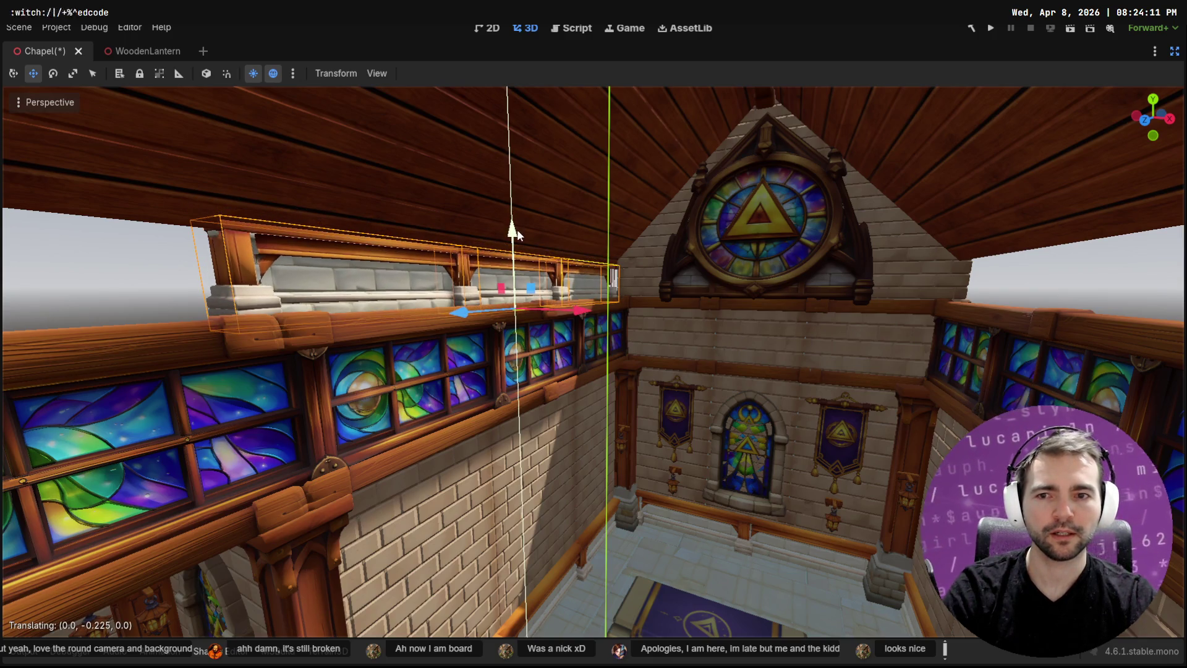
scroll(518, 234, up, 6)
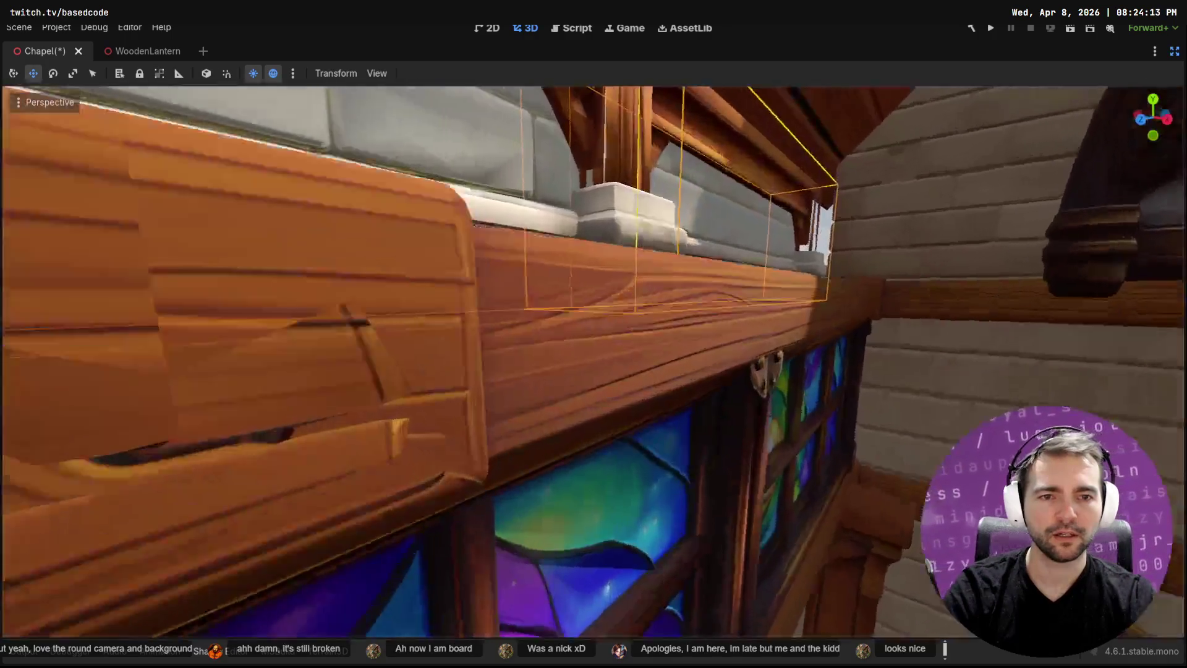
scroll(672, 422, down, 8)
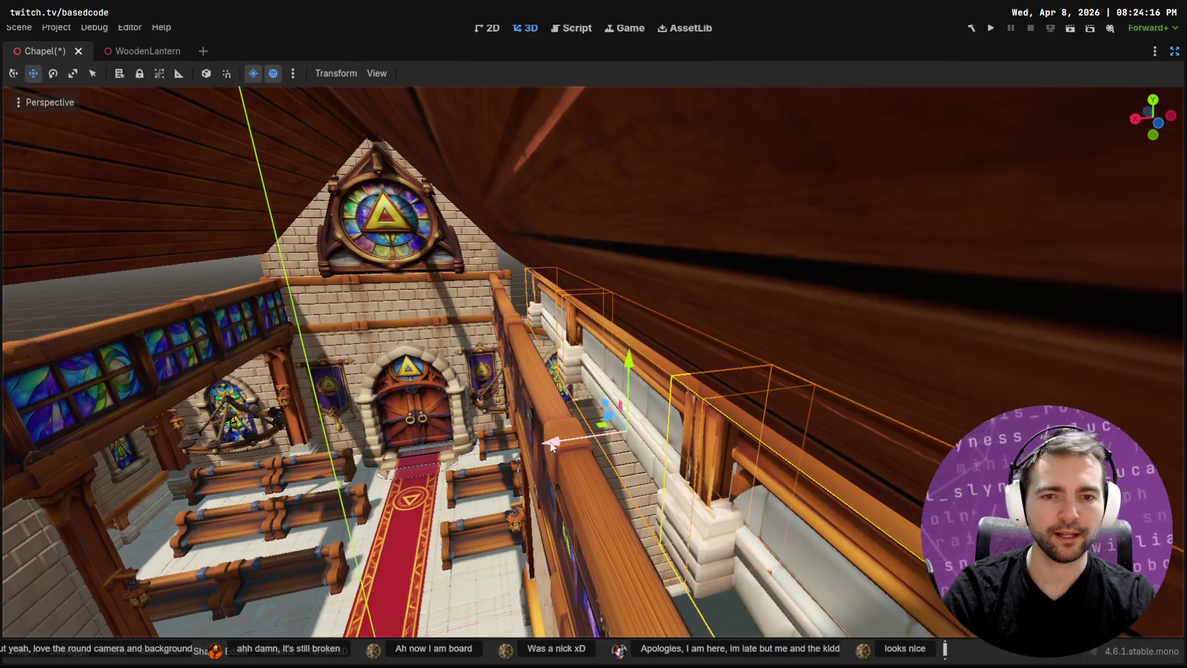
drag(552, 446, 507, 453)
Fly up to the upper windows and rotate the railing section about -165°
key(a)
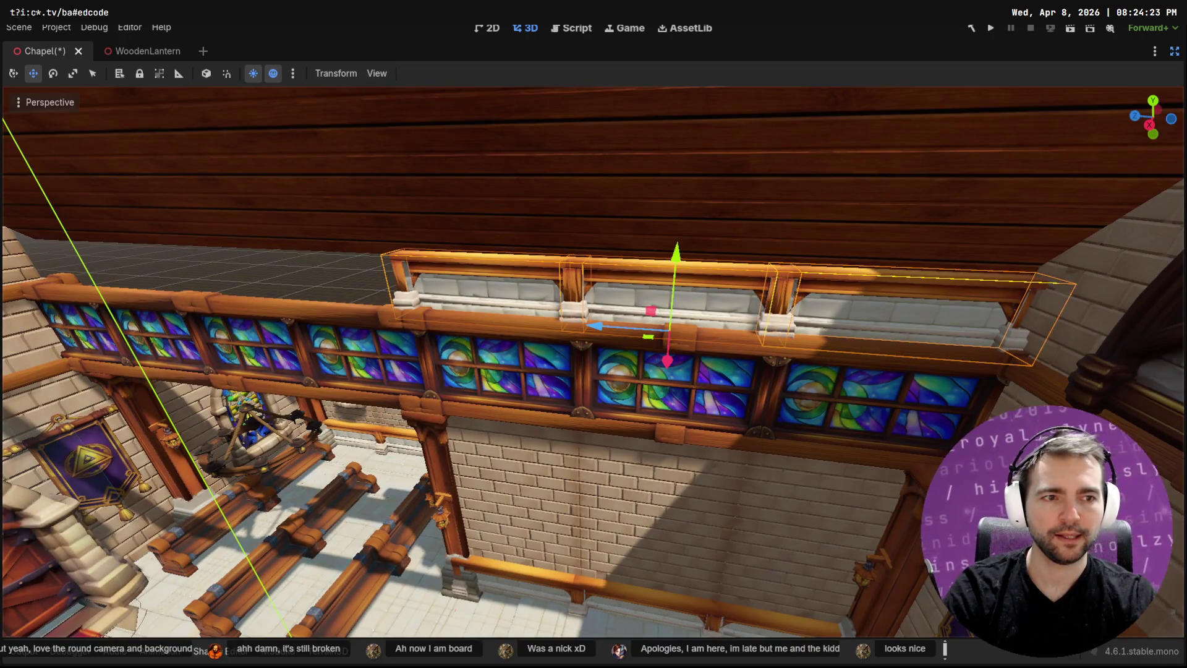
key(s)
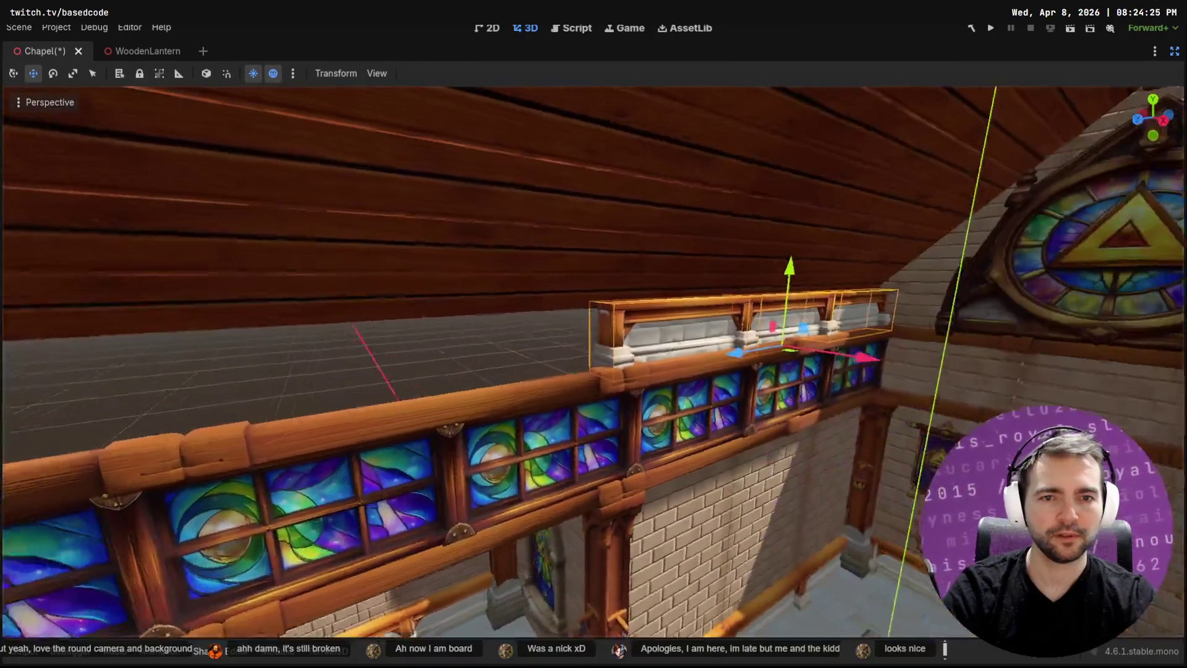
key(w)
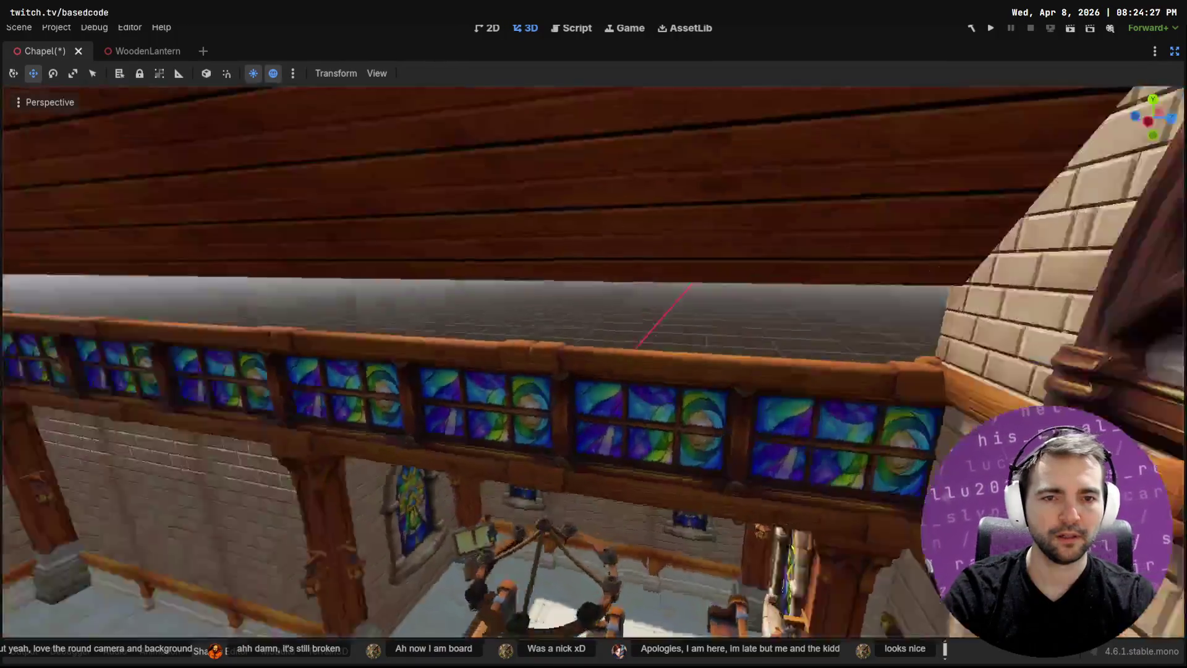
key(s)
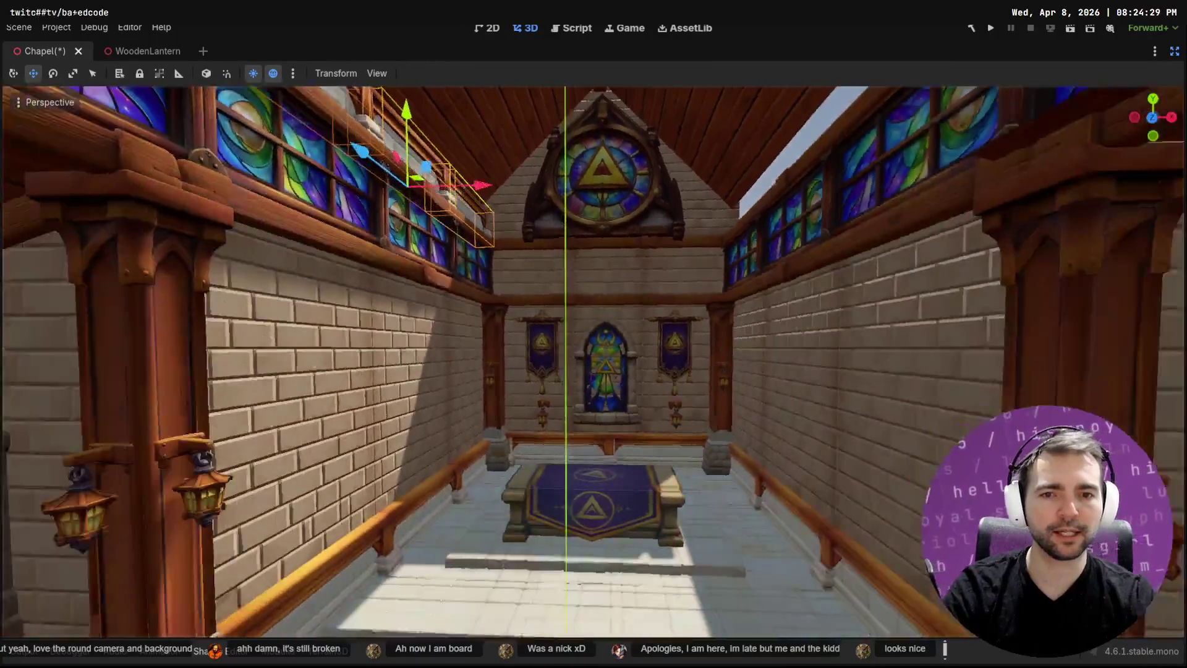
key(a)
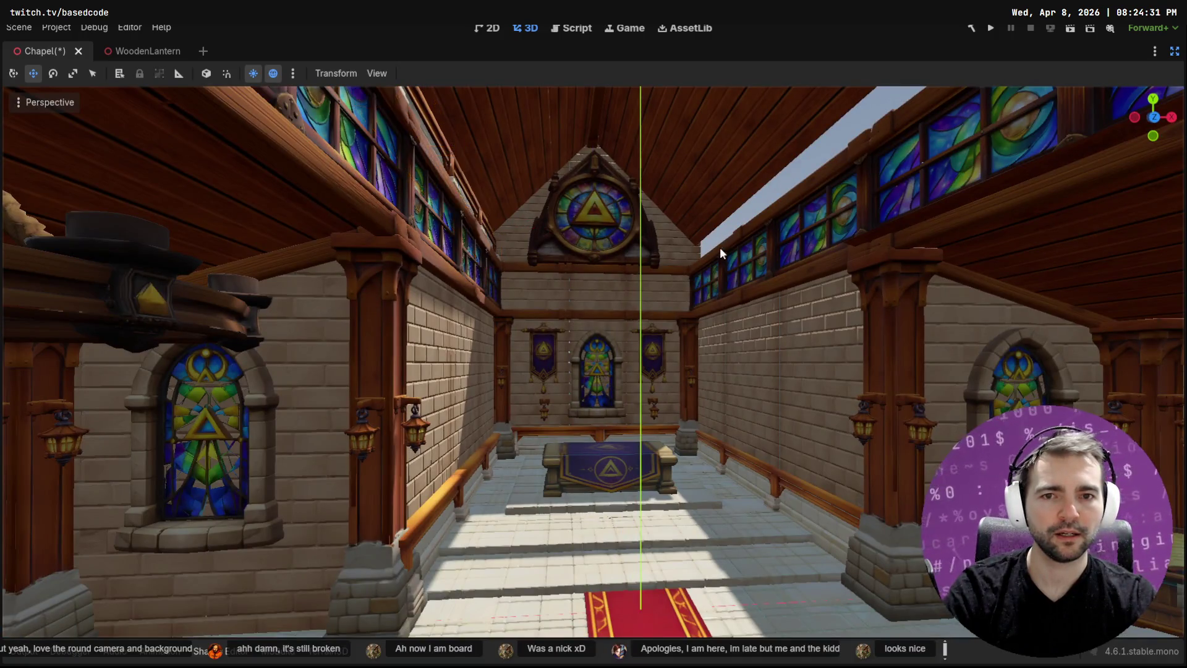
key(s)
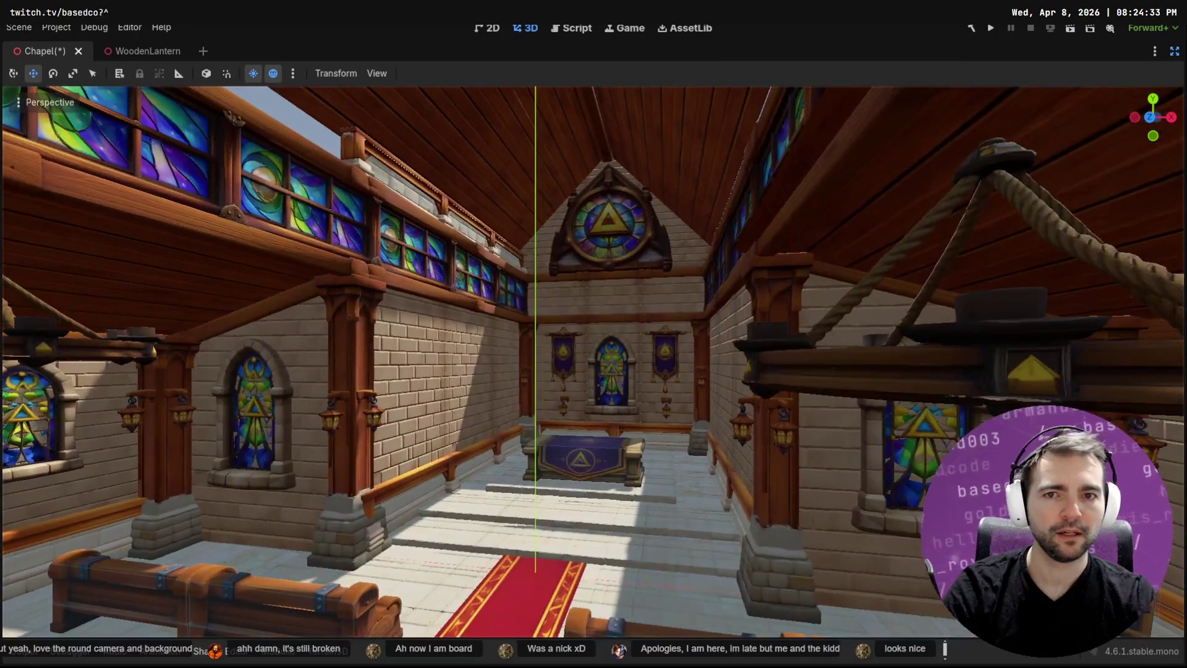
key(e)
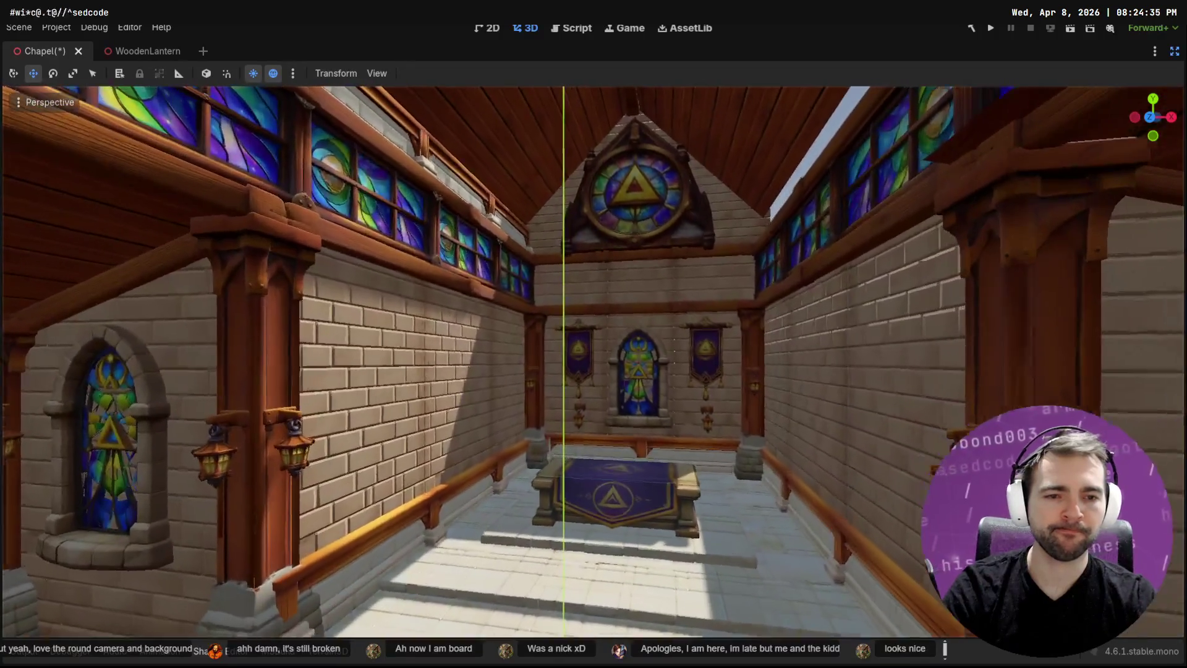
key(e)
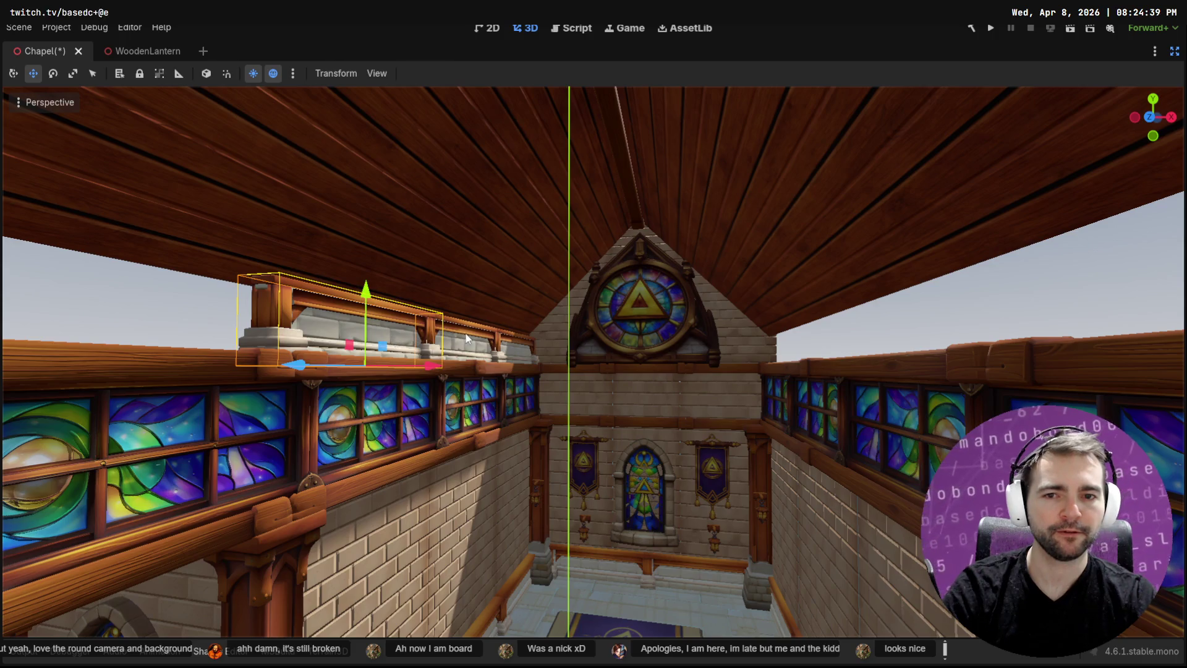
key(e)
mouse_move(513, 365)
mouse_down()
mouse_move(455, 458)
mouse_move(405, 481)
mouse_move(334, 466)
mouse_move(358, 458)
mouse_up()
Raise the railing section 2 units onto the left window row, then deselect and look around
key(w)
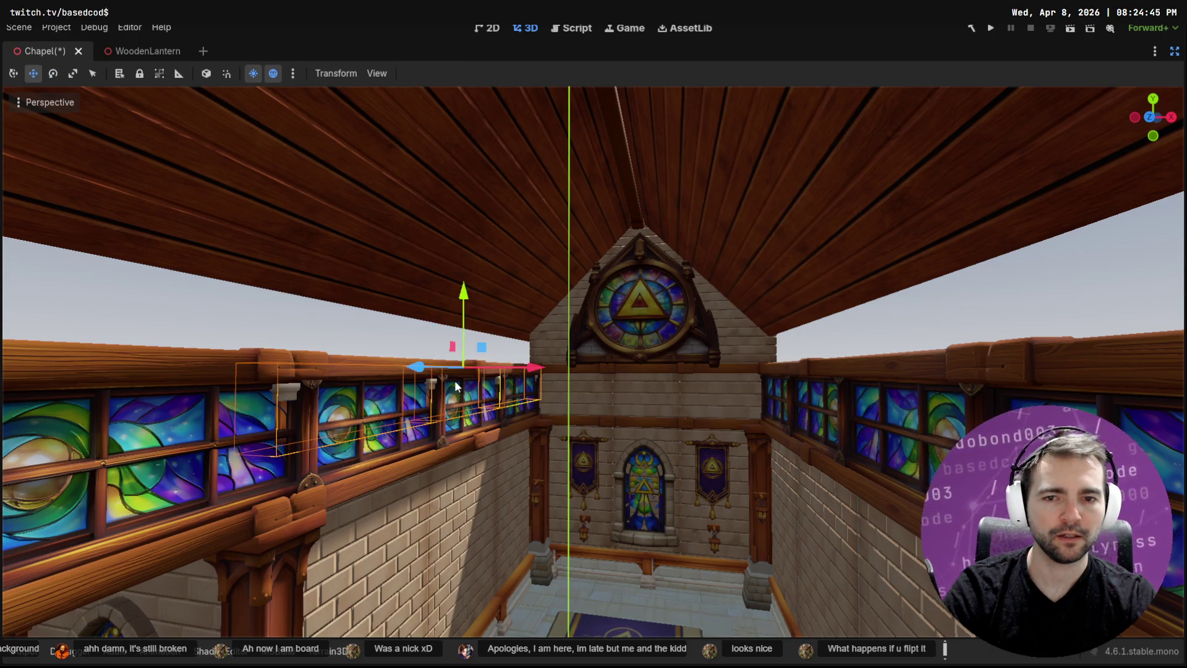
mouse_move(465, 296)
mouse_down()
mouse_move(467, 224)
mouse_move(463, 243)
mouse_up()
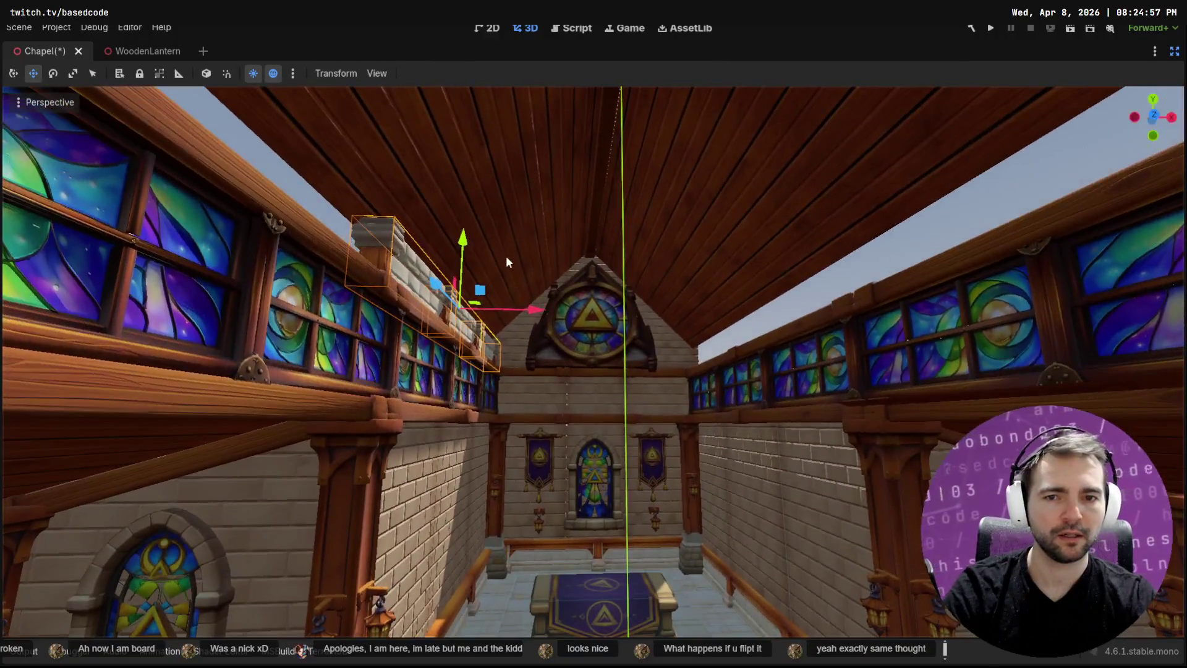
click(716, 344)
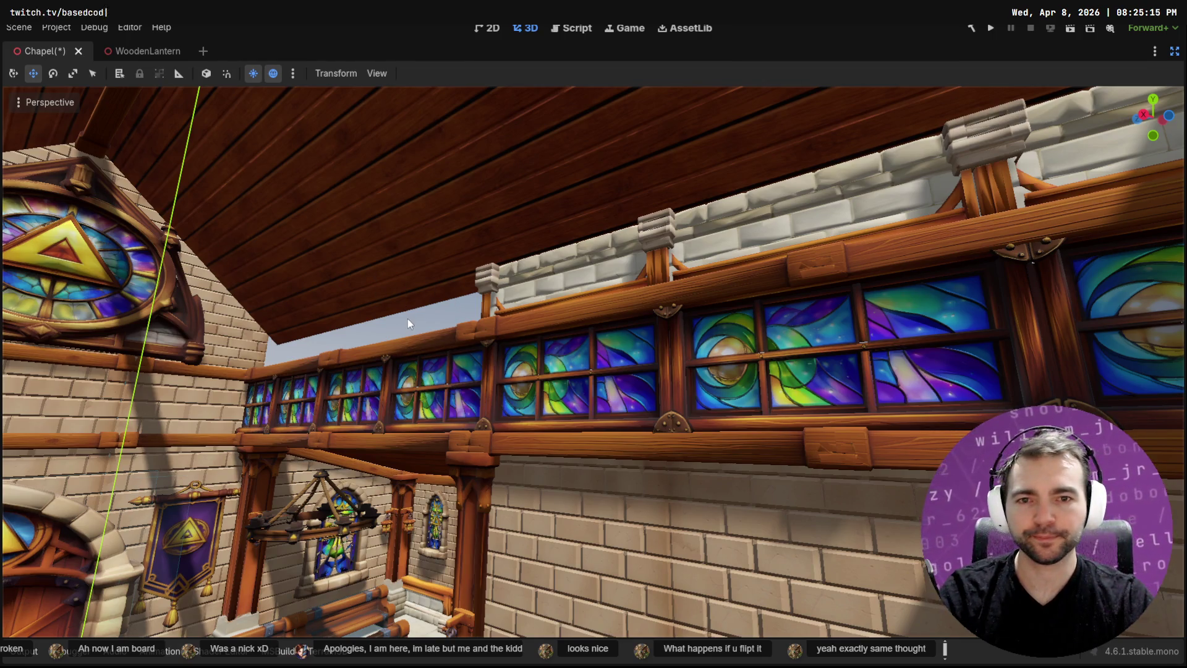
mouse_move(407, 318)
mouse_down()
mouse_move(693, 318)
mouse_move(404, 321)
mouse_move(369, 343)
mouse_up()
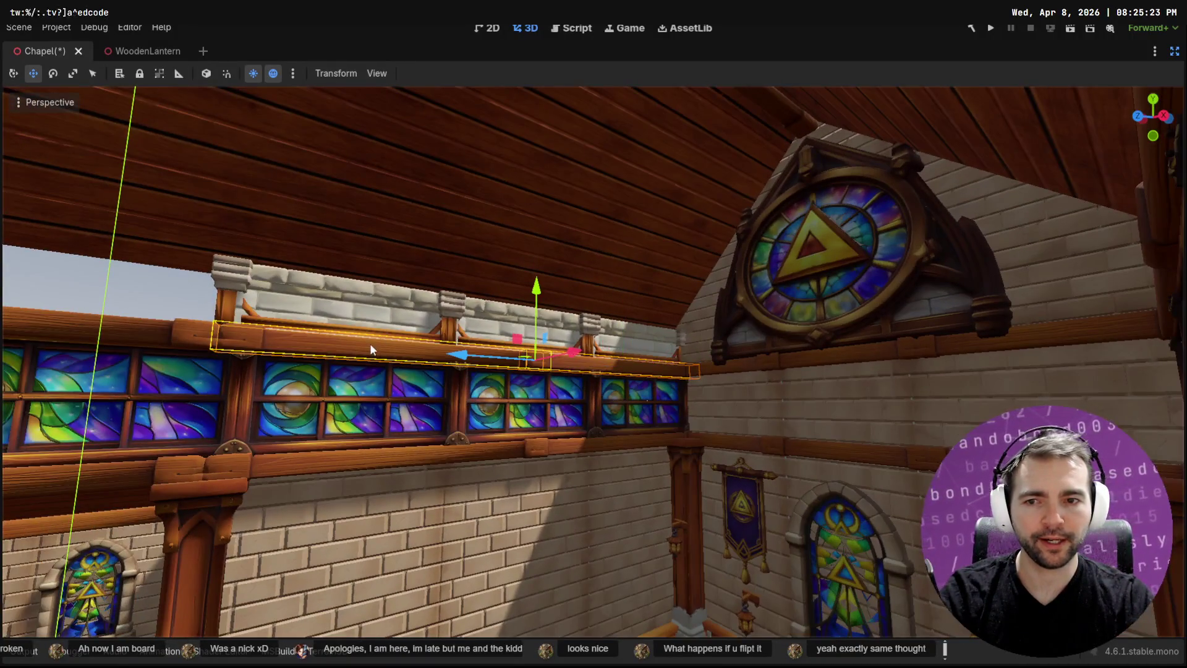
drag(86, 336, 136, 334)
drag(414, 348, 413, 348)
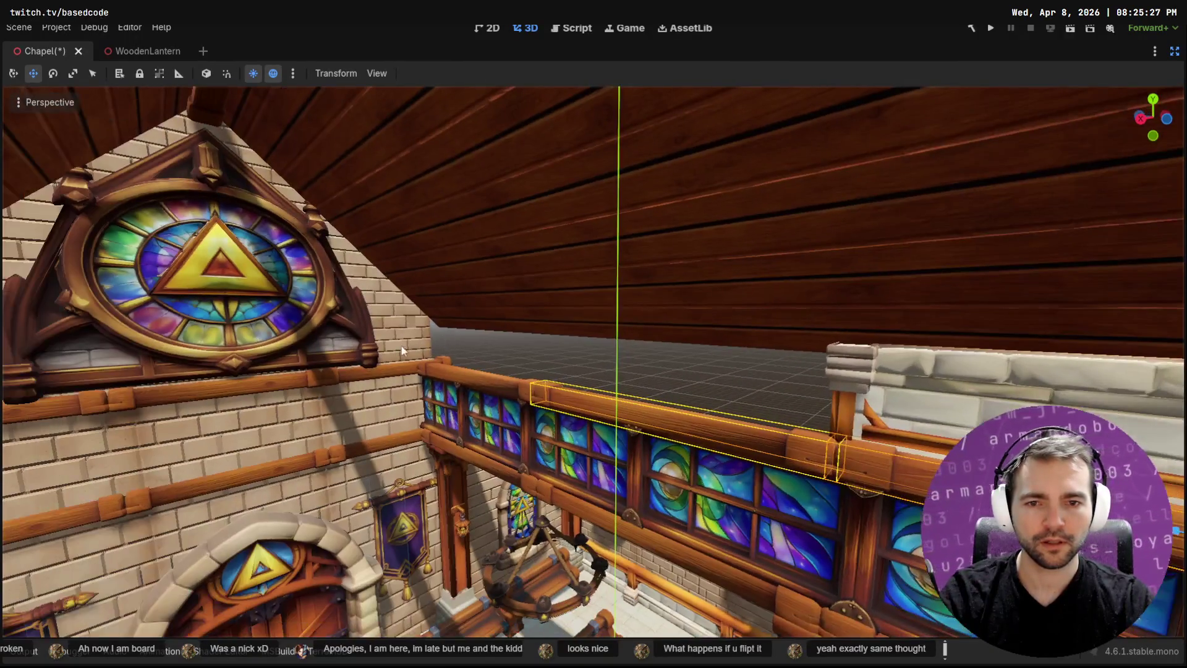
Raise the wooden beam above the left windows by 0.225
click(468, 373)
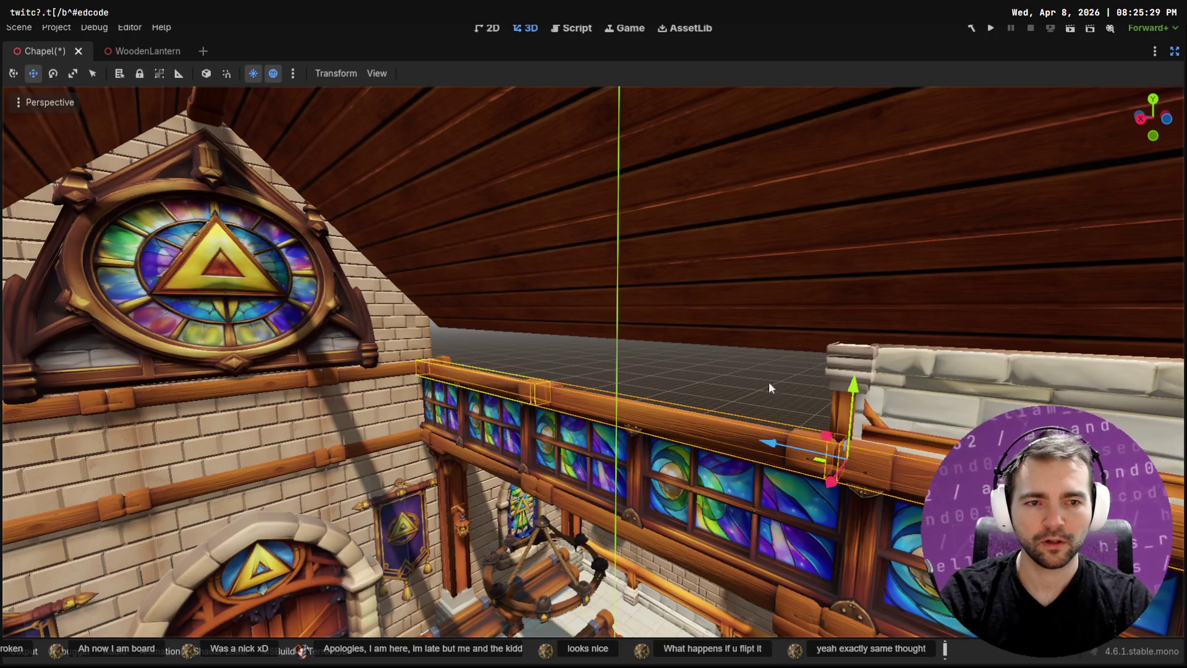
drag(846, 397, 900, 274)
mouse_move(732, 338)
mouse_down()
mouse_move(702, 365)
mouse_move(722, 362)
mouse_up()
drag(722, 363, 695, 364)
mouse_move(532, 299)
mouse_down()
mouse_move(535, 273)
mouse_move(537, 285)
mouse_move(521, 286)
mouse_up()
Add the neighbouring wall section, shift both along X, then select the parapet sections
shift+click(518, 303)
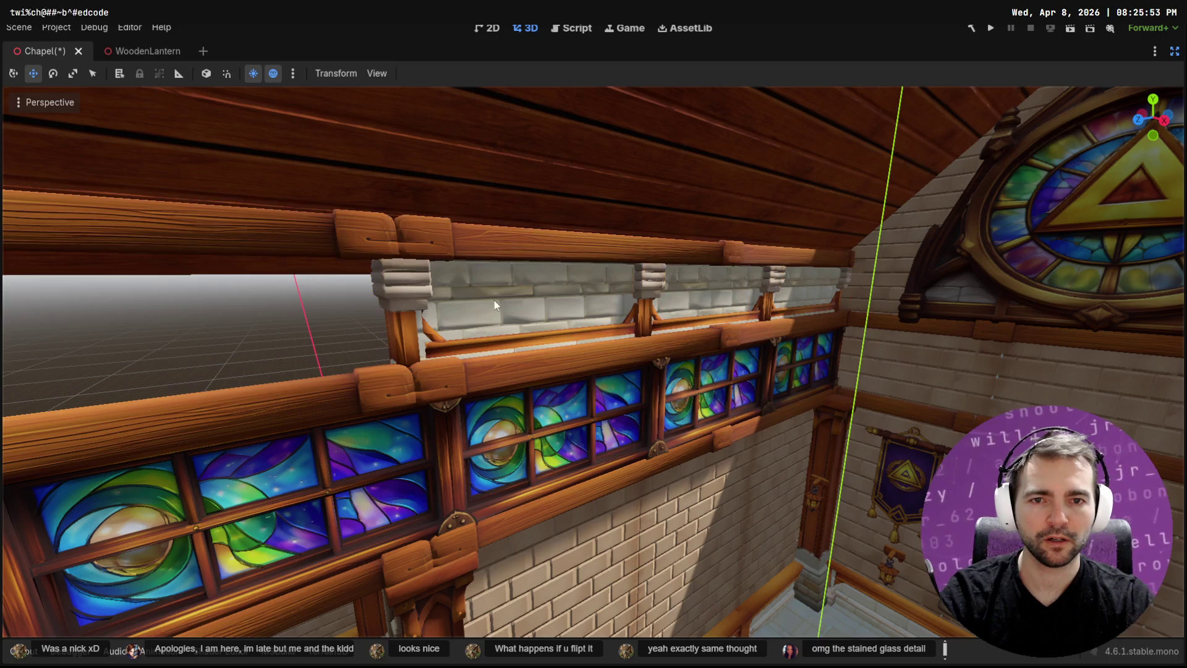
drag(521, 259, 521, 259)
mouse_move(906, 235)
mouse_down()
mouse_move(7, 272)
mouse_move(844, 326)
mouse_move(752, 309)
mouse_up()
click(751, 309)
shift+click(938, 305)
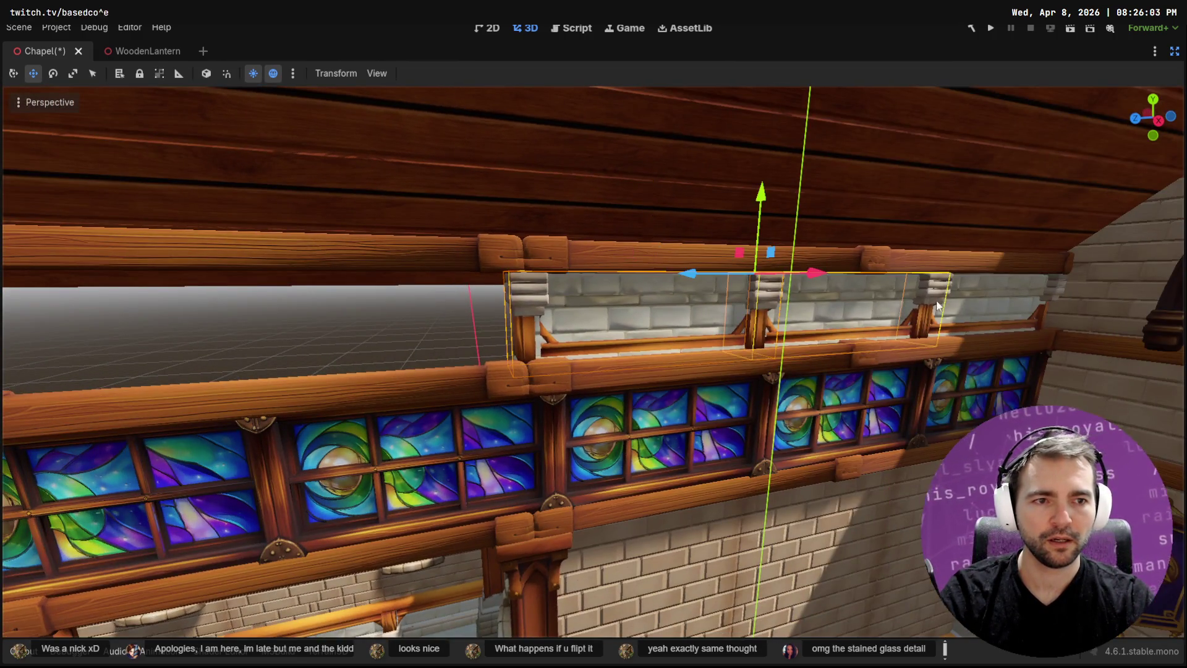
Duplicate the stone parapet sections and slide the copies about 10.4 units along the left gallery
shift+click(949, 306)
click(461, 330)
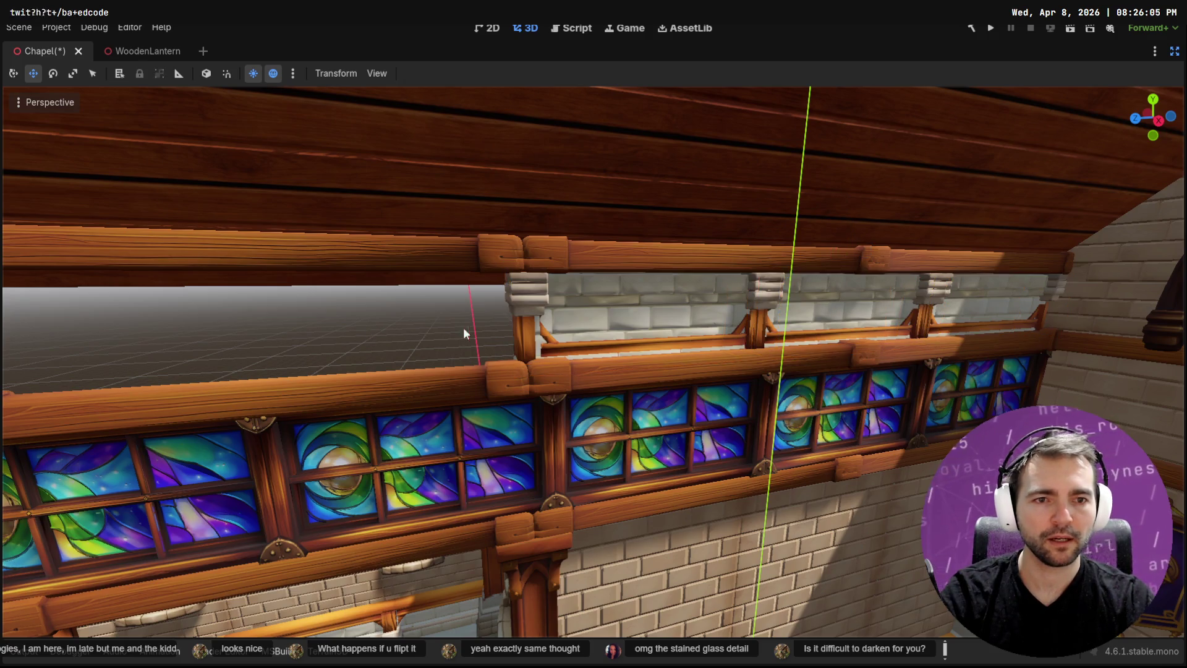
key(ctrl+z)
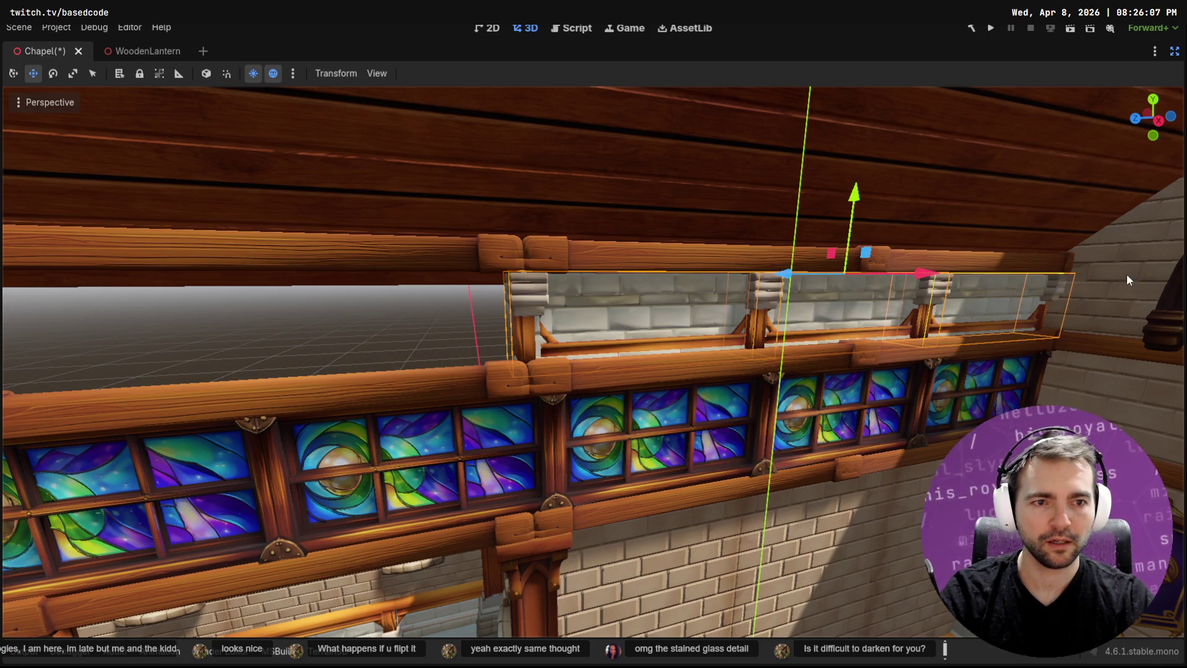
mouse_move(787, 277)
mouse_down()
mouse_move(3, 272)
mouse_move(35, 272)
mouse_up()
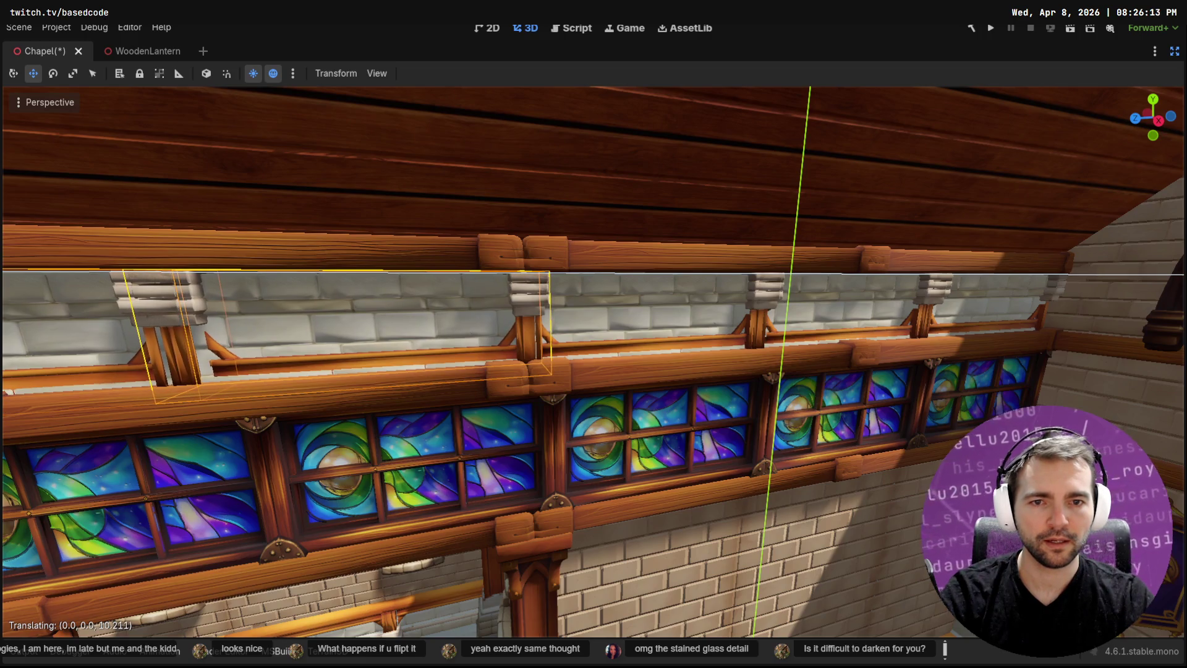
key(s)
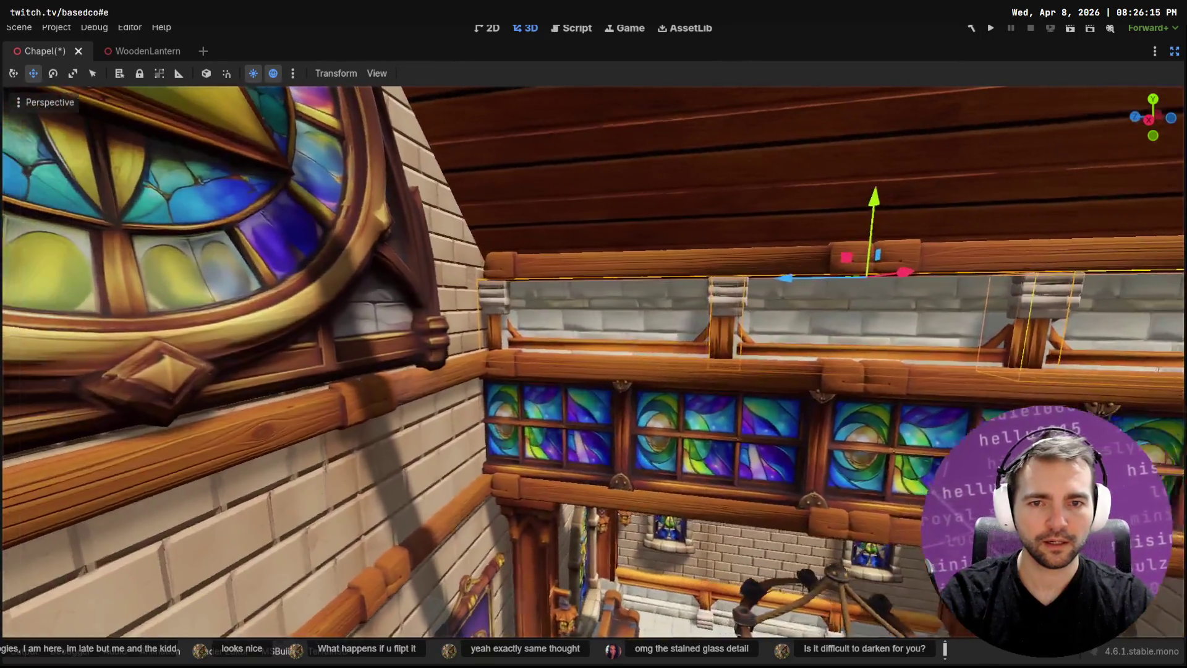
key(s)
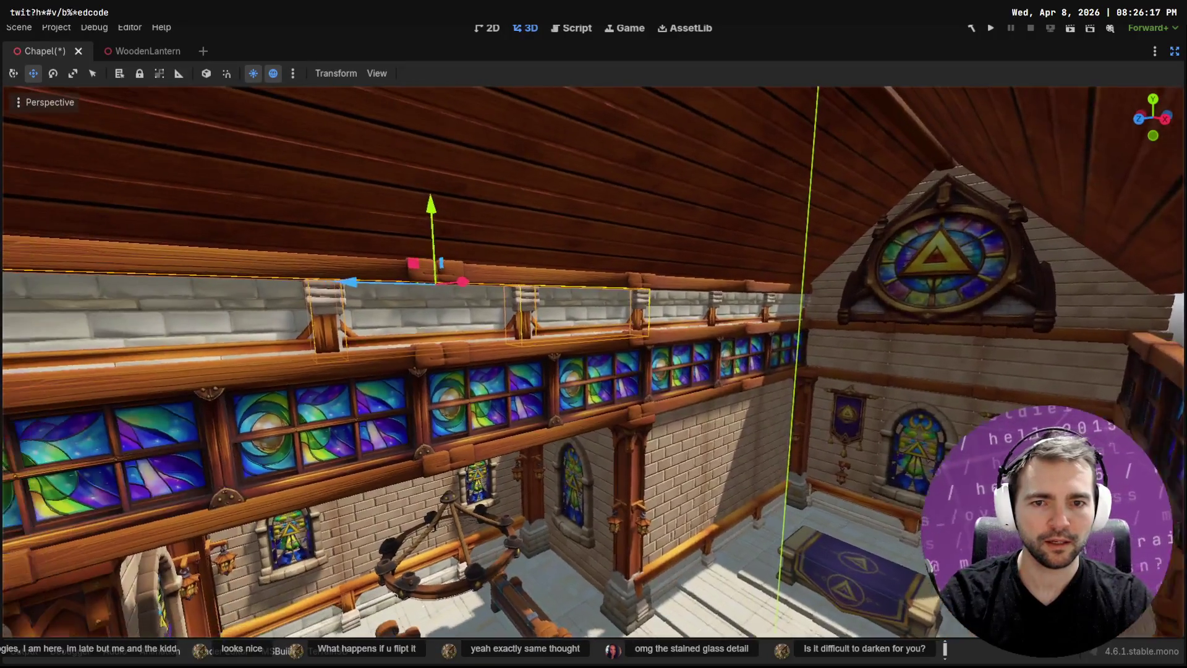
key(w)
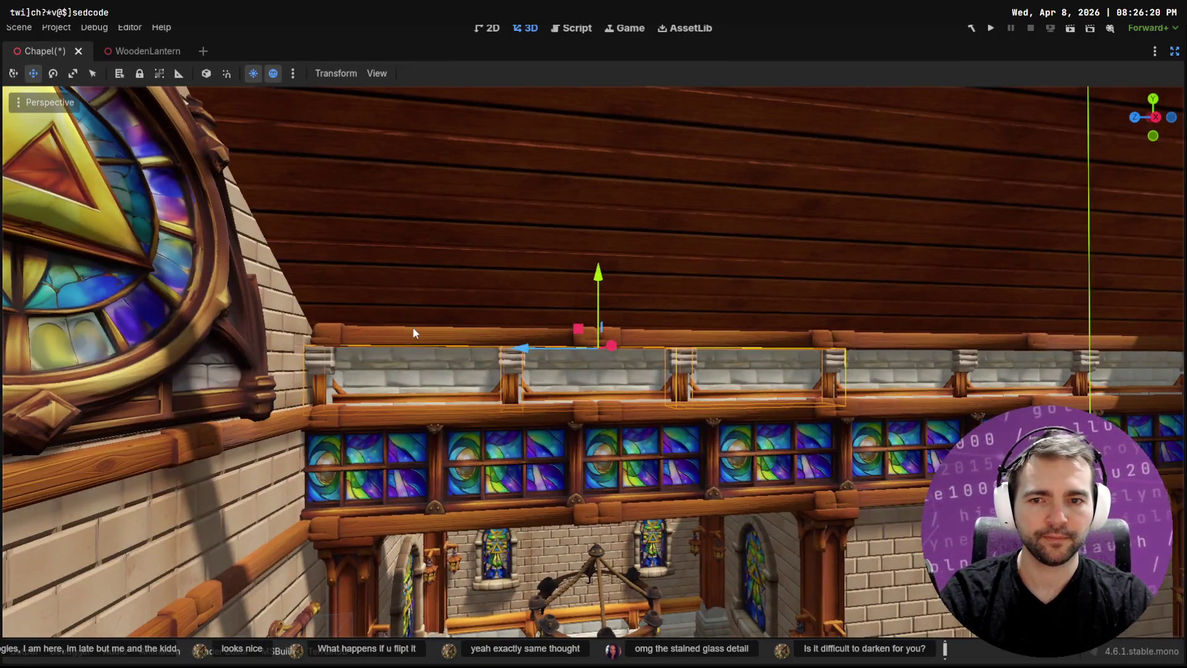
Select the upper wooden beams together with the railing and post pieces
click(420, 335)
shift+click(731, 339)
shift+click(921, 342)
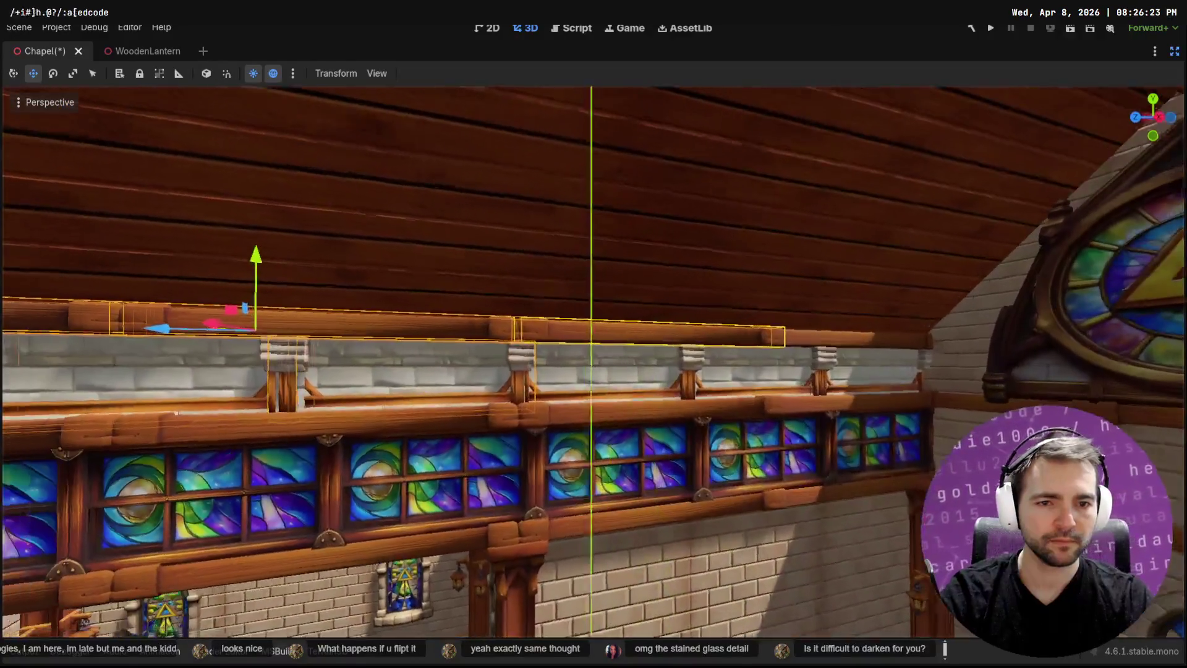
shift+click(863, 347)
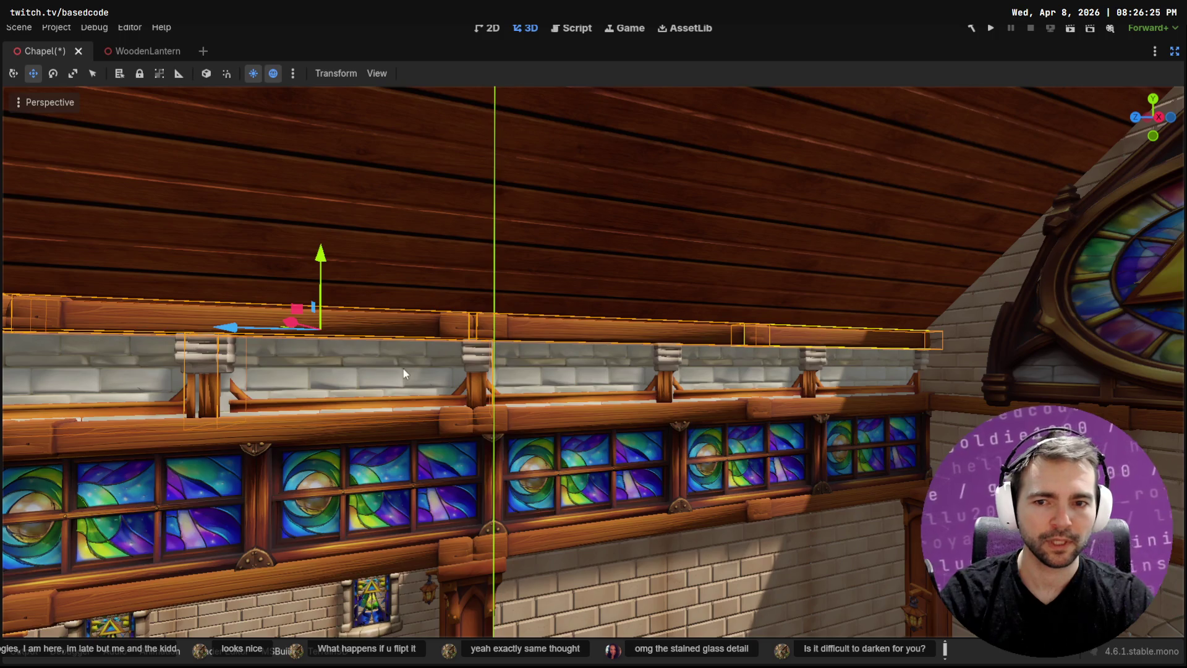
shift+click(707, 370)
shift+click(816, 370)
shift+click(872, 371)
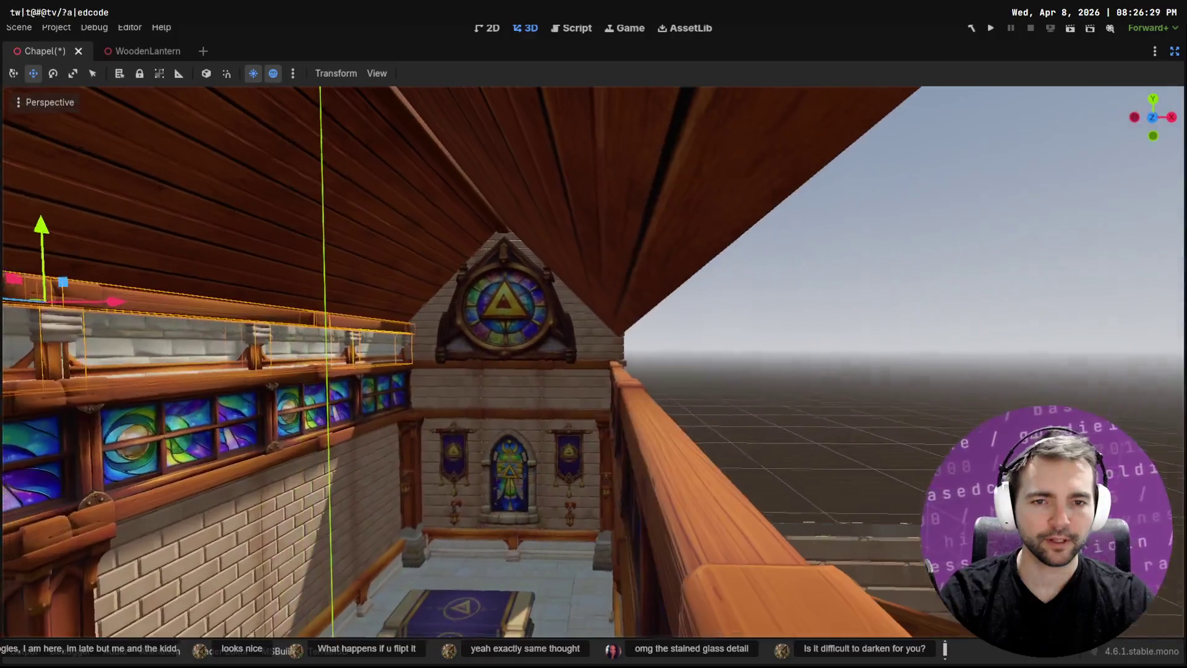
Duplicate the railing pieces, move the copy to the right wall and nudge it into line
click(735, 356)
key(ctrl+z)
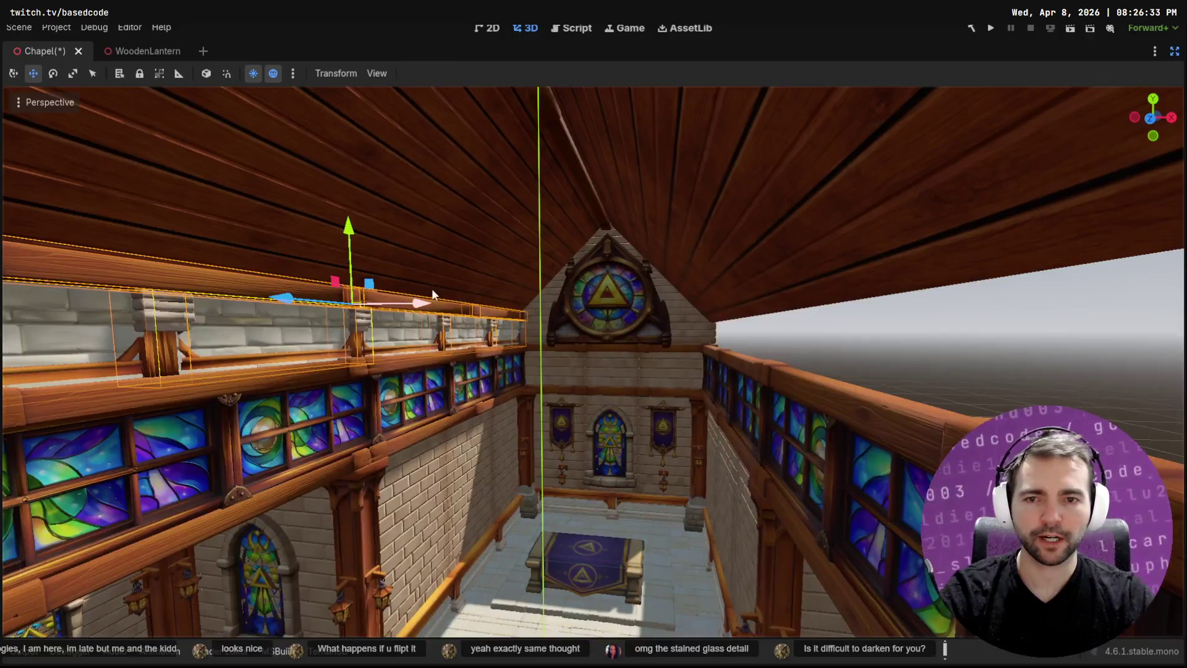
drag(418, 307, 892, 361)
key(f)
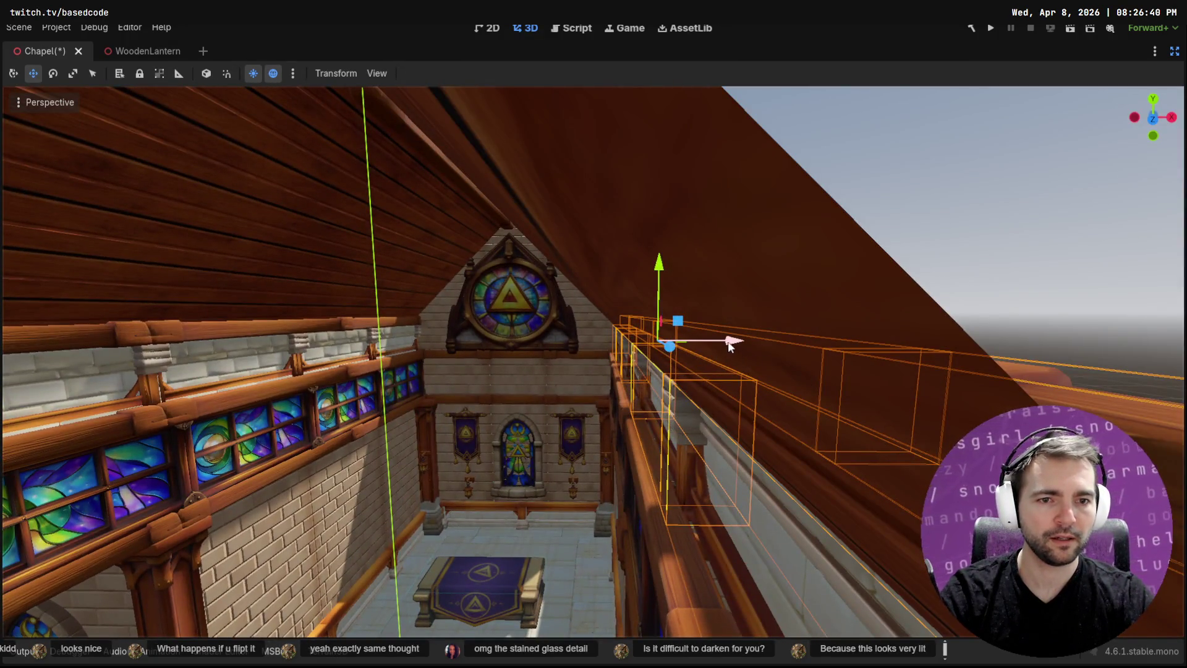
mouse_move(729, 345)
mouse_down()
mouse_move(692, 362)
mouse_move(593, 365)
mouse_move(799, 413)
mouse_up()
key(f)
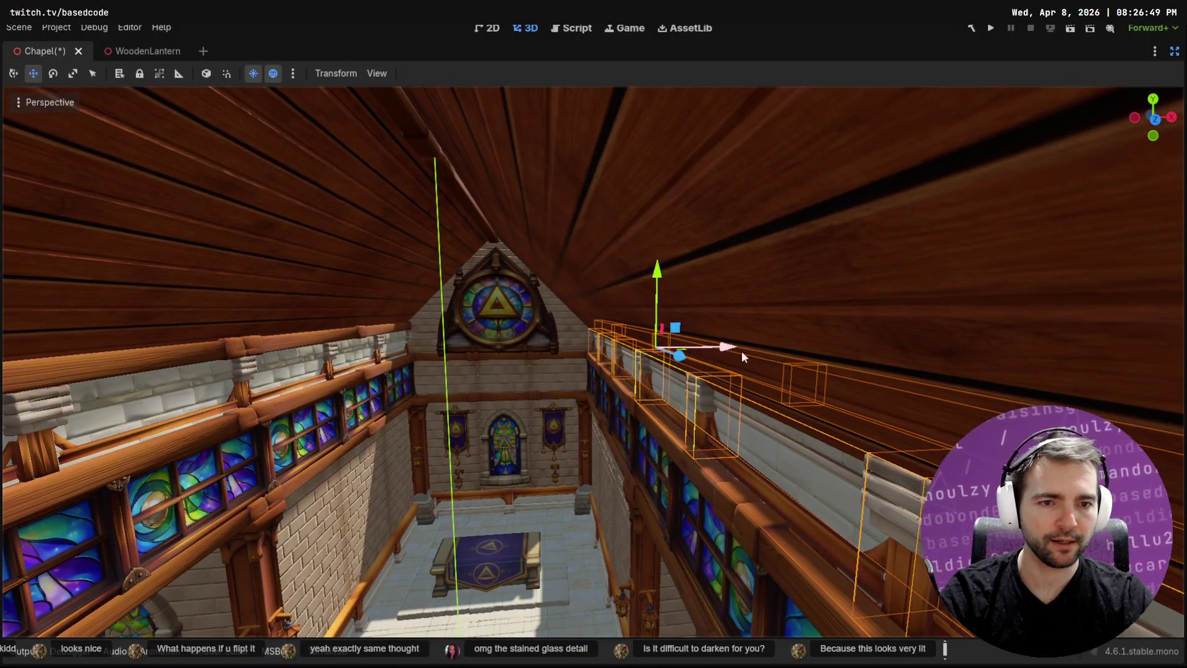
drag(724, 347, 715, 348)
Select the left wall's railing beam pieces and bring back the scene, file and inspector panels
mouse_move(799, 303)
mouse_down()
mouse_move(841, 285)
mouse_move(816, 291)
mouse_up()
key(a)
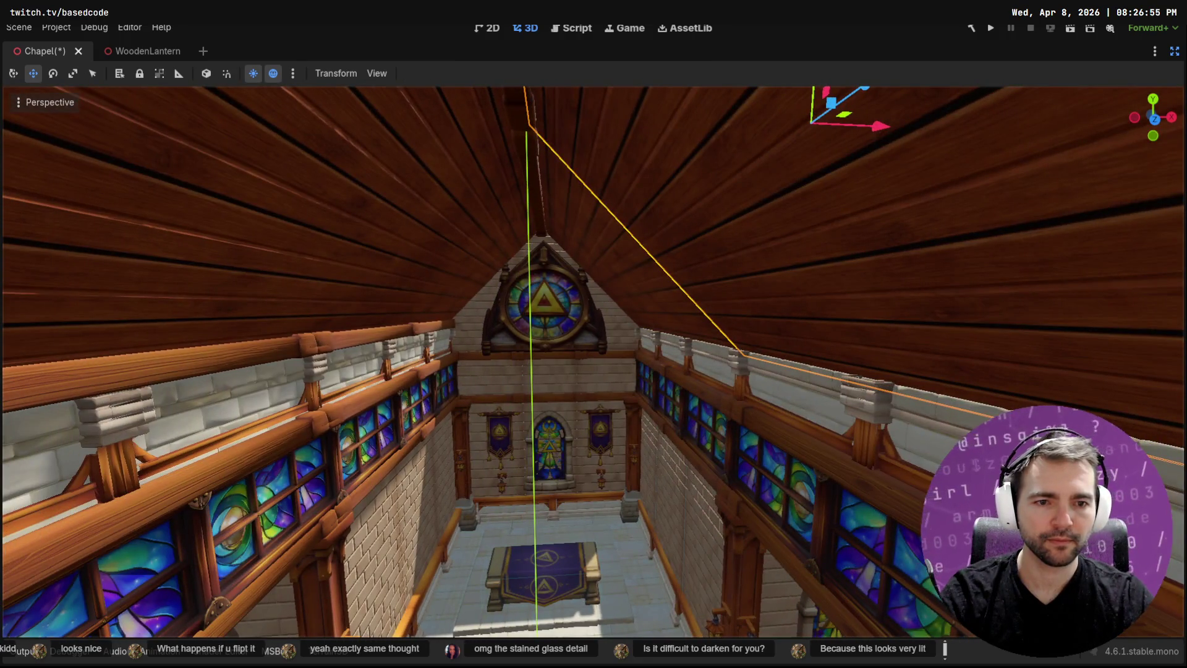
key(a)
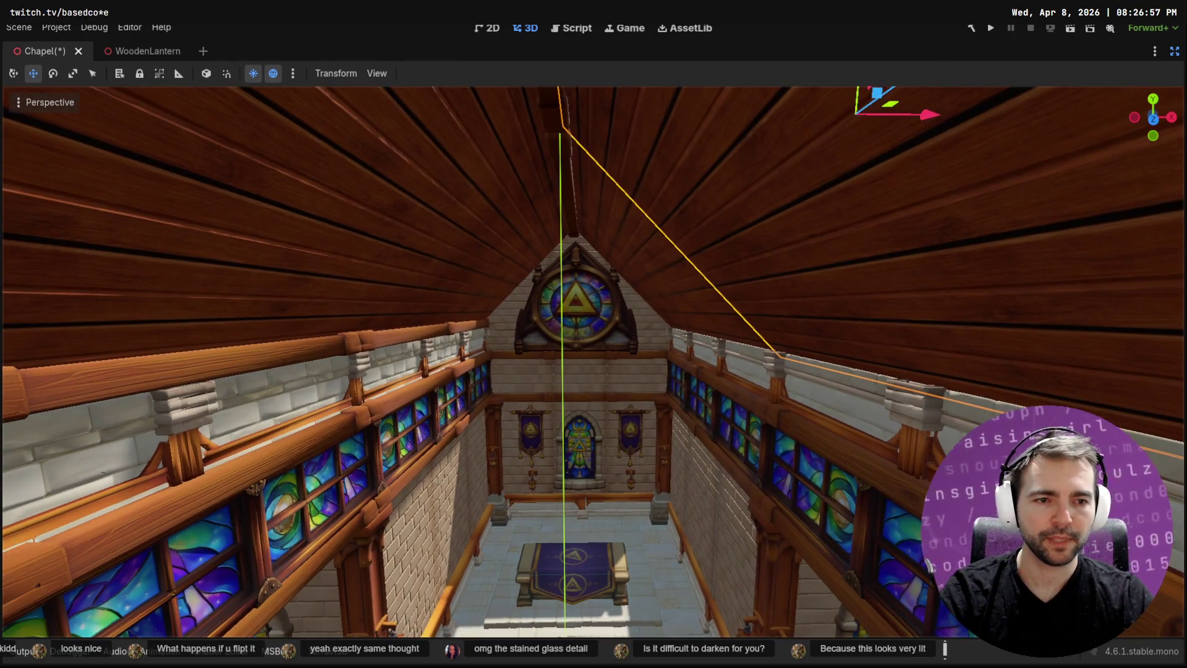
key(a)
drag(611, 365, 418, 325)
drag(404, 368, 1093, 347)
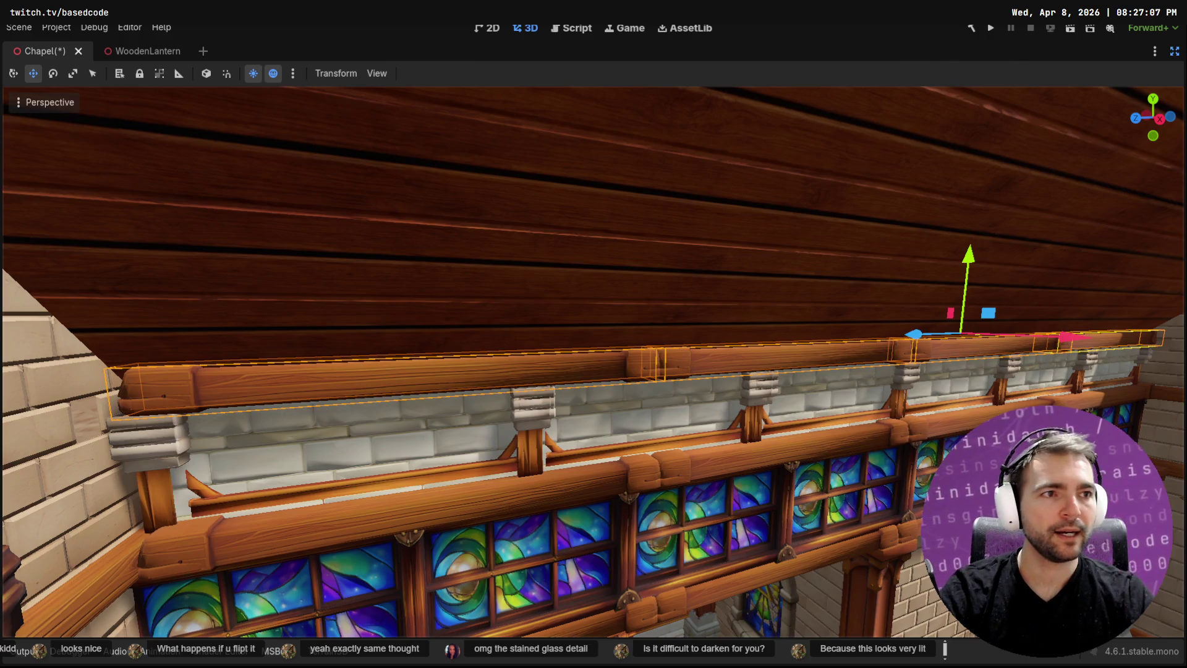
click(1175, 50)
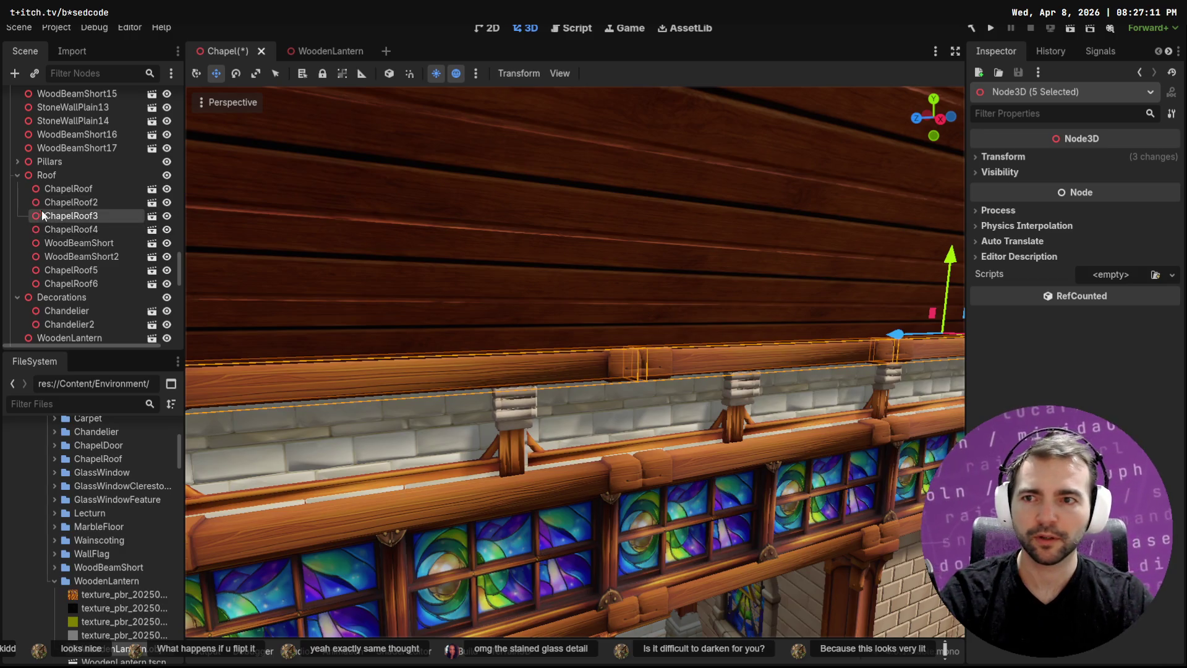
Duplicate four upper-wall beams, including WoodBeamShort26, WoodBeamShort27 and WoodBeamShort30
click(665, 322)
click(648, 373)
shift+click(537, 368)
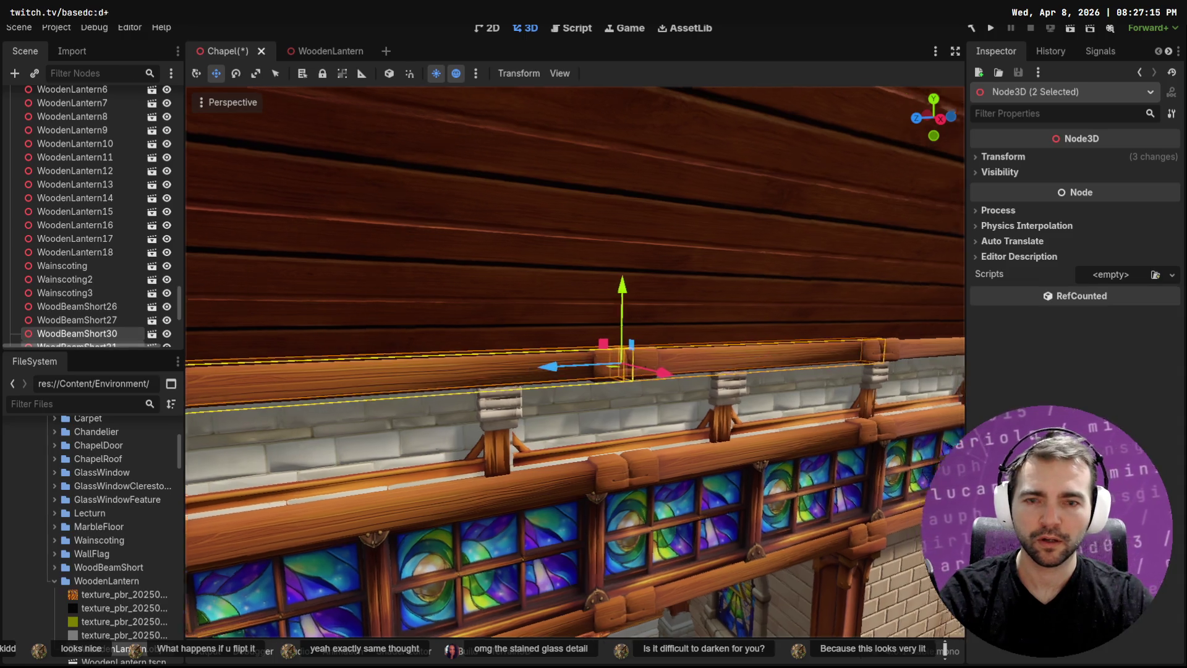
shift+click(650, 366)
shift+click(767, 358)
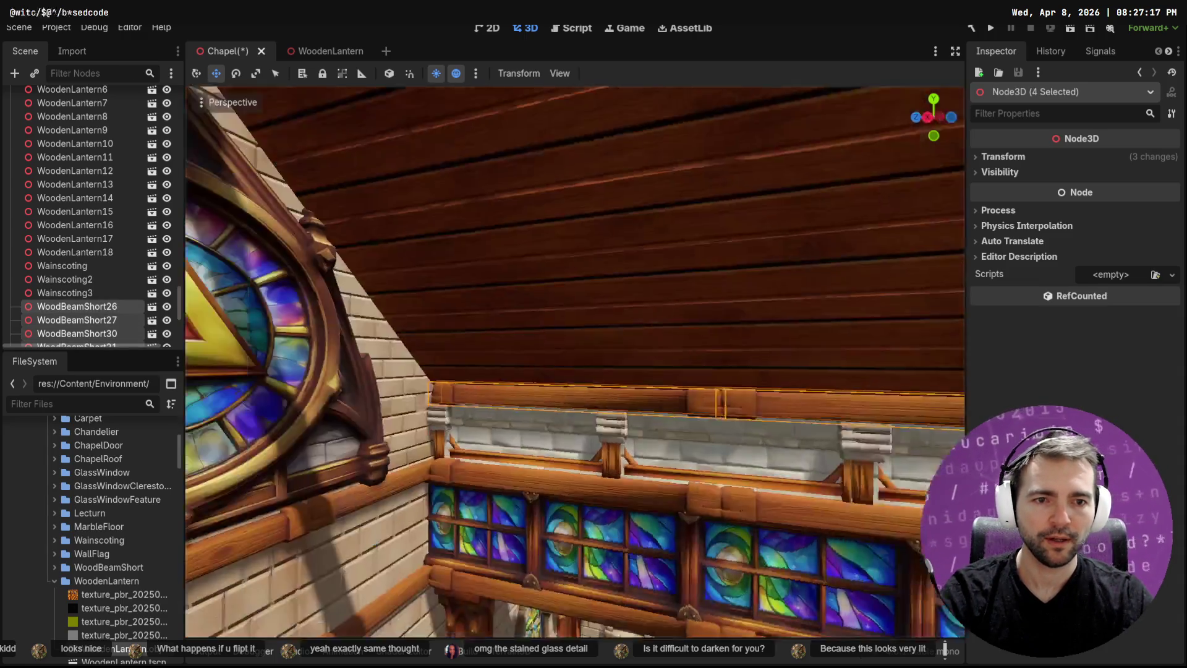
key(ctrl+d)
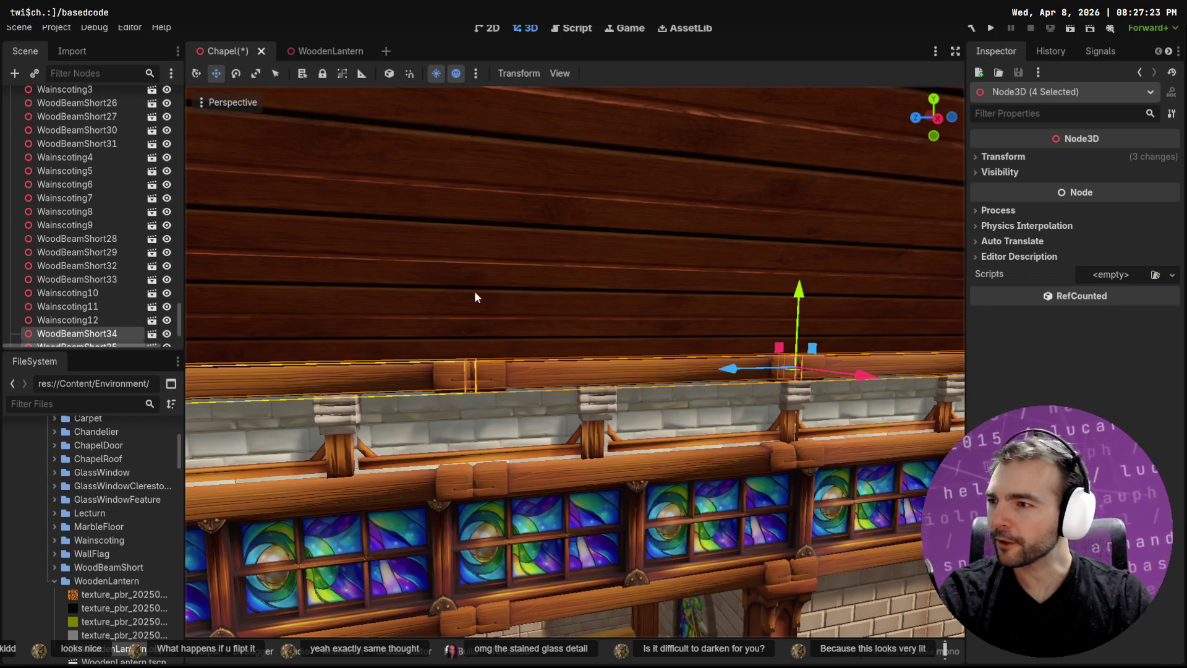
Slide the beam copies about 0.273 units along X and save the Chapel scene
right_click(506, 287)
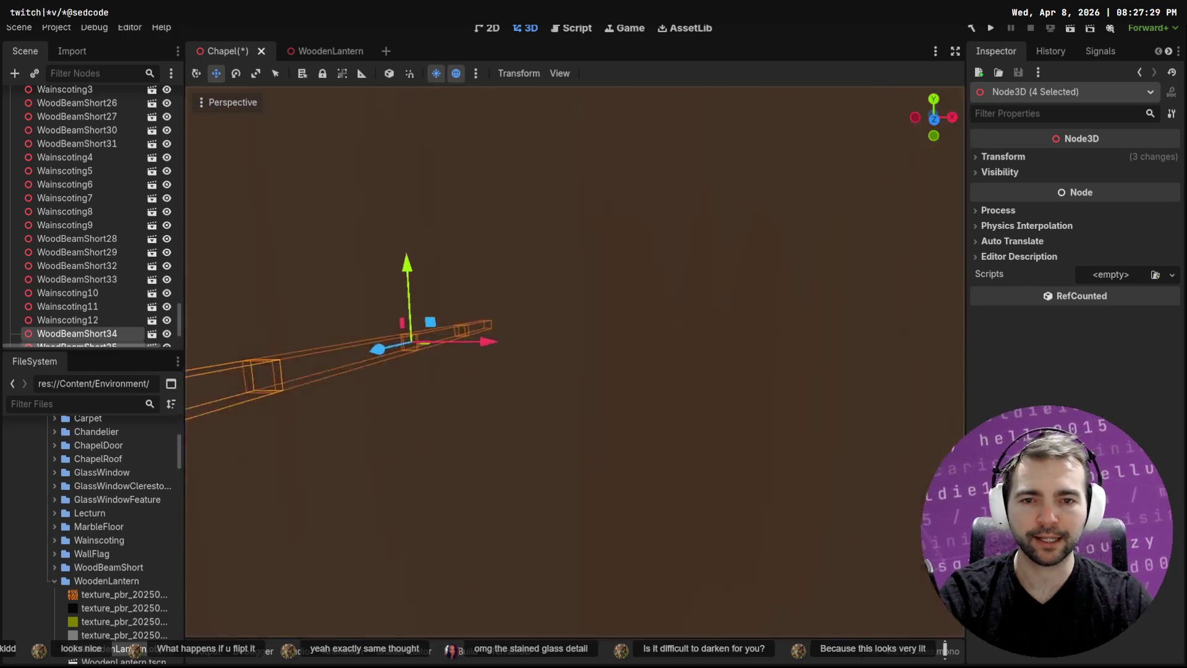
right_click(489, 364)
mouse_move(486, 348)
mouse_down()
mouse_move(820, 346)
mouse_move(810, 350)
mouse_up()
right_click(637, 334)
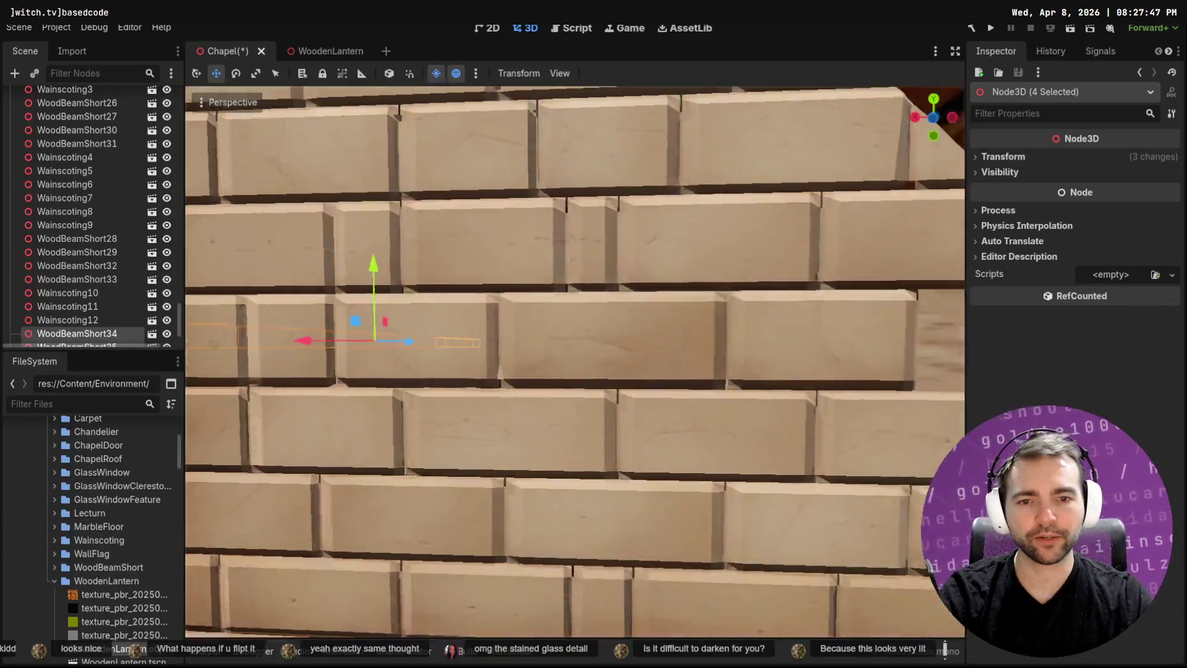
key(ctrl+s)
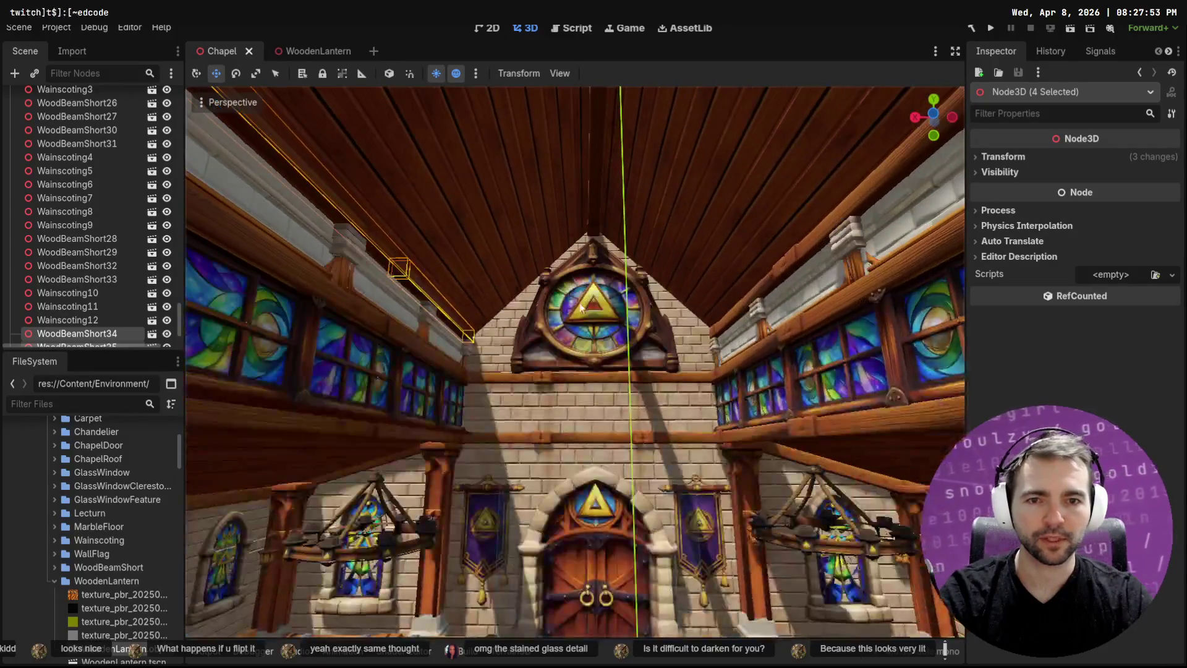
Duplicate WoodBeamShort31 and rotate the copy diagonally to match the roof slope
click(768, 295)
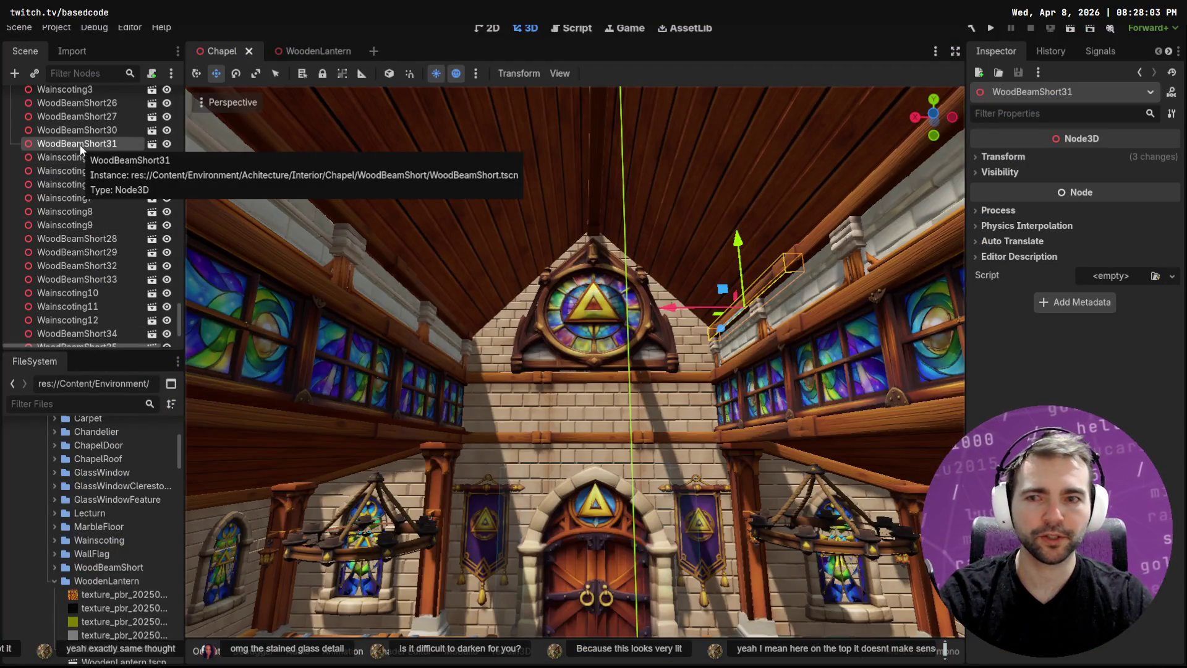
key(Home)
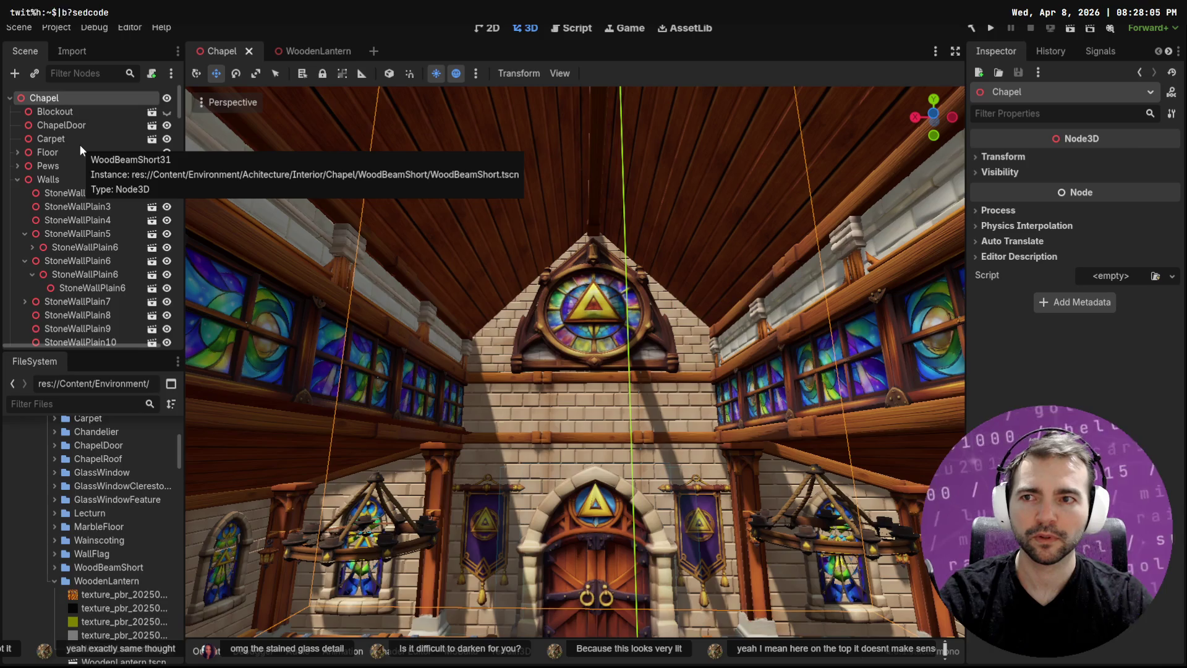
key(End)
key(e)
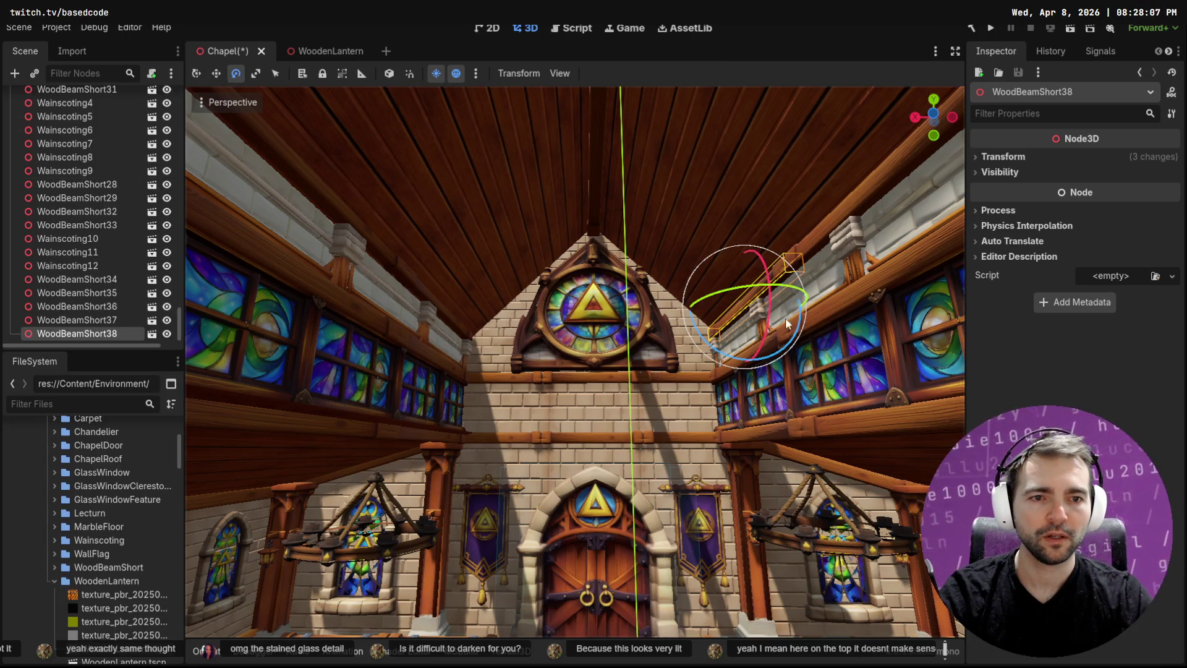
mouse_move(786, 289)
mouse_down()
mouse_move(671, 282)
mouse_move(732, 282)
mouse_up()
mouse_move(702, 348)
mouse_down()
mouse_move(682, 298)
mouse_move(687, 306)
mouse_up()
scroll(742, 334, up, 3)
Move the WoodBeamShort38 copy up and along the gable's roof edge beside the rose window
key(w)
drag(703, 366, 615, 365)
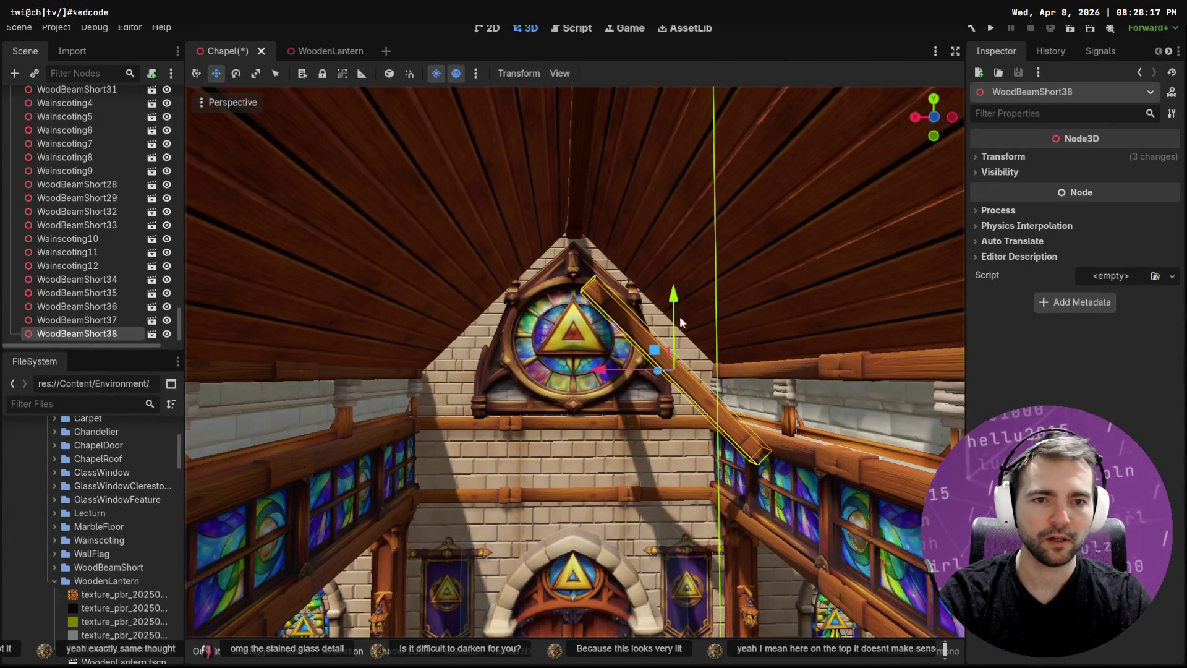
mouse_move(678, 301)
mouse_down()
mouse_move(644, 208)
mouse_move(614, 295)
mouse_up()
mouse_move(622, 373)
mouse_down()
mouse_move(413, 358)
mouse_move(369, 329)
mouse_move(408, 370)
mouse_move(373, 361)
mouse_up()
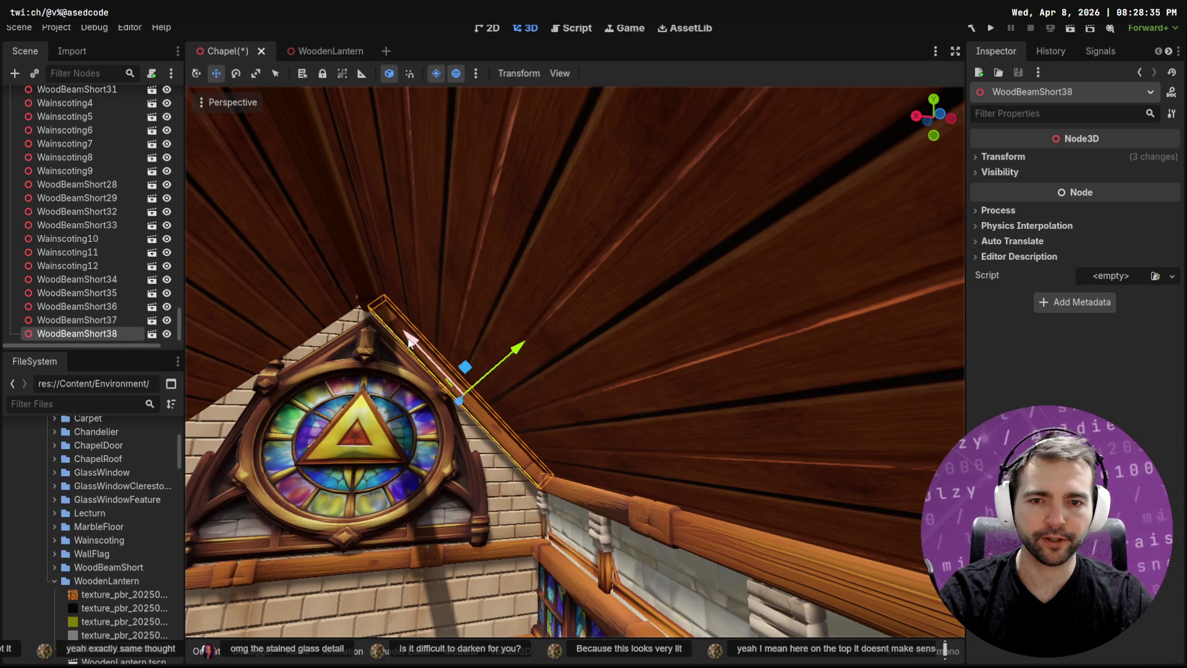
scroll(398, 337, down, 4)
drag(484, 399, 491, 401)
click(538, 438)
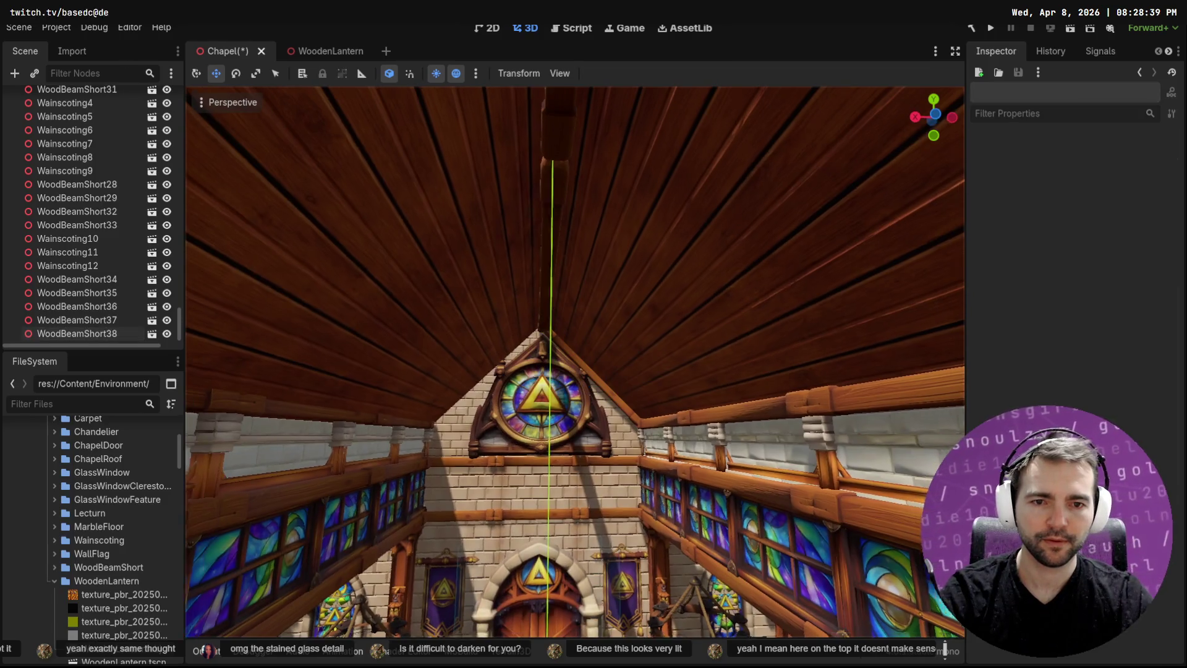
Fly back through the nave and select the diagonal gable beam WoodBeamShort38
key(s)
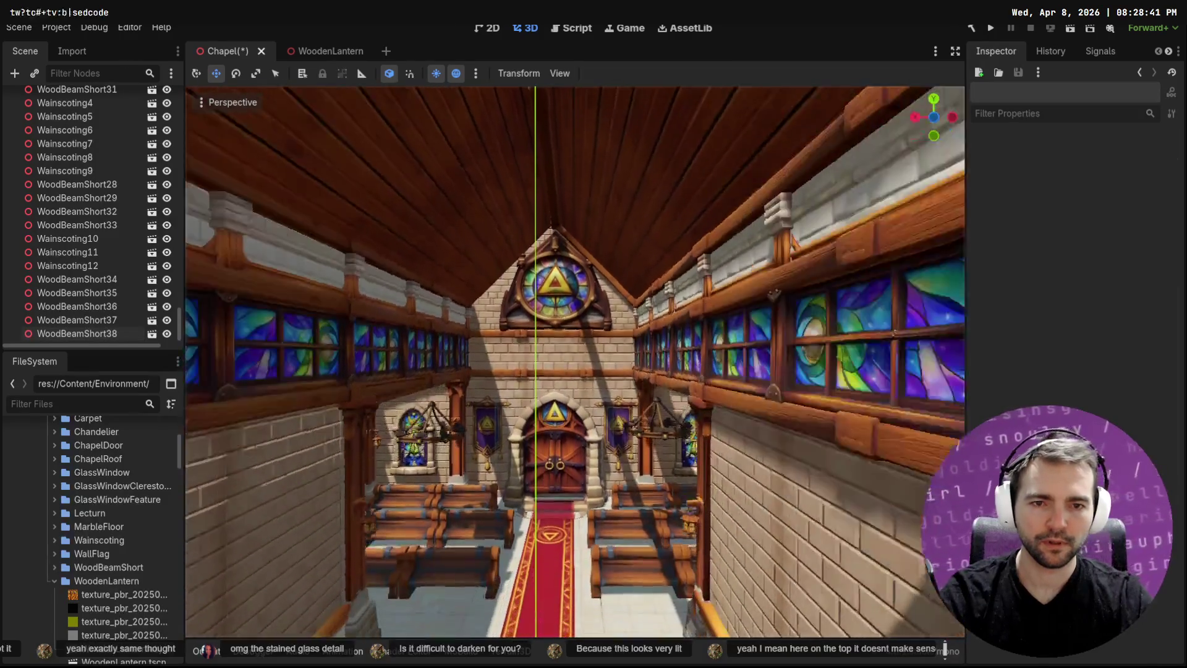
key(s)
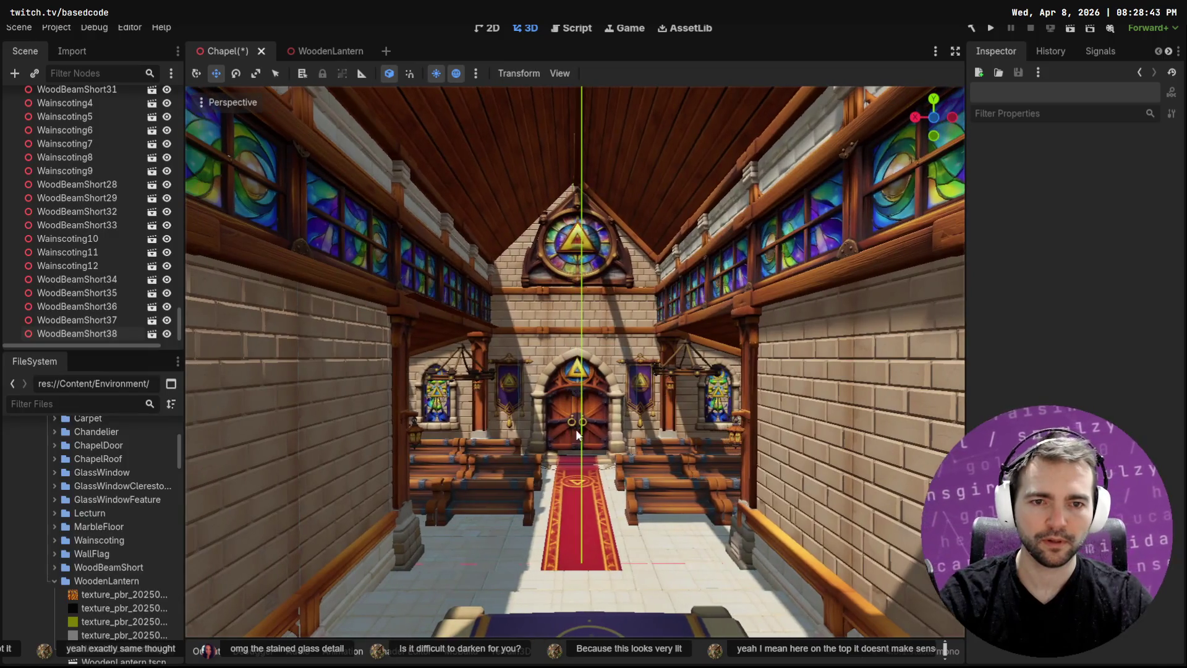
key(w)
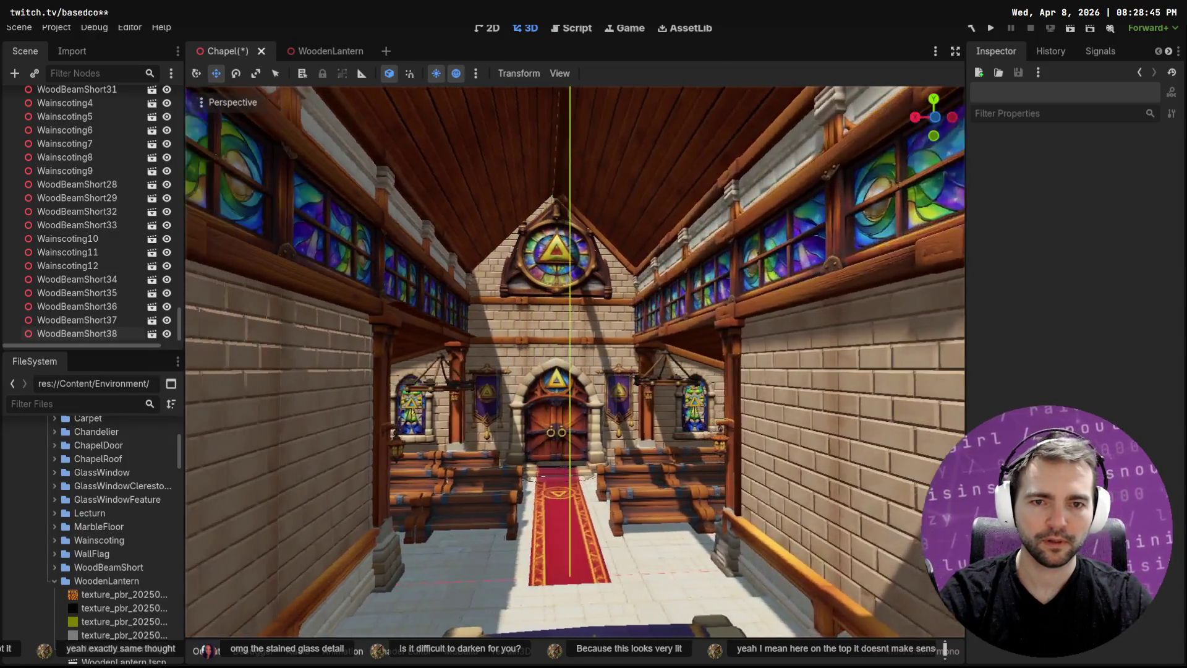
key(s)
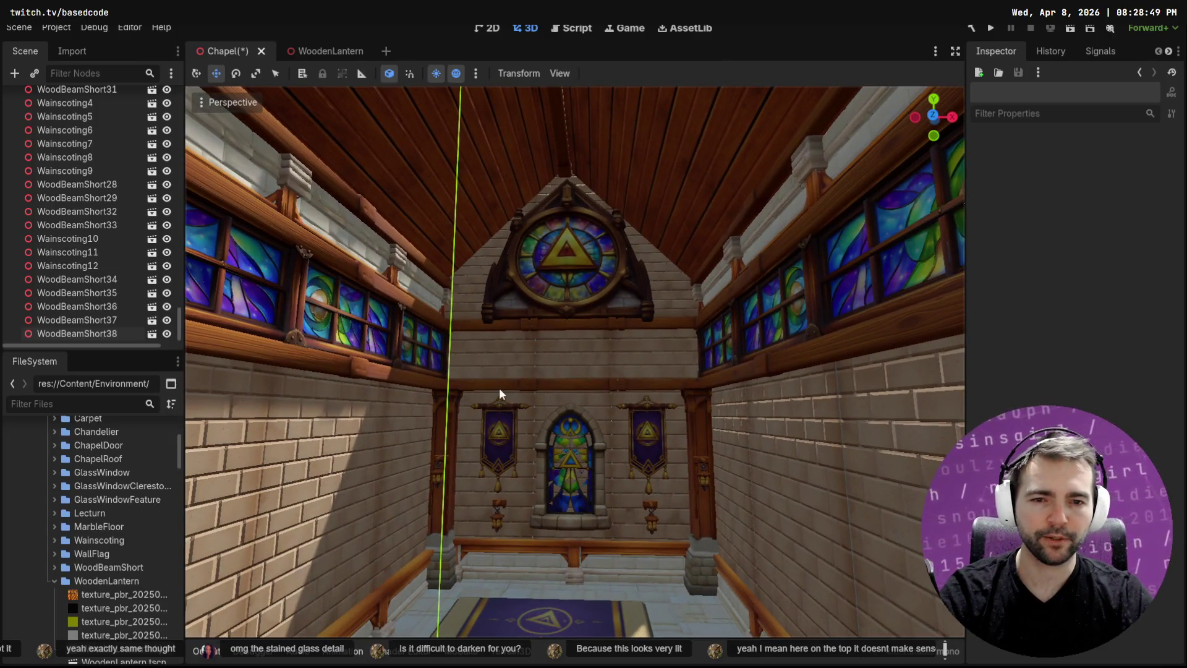
click(532, 384)
key(w)
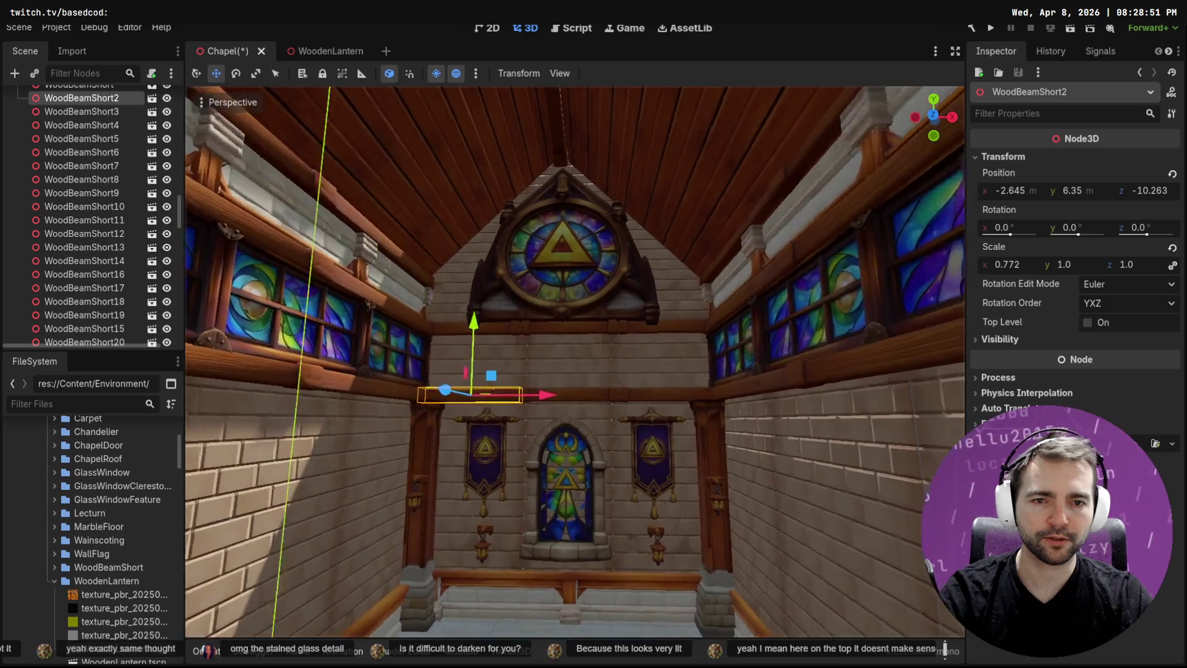
key(w)
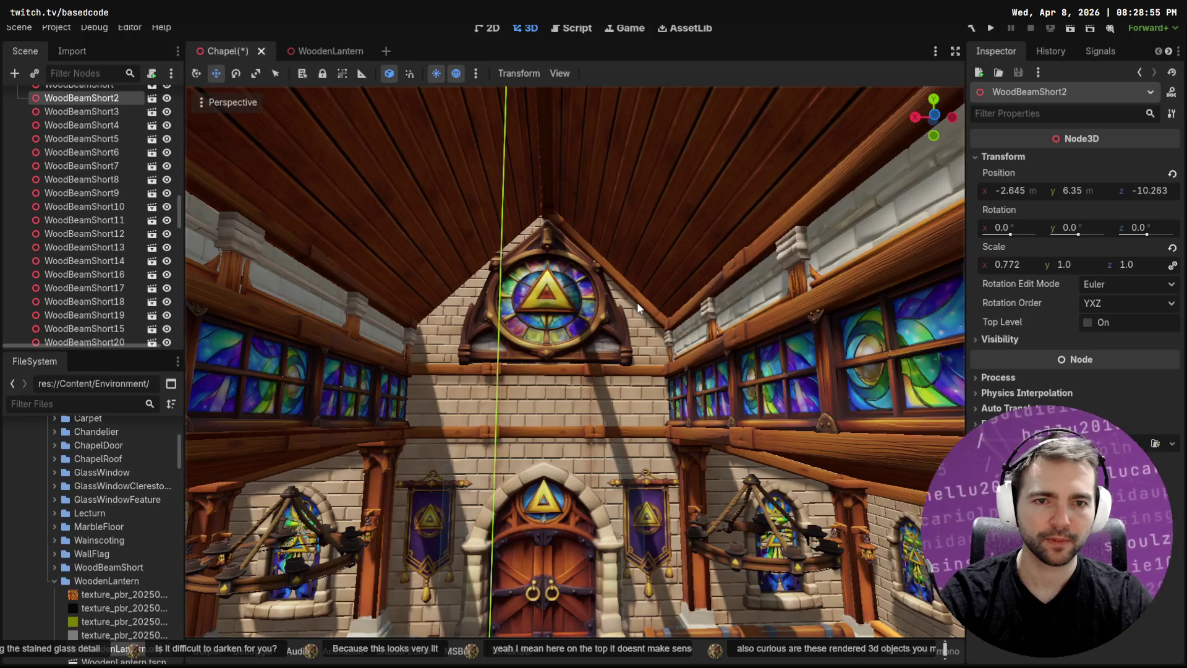
click(636, 307)
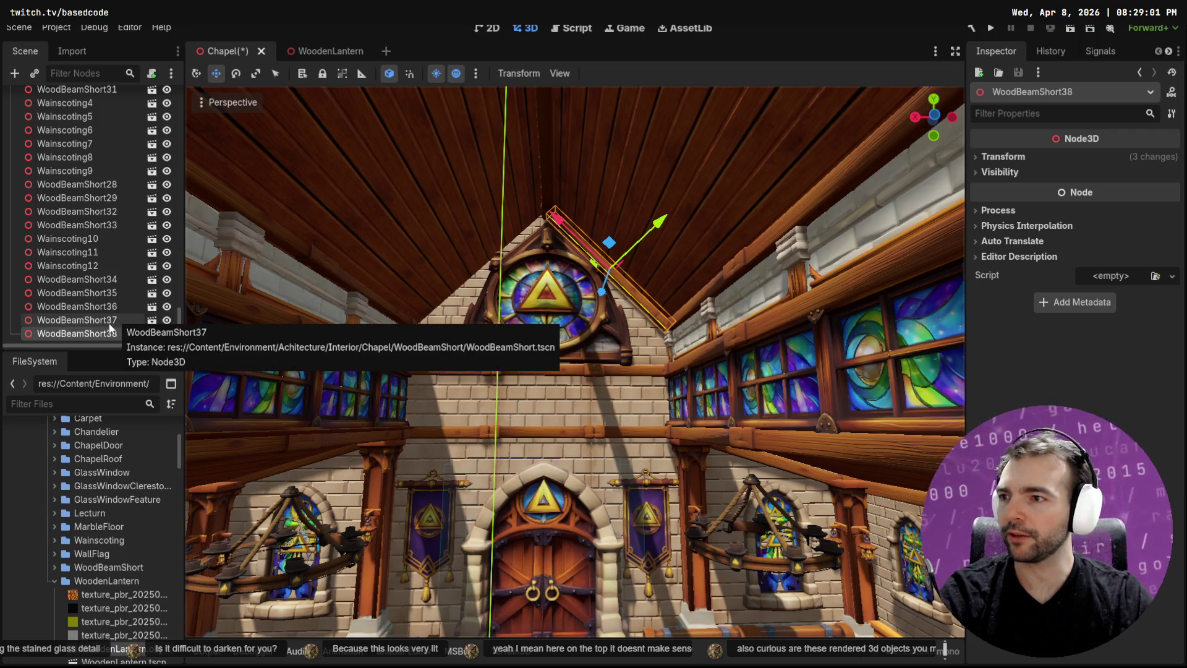
Duplicate it and move the copy, WoodBeamShort39, along Z to the opposite gable wall
key(ctrl+d)
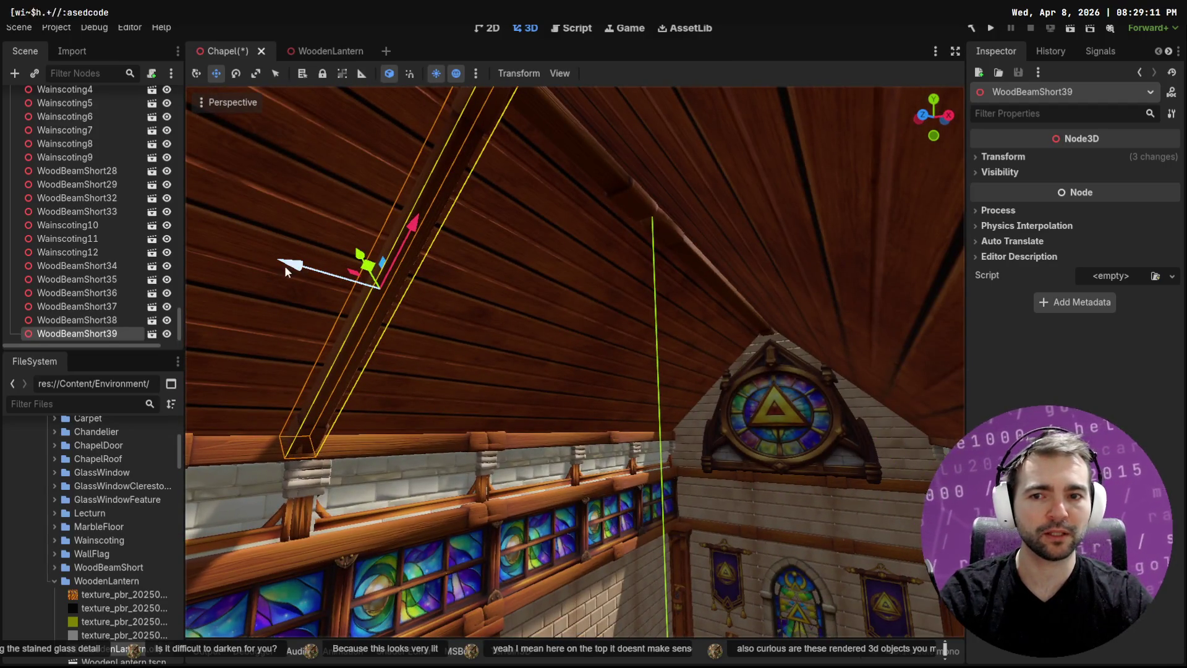
mouse_move(284, 270)
mouse_down()
mouse_move(736, 334)
mouse_move(719, 334)
mouse_up()
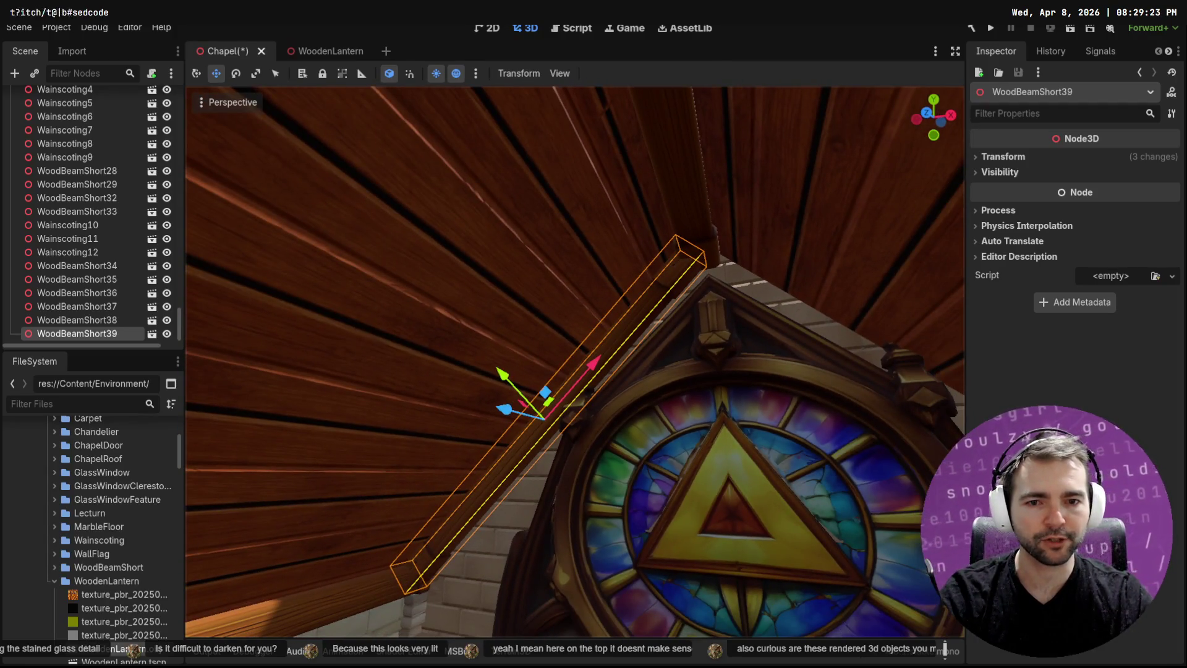
drag(507, 413, 516, 416)
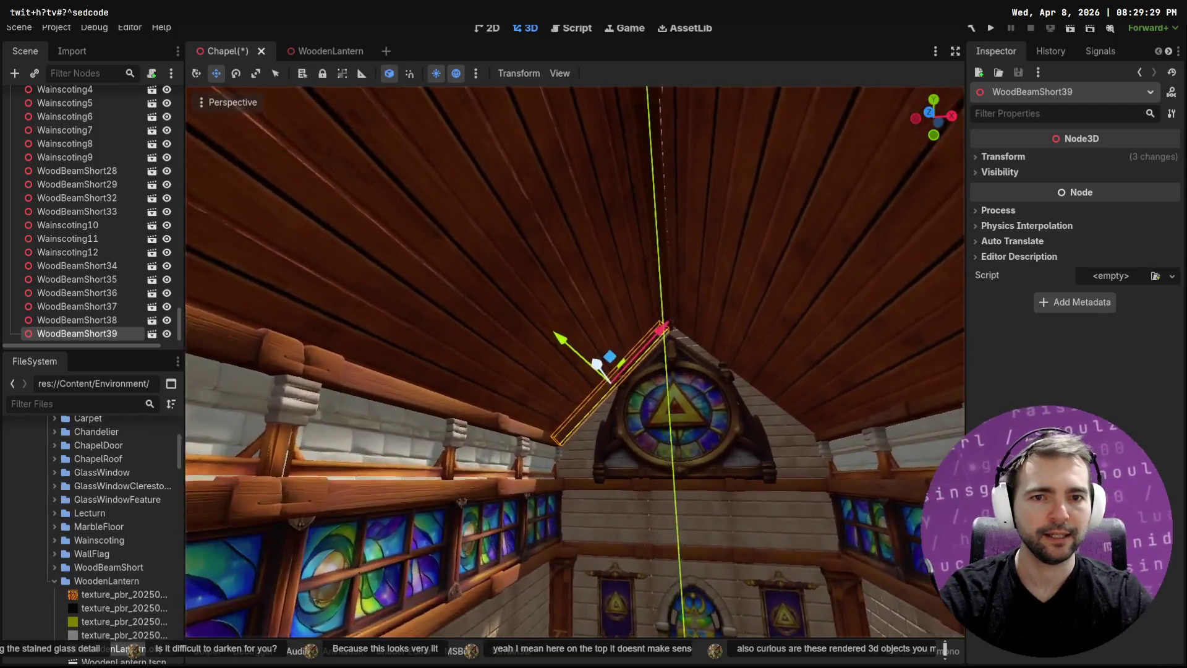
click(533, 337)
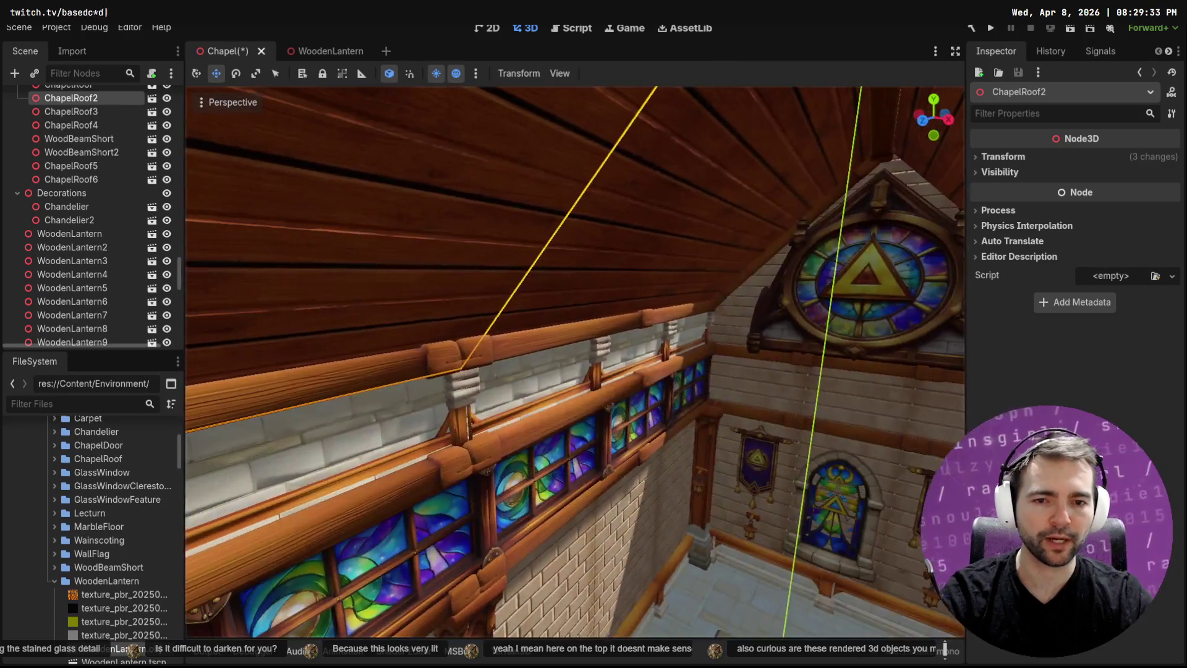
Select both diagonal gable beams, WoodBeamShort39 and WoodBeamShort38
click(606, 403)
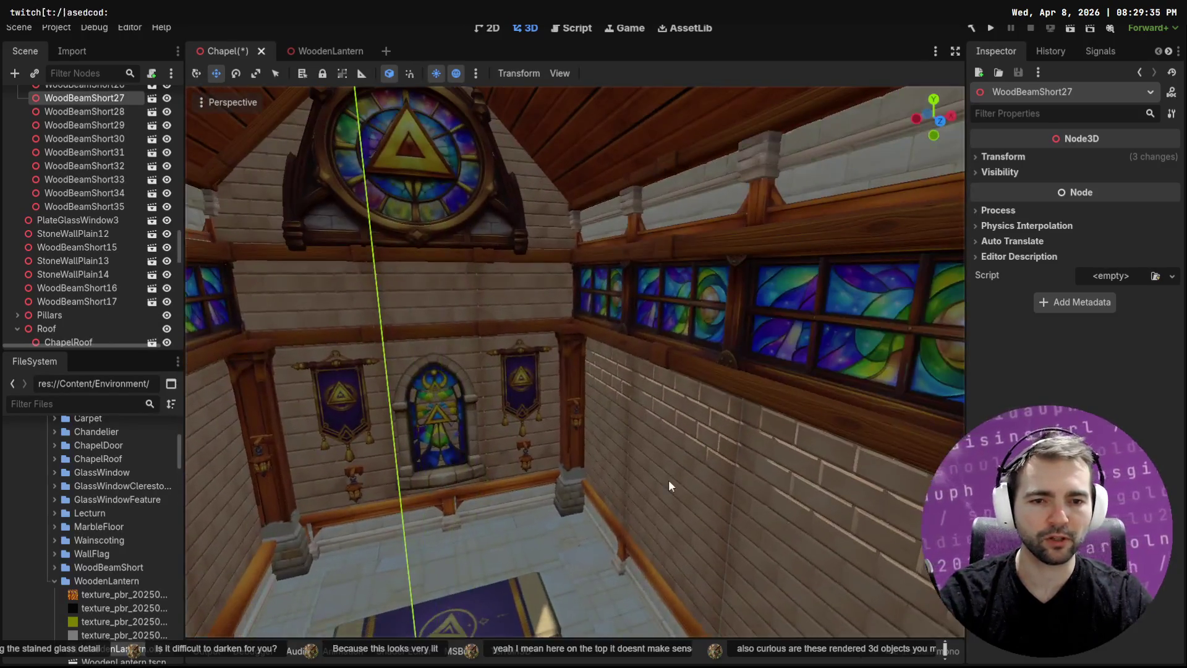
click(668, 485)
click(554, 518)
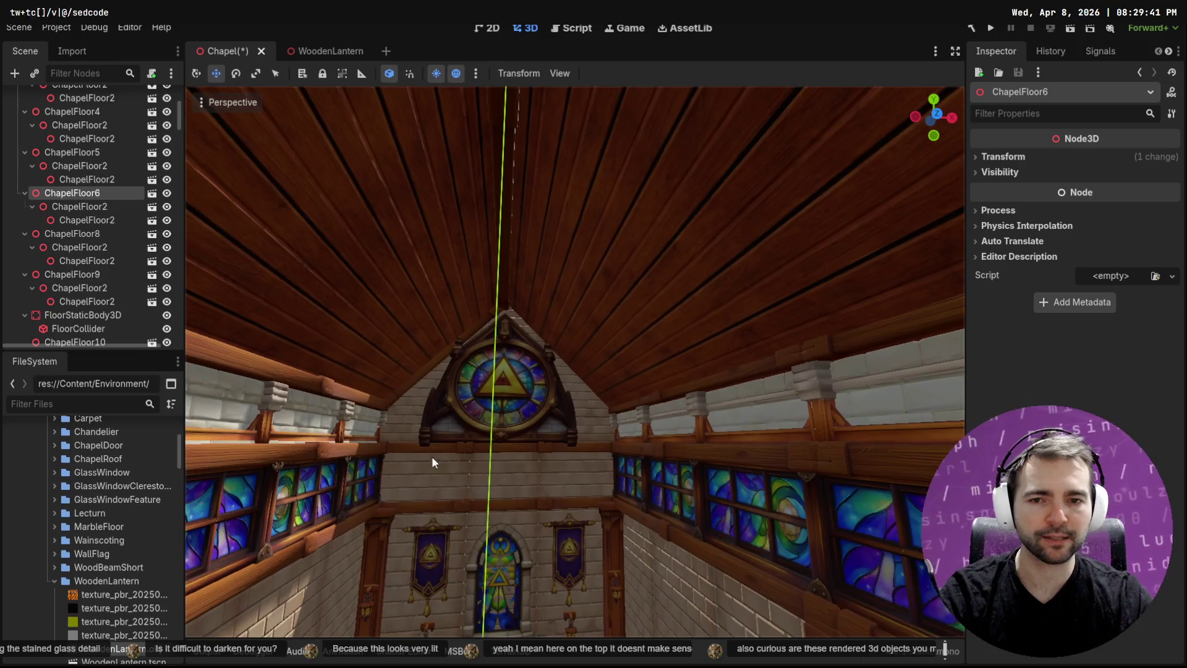
click(417, 375)
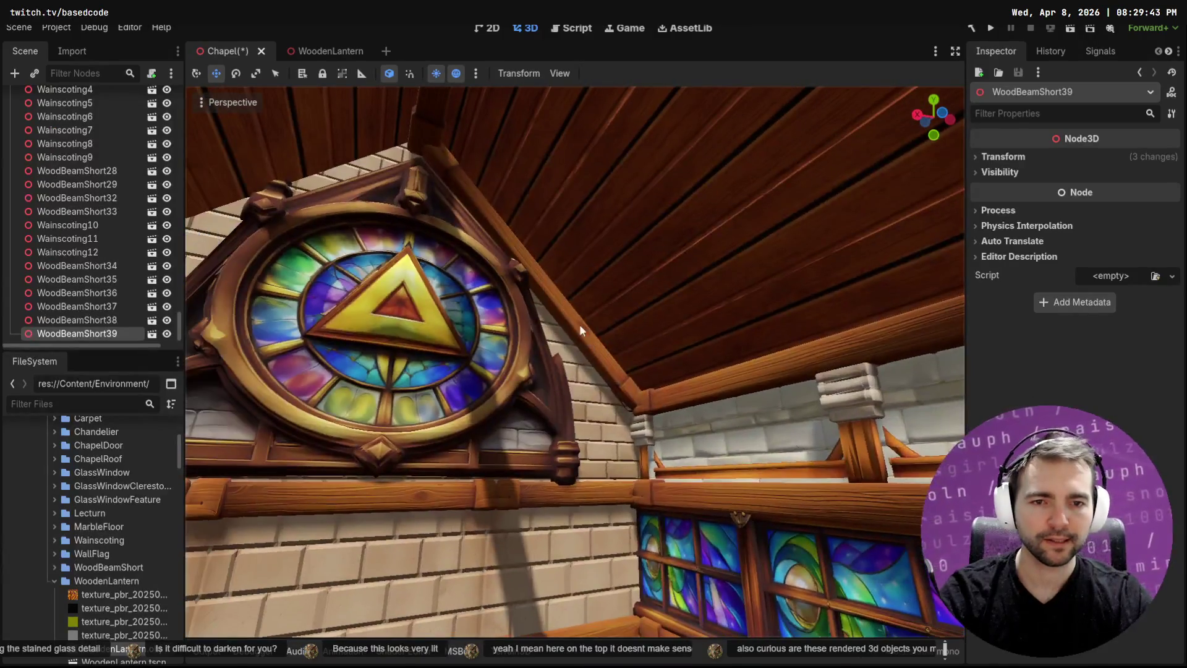
shift+click(572, 321)
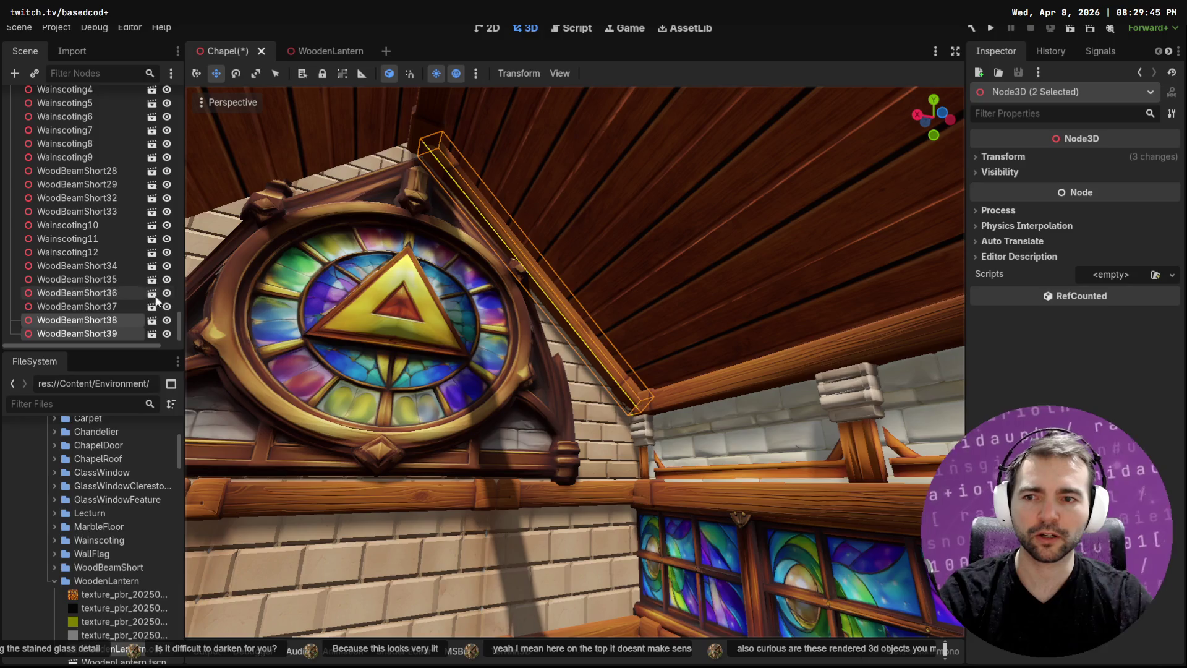
Duplicate the gable beams, rotate the copies 150 degrees and slide them 4 units sideways
key(ctrl+d)
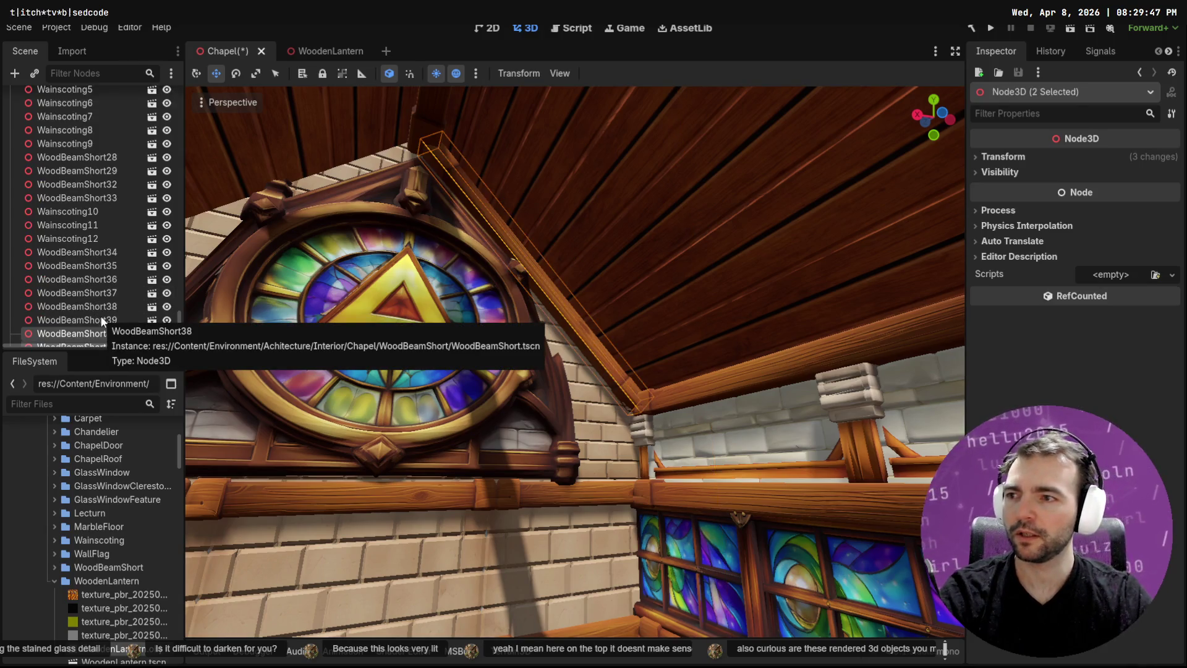
key(e)
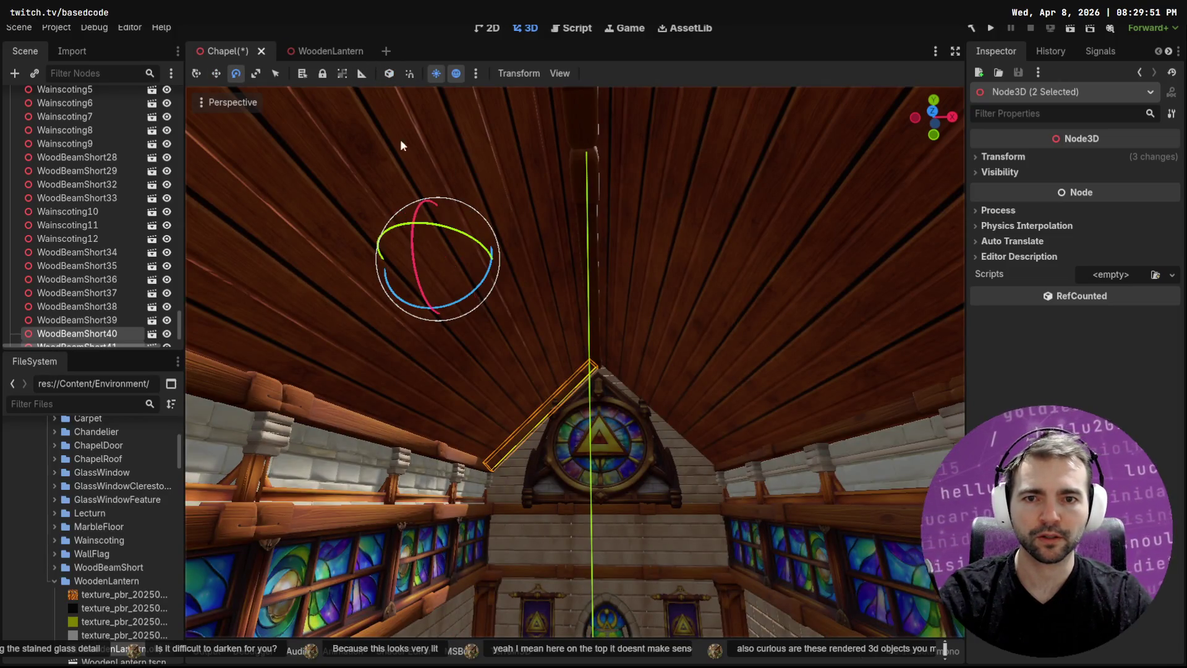
mouse_move(485, 249)
mouse_down()
mouse_move(314, 240)
mouse_move(263, 261)
mouse_move(410, 308)
mouse_move(383, 311)
mouse_move(450, 317)
mouse_move(216, 323)
mouse_move(333, 332)
mouse_move(310, 338)
mouse_move(225, 329)
mouse_up()
key(w)
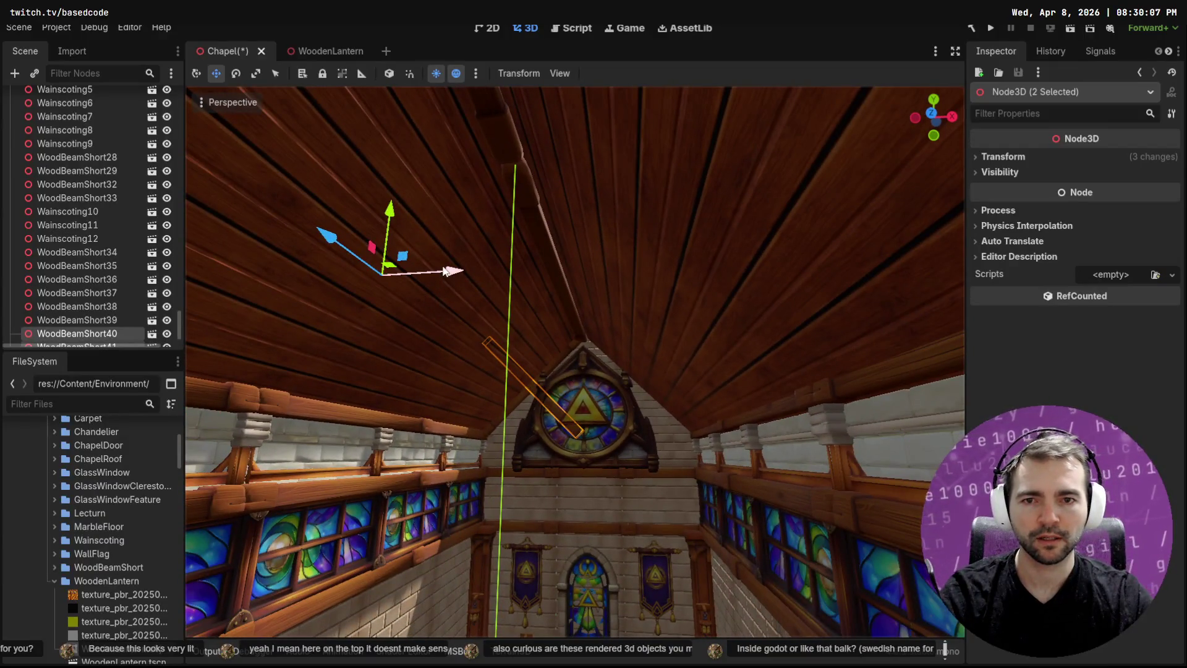
mouse_move(490, 275)
mouse_down()
mouse_move(757, 293)
mouse_move(737, 296)
mouse_move(751, 296)
mouse_move(745, 305)
mouse_move(798, 142)
mouse_move(759, 176)
mouse_move(578, 185)
mouse_move(710, 206)
mouse_move(685, 220)
mouse_up()
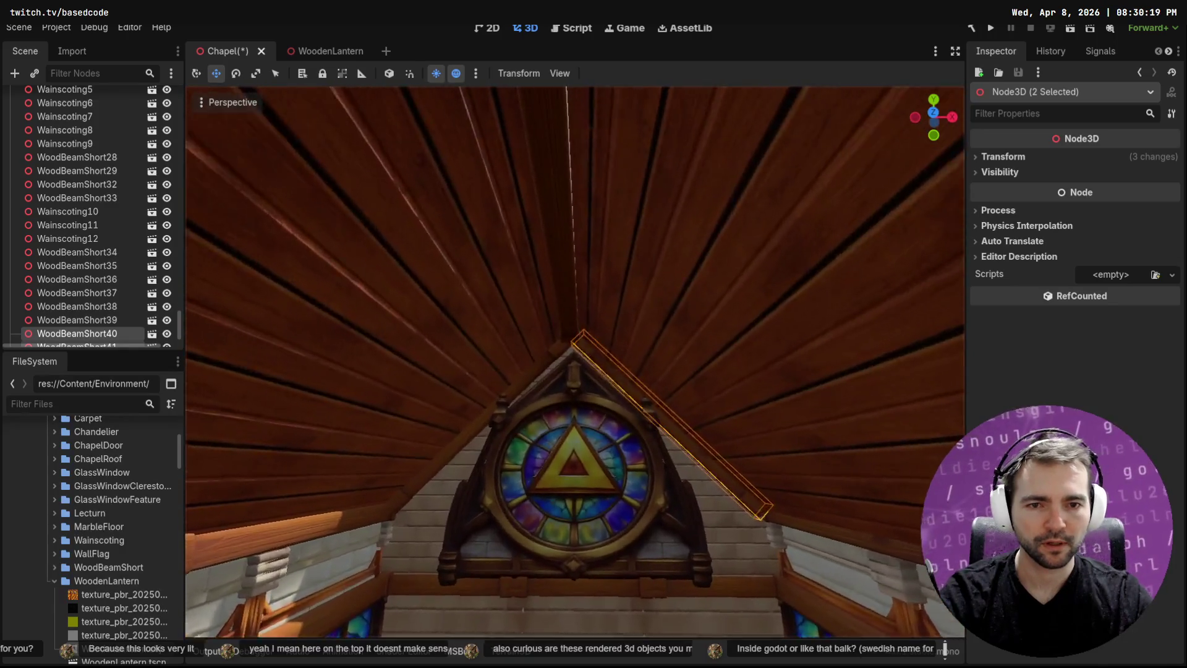
scroll(728, 267, up, 5)
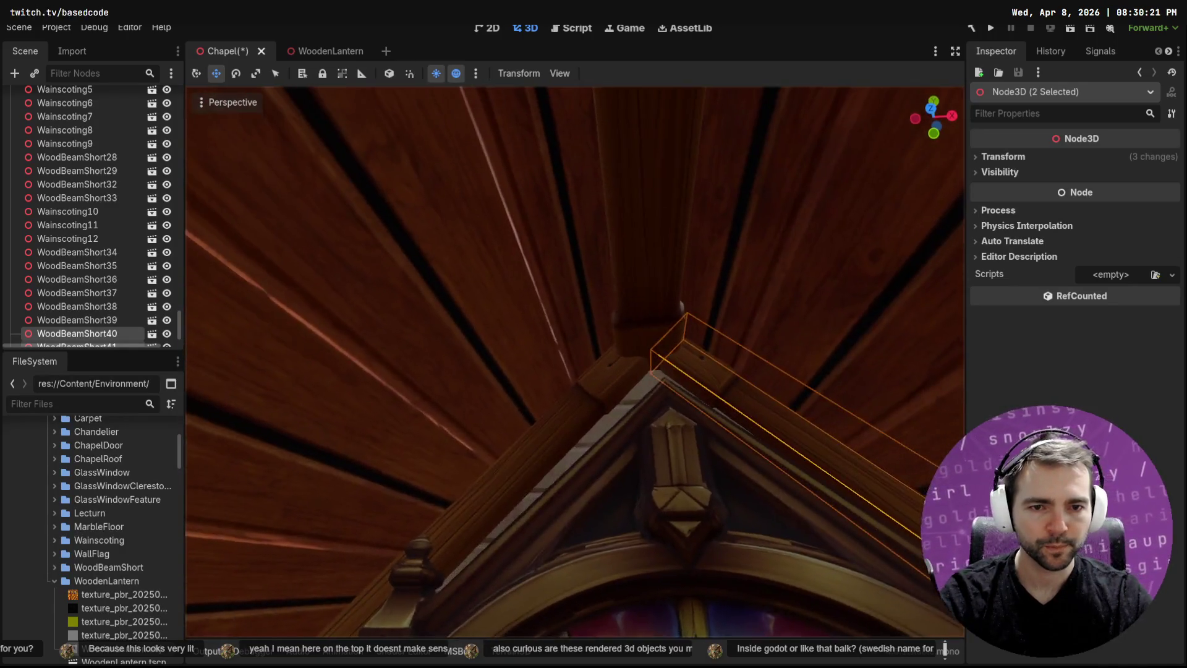
scroll(728, 267, down, 5)
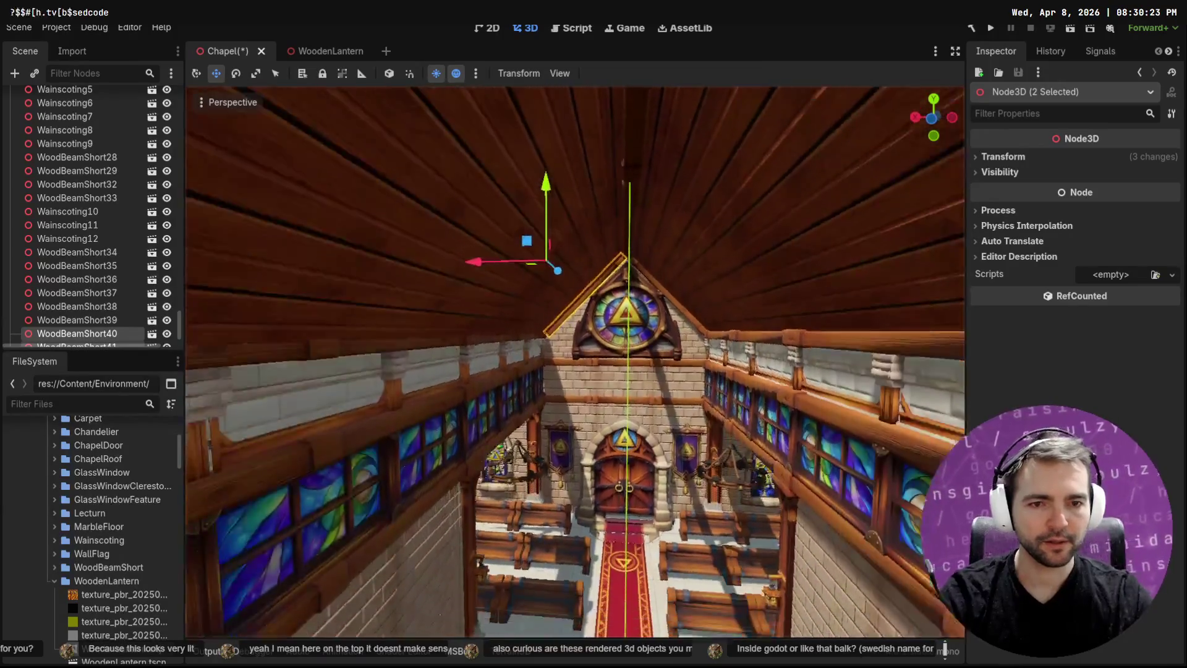
key(Escape)
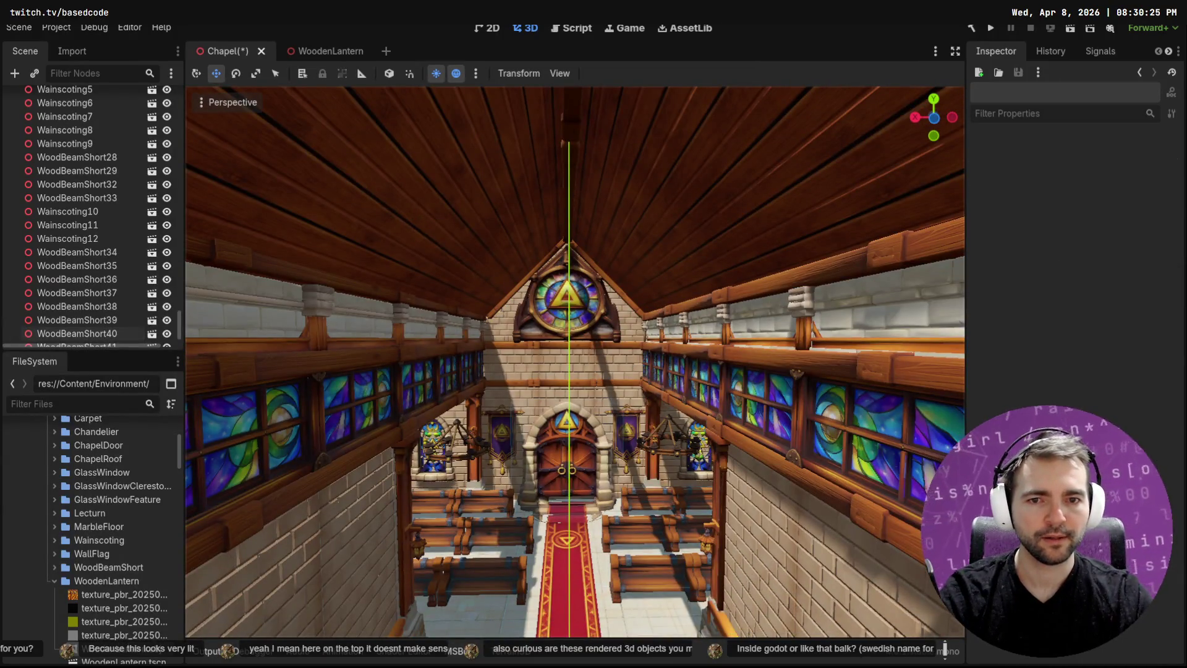
Shift beams WoodBeamShort35–37 along the clerestory wall and save the chapel scene
scroll(575, 362, up, 2)
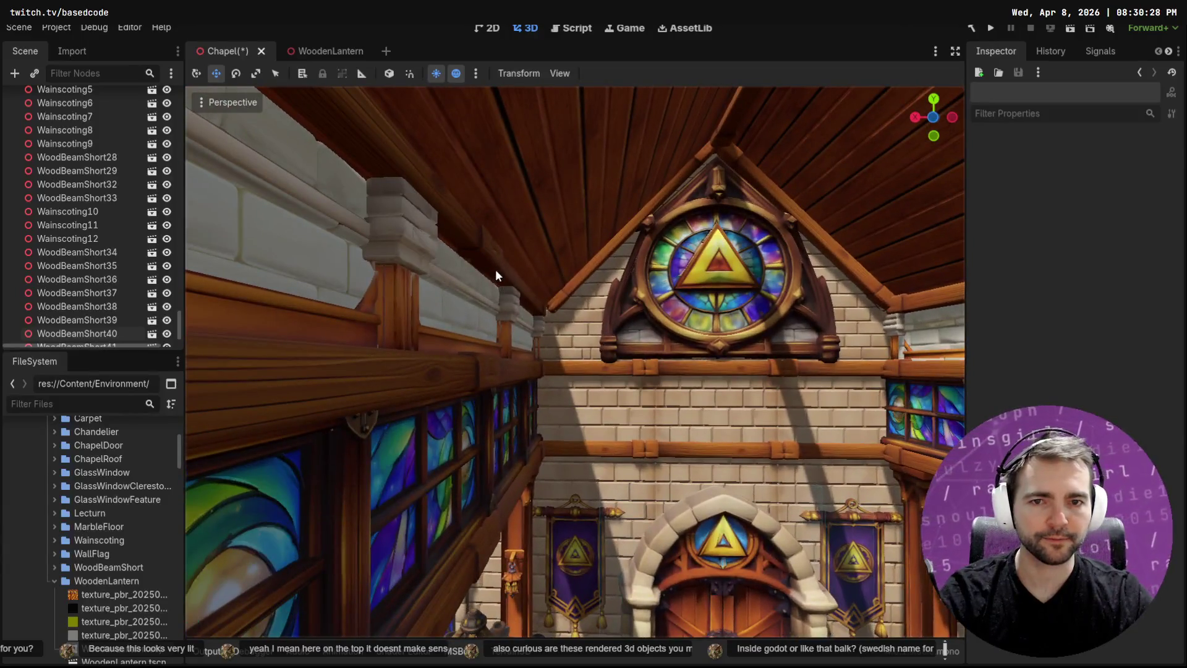
click(495, 268)
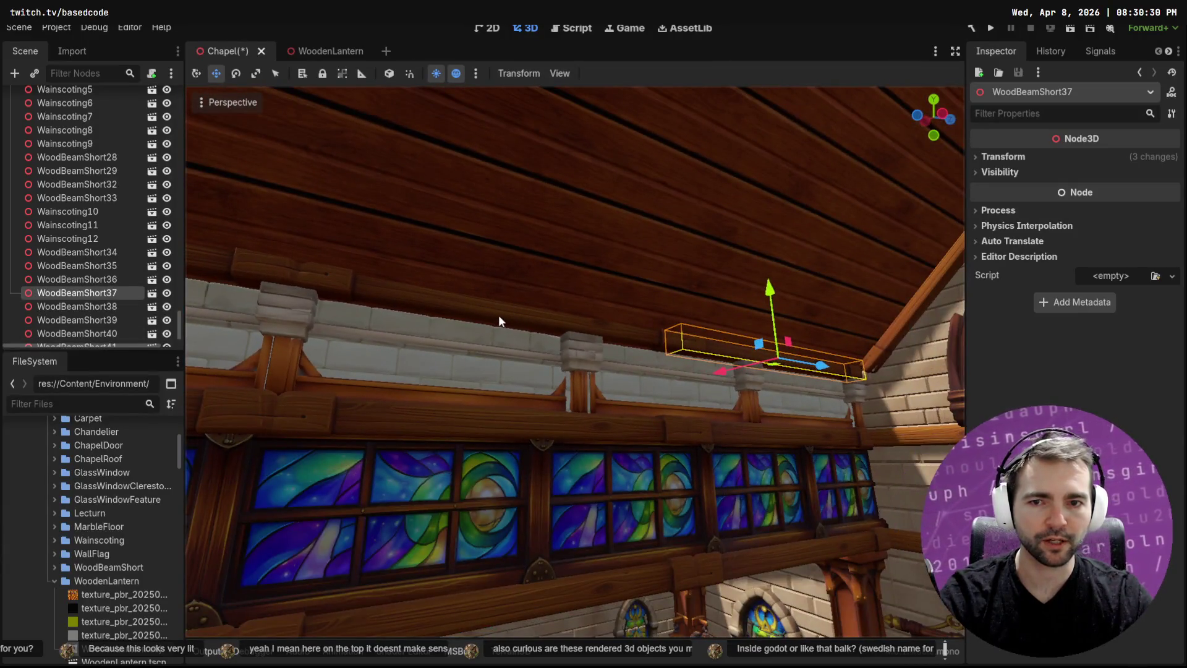
shift+click(499, 314)
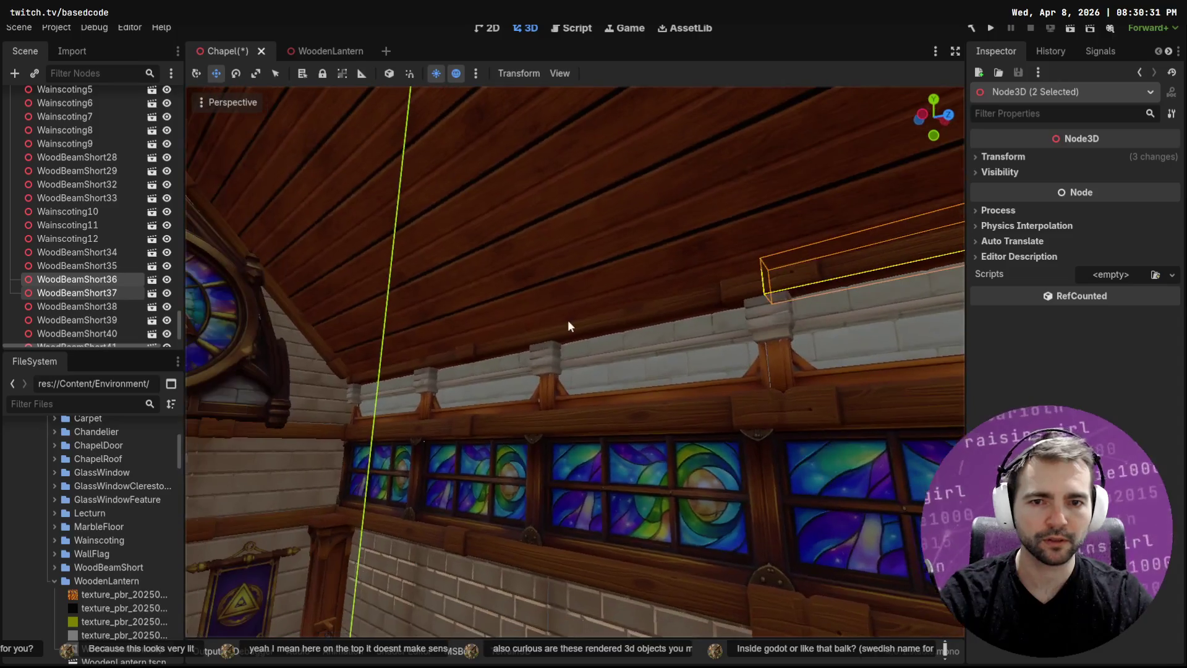
shift+click(454, 353)
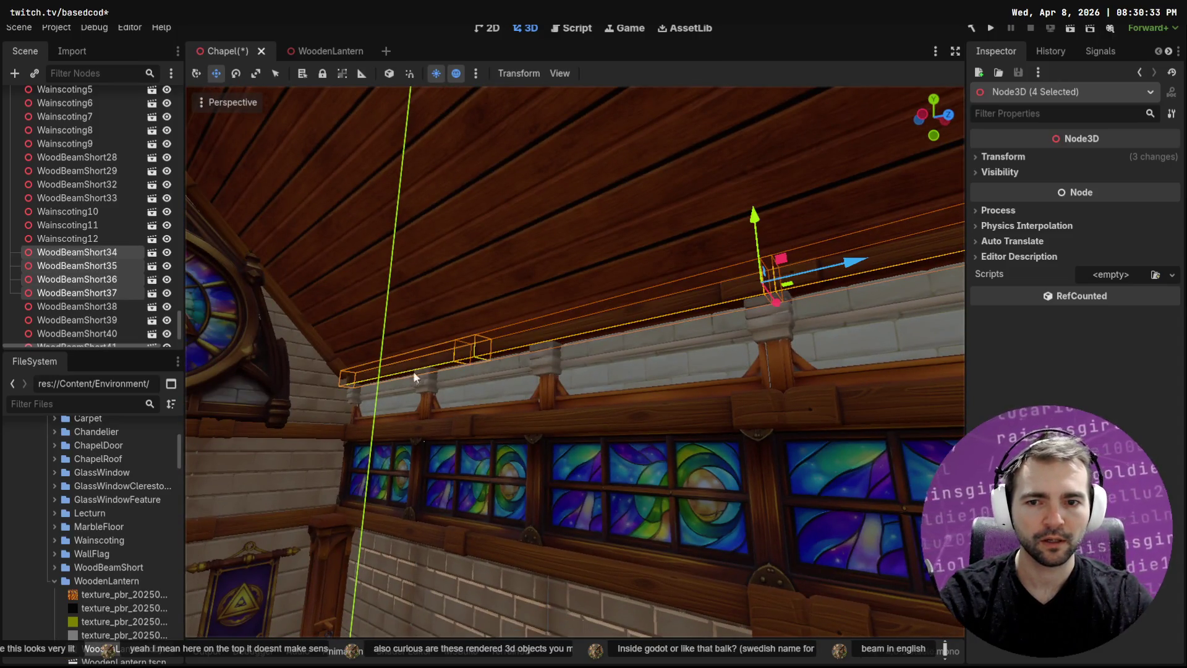
drag(782, 306, 776, 300)
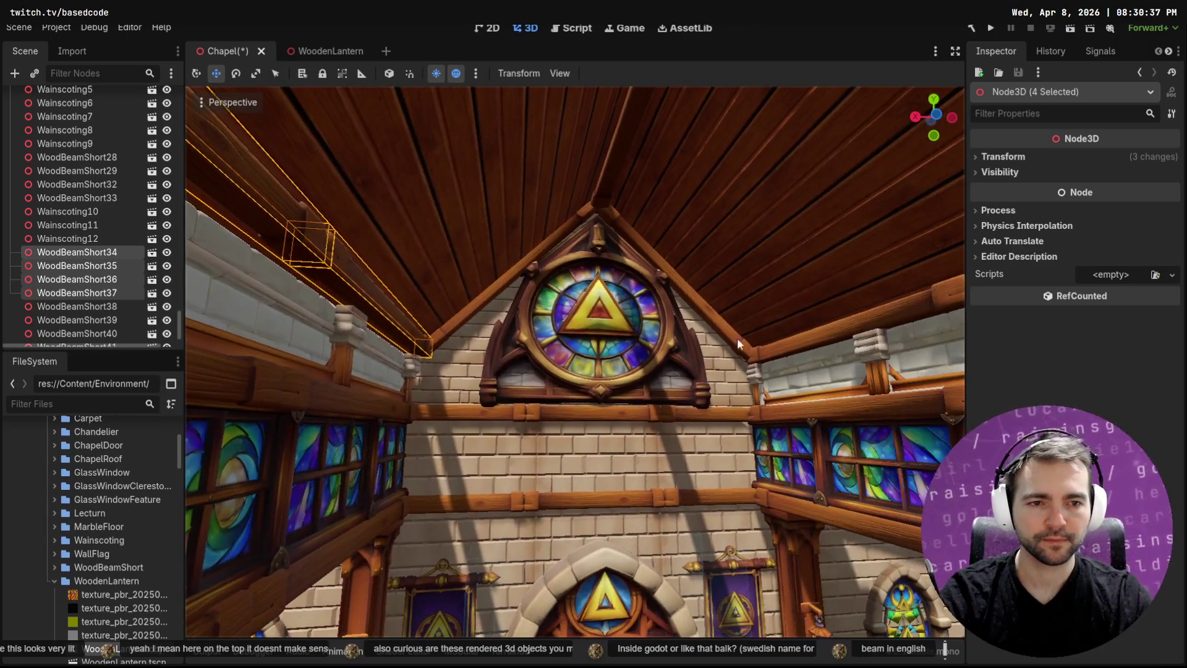
click(759, 378)
mouse_move(759, 378)
mouse_down()
mouse_move(853, 402)
mouse_move(829, 371)
mouse_move(761, 384)
mouse_move(751, 362)
mouse_move(773, 319)
mouse_move(761, 315)
mouse_move(748, 358)
mouse_move(745, 334)
mouse_move(674, 352)
mouse_move(832, 264)
mouse_up()
key(ctrl+s)
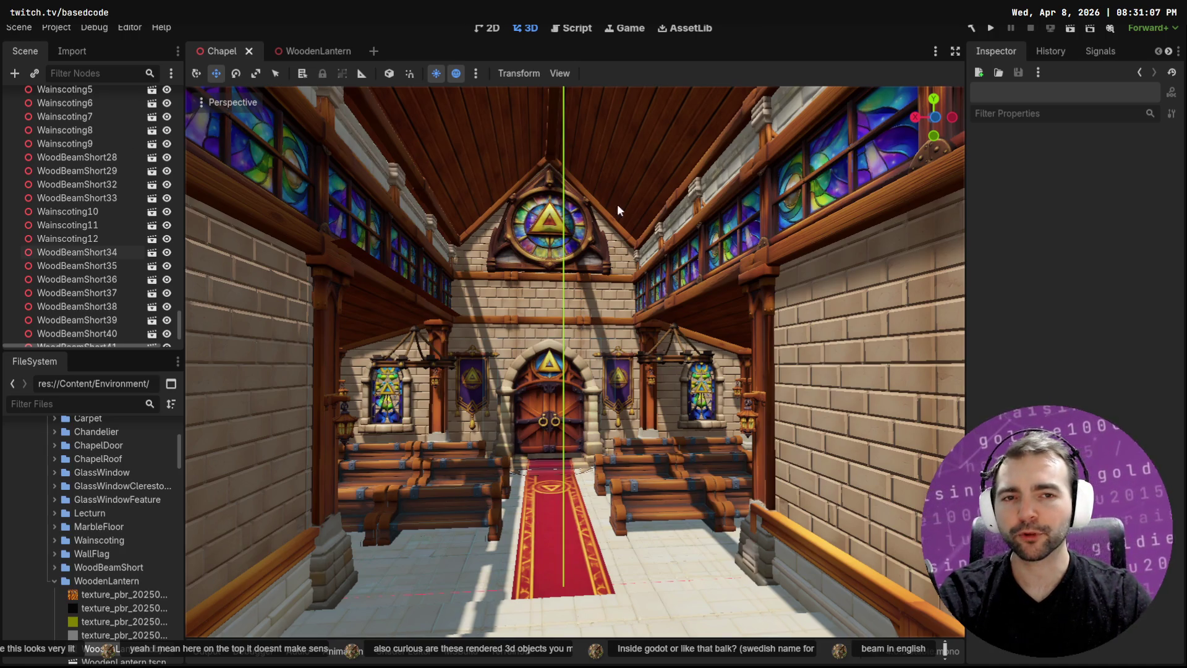
Inspect WoodBeamShort31 and the Wainscoting4 and Wainscoting5 wall panels
click(674, 208)
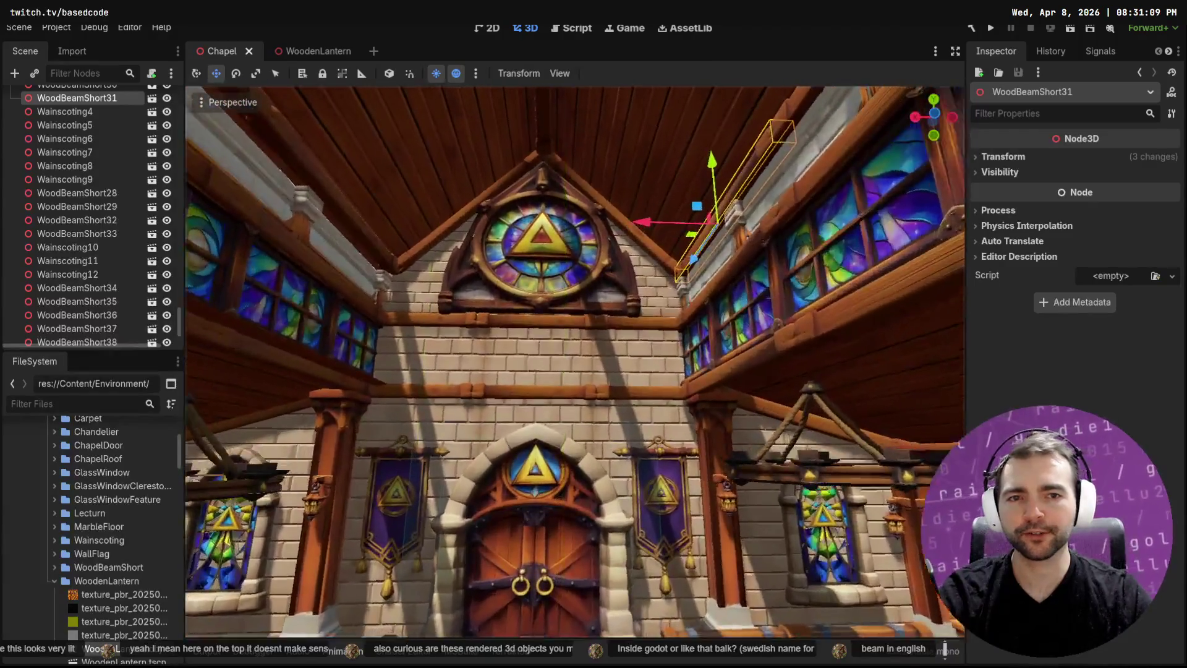
scroll(668, 217, up, 5)
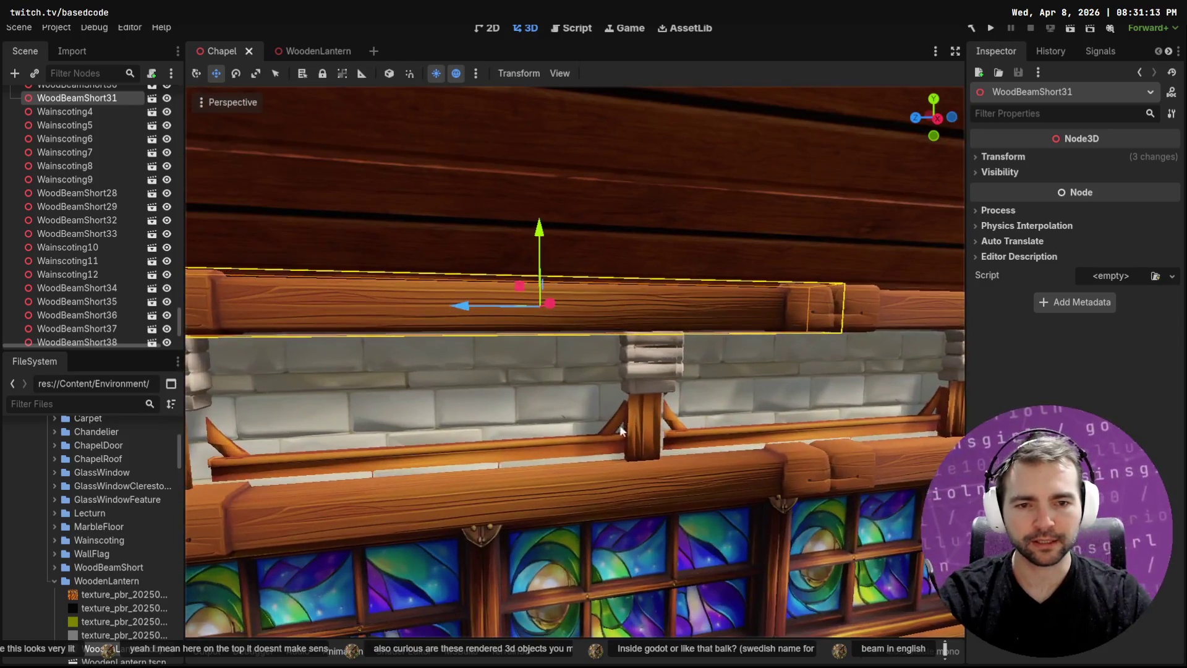
click(554, 457)
scroll(750, 435, up, 5)
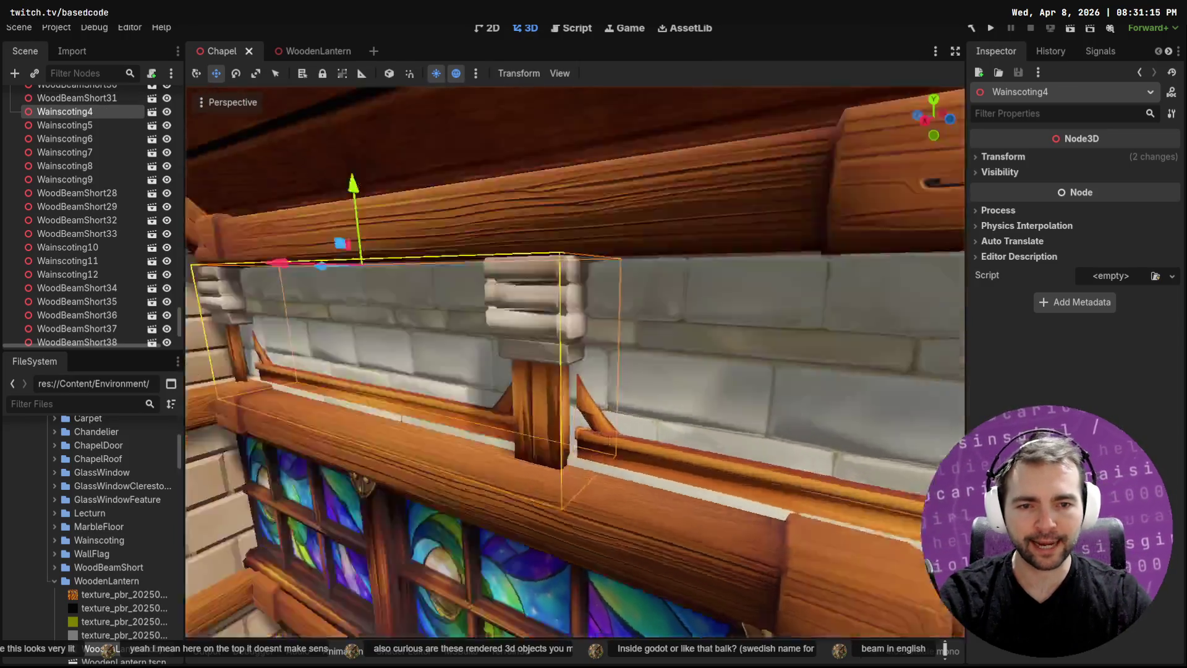
click(785, 495)
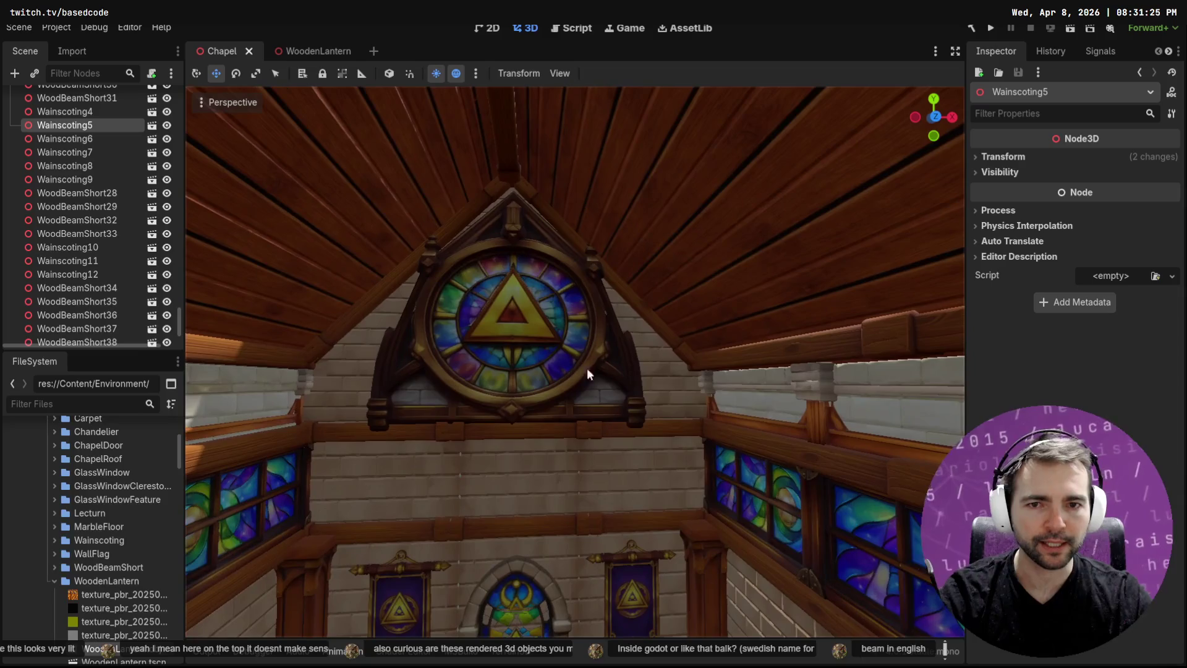
Nudge the PlateGlassFeature rose window slightly along its X axis
click(563, 347)
drag(589, 316, 592, 314)
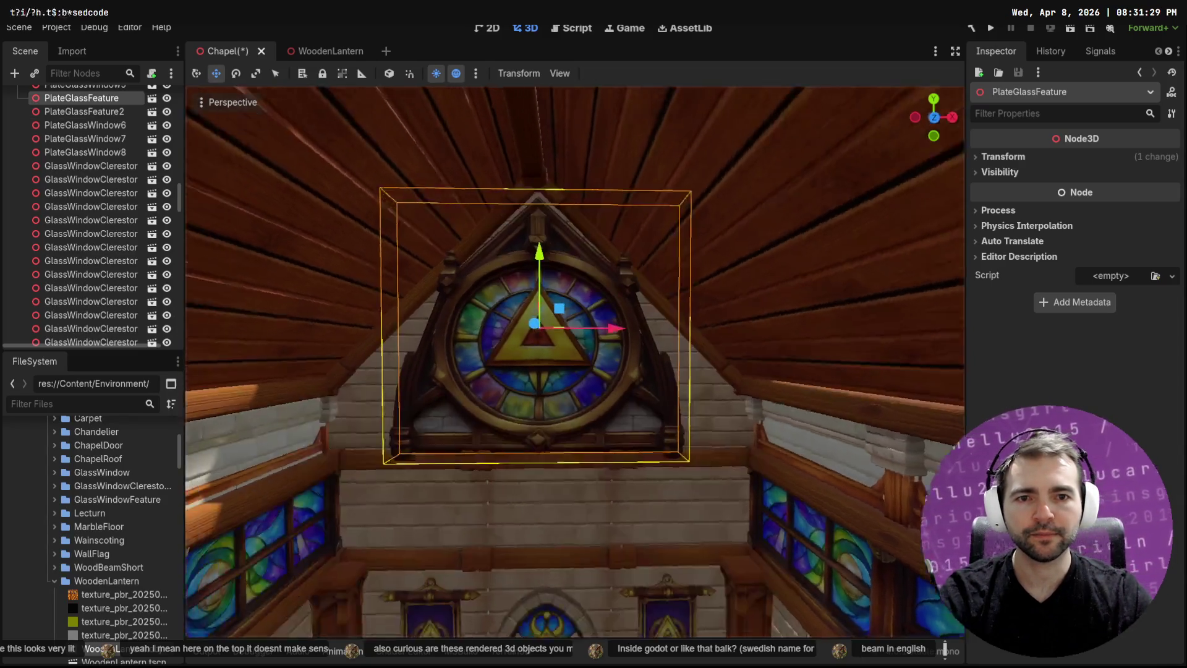
key(s)
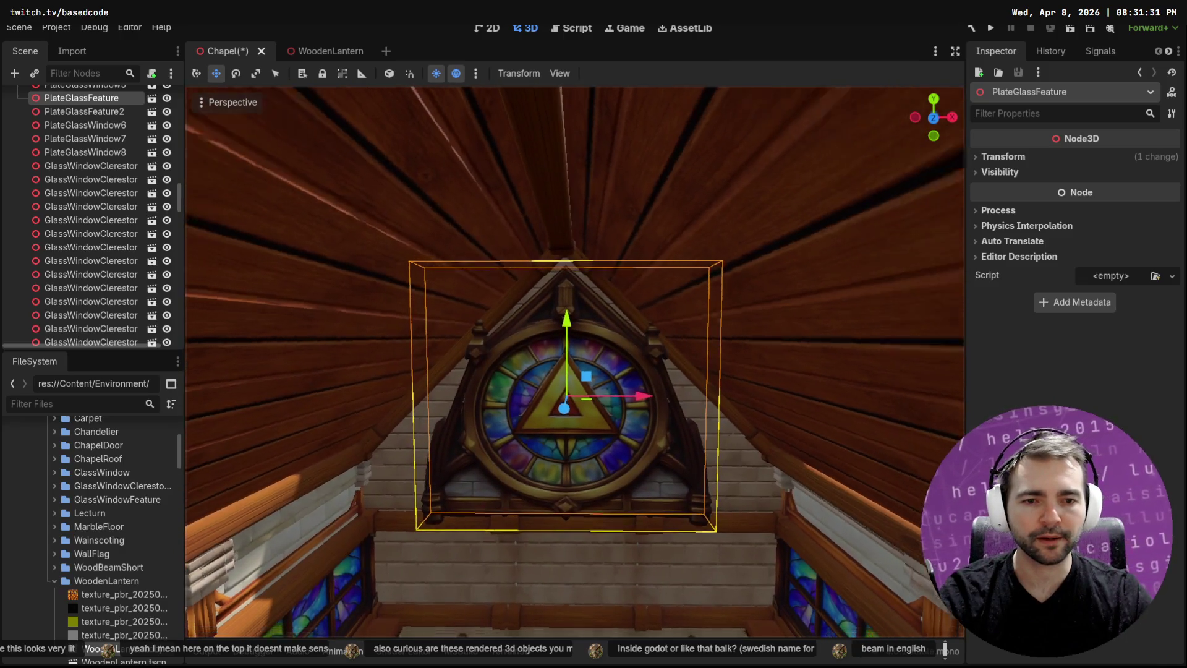
key(w)
key(w)
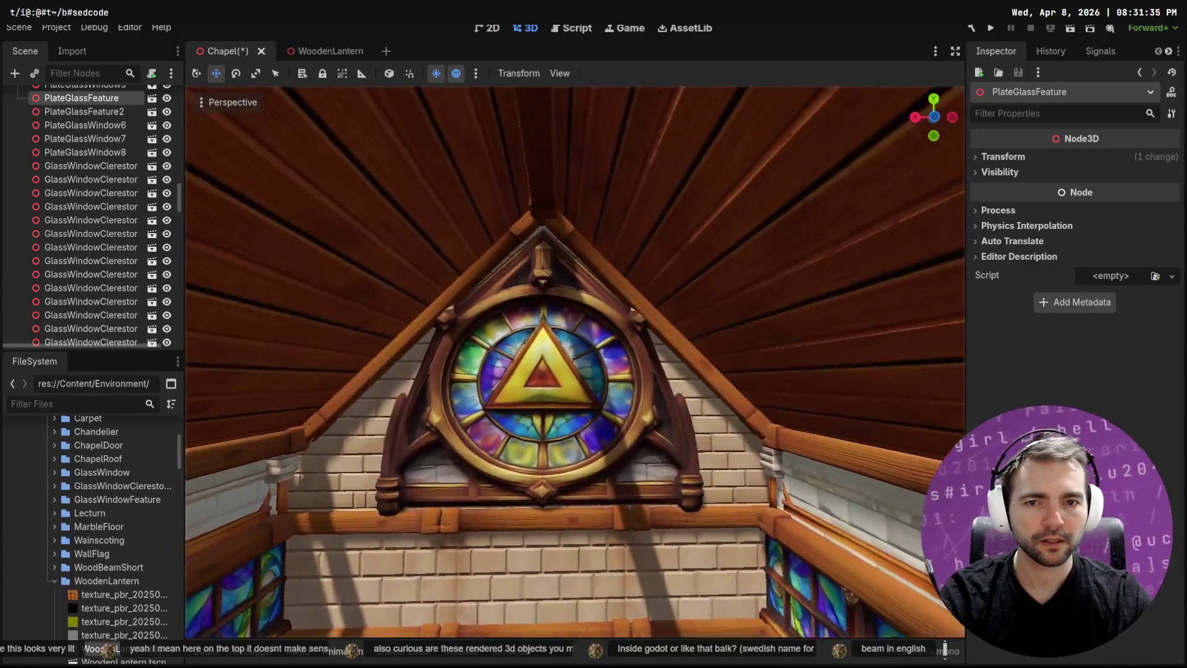
Check the PlateGlassFeature2 window part and save the chapel scene
click(573, 306)
key(s)
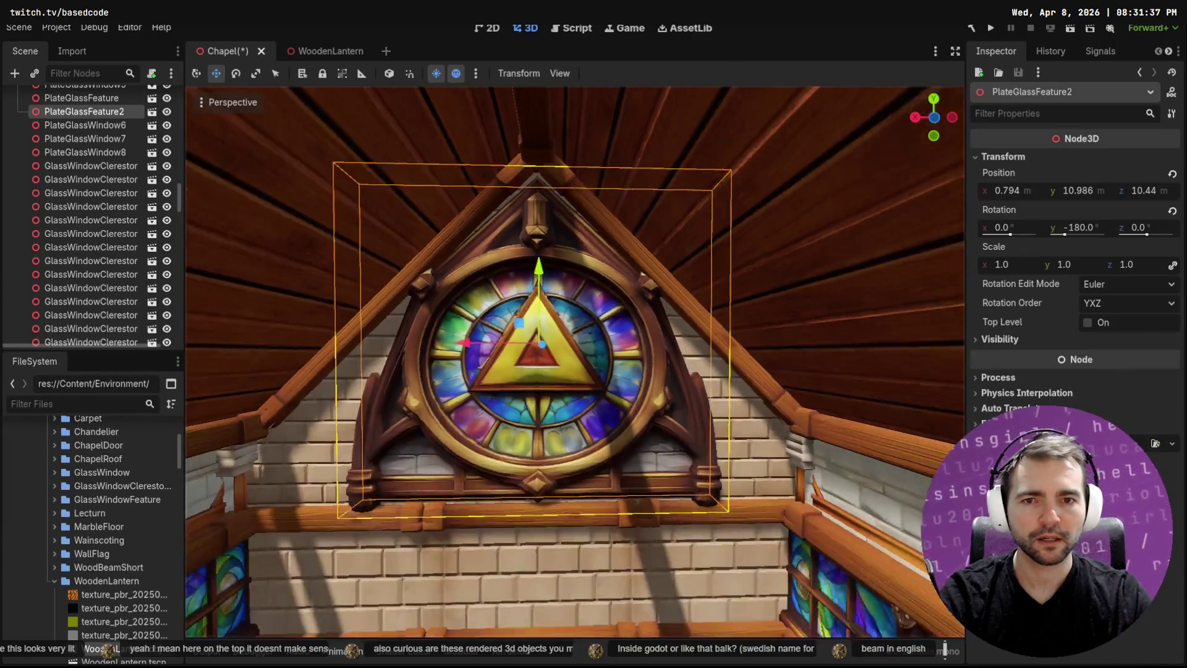
key(ctrl+s)
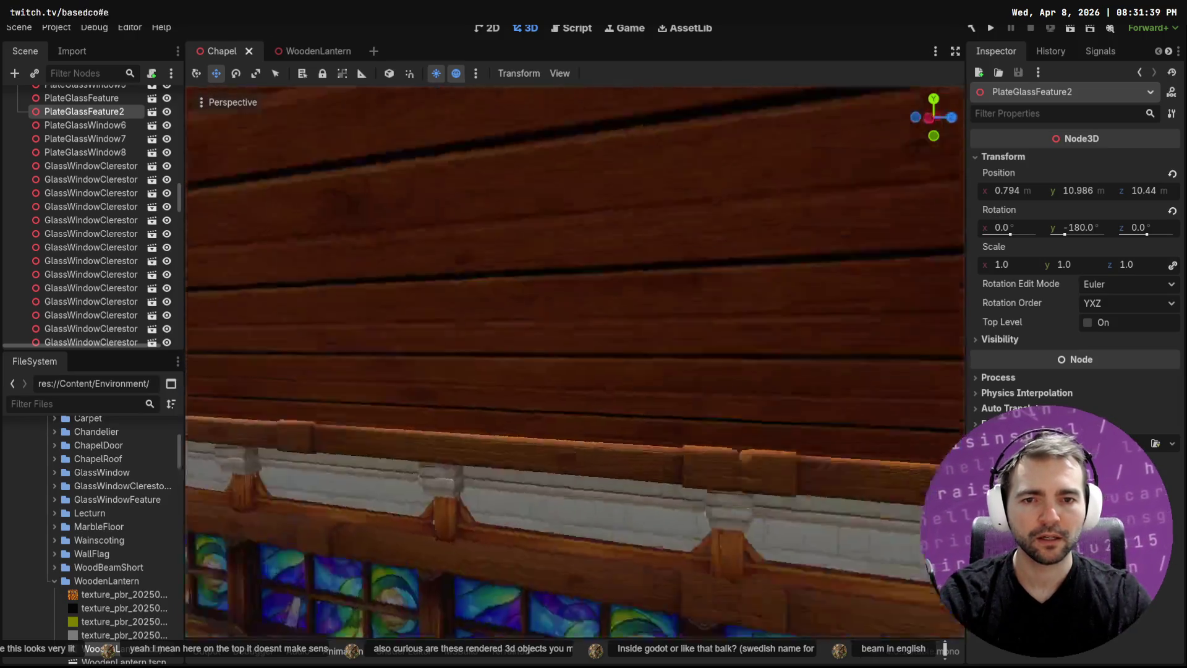
key(s)
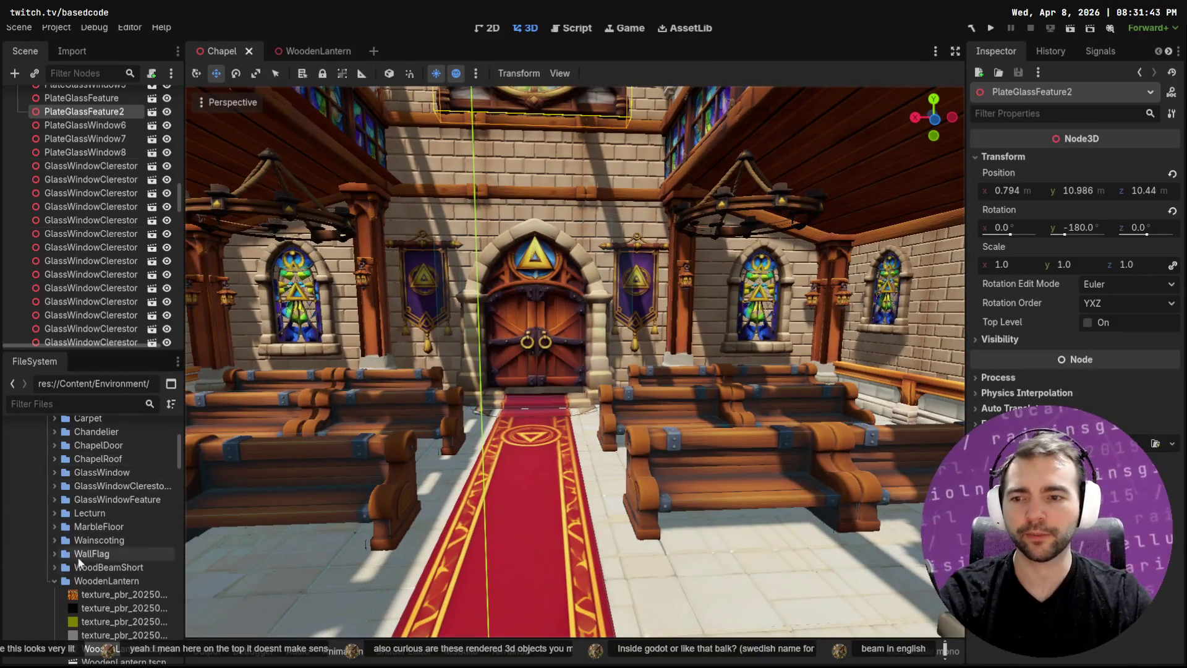
Collapse the WoodenLantern folder and filter the FileSystem by 'Lob'
click(54, 581)
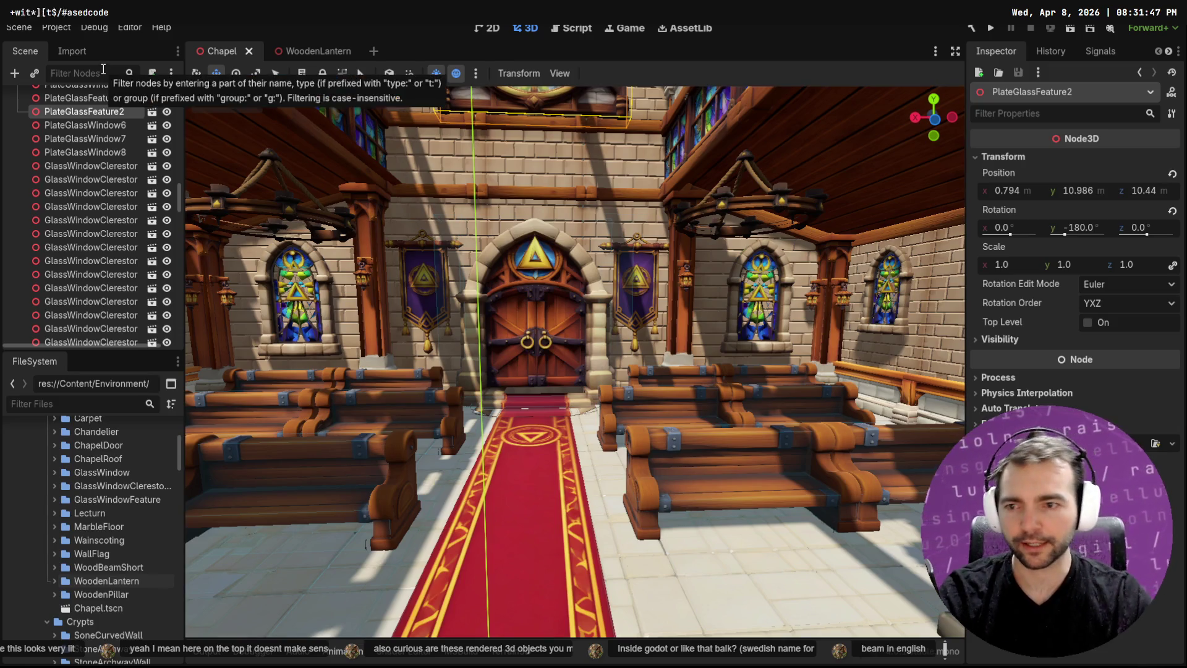
text(Lo)
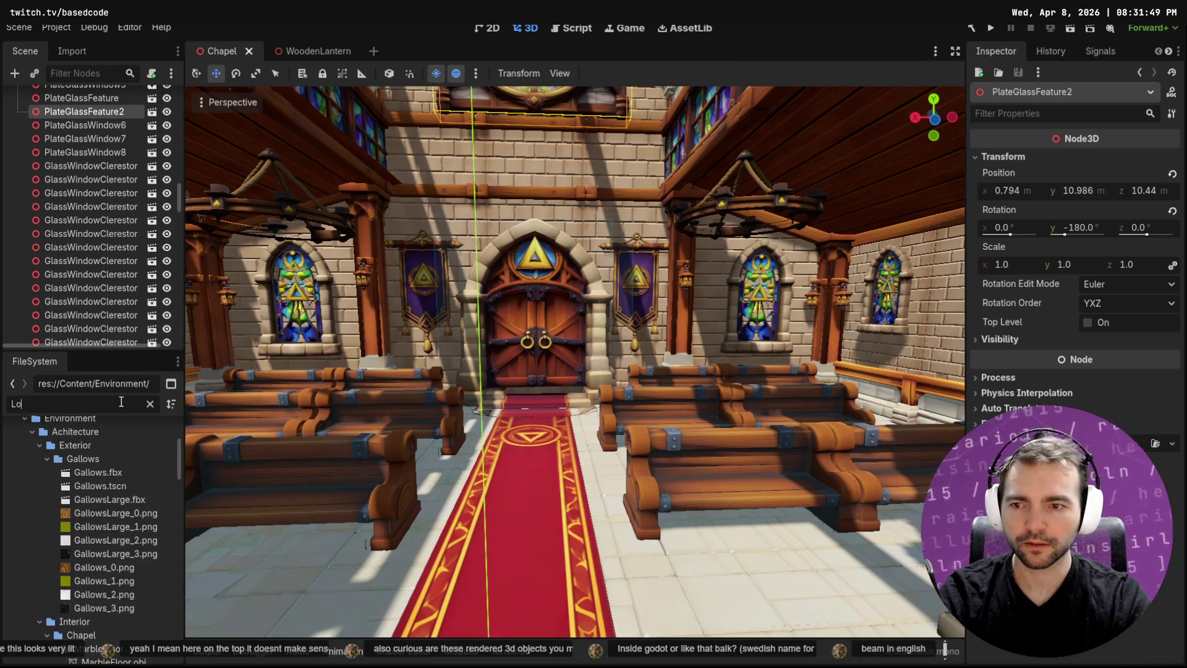
text(bby)
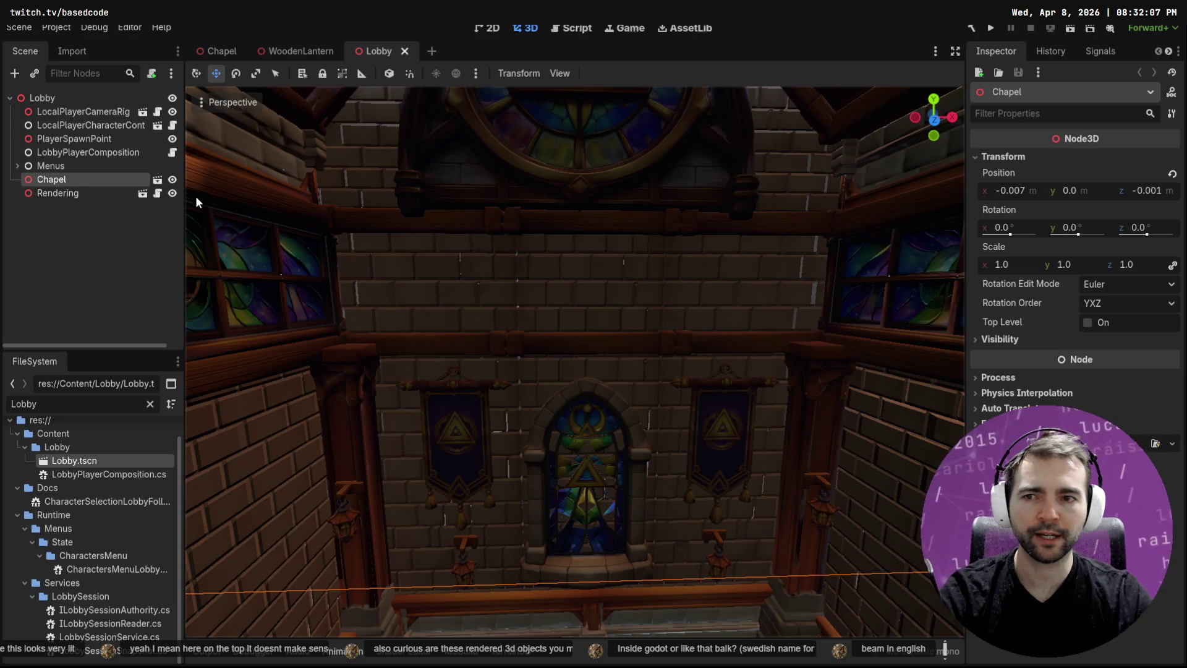
Hide the Lobby's Rendering node, then delete it and undo the deletion to keep it
click(172, 193)
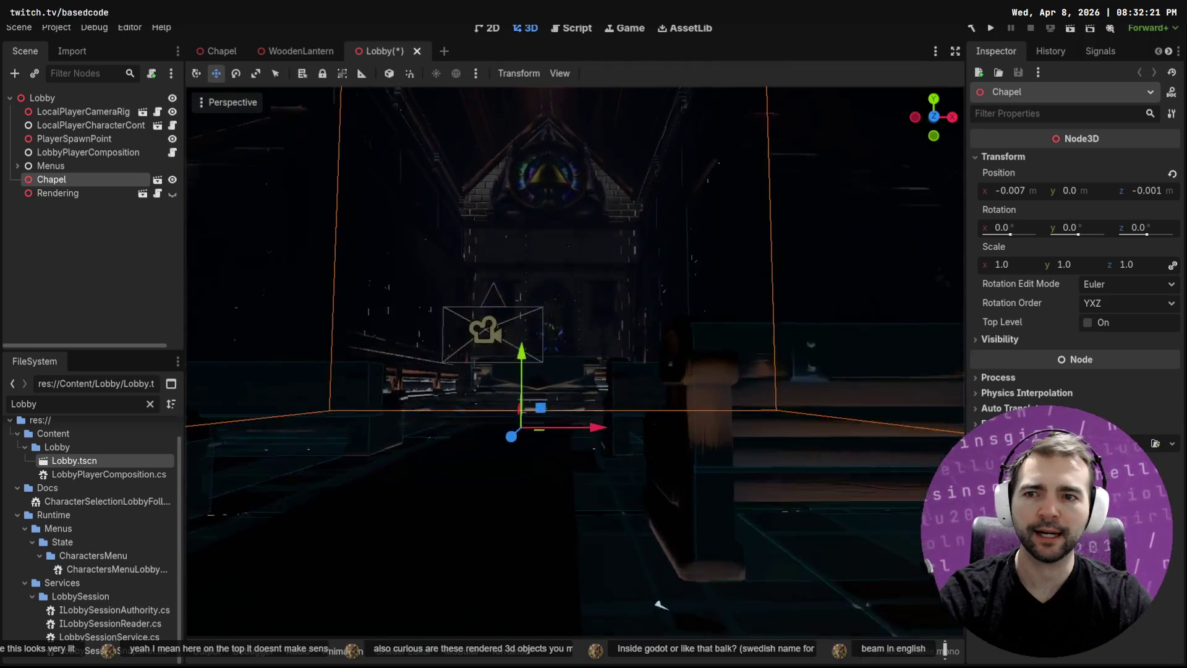
click(72, 193)
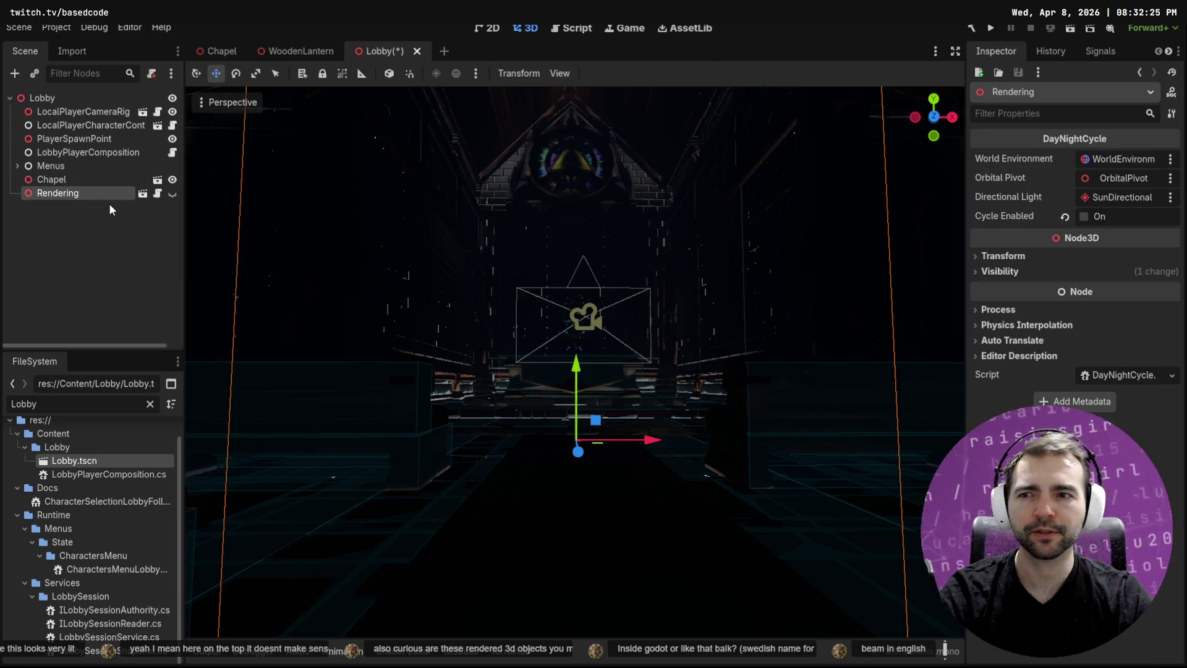
key(Delete)
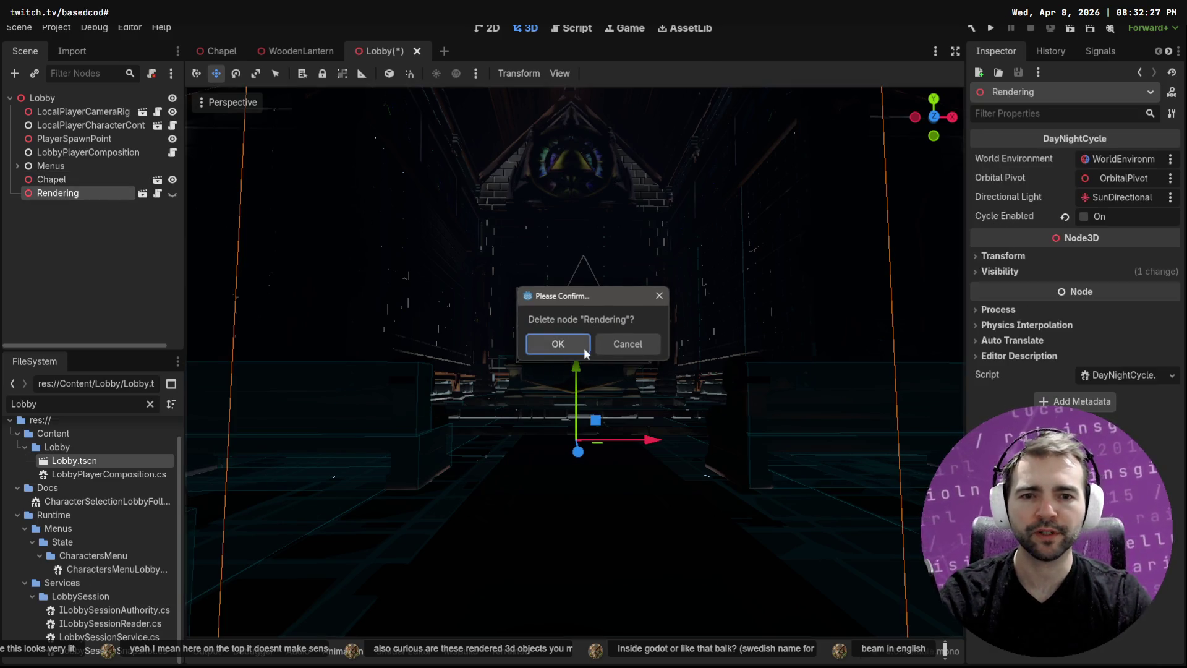
click(584, 349)
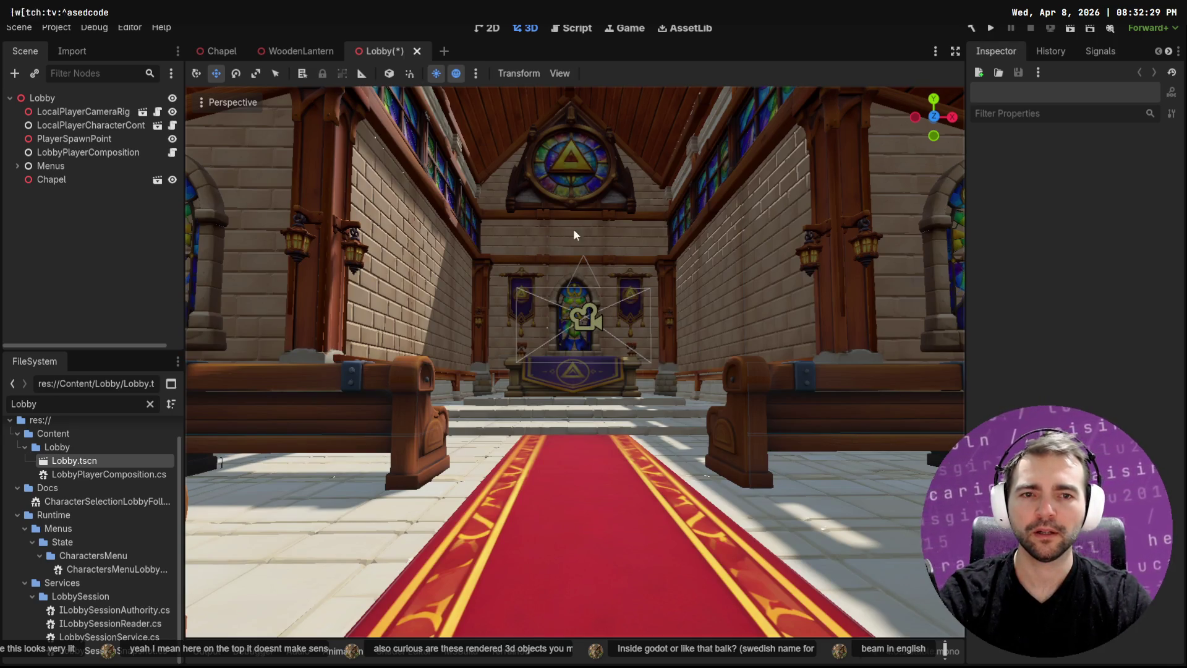
key(w)
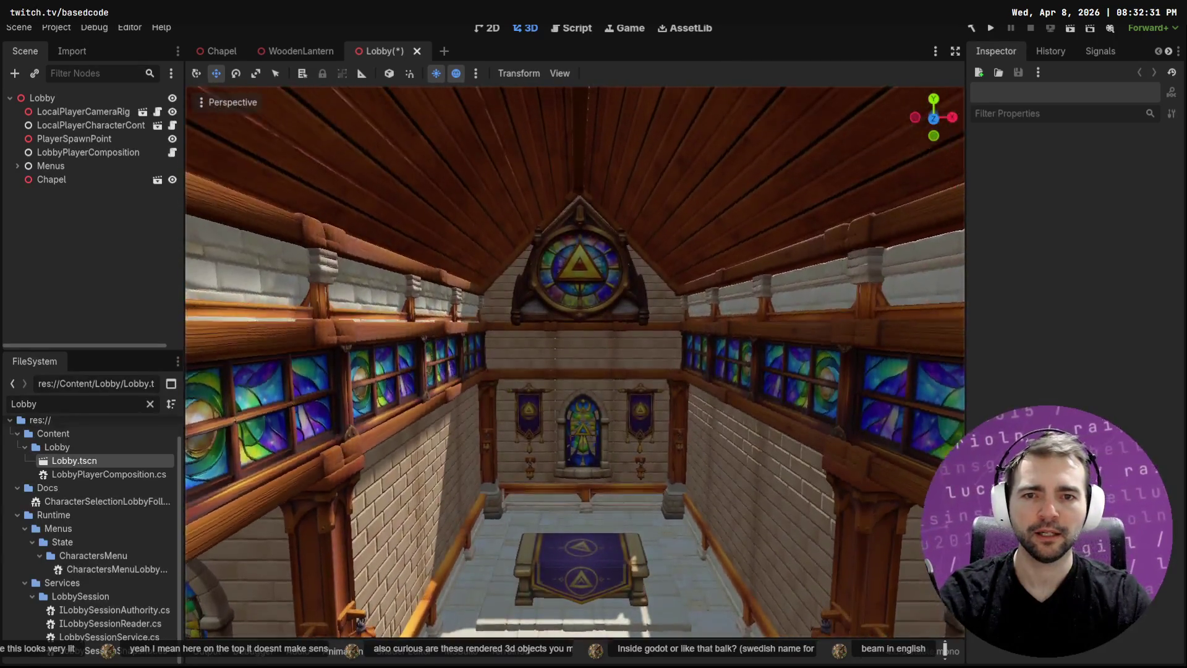
key(ctrl+z)
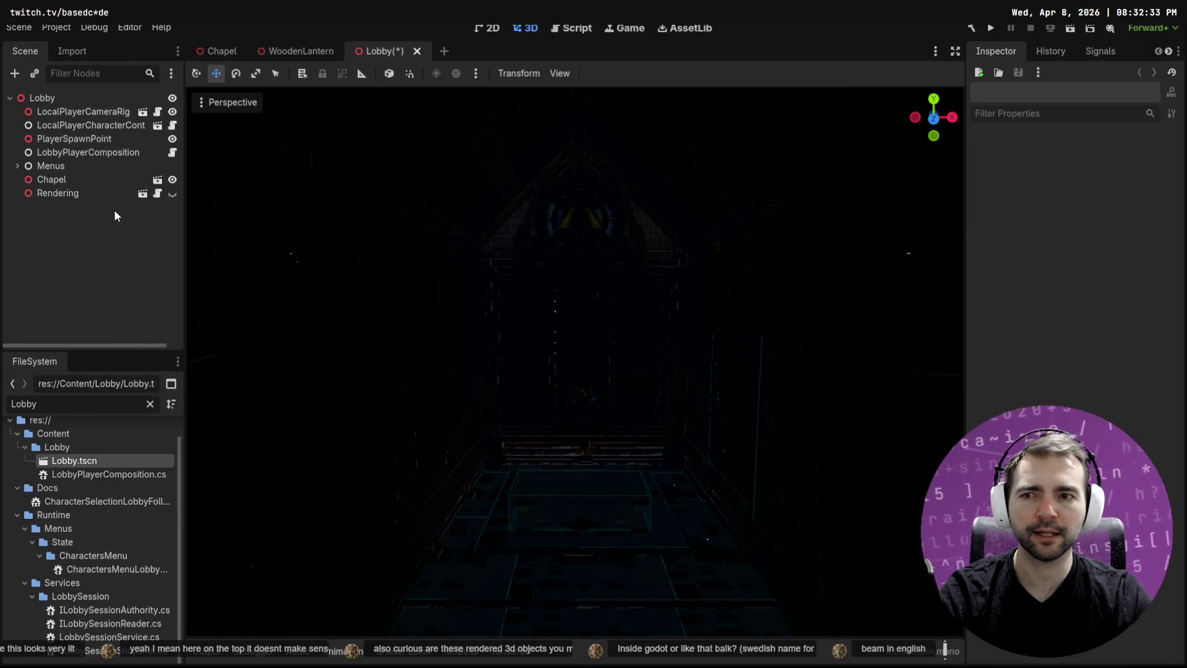
click(94, 193)
Fly in freelook from the chapel facade and doorway into the dark interior
key(w)
key(s)
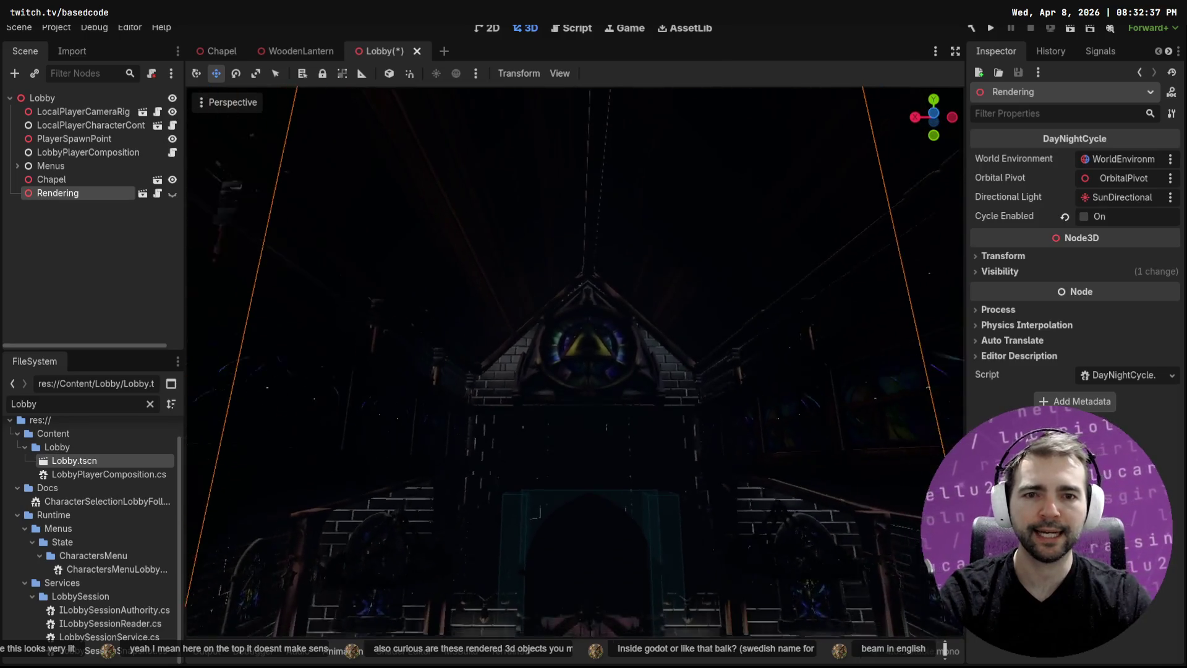
key(w)
key(s)
key(w)
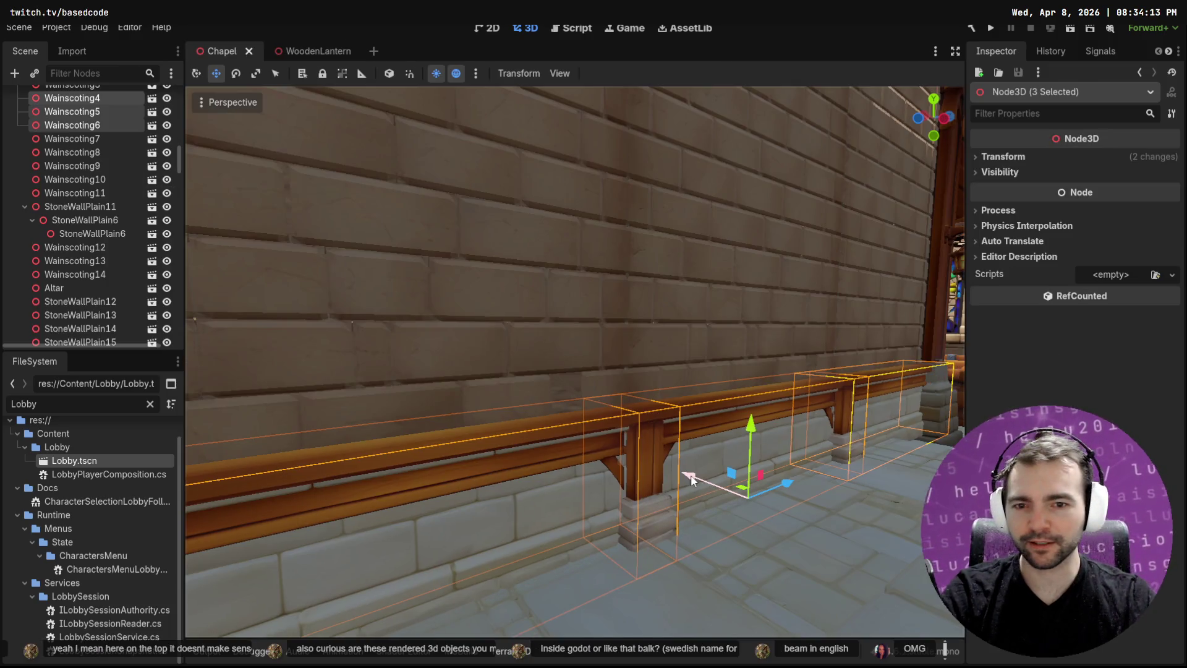
View the altar, rose window, entrance and side-wall window, then collapse the Lobby folder
key(s)
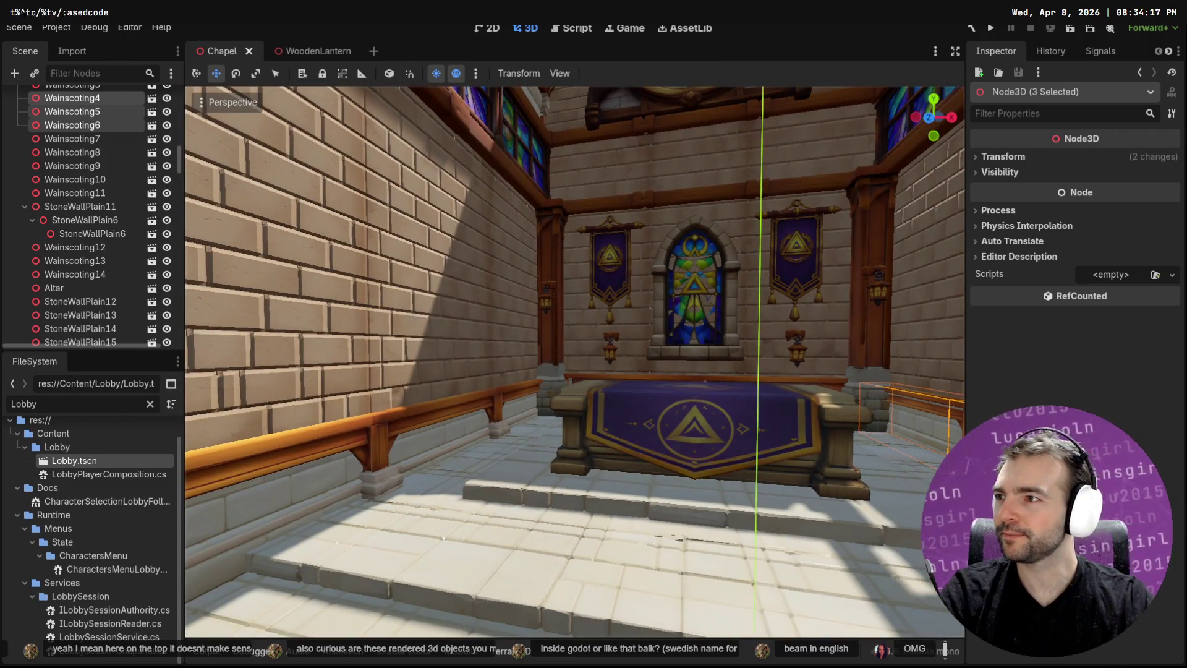
key(s)
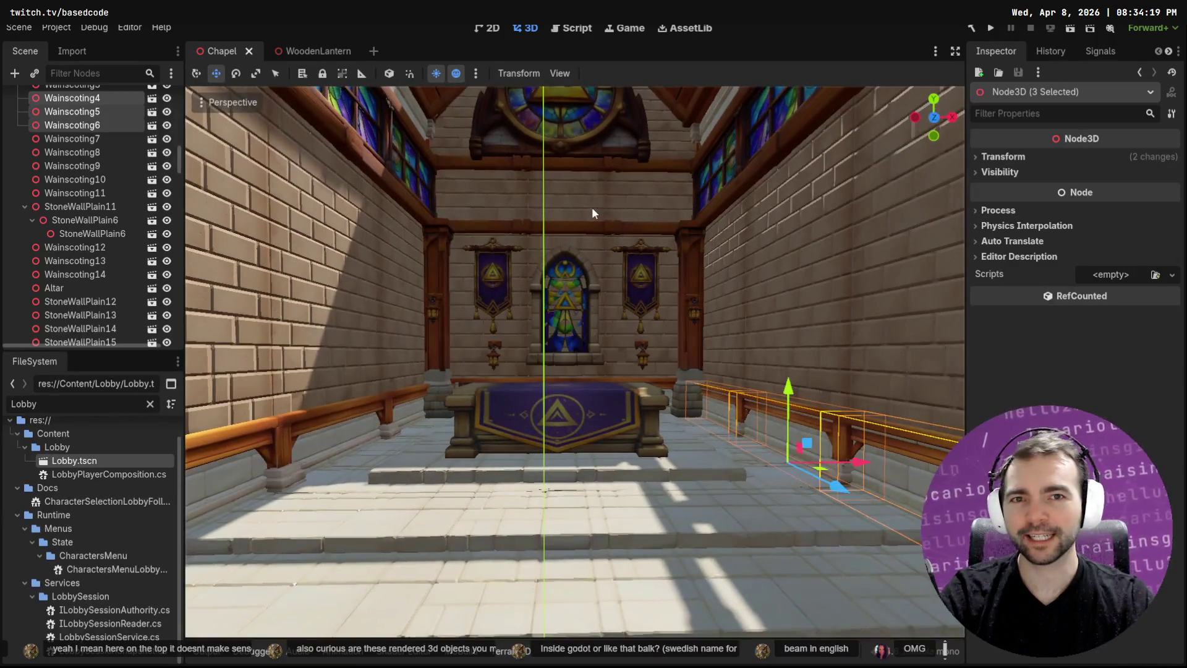
key(s)
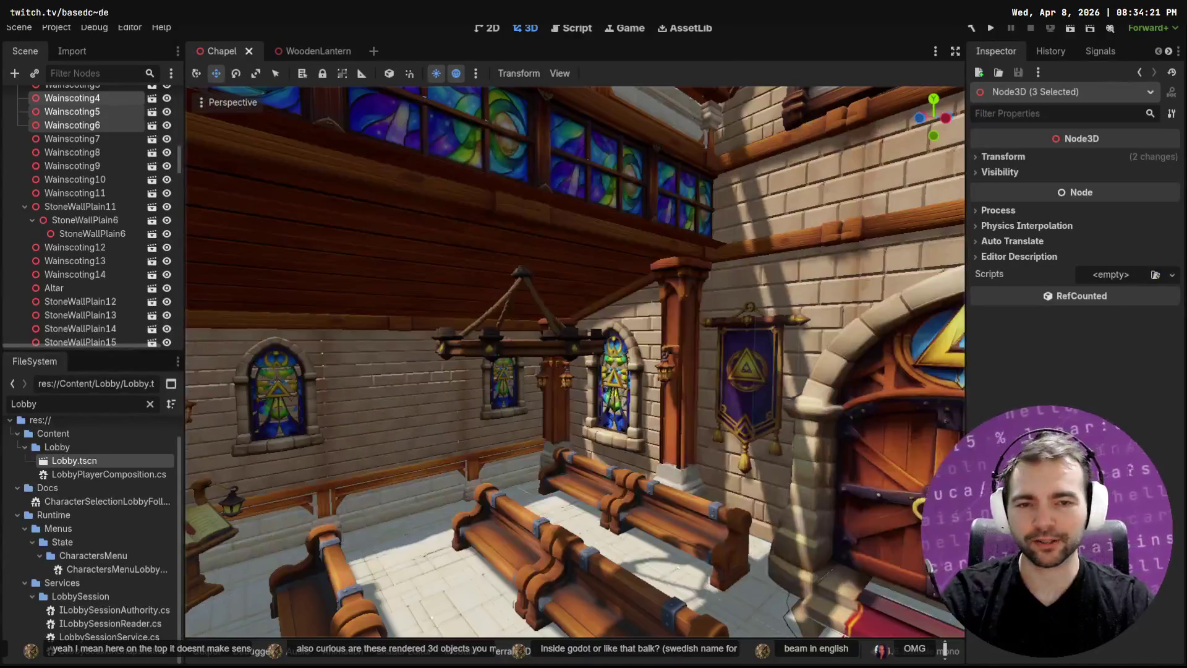
key(w)
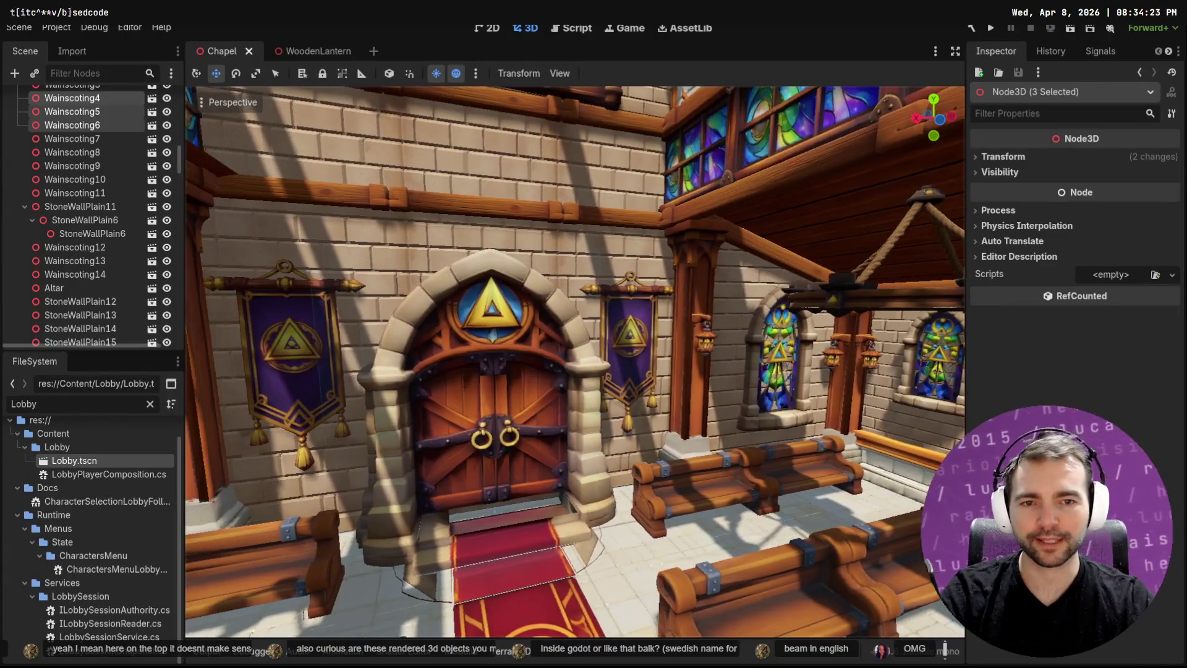
drag(609, 276, 606, 280)
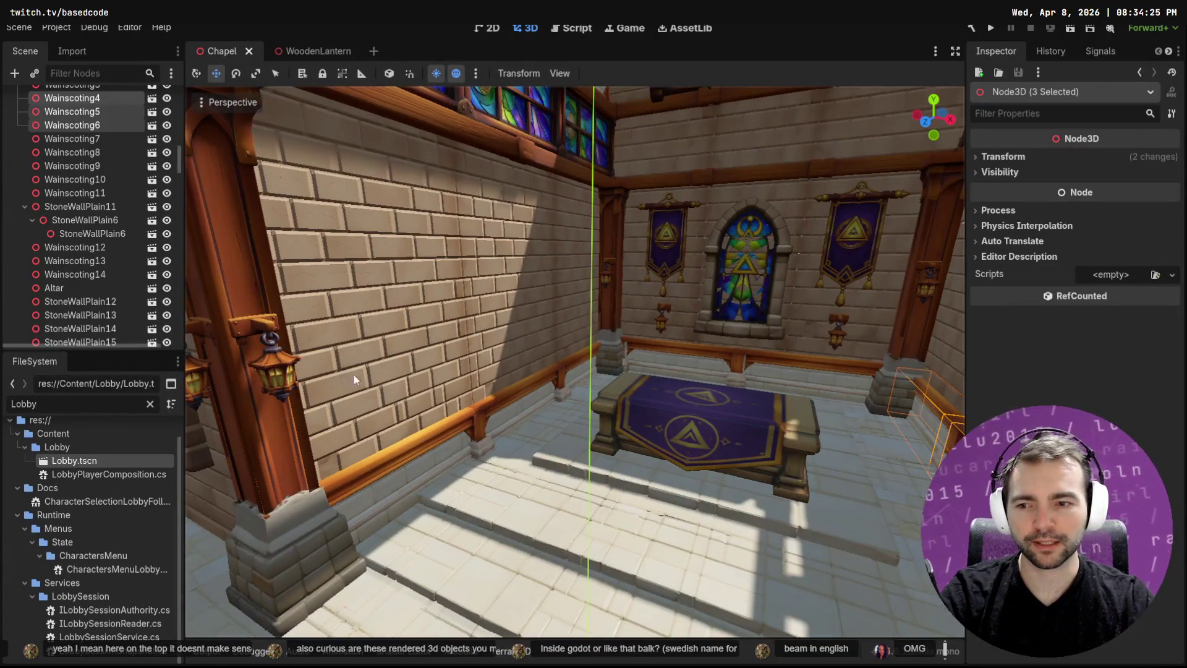
click(28, 446)
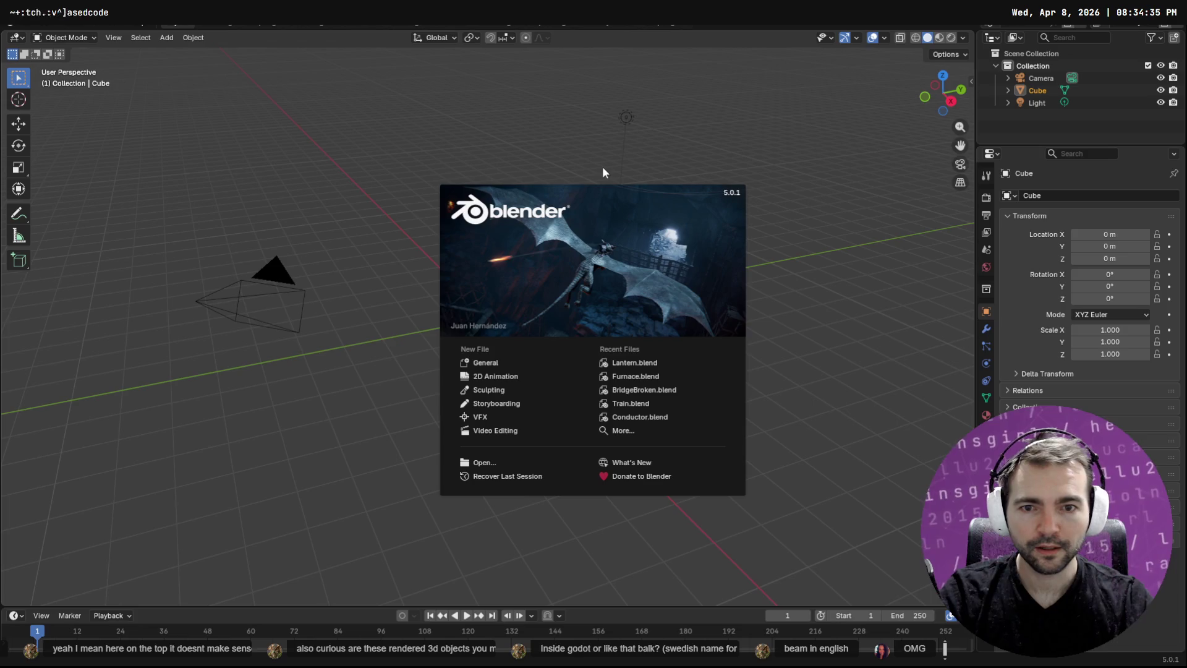
Dismiss Blender's splash screen and close the file browser window that opened
click(429, 208)
key(super+e)
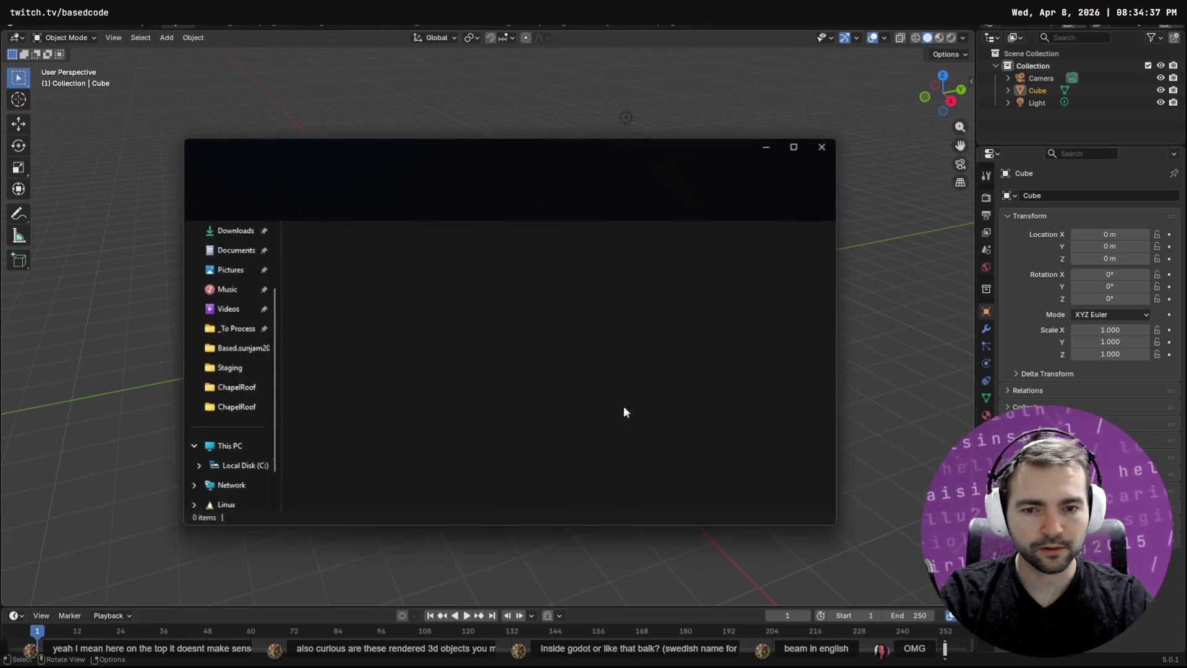
key(ctrl+w)
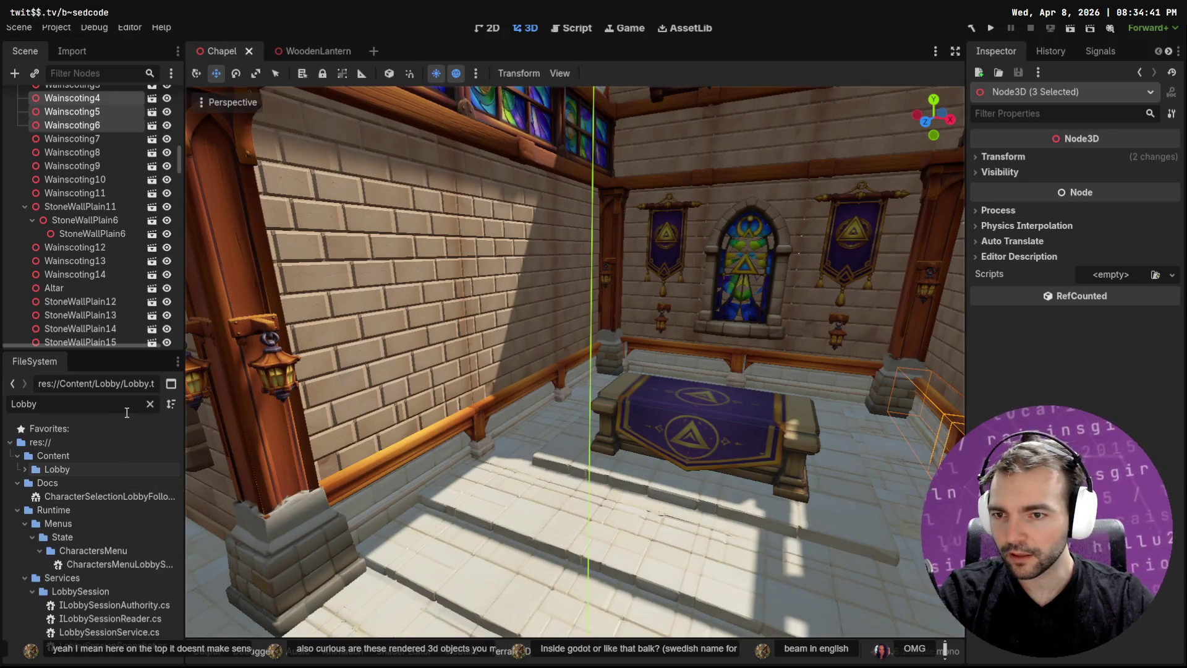
Clear the Lobby filter from the FileSystem list and collapse the StoneWall folder
click(150, 403)
scroll(114, 558, up, 3)
click(55, 599)
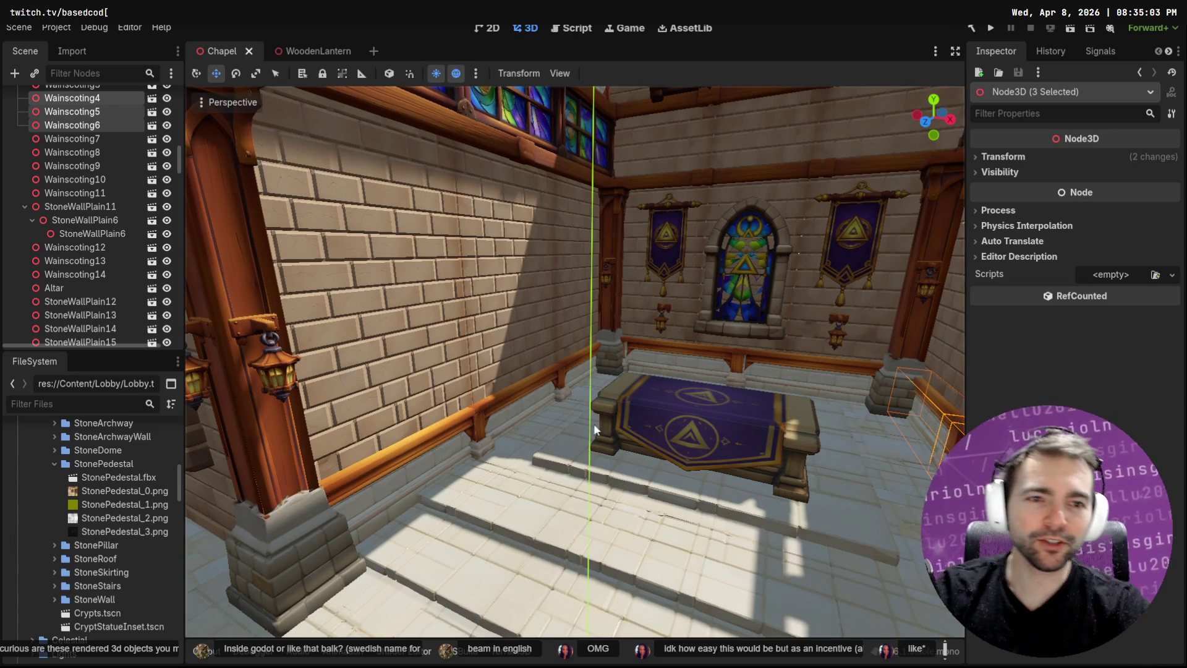
Fly past the stained-glass windows and chandelier, then select PlateGlassWindow5
key(w)
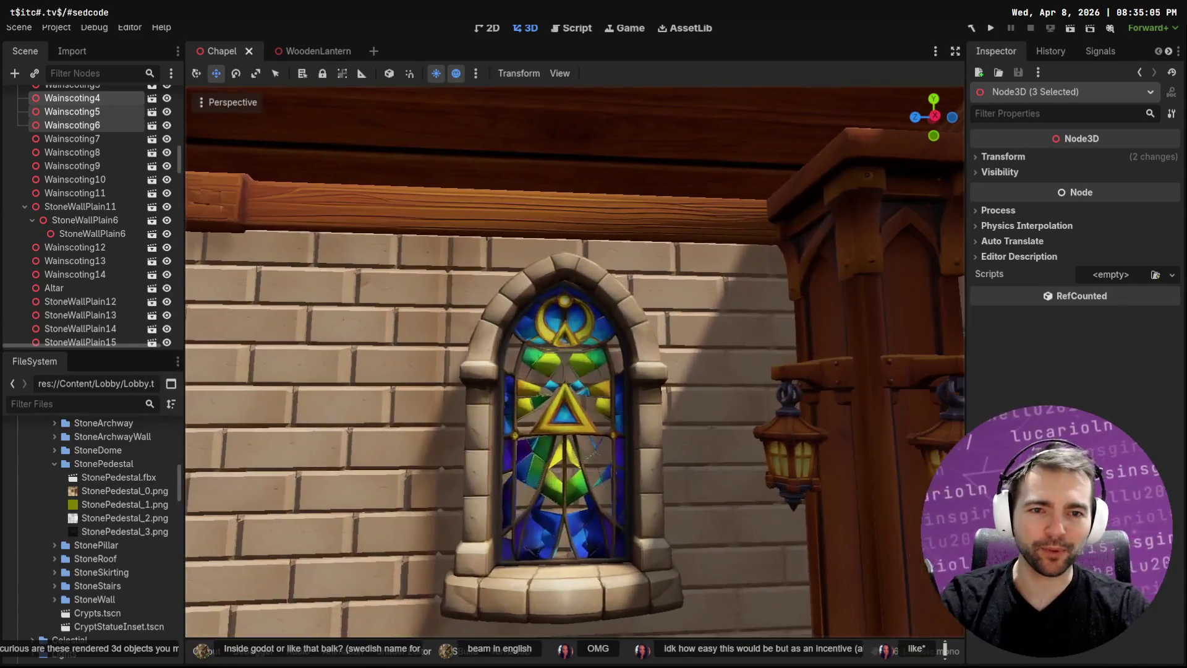
key(d)
key(s)
key(w)
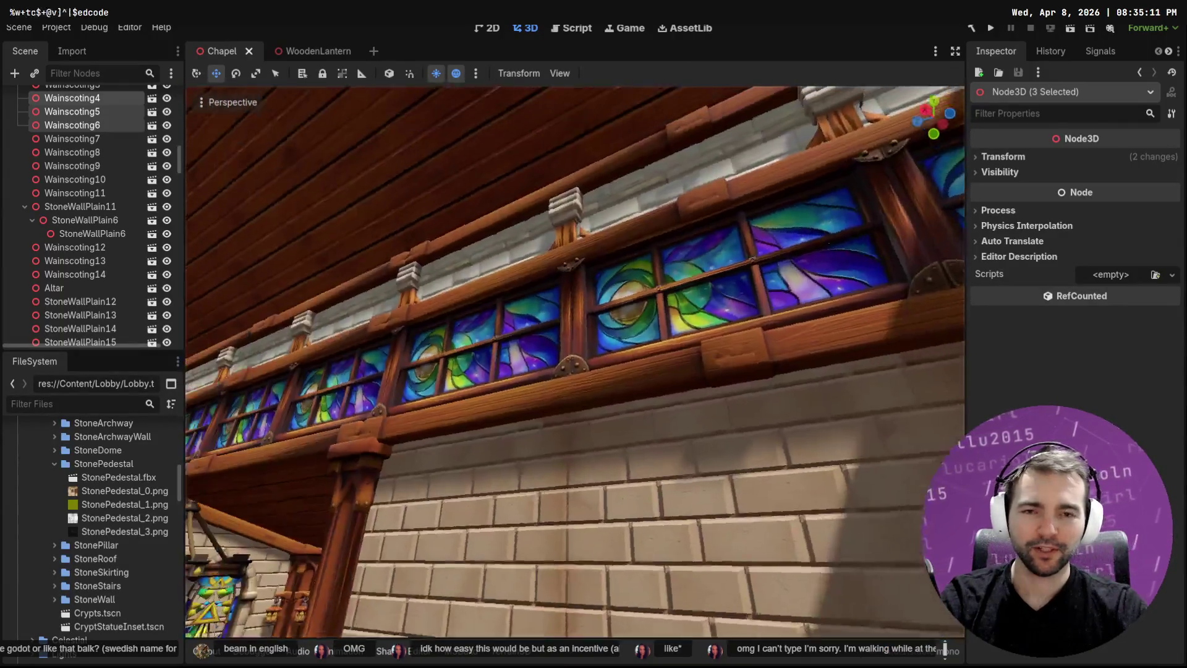
key(s)
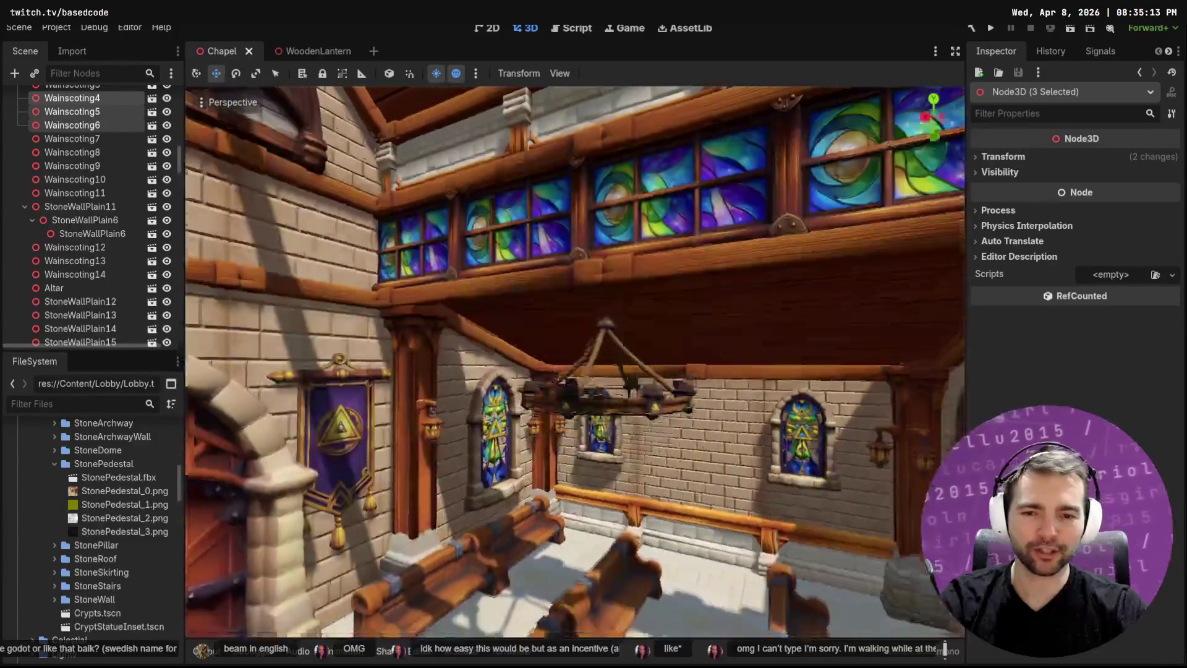
key(w)
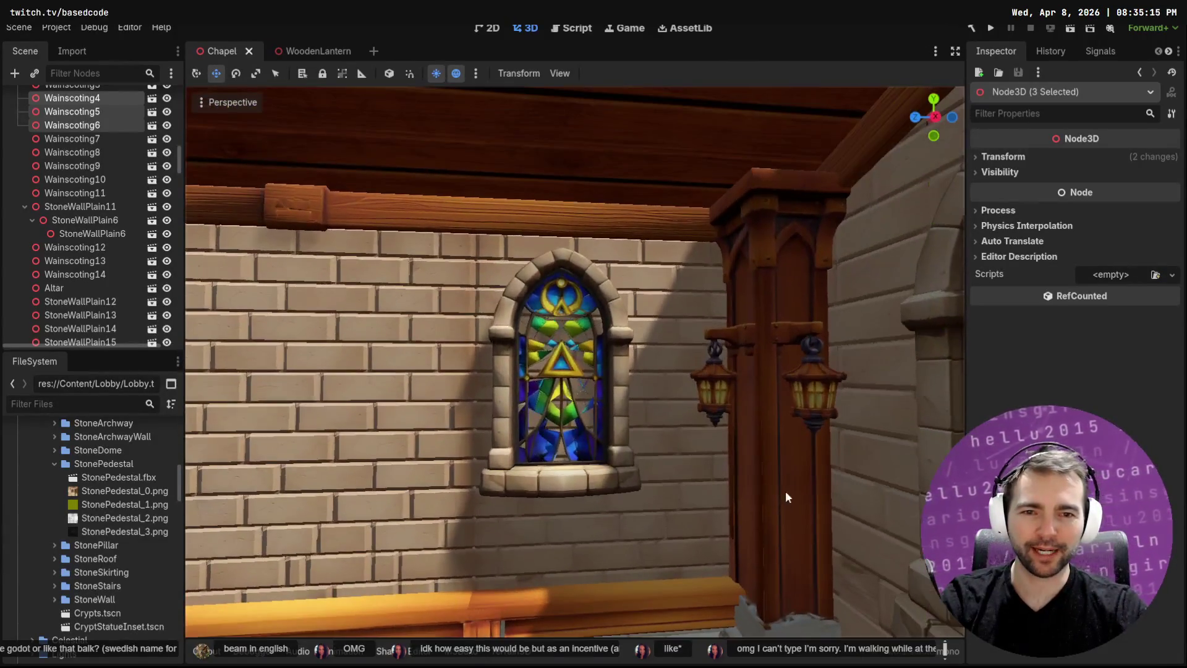
click(575, 470)
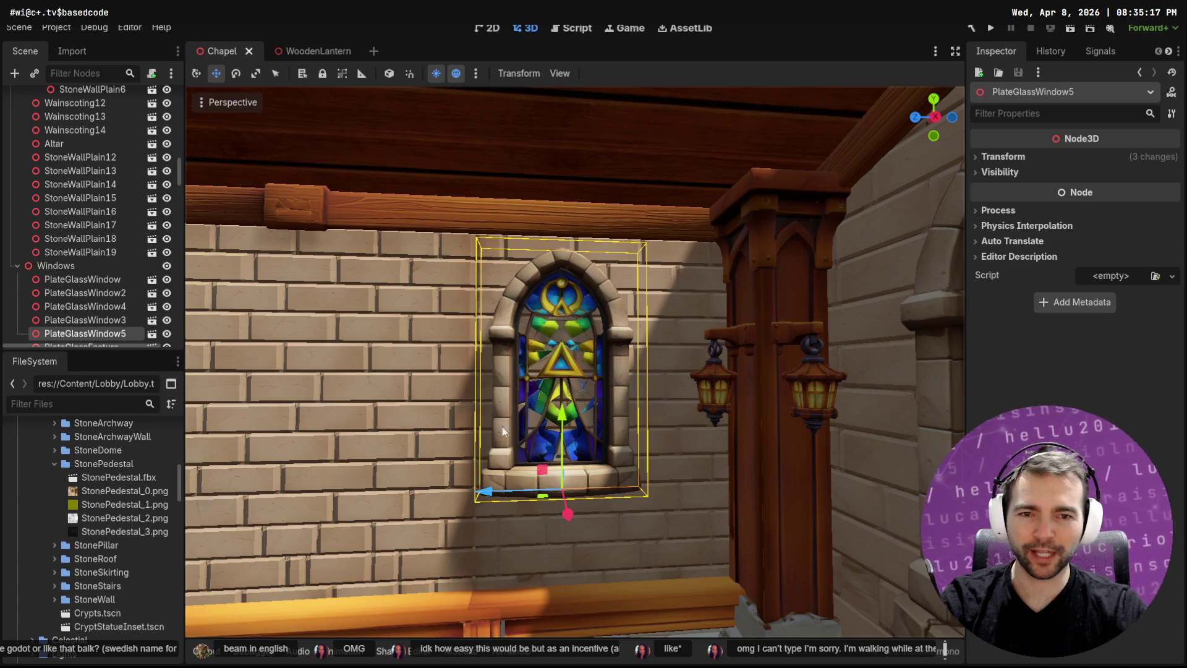
Orbit and zoom to inspect the upper clerestory windows, the rose window and the side walls
drag(522, 324, 597, 326)
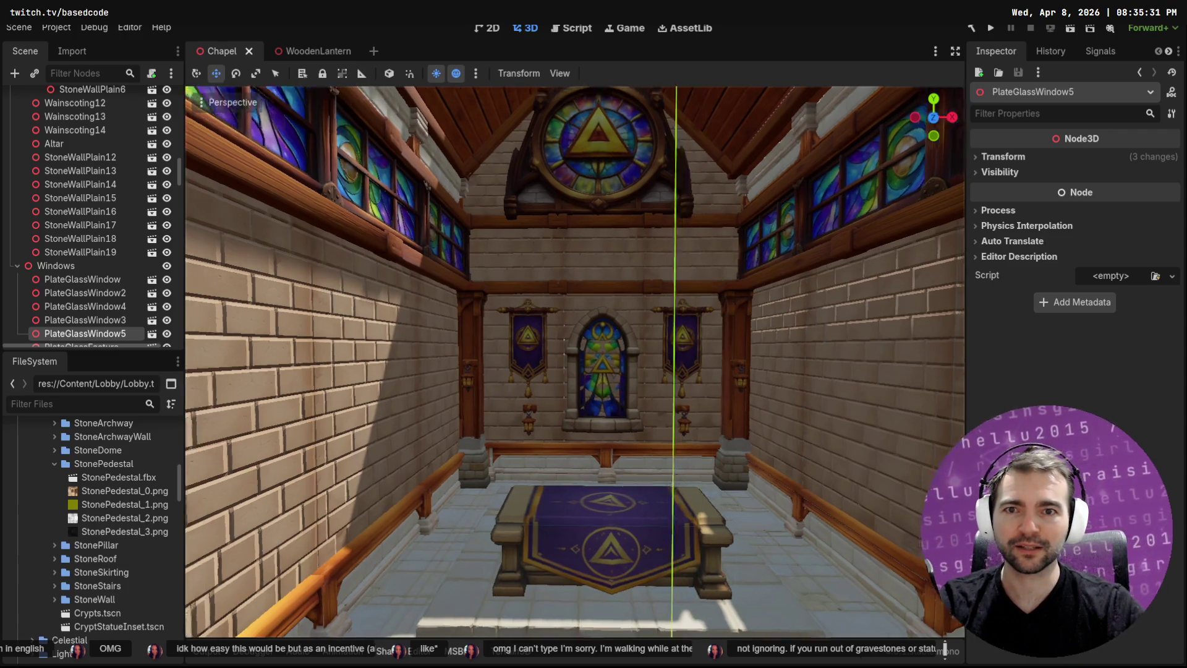
drag(615, 148, 632, 149)
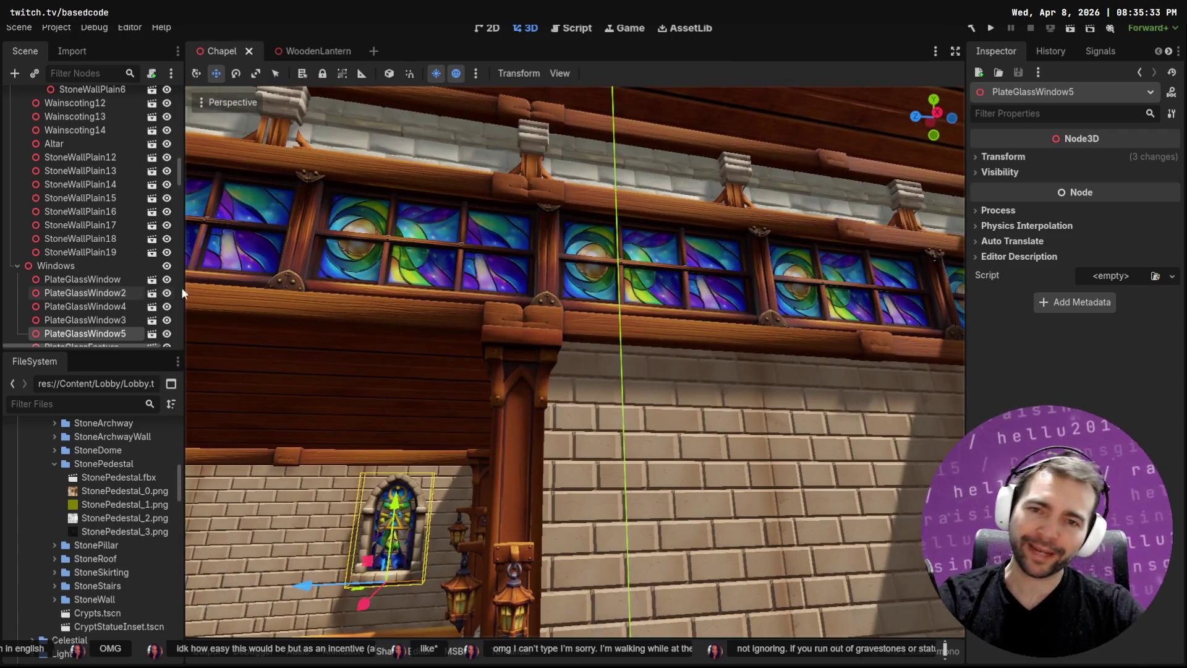
mouse_move(575, 362)
mouse_down()
mouse_move(618, 361)
mouse_move(593, 345)
mouse_up()
scroll(517, 266, up, 6)
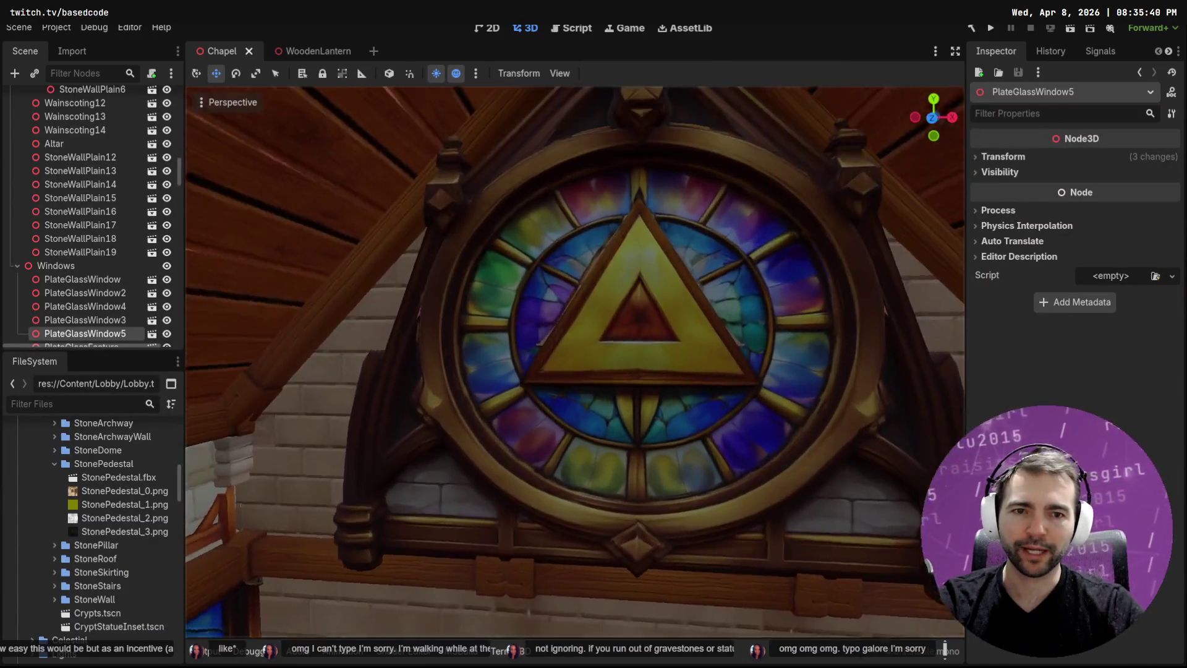
drag(593, 346, 643, 337)
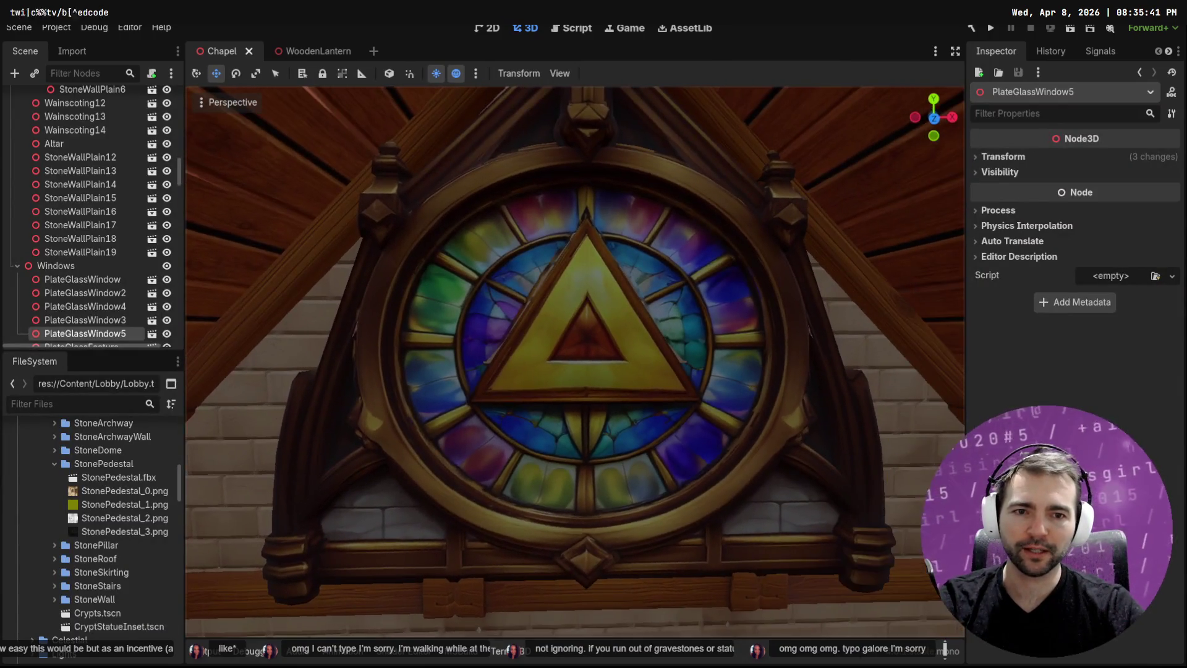
scroll(524, 269, down, 4)
drag(524, 269, 433, 284)
scroll(575, 362, down, 5)
mouse_move(575, 362)
mouse_down()
mouse_move(519, 349)
mouse_move(566, 285)
mouse_up()
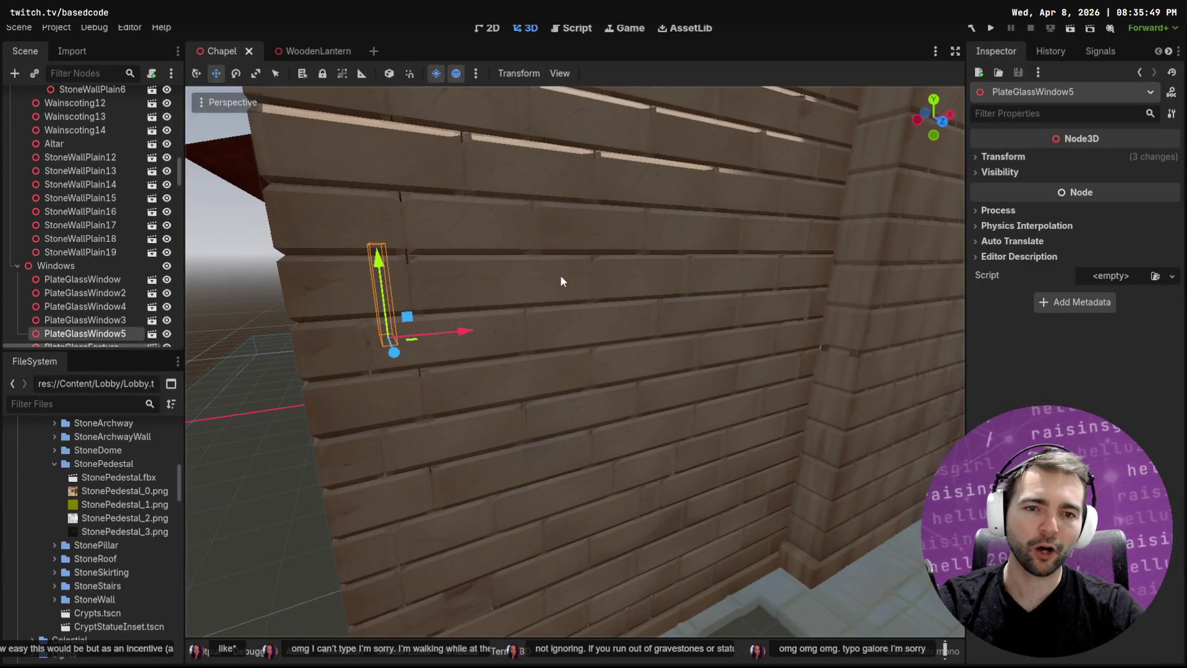
Fly back inside, sweep past the nave windows toward the rose window, and descend to pew level
drag(602, 431, 532, 383)
drag(595, 339, 595, 339)
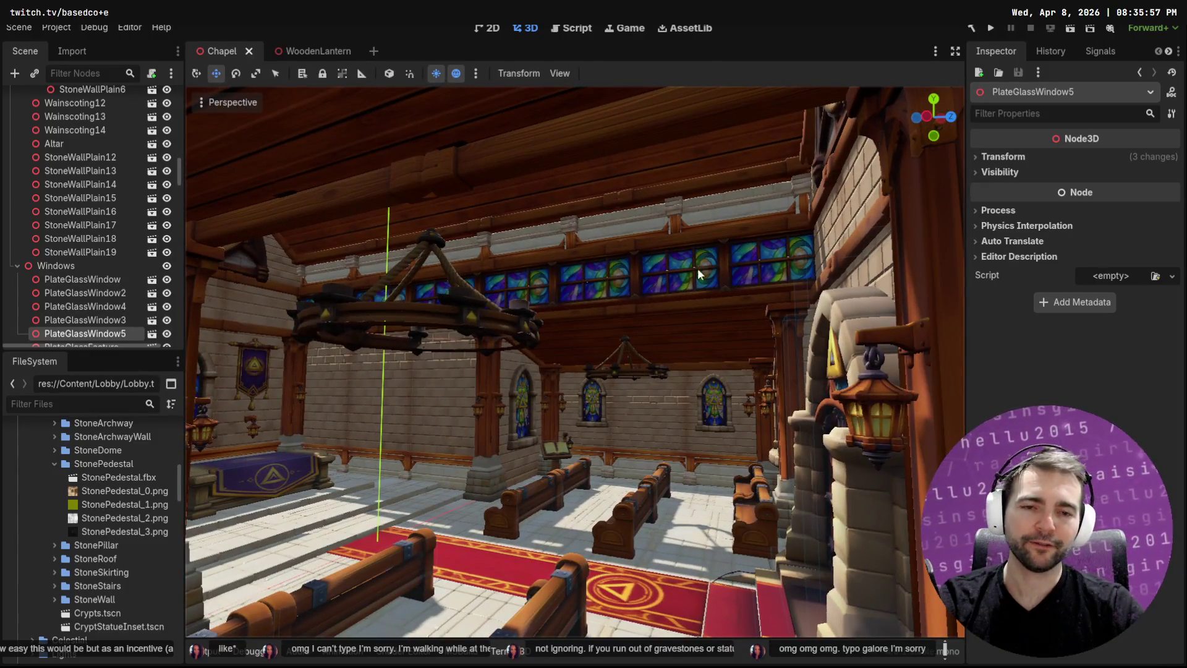
mouse_move(828, 293)
mouse_down()
mouse_move(742, 284)
mouse_move(733, 235)
mouse_up()
mouse_move(594, 334)
mouse_down()
mouse_move(581, 337)
mouse_move(600, 315)
mouse_move(575, 337)
mouse_move(609, 331)
mouse_move(587, 337)
mouse_move(597, 330)
mouse_move(512, 260)
mouse_up()
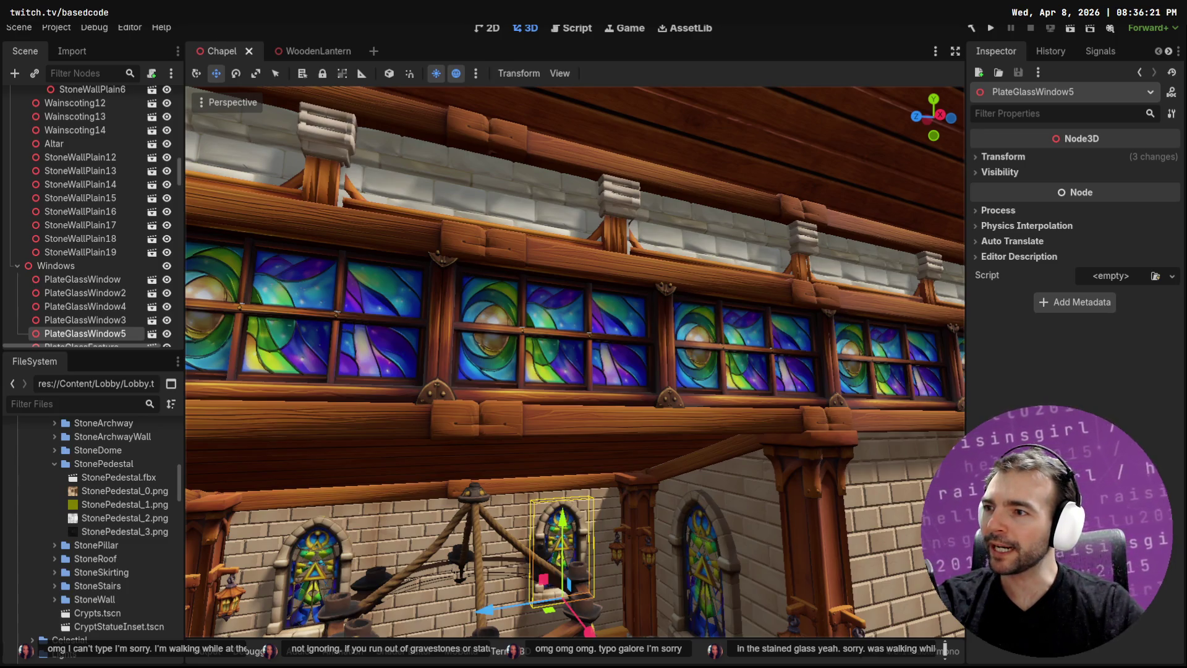
key(q)
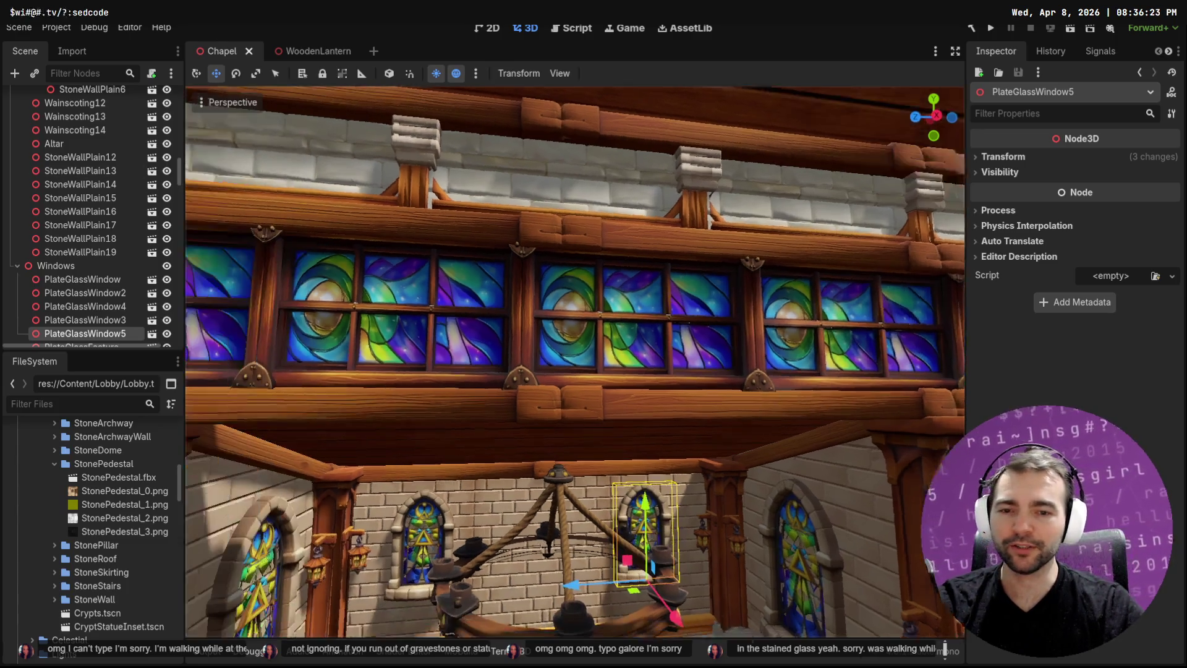
key(q)
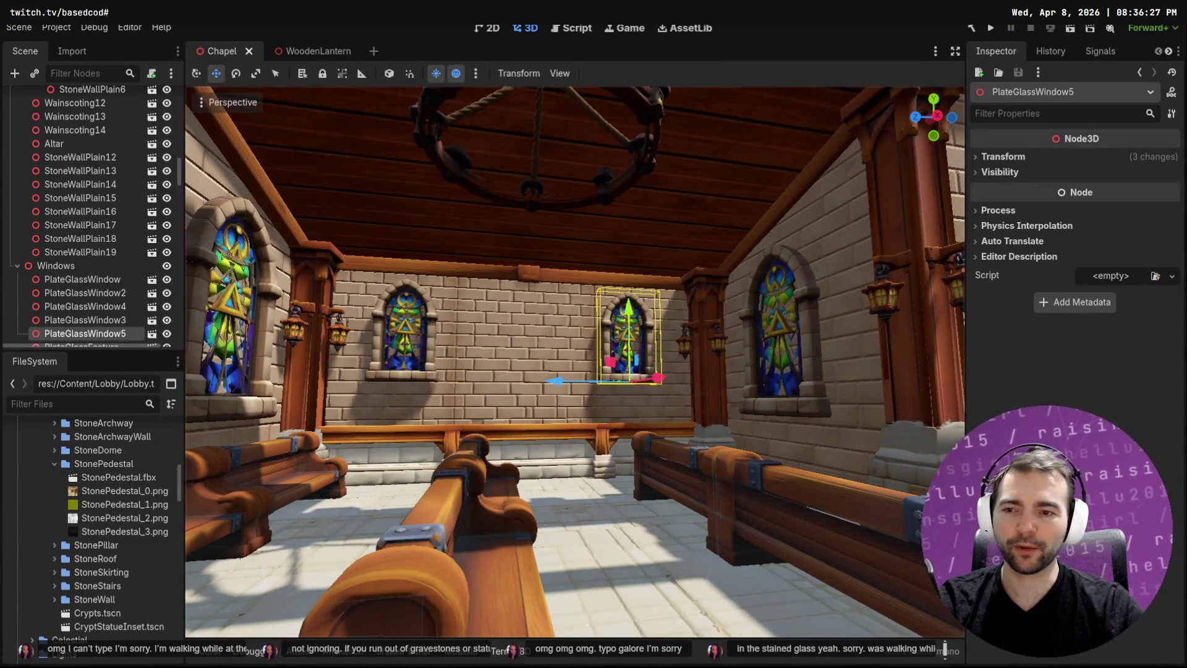
Collapse the StonePedestal folder and fly close to the side and altar-wall stained-glass windows
click(54, 463)
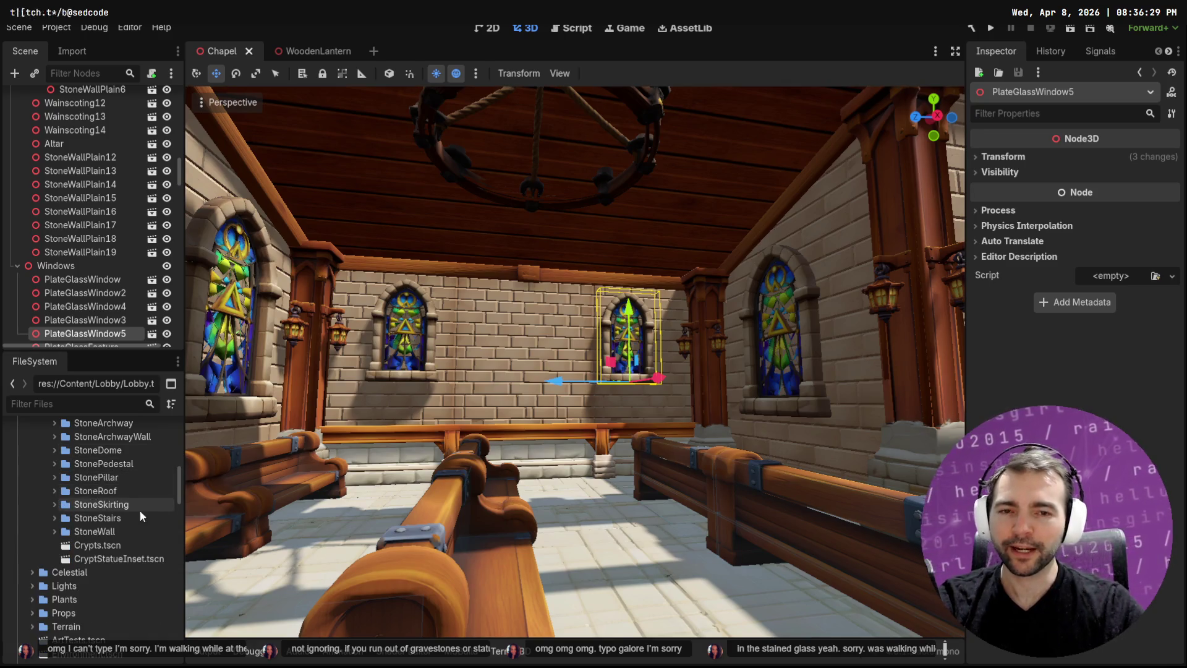
key(d)
key(w)
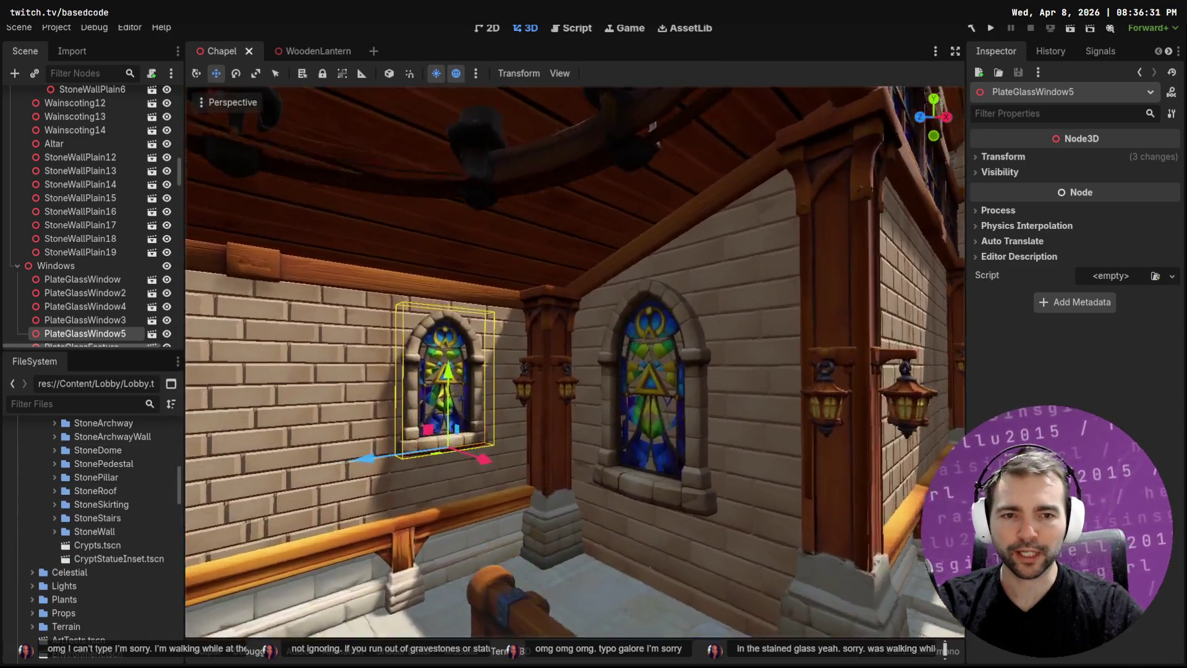
key(e)
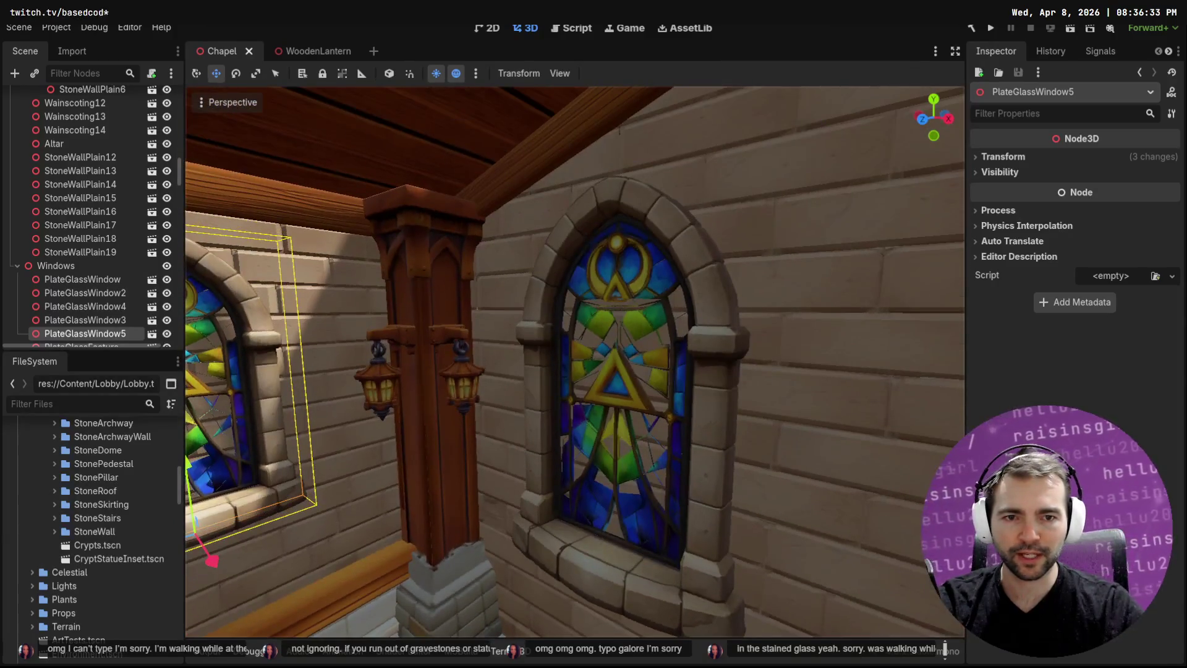
key(s)
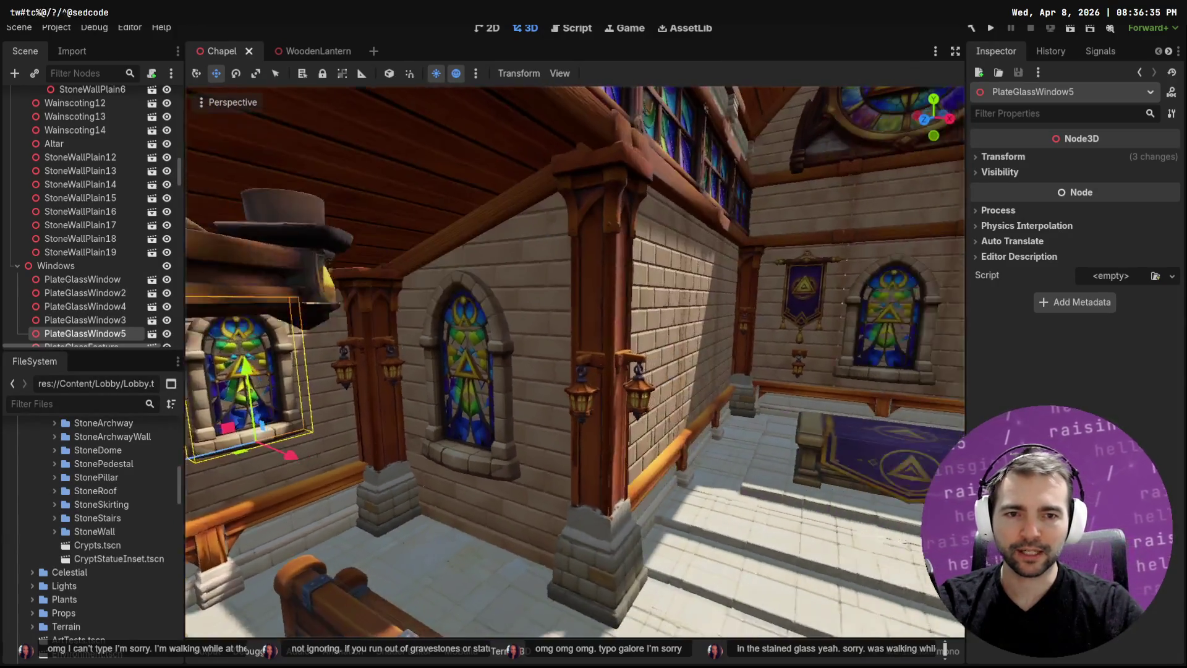
key(w)
key(w)
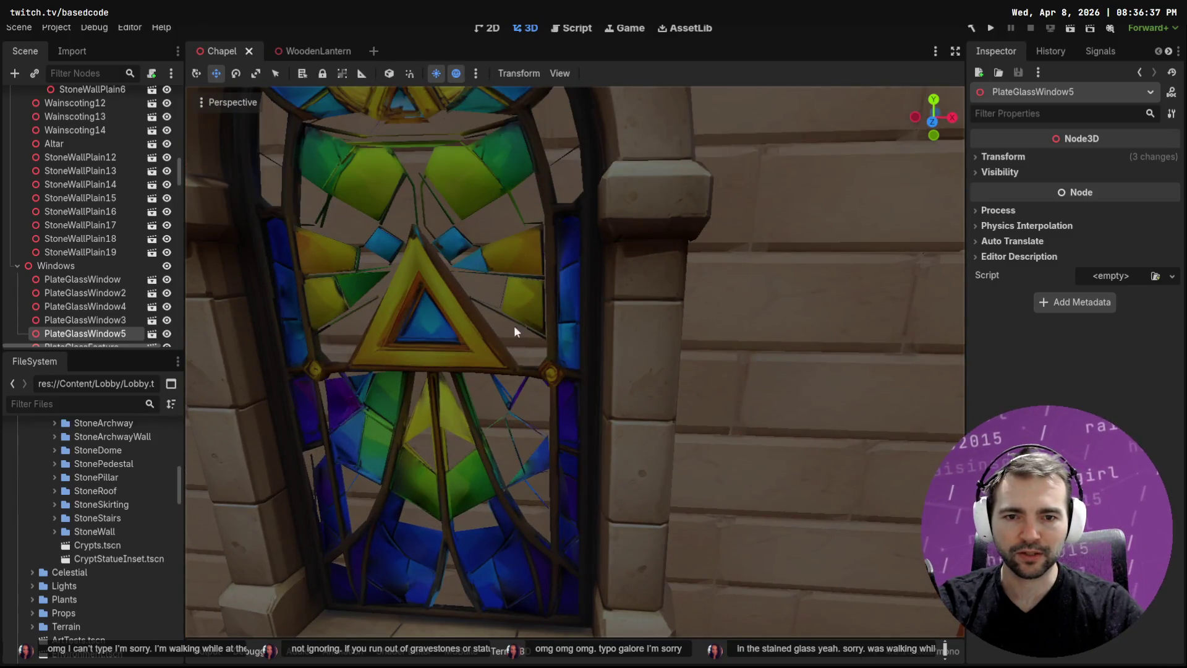
key(s)
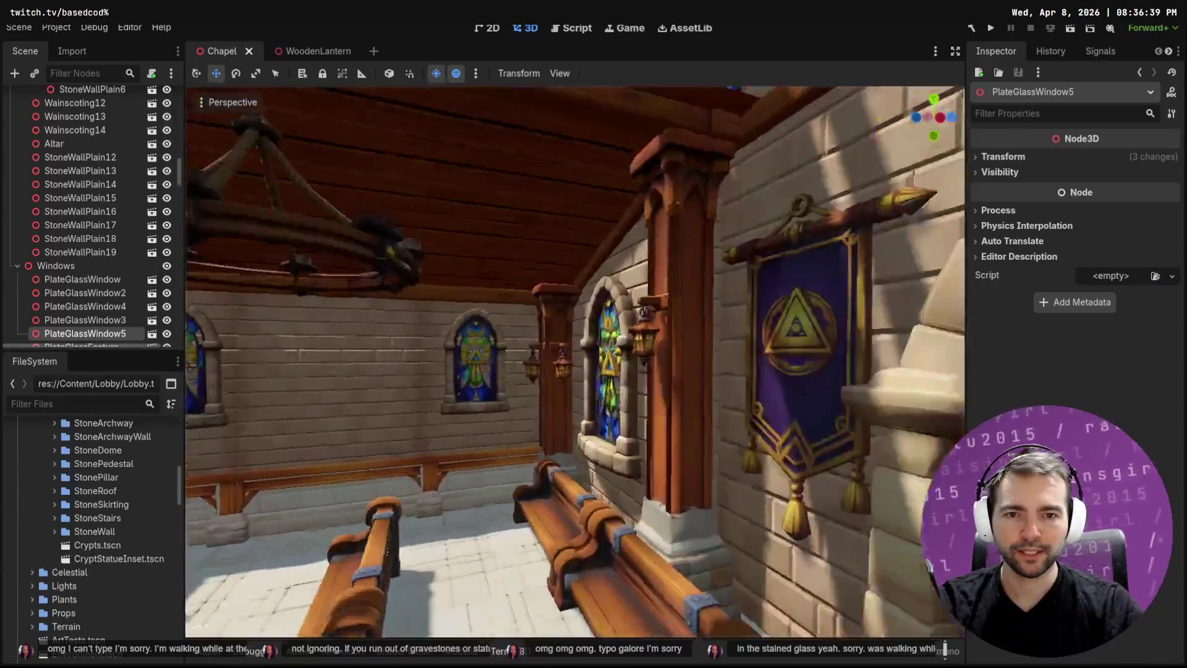
key(w)
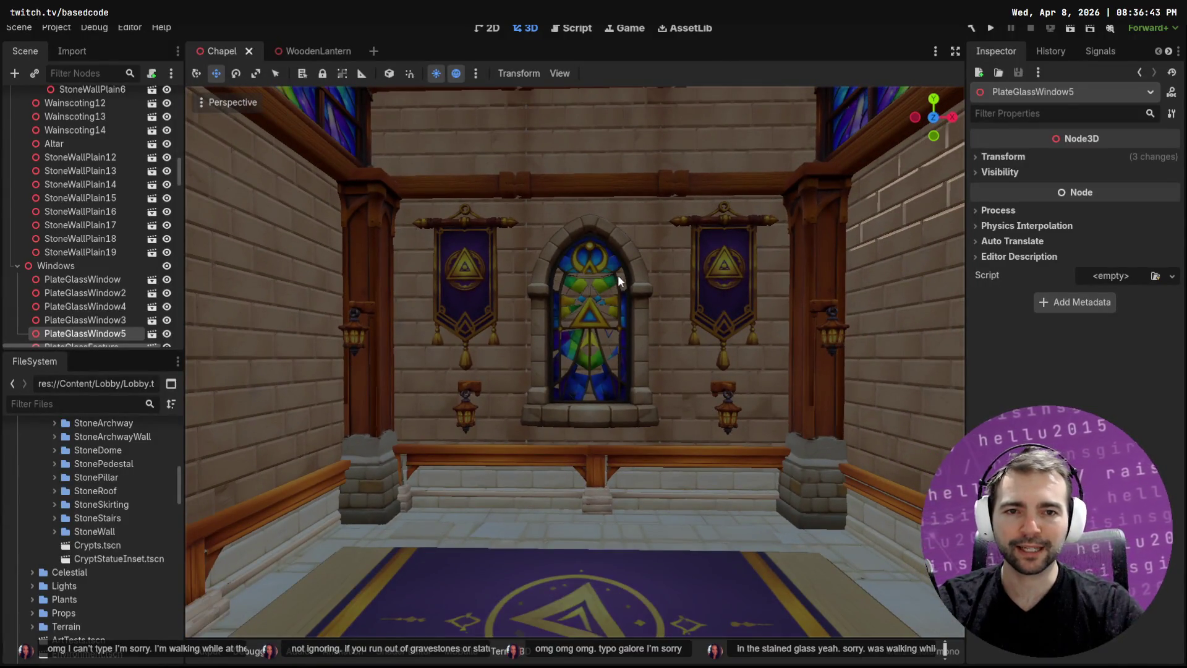
Select the StoneWallPlain3 wall piece, then the stained-glass window in the chapel
click(617, 274)
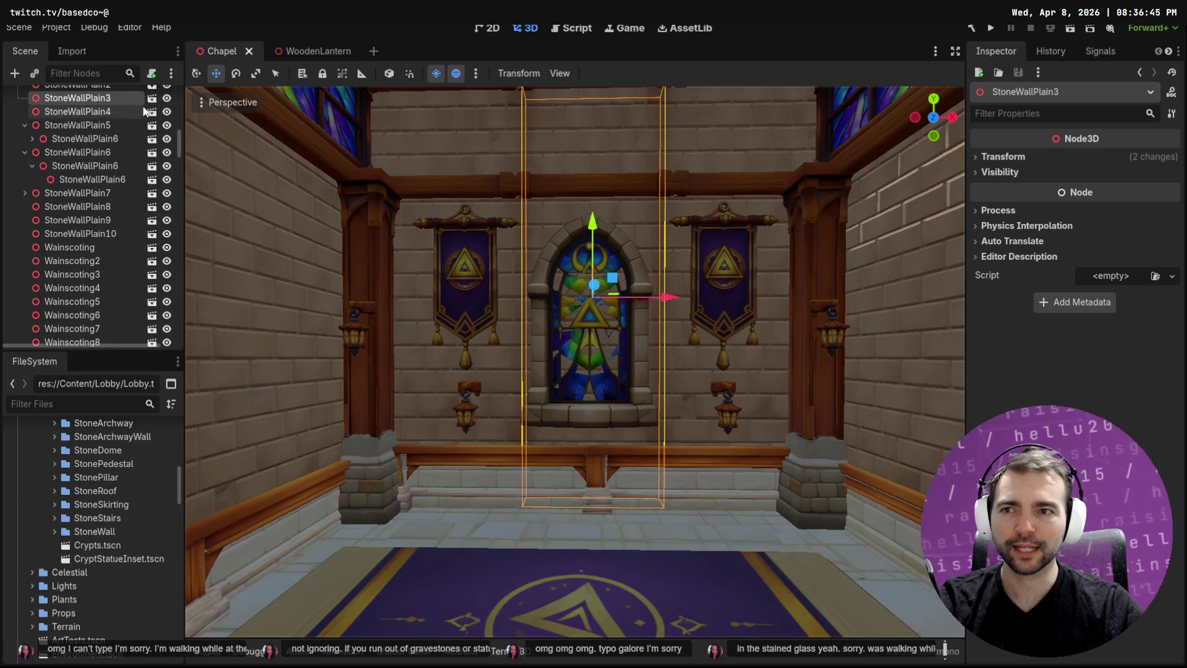
click(570, 354)
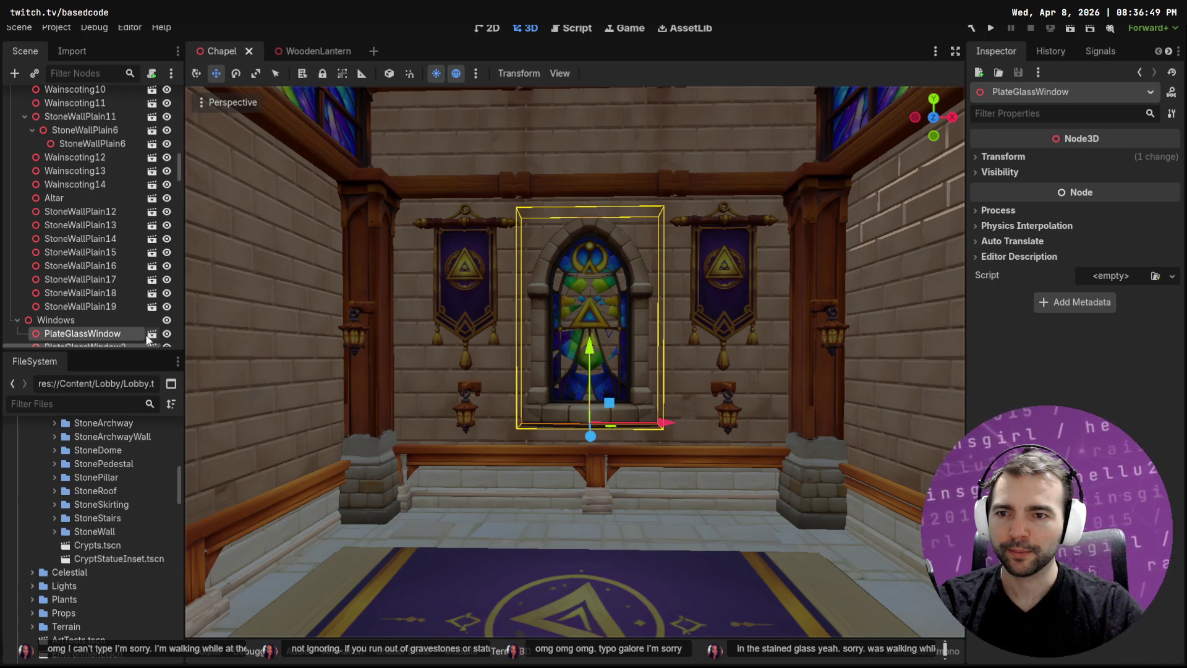
scroll(136, 503, up, 5)
scroll(134, 521, up, 5)
scroll(134, 516, up, 1)
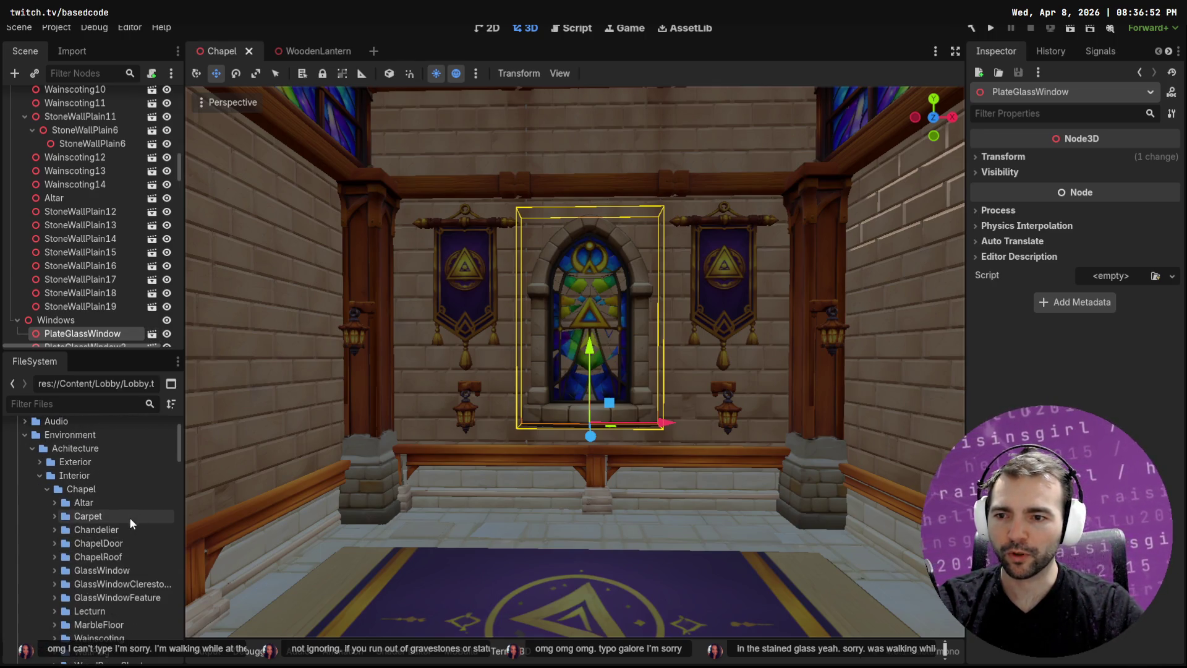
Expand the GlassWindowClerestory and GlassWindowFeature folders to list their files
click(122, 588)
click(110, 598)
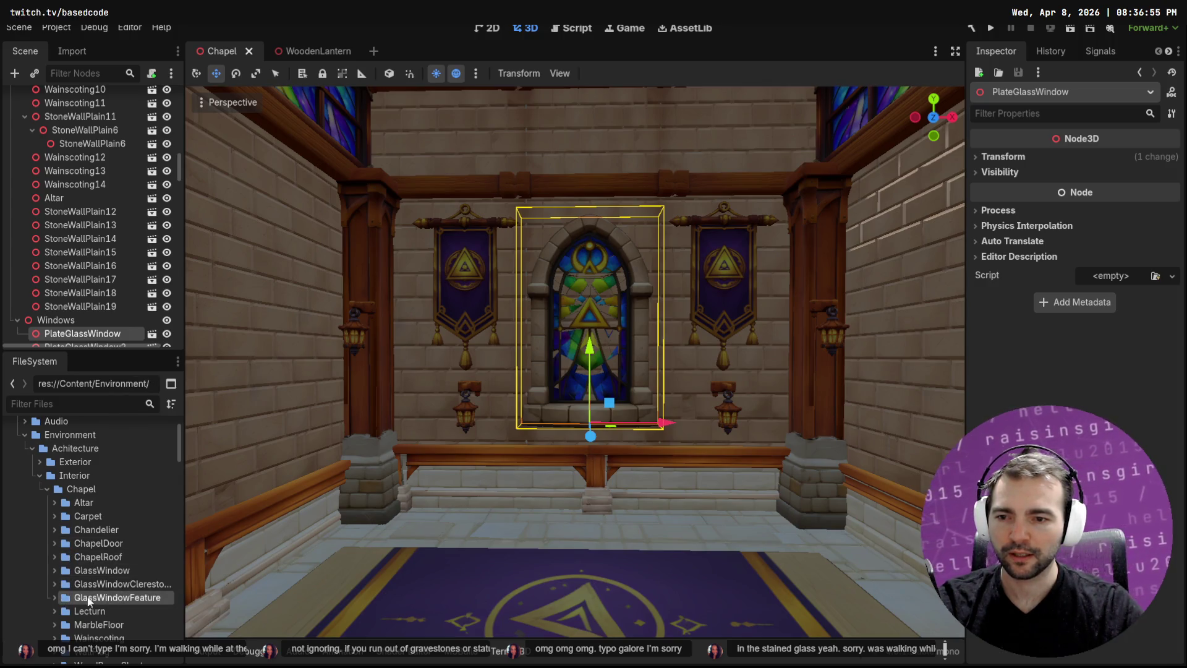
click(147, 585)
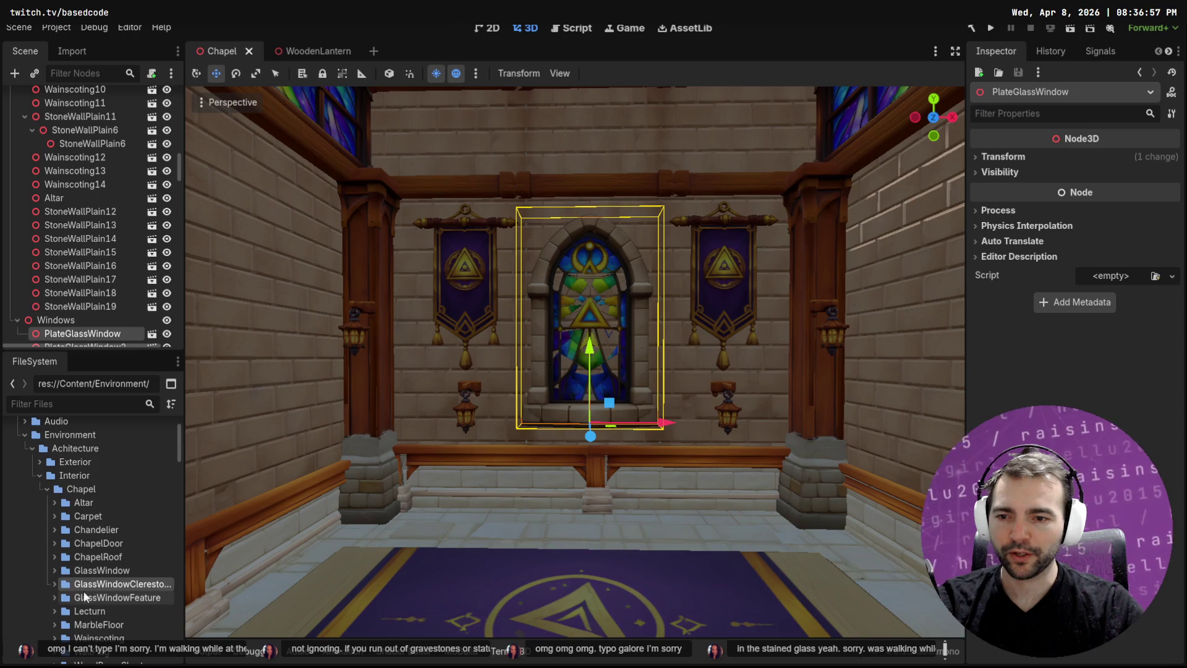
click(54, 584)
scroll(68, 605, down, 2)
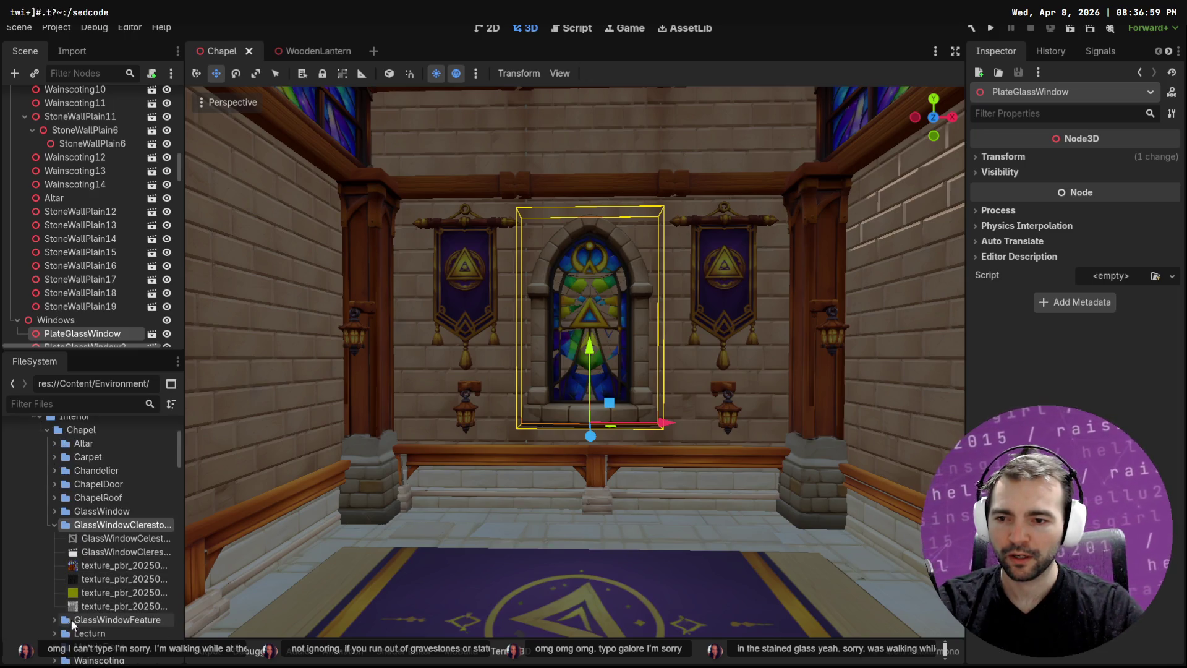
click(54, 620)
scroll(117, 609, down, 2)
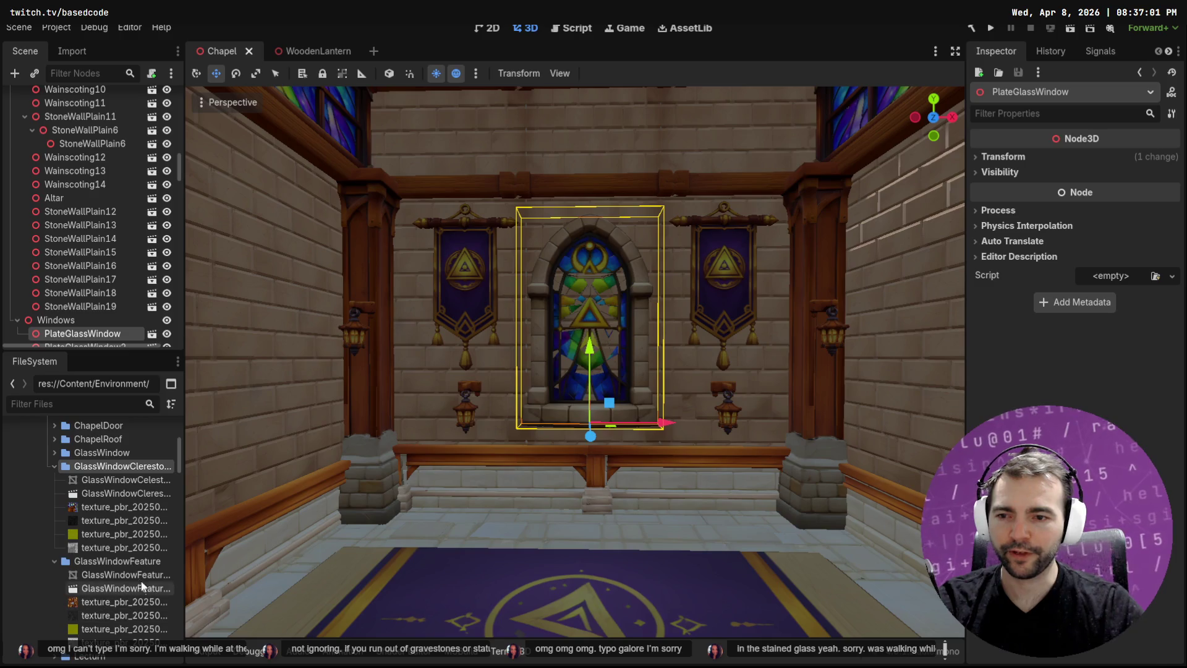
Reveal GlassWindowFeature.obj in the file manager and drag it into Blender
click(130, 580)
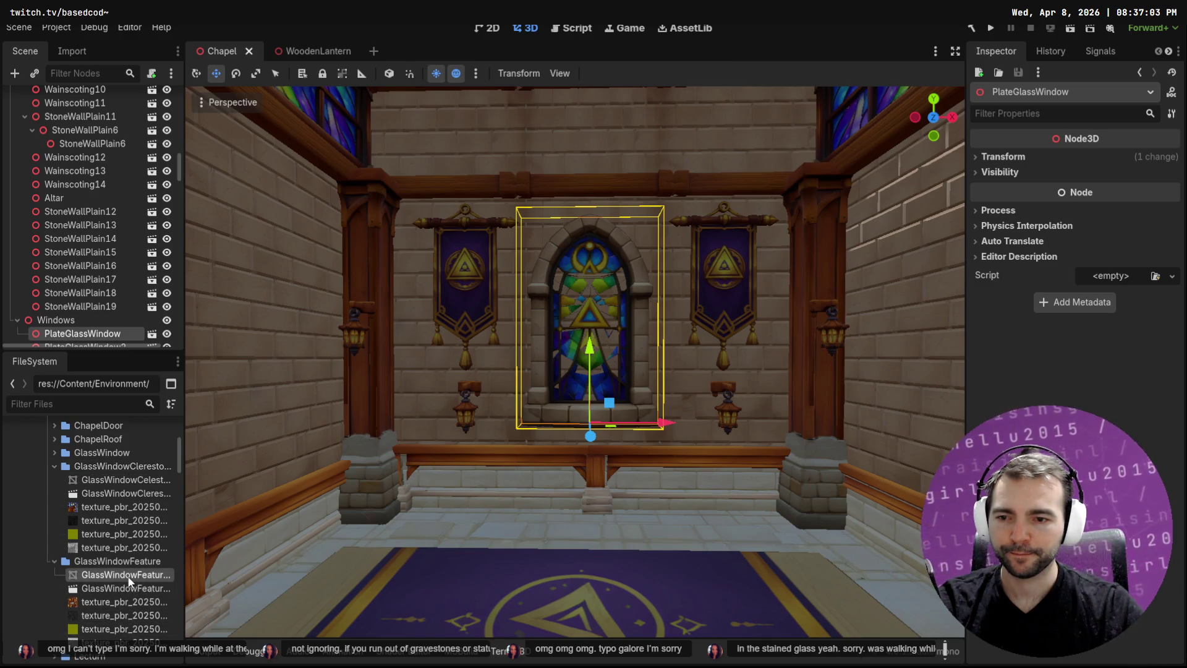
right_click(130, 578)
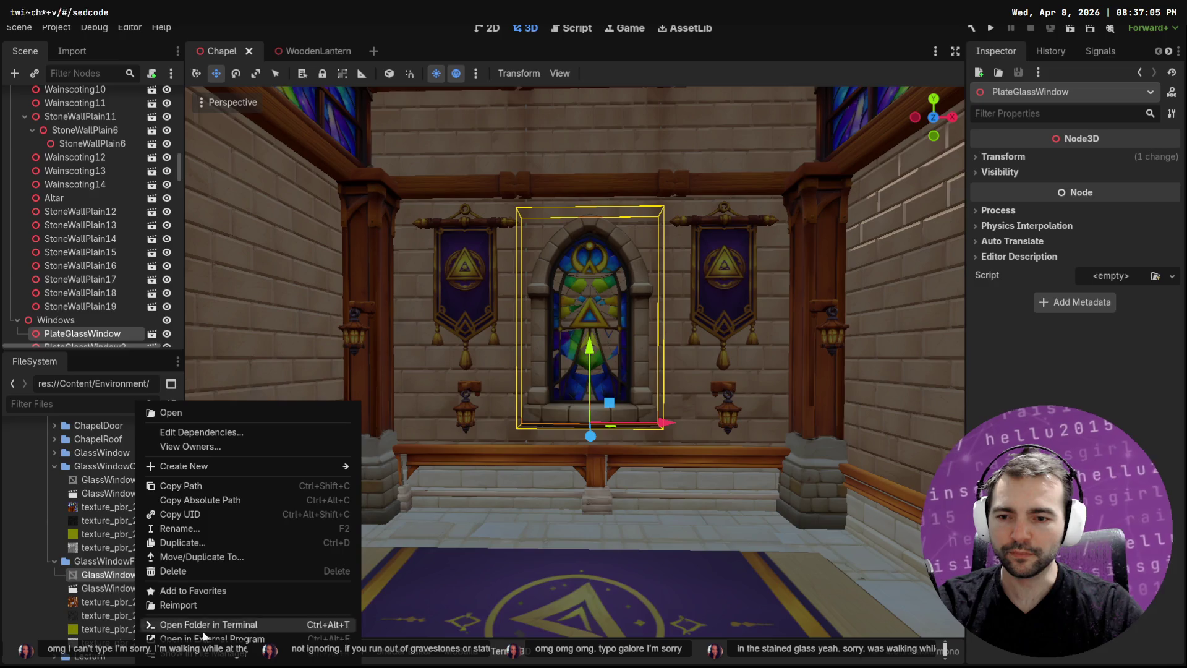
click(272, 654)
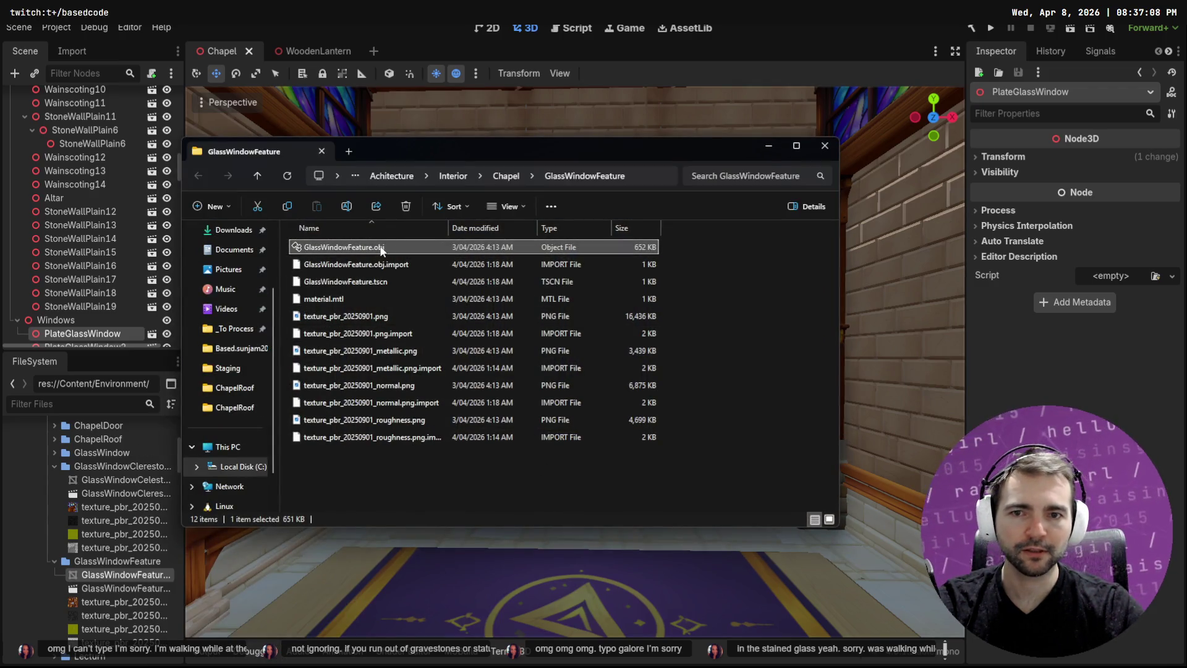
mouse_move(371, 247)
mouse_down()
mouse_move(564, 290)
mouse_move(544, 298)
mouse_up()
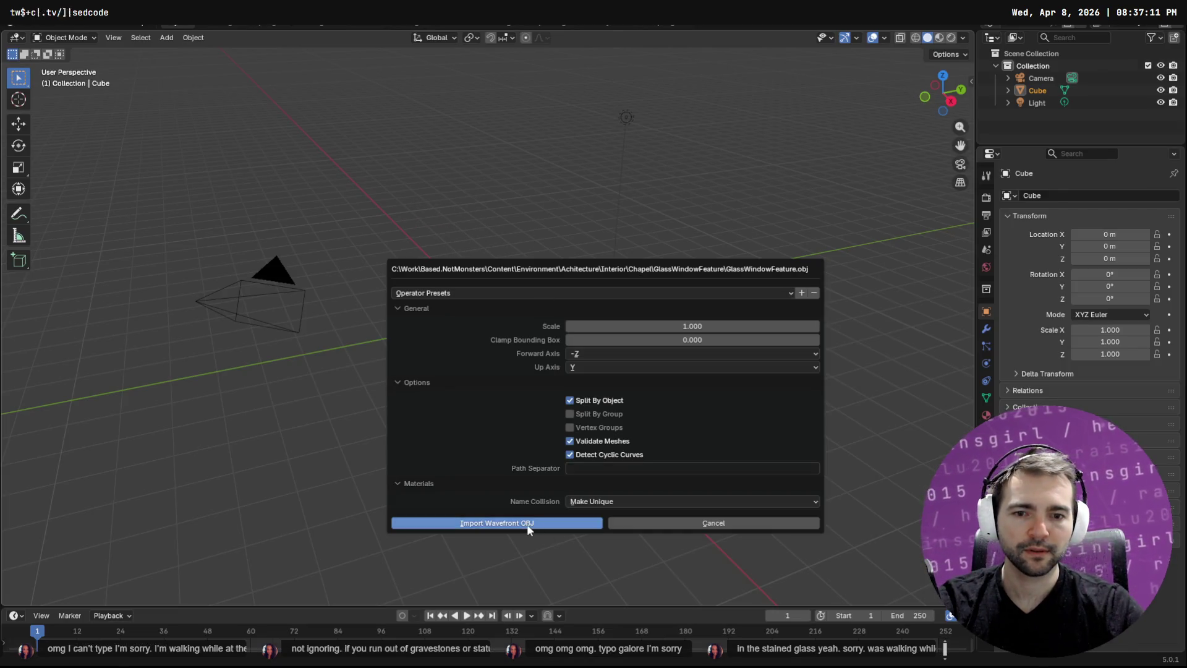
Import GlassWindowFeature.obj into Blender and delete the cube, then undo the deletion
click(527, 524)
click(481, 289)
key(Delete)
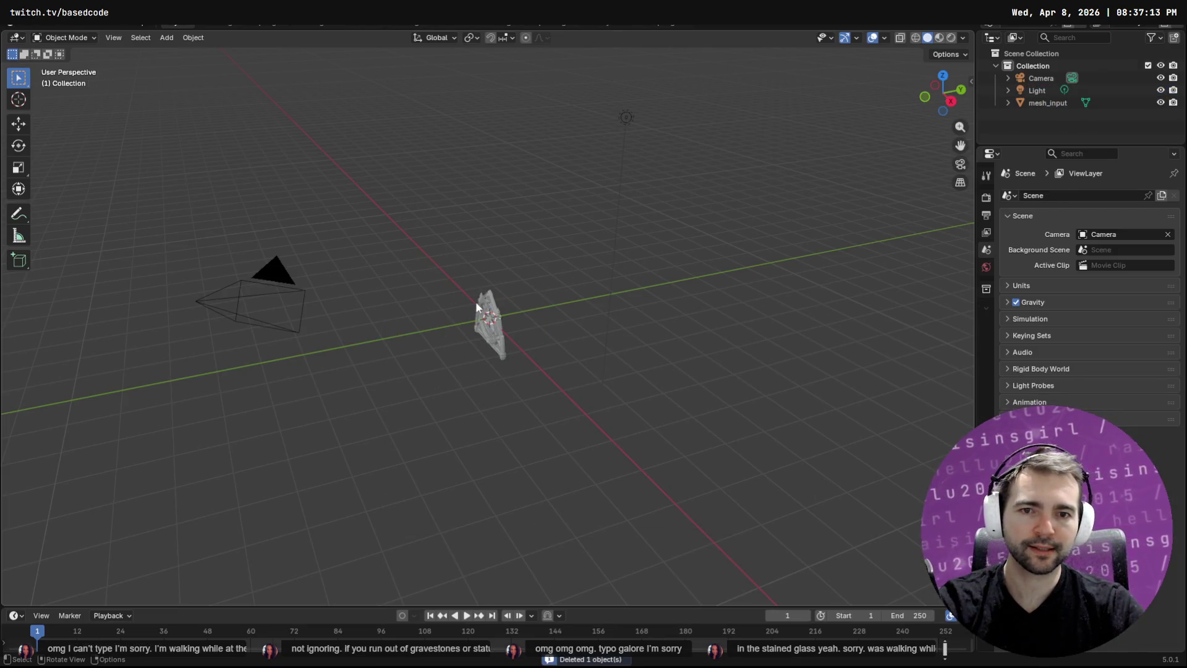
right_click(476, 314)
mouse_move(523, 271)
mouse_down()
mouse_move(528, 353)
mouse_move(554, 336)
mouse_move(639, 325)
mouse_move(628, 326)
mouse_up()
key(ctrl+z)
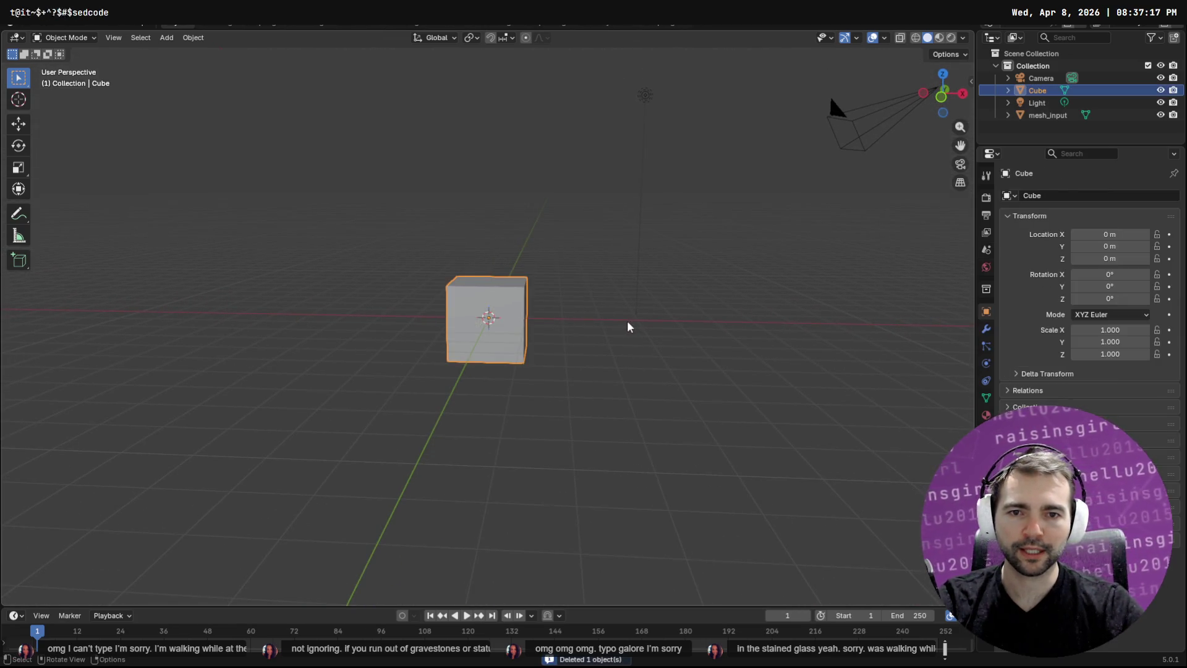
Undo that import and import GlassWindow.obj from the Chapel's GlassWindow folder instead
key(alt+Tab)
key(alt+Tab)
key(ctrl+z)
key(ctrl+z)
key(alt+Tab)
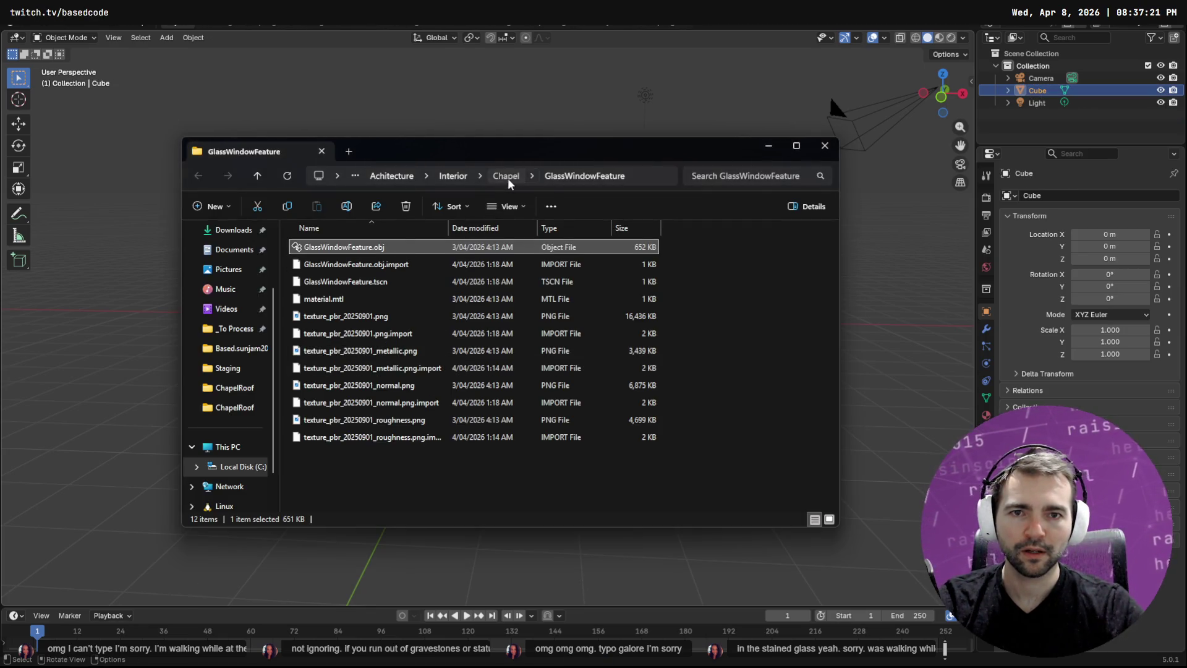
click(505, 176)
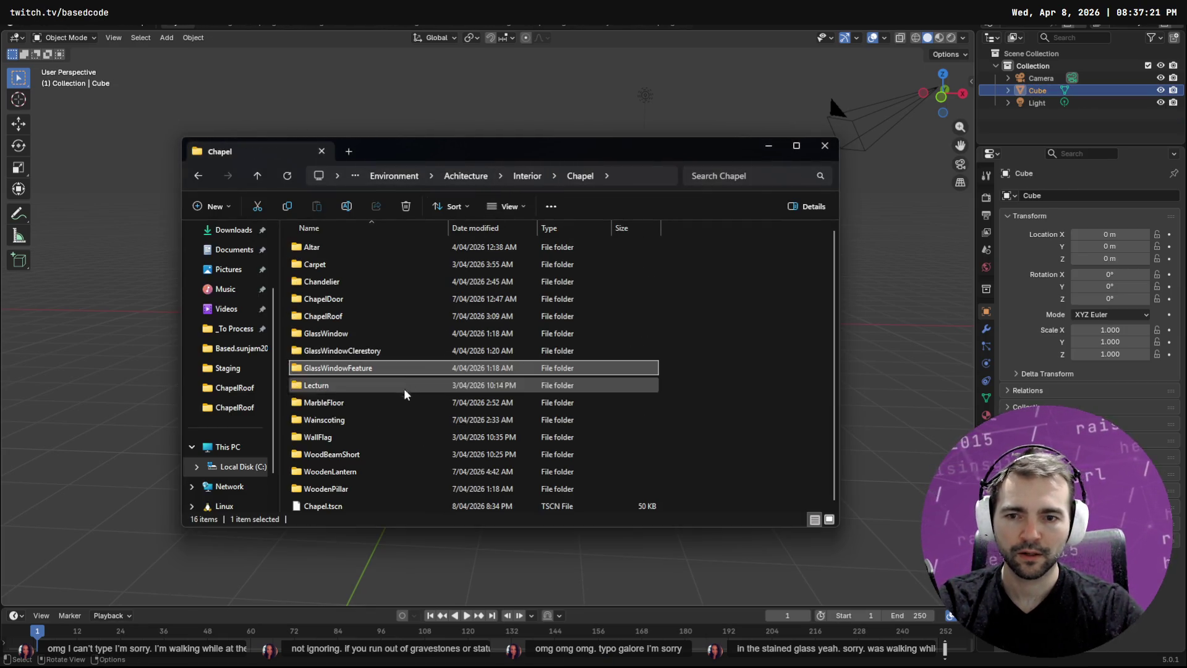
double_click(356, 335)
click(340, 247)
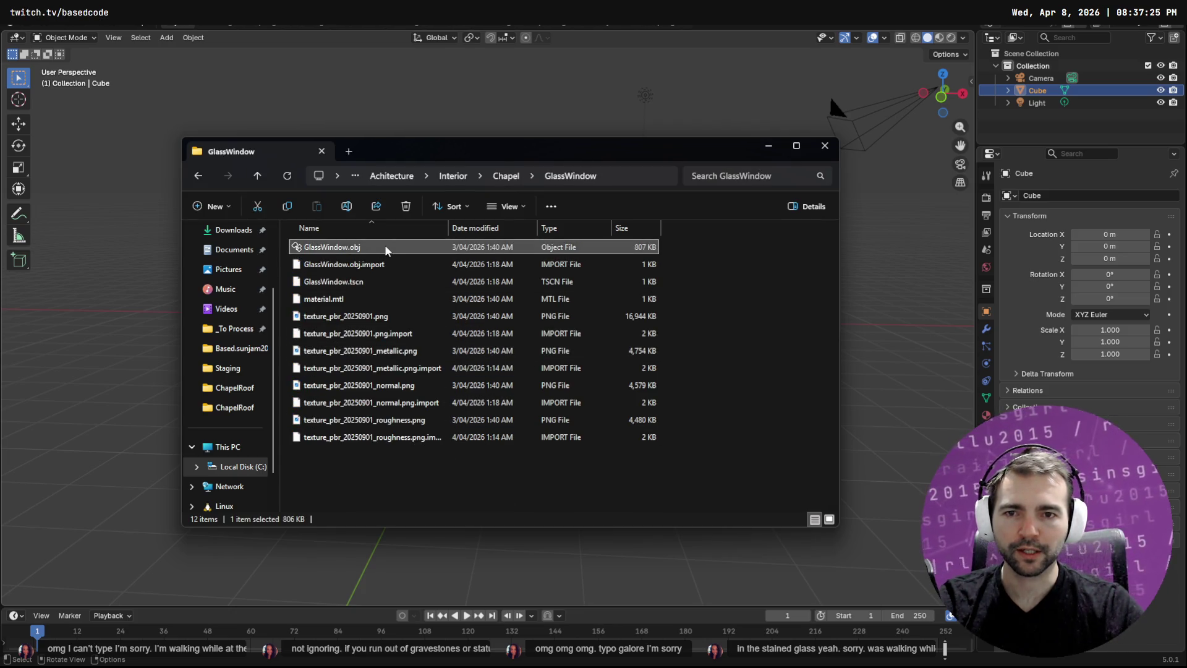
key(alt+Tab)
drag(581, 336, 582, 336)
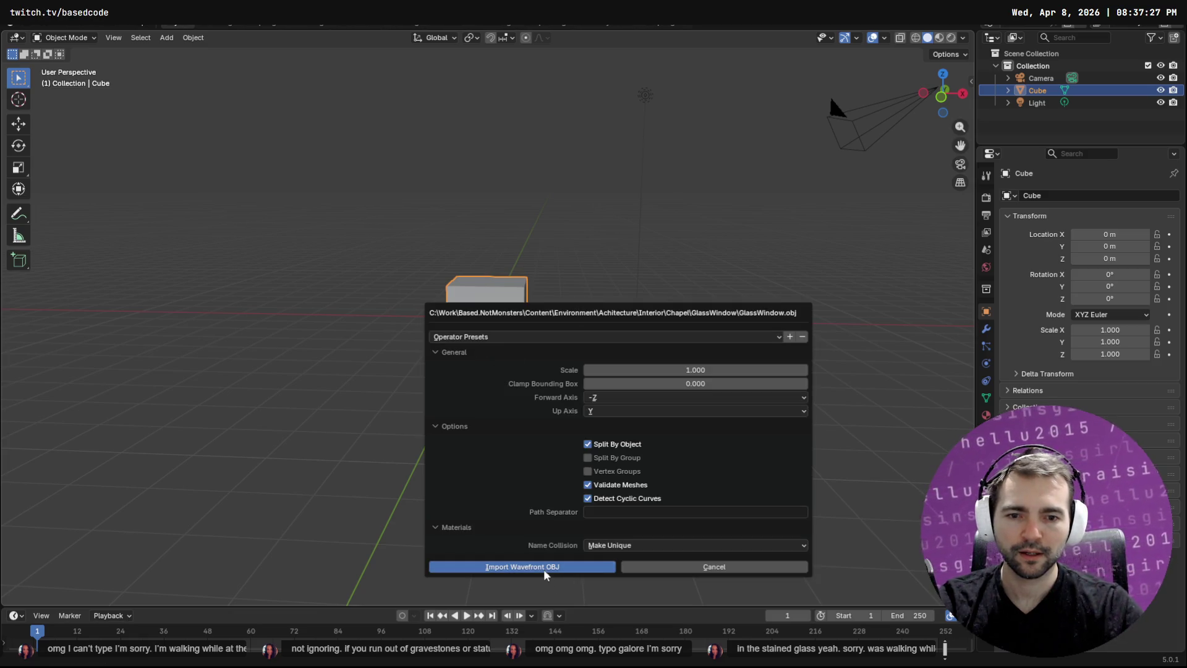
click(547, 566)
Delete the default cube and view the imported window in Material Preview from an angle
click(525, 294)
key(Delete)
right_click(528, 317)
key(Escape)
scroll(526, 315, up, 7)
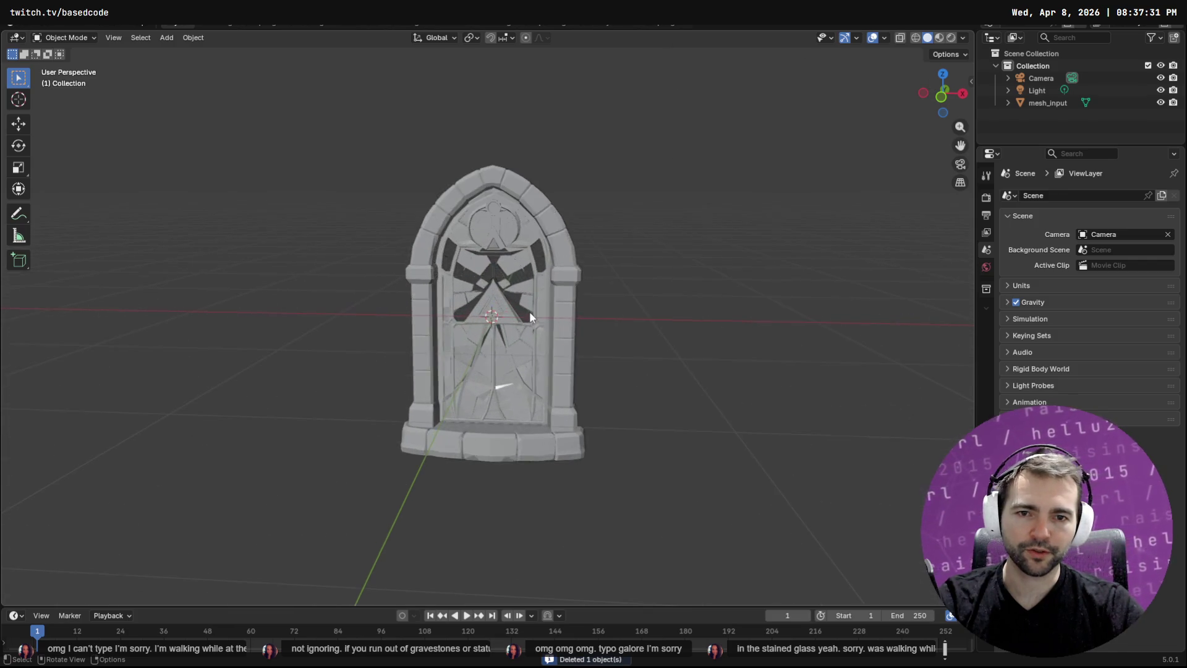
scroll(529, 310, up, 3)
mouse_move(595, 339)
mouse_down()
mouse_move(733, 369)
mouse_move(761, 355)
mouse_up()
click(938, 39)
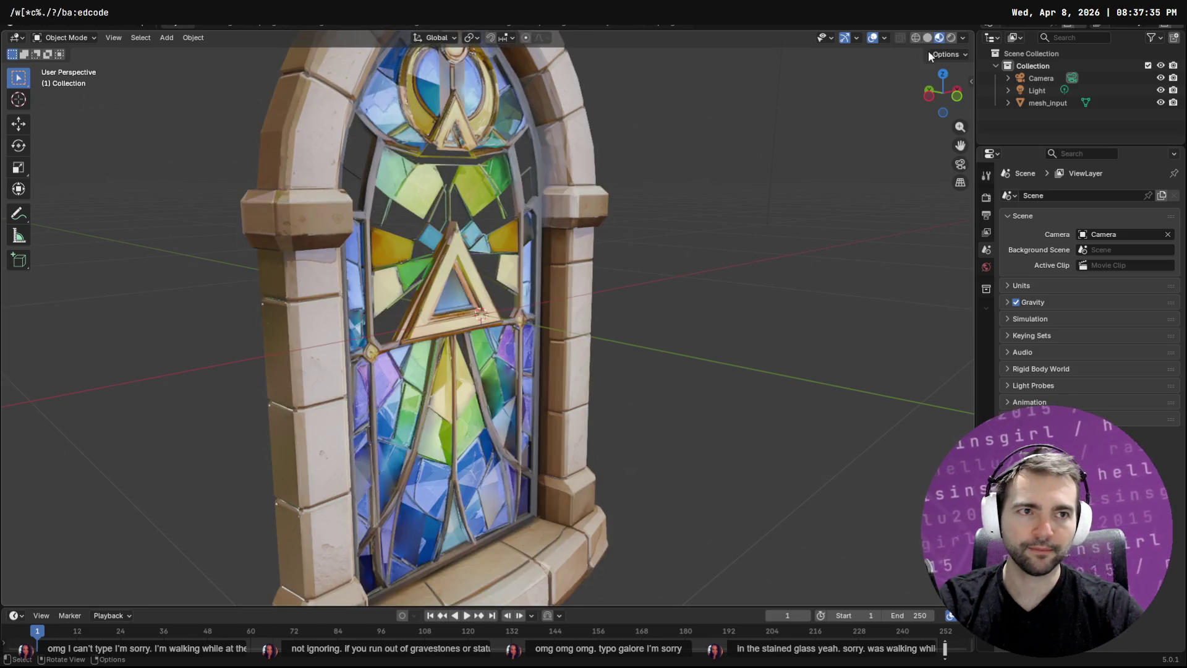
mouse_move(729, 286)
mouse_down()
mouse_move(633, 281)
mouse_move(726, 292)
mouse_up()
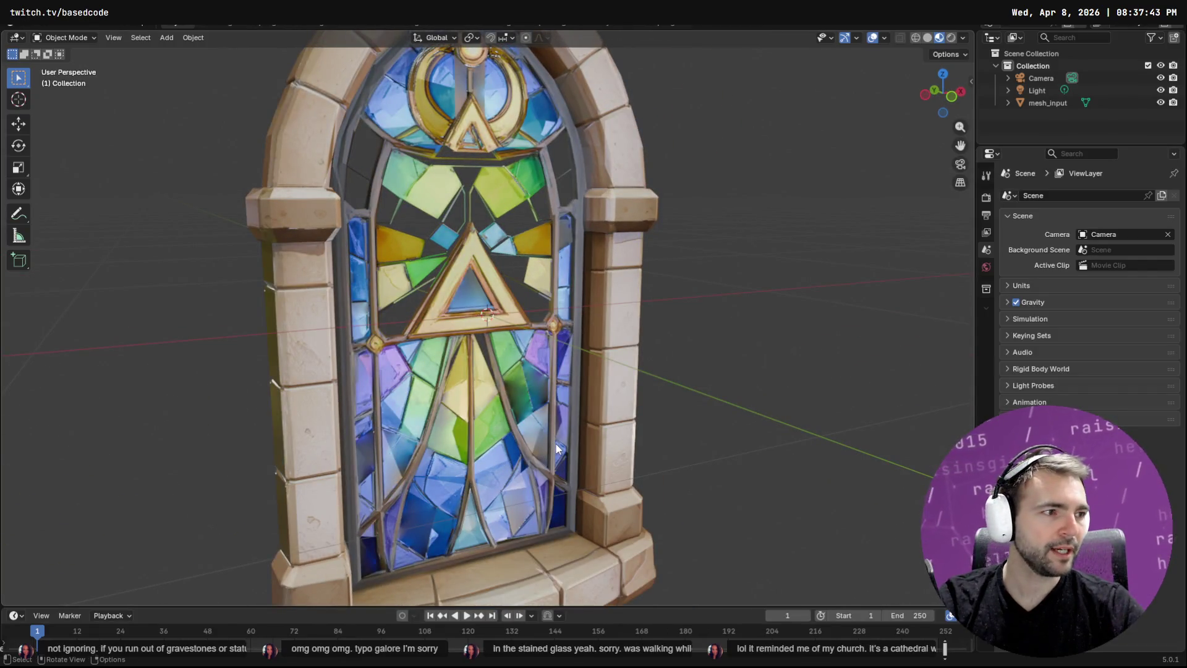
key(alt+Tab)
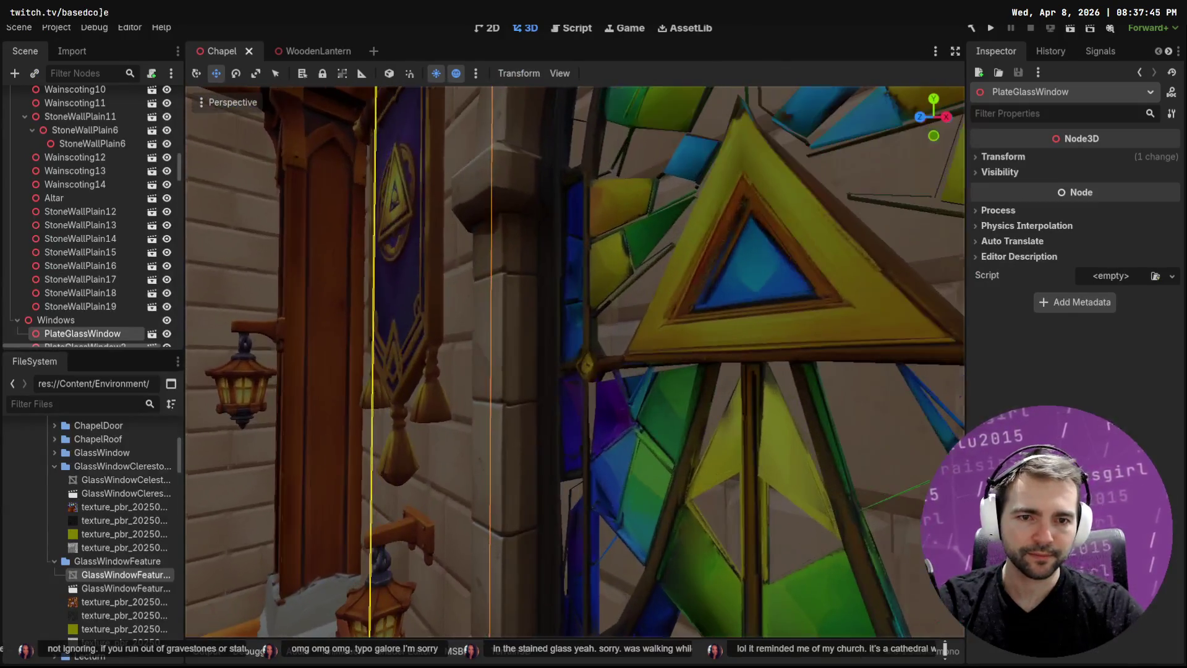
Briefly open and close the GlassWindowFeature scene, then open the GlassWindow scene
key(d)
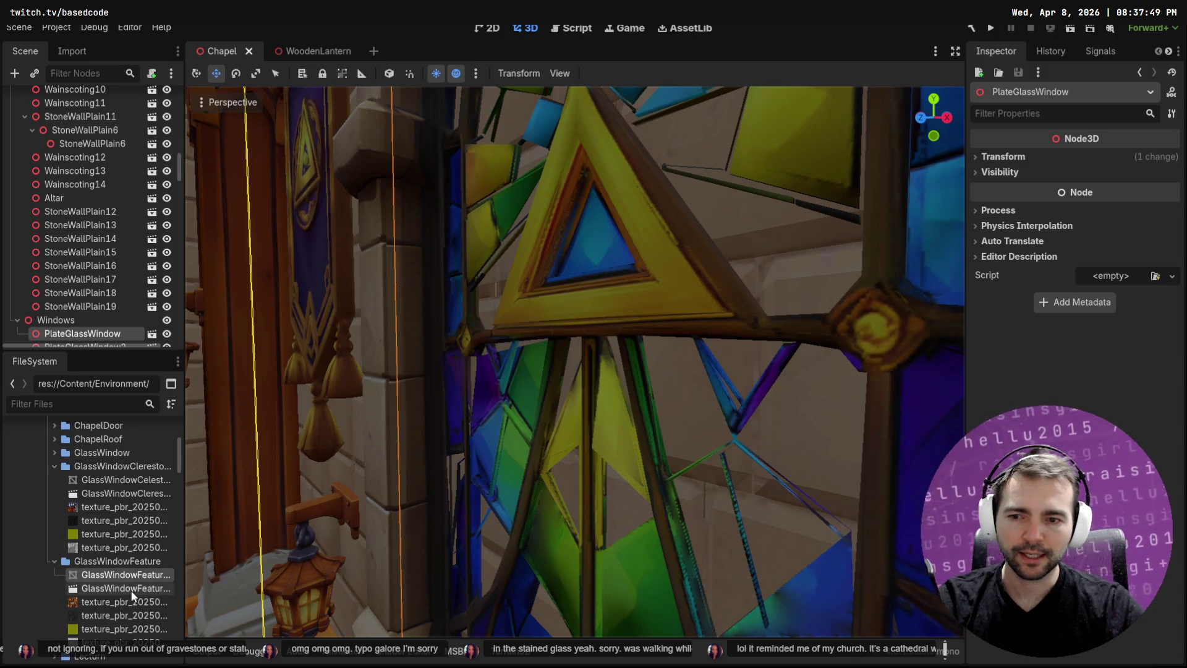
click(153, 589)
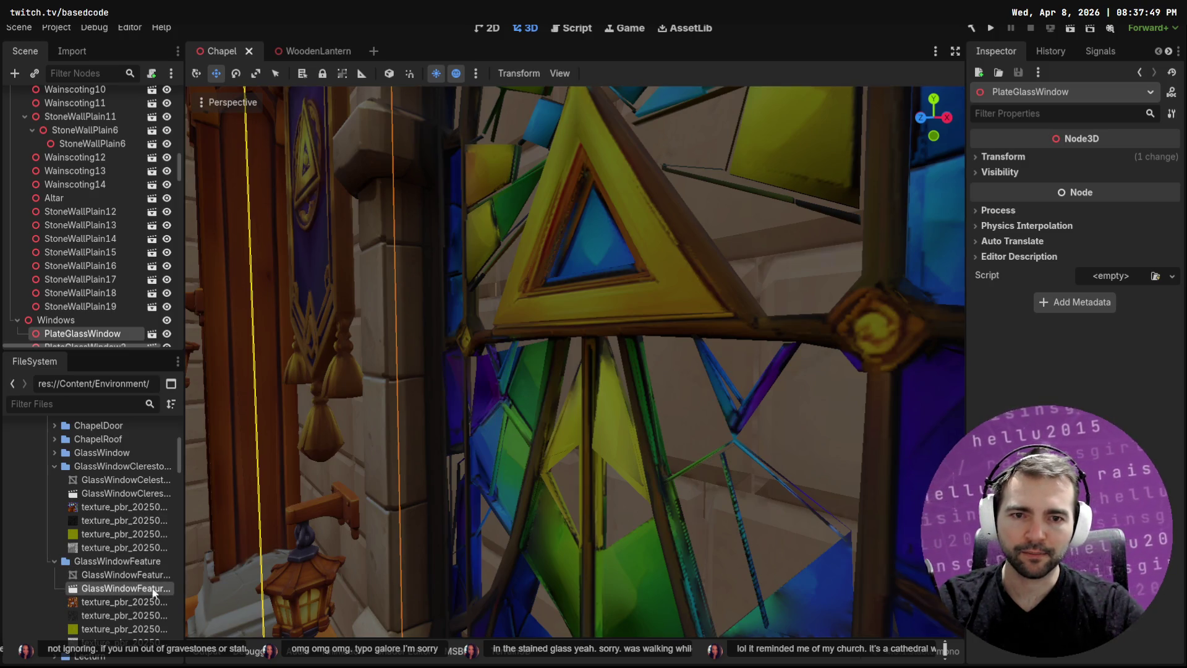
double_click(103, 590)
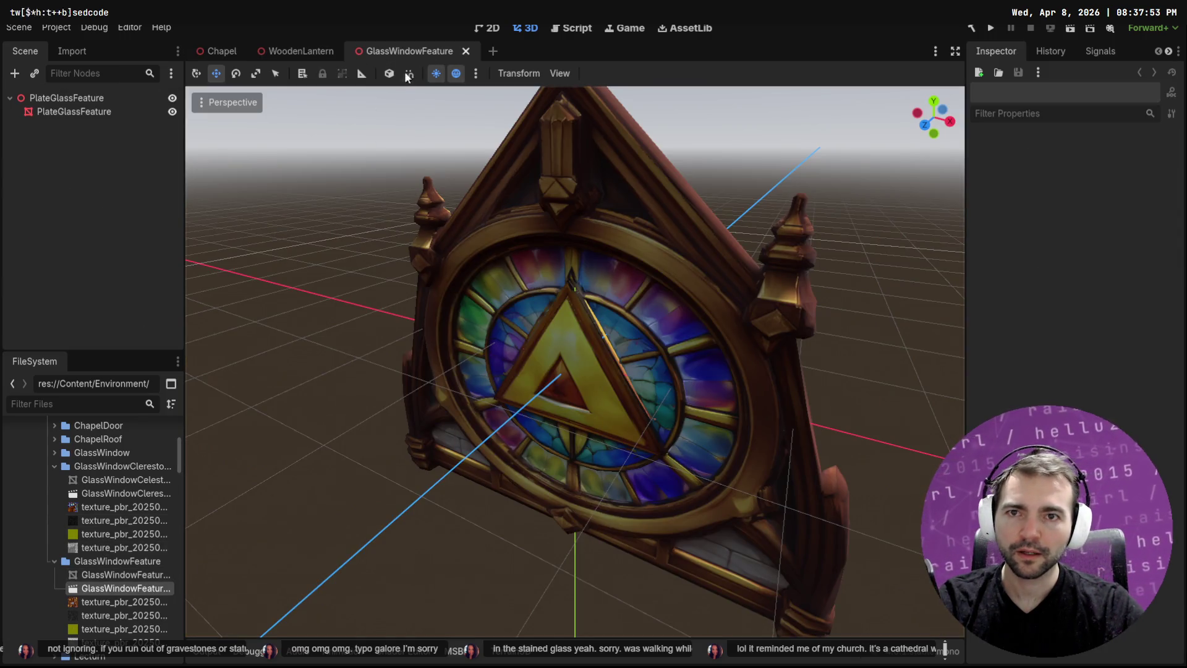
click(466, 51)
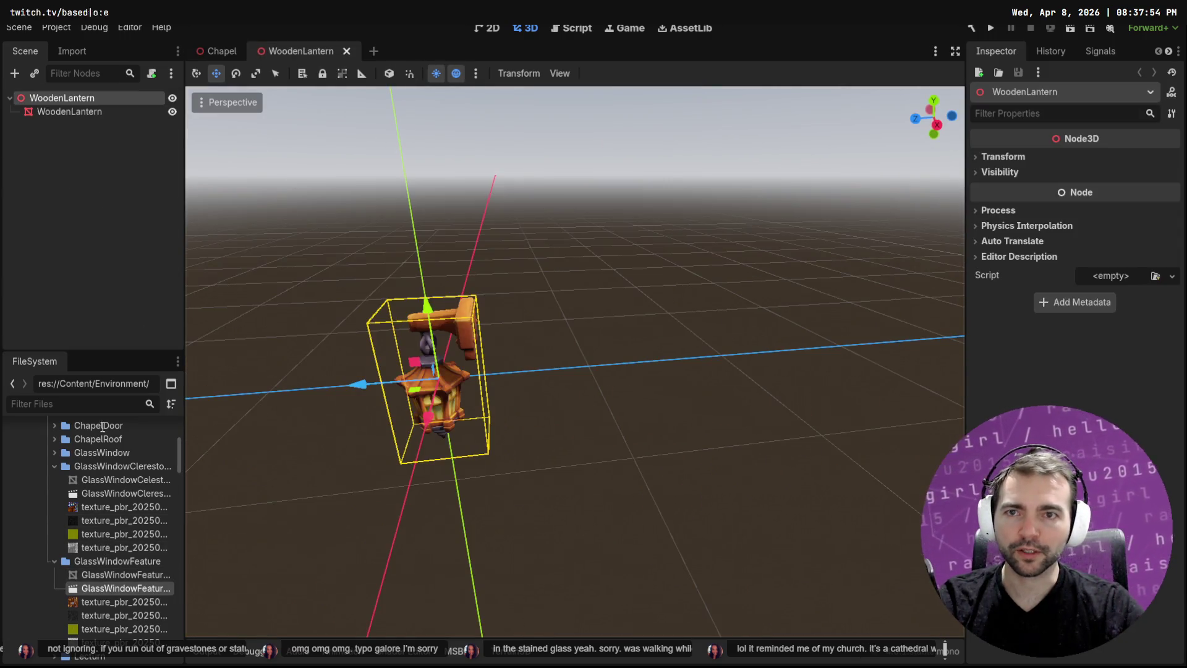
click(55, 454)
double_click(117, 480)
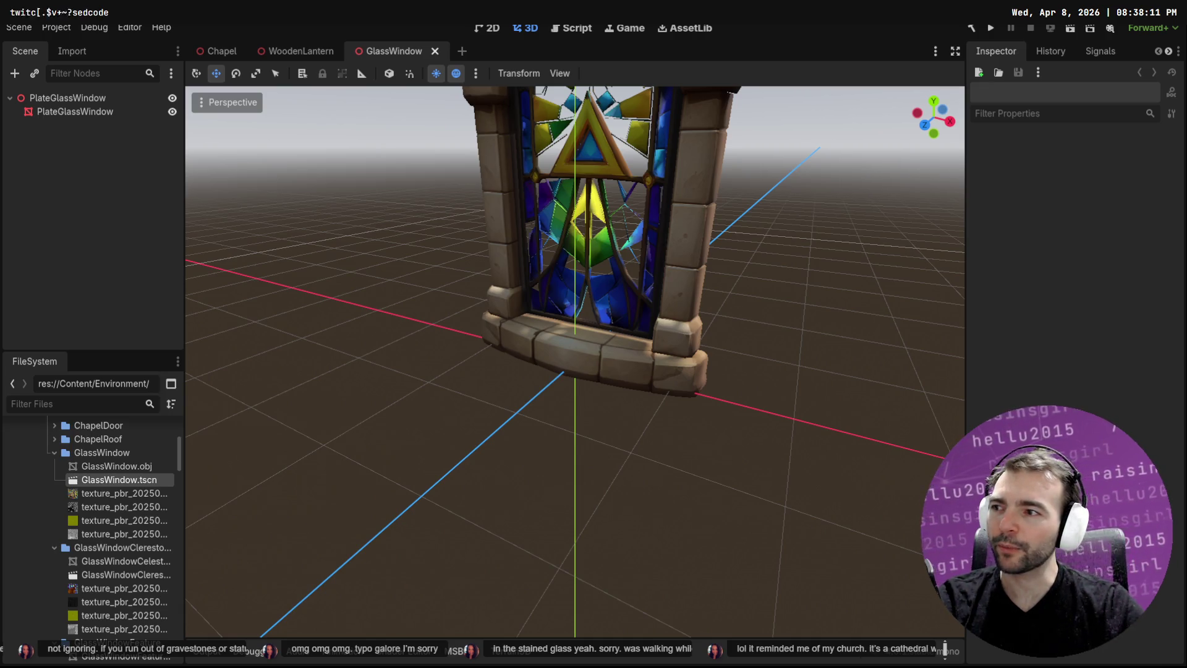
Orbit and zoom to a frontal view of the window and select the PlateGlassWindow mesh
mouse_move(504, 167)
mouse_down()
mouse_move(636, 205)
mouse_move(675, 172)
mouse_move(670, 151)
mouse_up()
scroll(671, 155, down, 5)
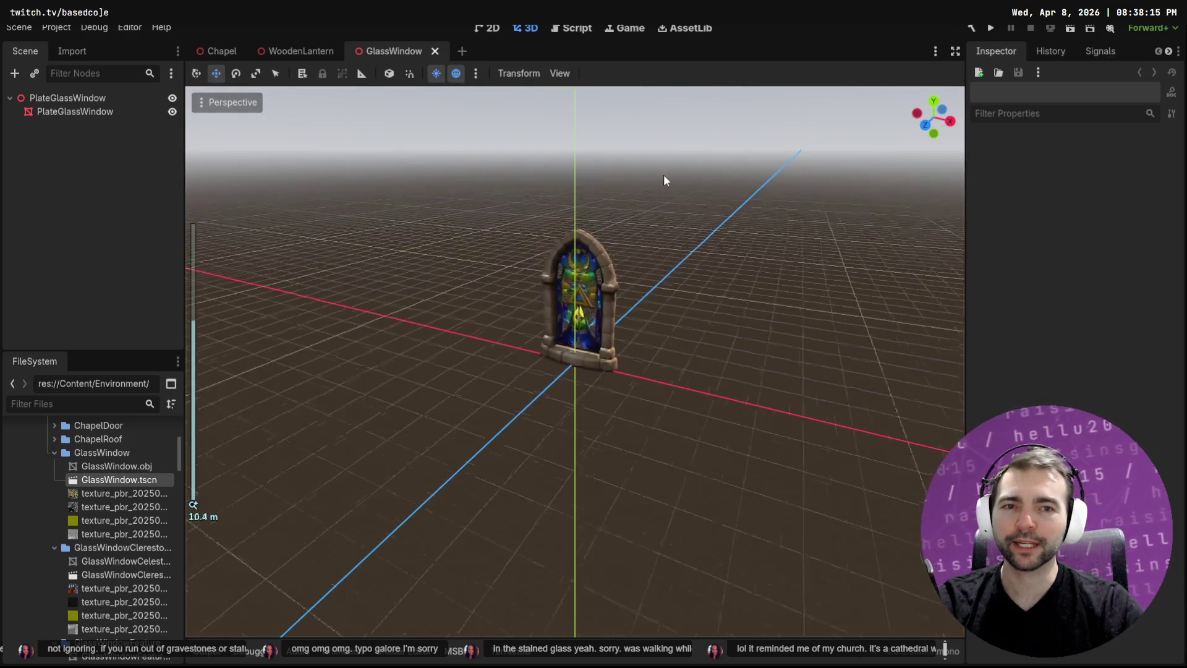
scroll(662, 179, up, 4)
scroll(660, 164, up, 2)
scroll(641, 176, up, 1)
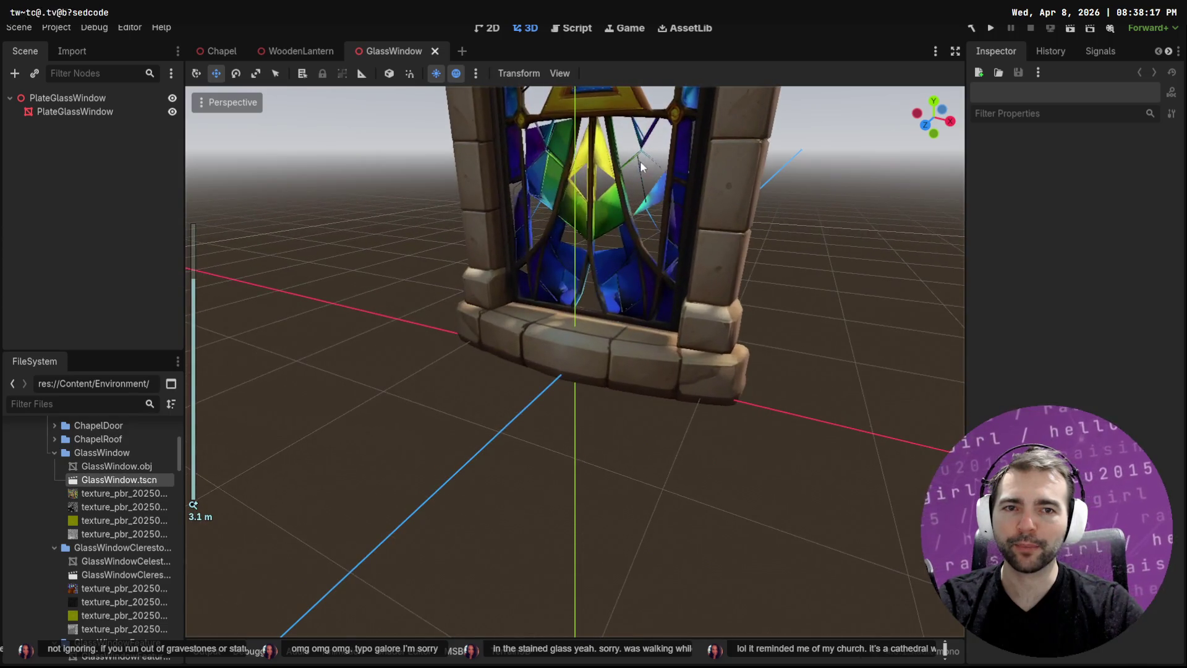
scroll(642, 151, up, 3)
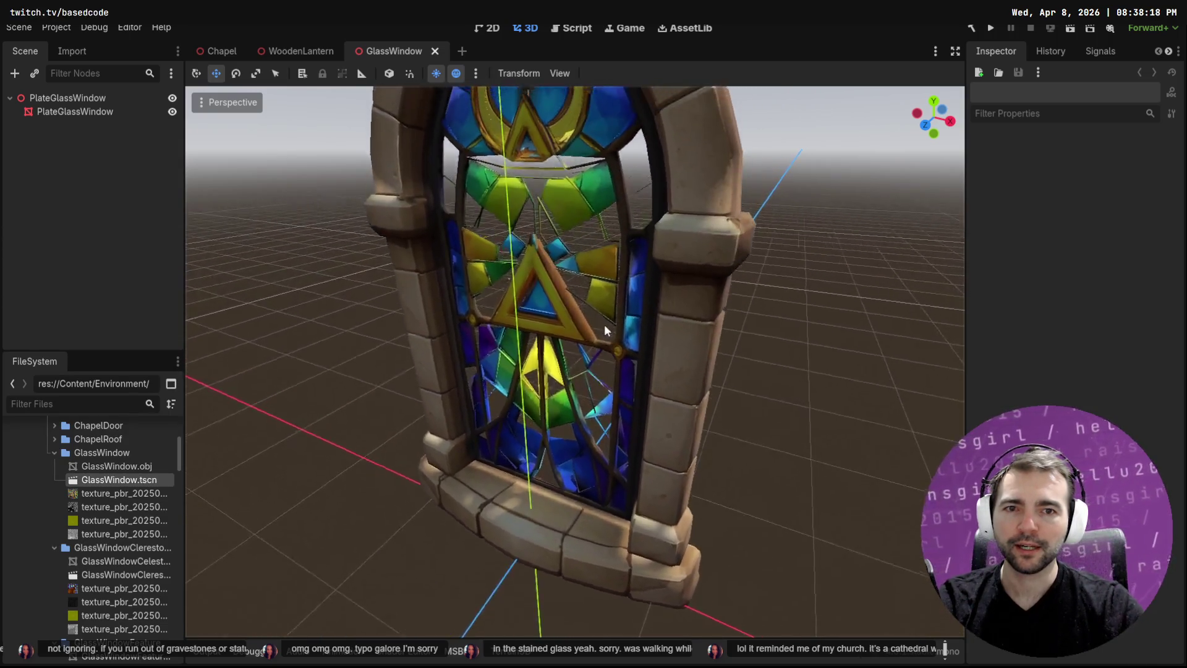
drag(605, 328, 563, 274)
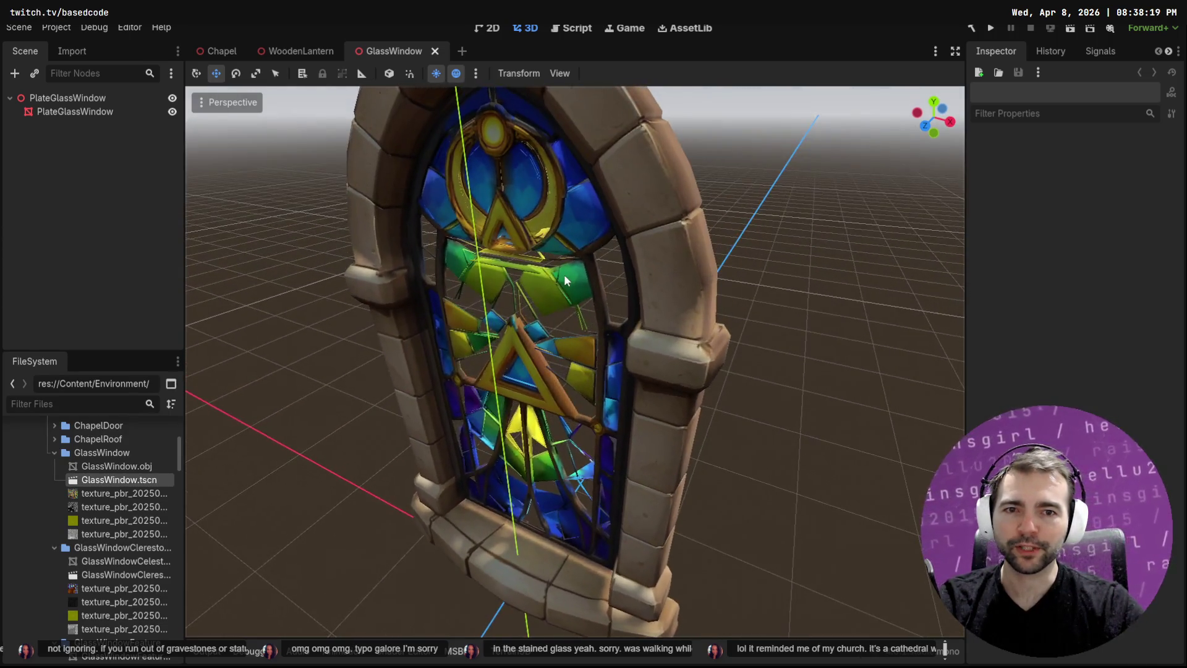
click(565, 273)
click(124, 493)
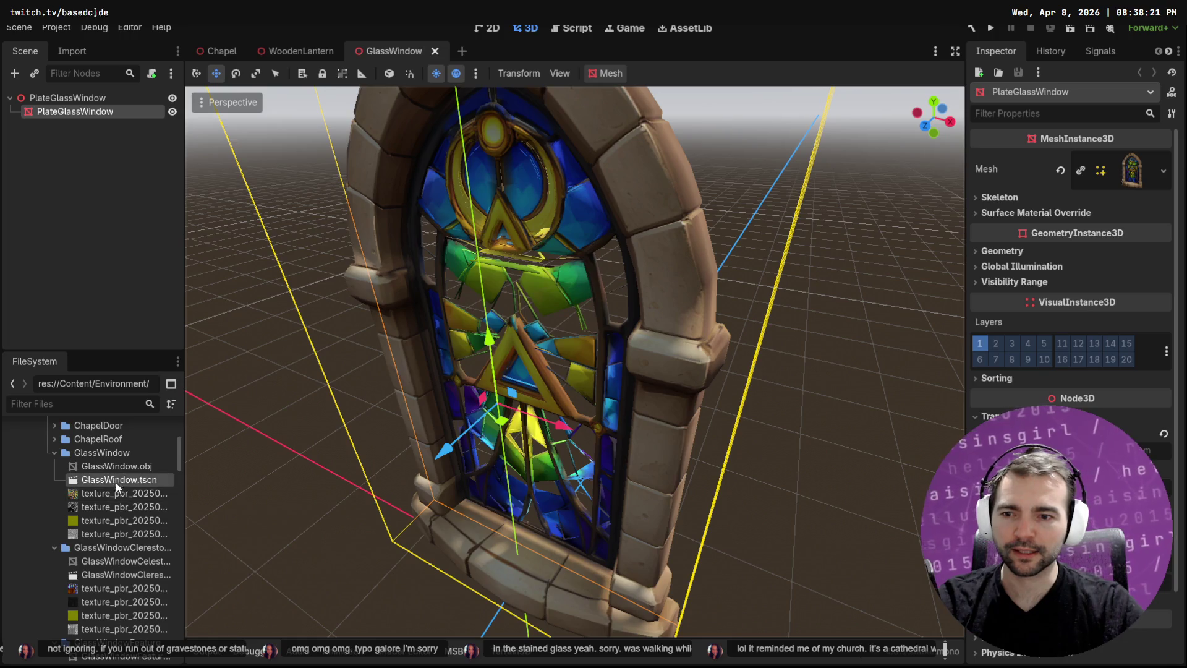
Assign a new StandardMaterial3D to PlateGlassWindow's surface material override slot 0
click(128, 507)
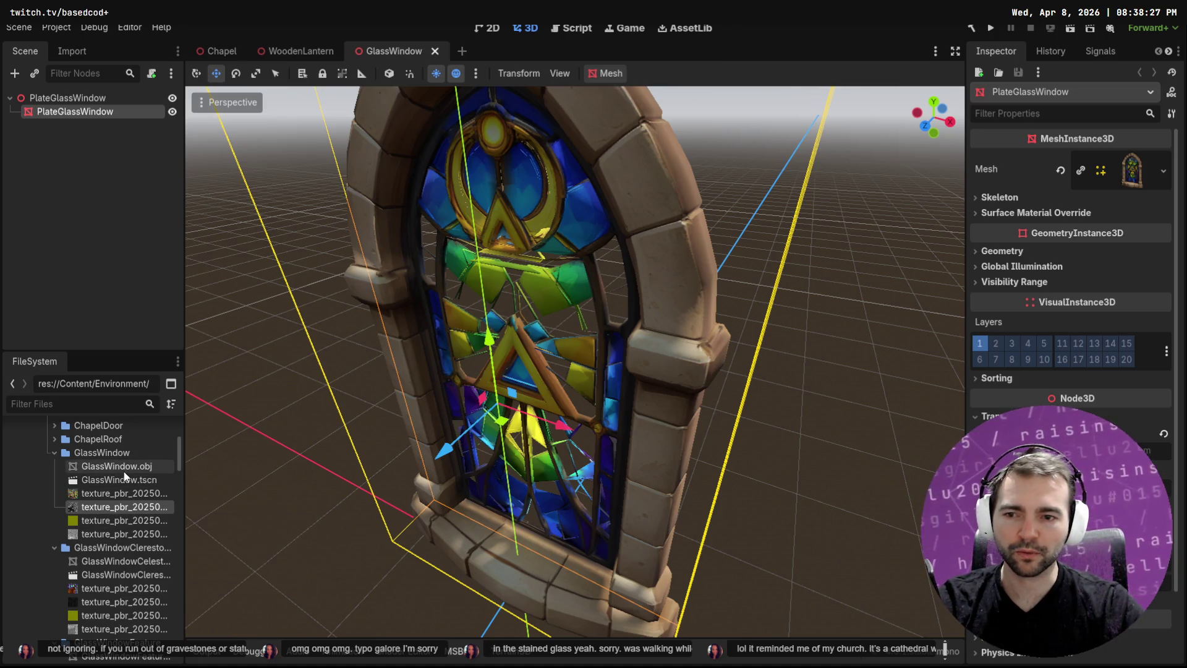
click(1064, 213)
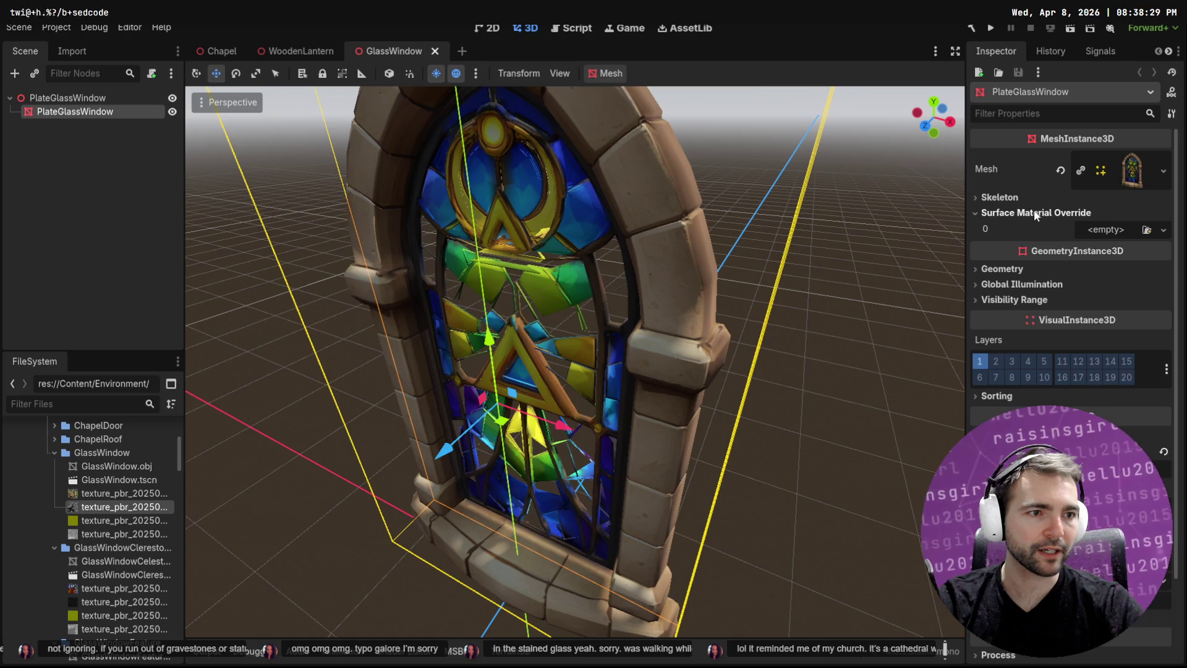
click(136, 467)
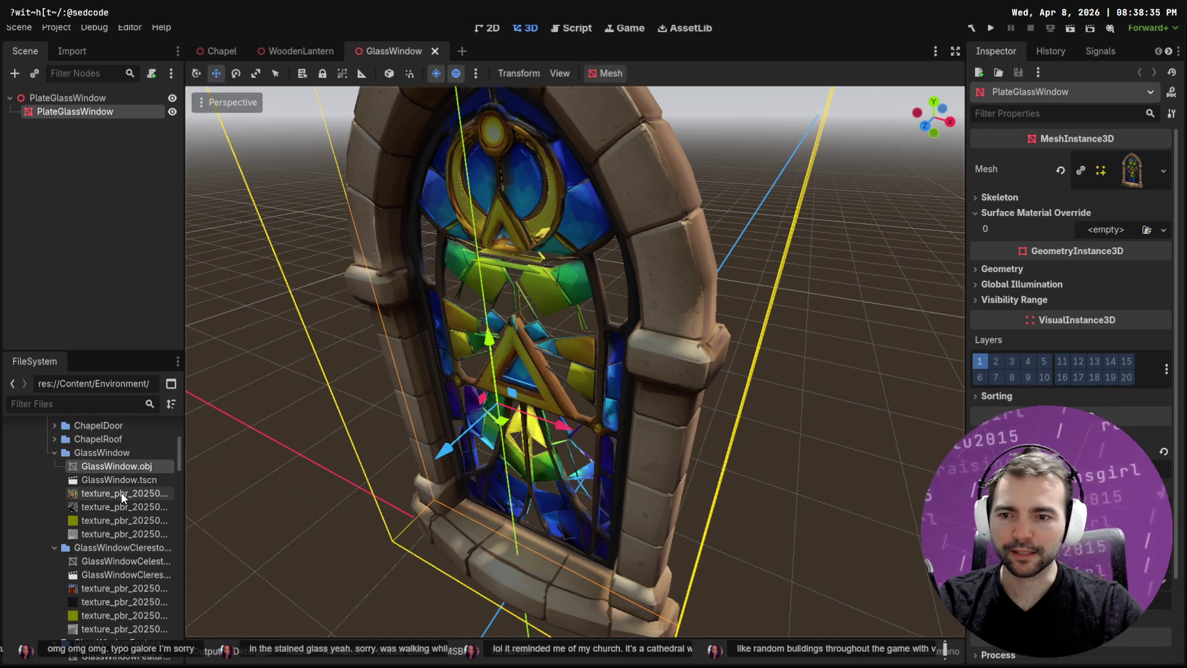
click(147, 494)
click(136, 467)
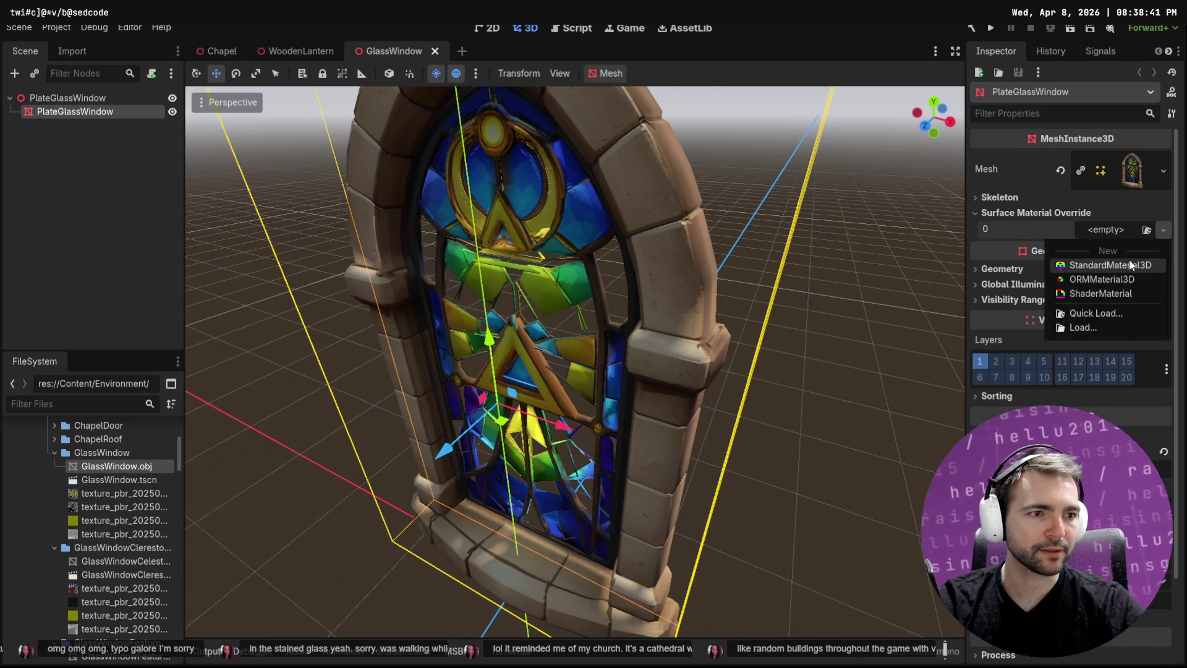
click(1113, 266)
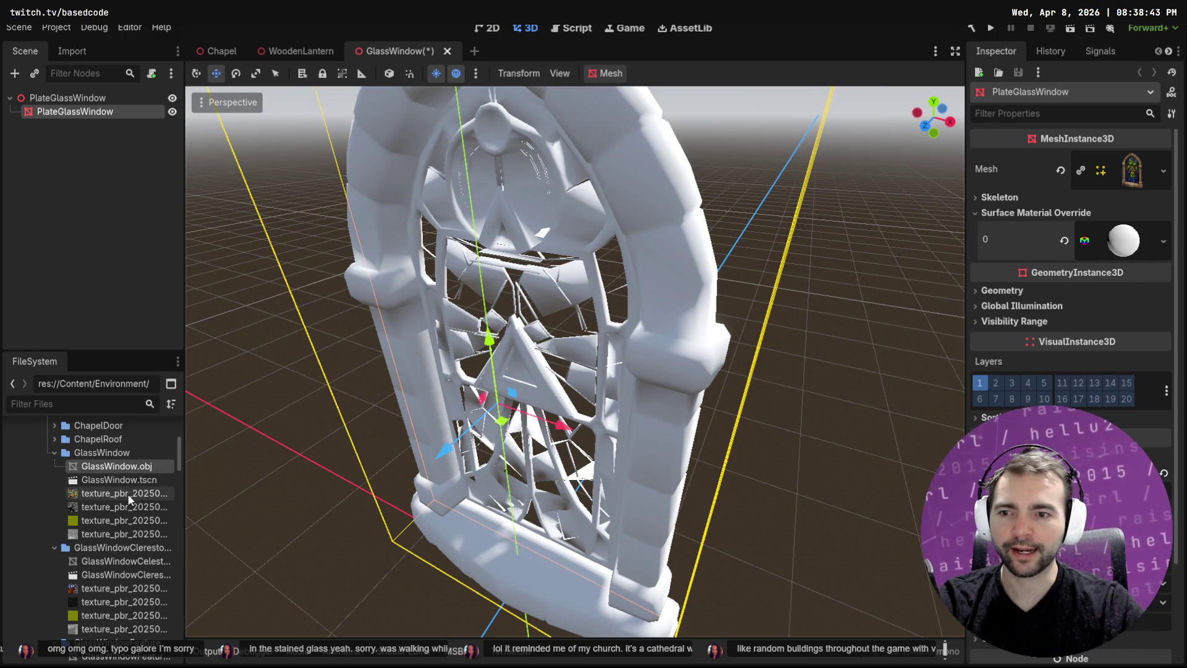
Assign the stained-glass texture_pbr PNG as the window material's albedo texture and slide Metallic to 1.0
click(1124, 248)
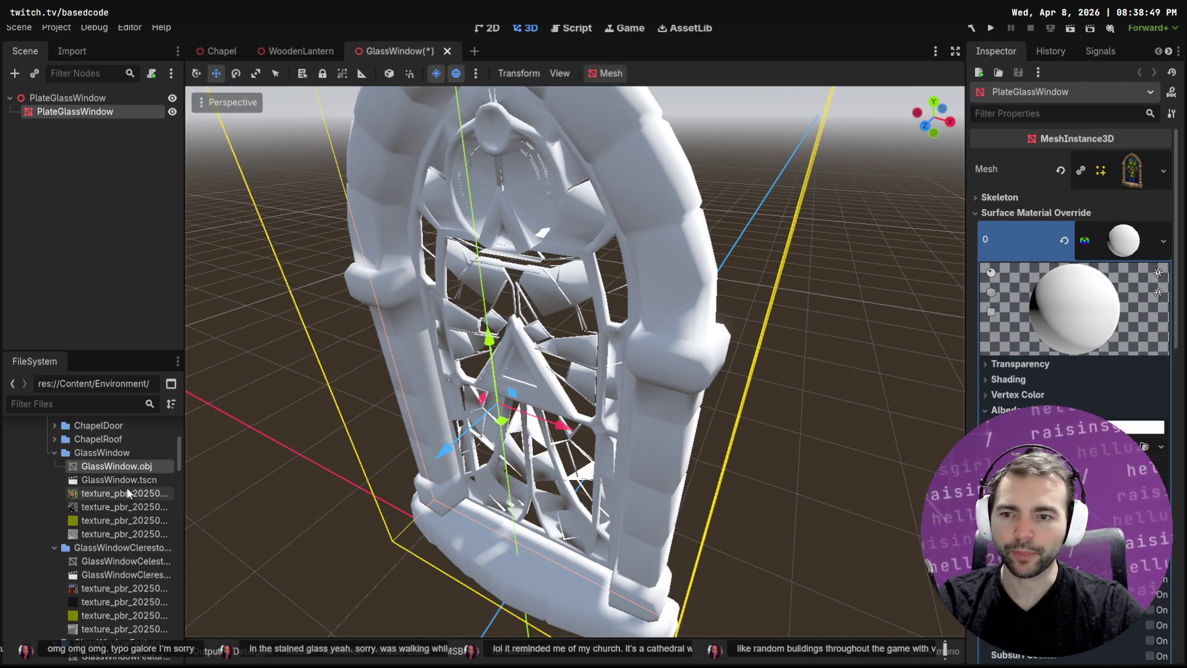
drag(113, 499, 1053, 379)
drag(1144, 445, 1143, 445)
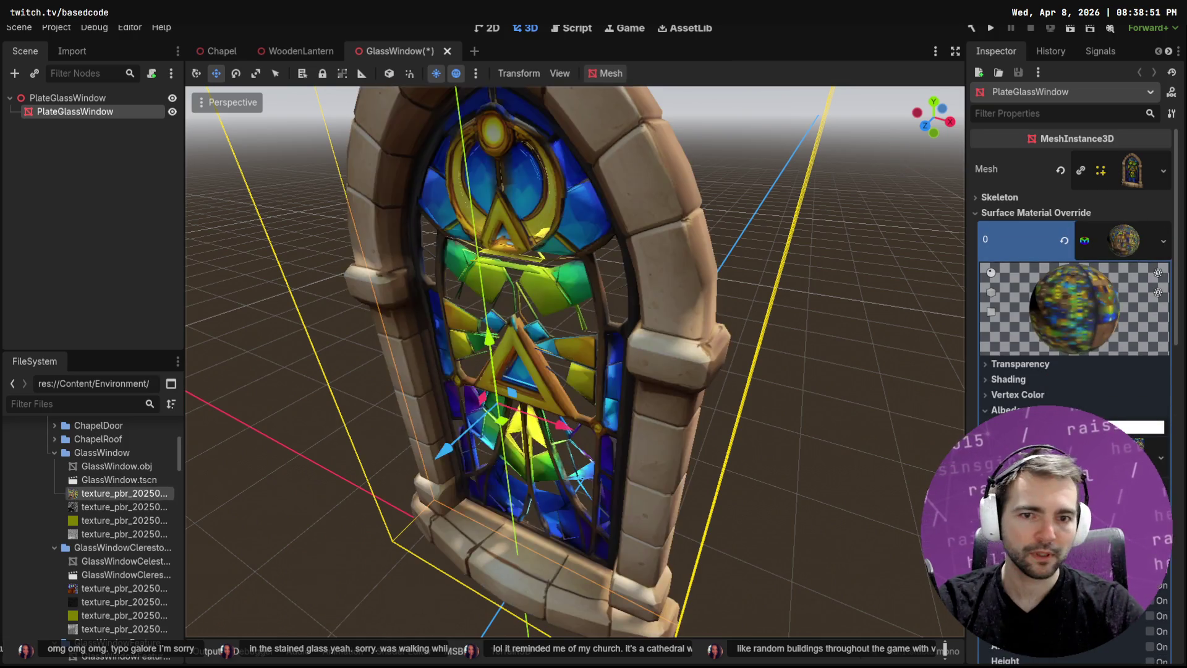
click(137, 509)
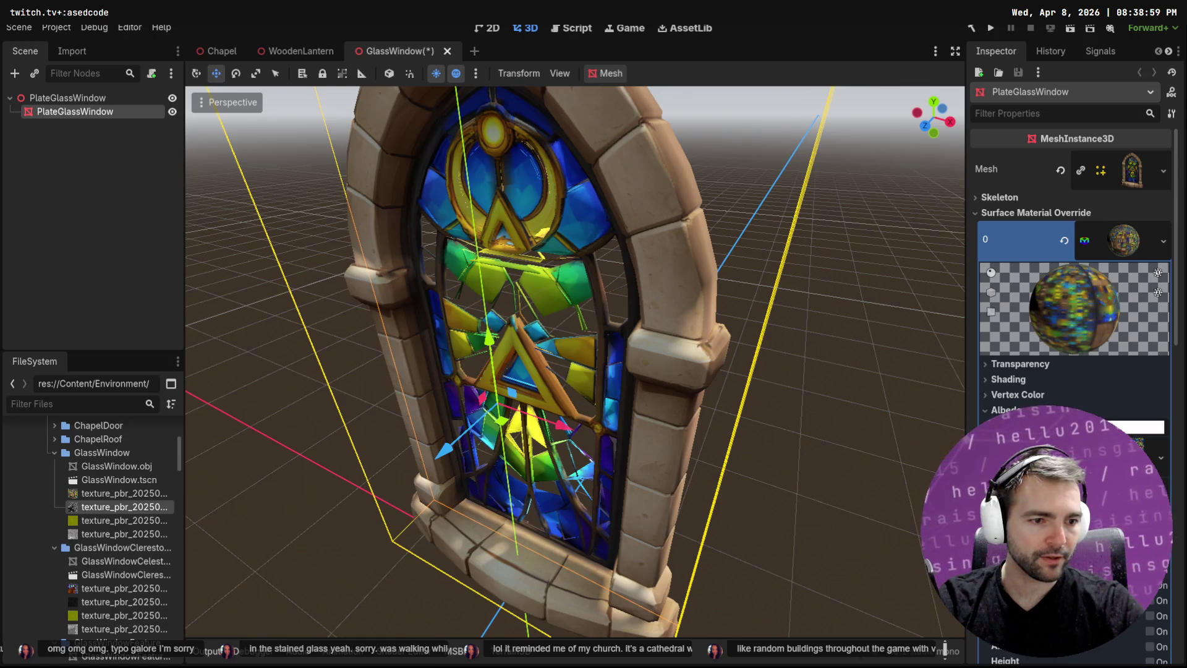
scroll(1076, 309, down, 3)
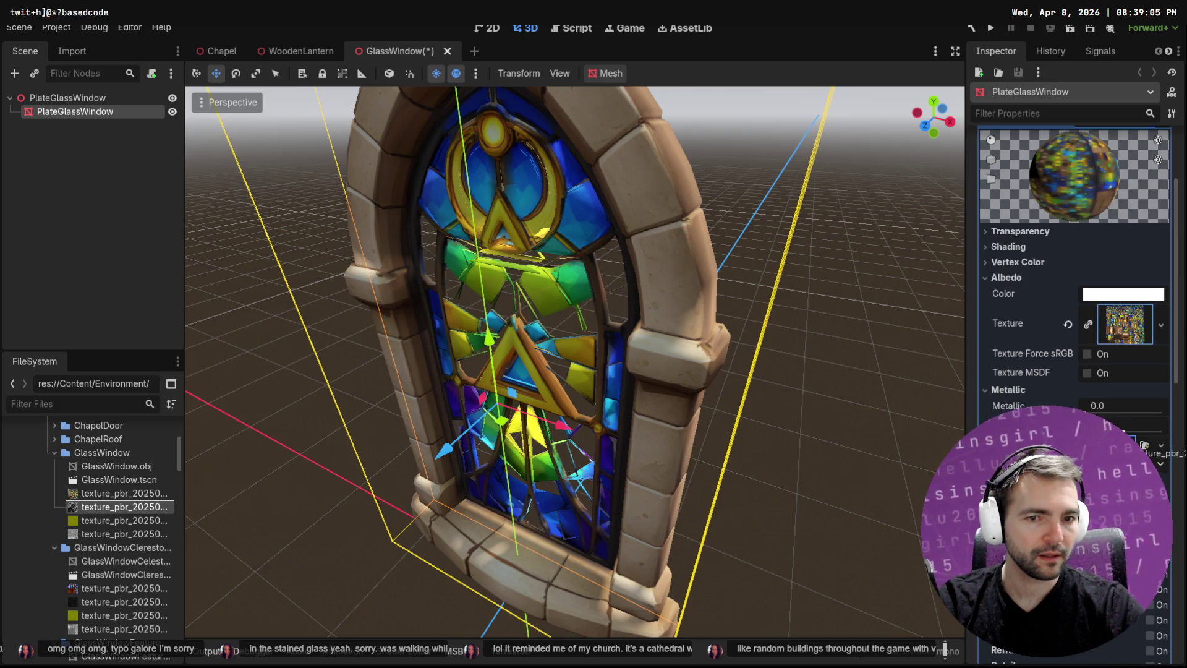
drag(1095, 409, 1162, 409)
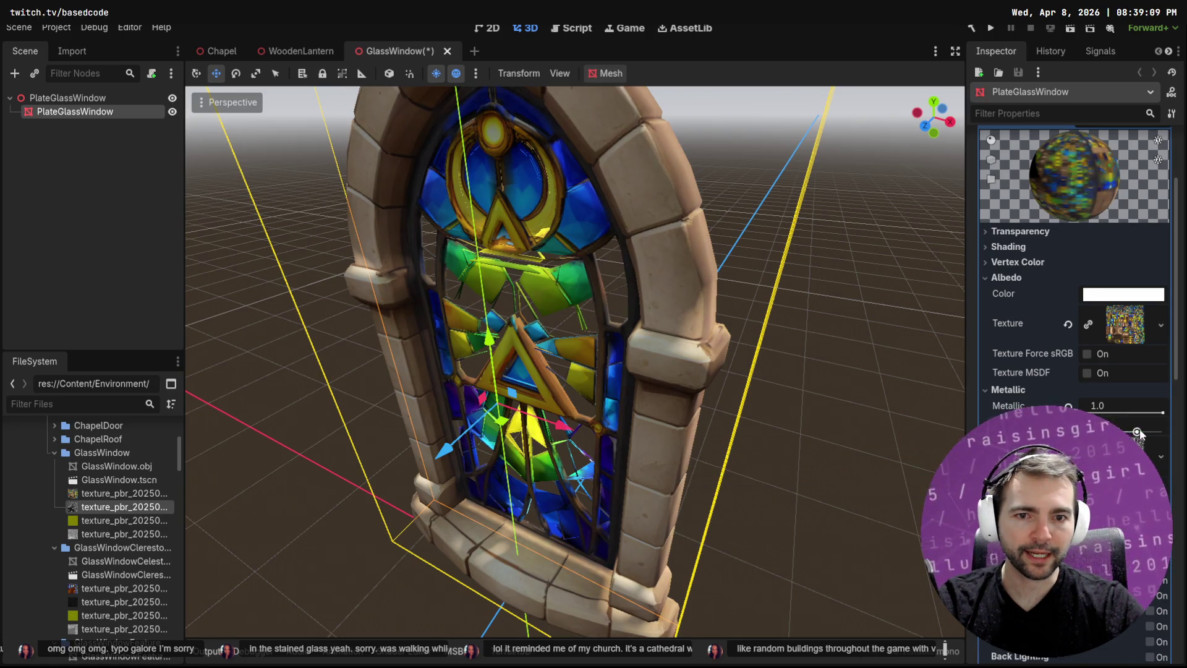
mouse_move(712, 391)
mouse_down()
mouse_move(724, 337)
mouse_move(890, 316)
mouse_move(898, 286)
mouse_move(813, 250)
mouse_move(735, 251)
mouse_move(675, 286)
mouse_move(327, 353)
mouse_move(403, 332)
mouse_move(866, 303)
mouse_move(235, 339)
mouse_move(917, 310)
mouse_move(371, 315)
mouse_move(449, 310)
mouse_move(940, 310)
mouse_move(362, 303)
mouse_move(415, 340)
mouse_up()
mouse_move(660, 403)
mouse_down()
mouse_move(284, 374)
mouse_move(369, 336)
mouse_move(434, 347)
mouse_move(301, 392)
mouse_move(263, 389)
mouse_move(420, 463)
mouse_up()
scroll(577, 539, down, 3)
scroll(593, 529, up, 5)
mouse_move(592, 528)
mouse_down()
mouse_move(627, 476)
mouse_move(626, 421)
mouse_move(521, 429)
mouse_move(865, 449)
mouse_move(832, 444)
mouse_up()
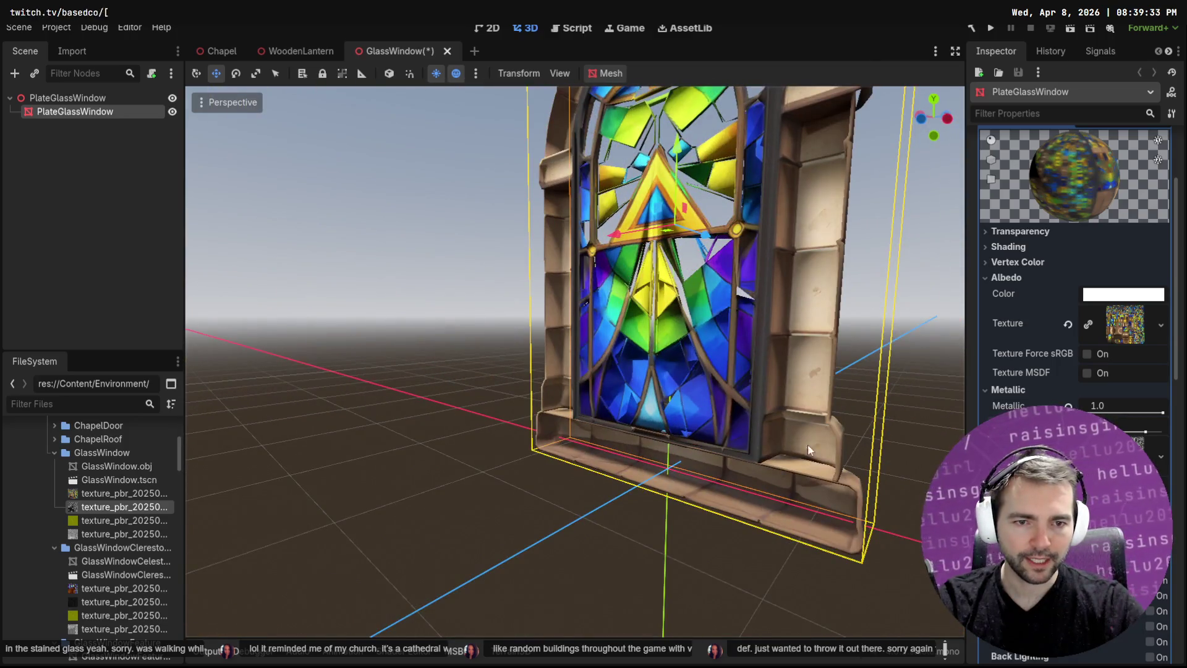
drag(752, 370, 386, 392)
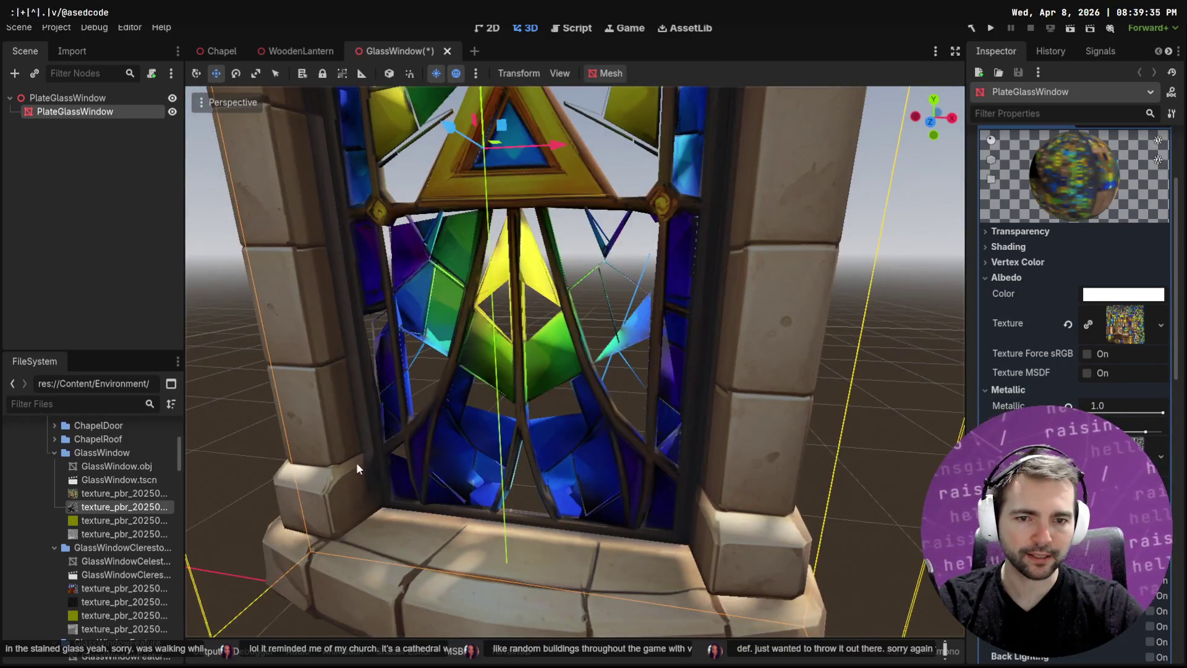
drag(357, 457, 462, 447)
scroll(518, 414, down, 5)
mouse_move(518, 415)
mouse_down()
mouse_move(844, 307)
mouse_move(488, 314)
mouse_move(710, 319)
mouse_up()
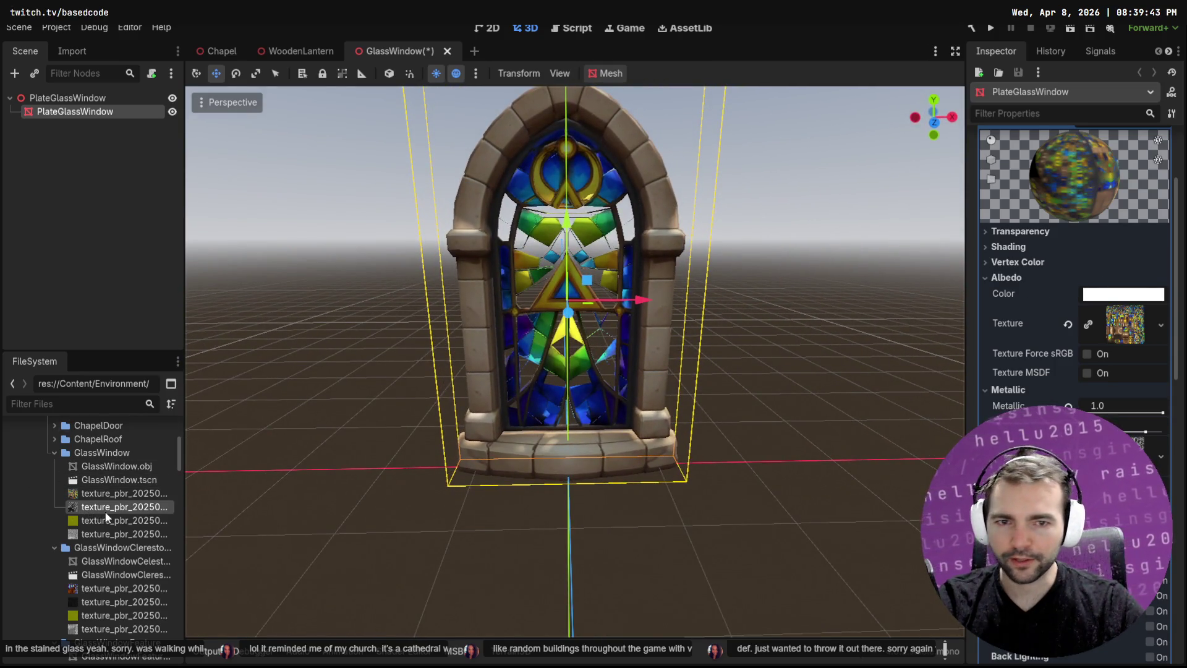
mouse_move(112, 521)
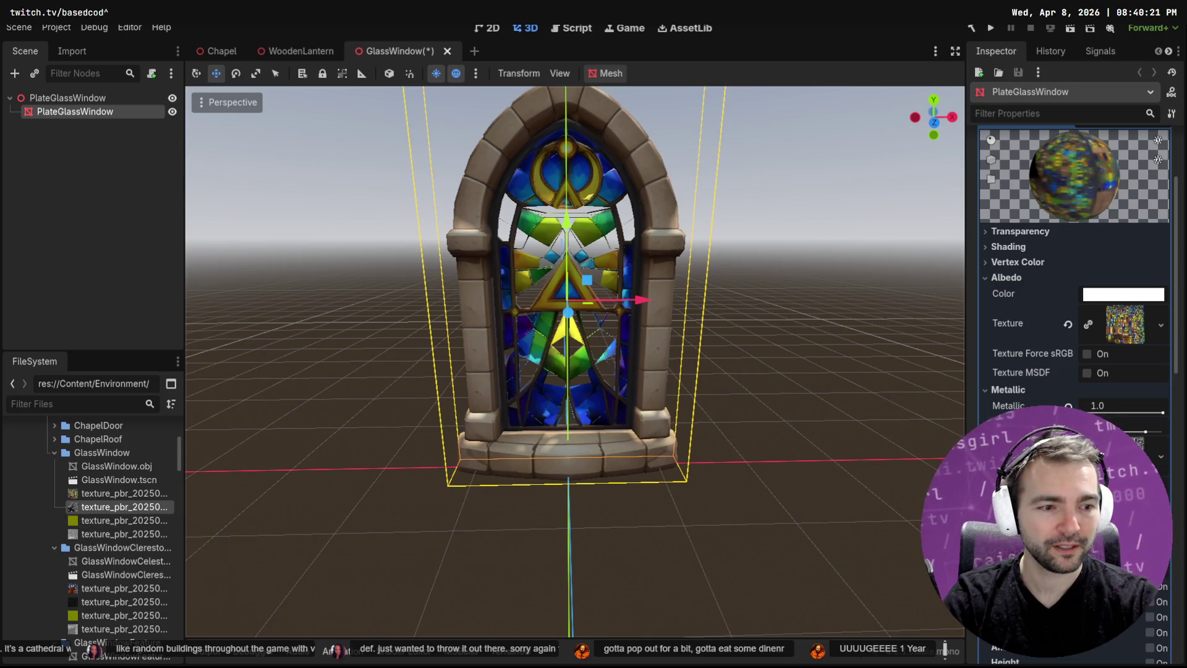
drag(124, 520, 1172, 588)
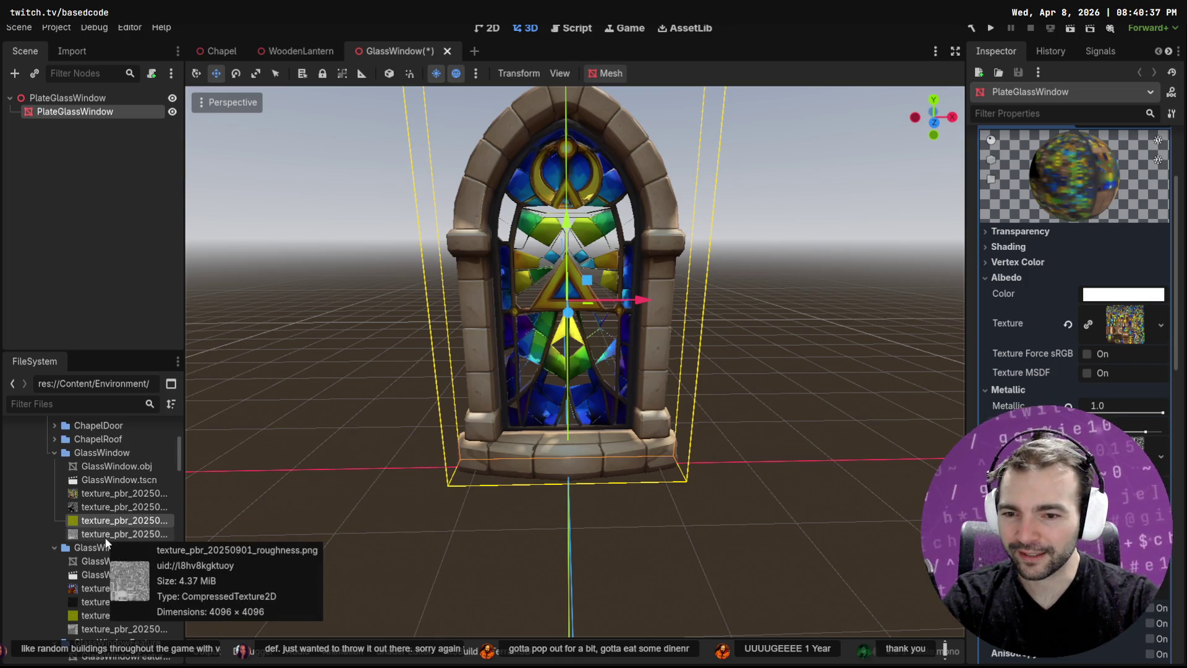
Assign texture_pbr_20250901_roughness.png to the material's Roughness texture slot
scroll(1076, 278, down, 2)
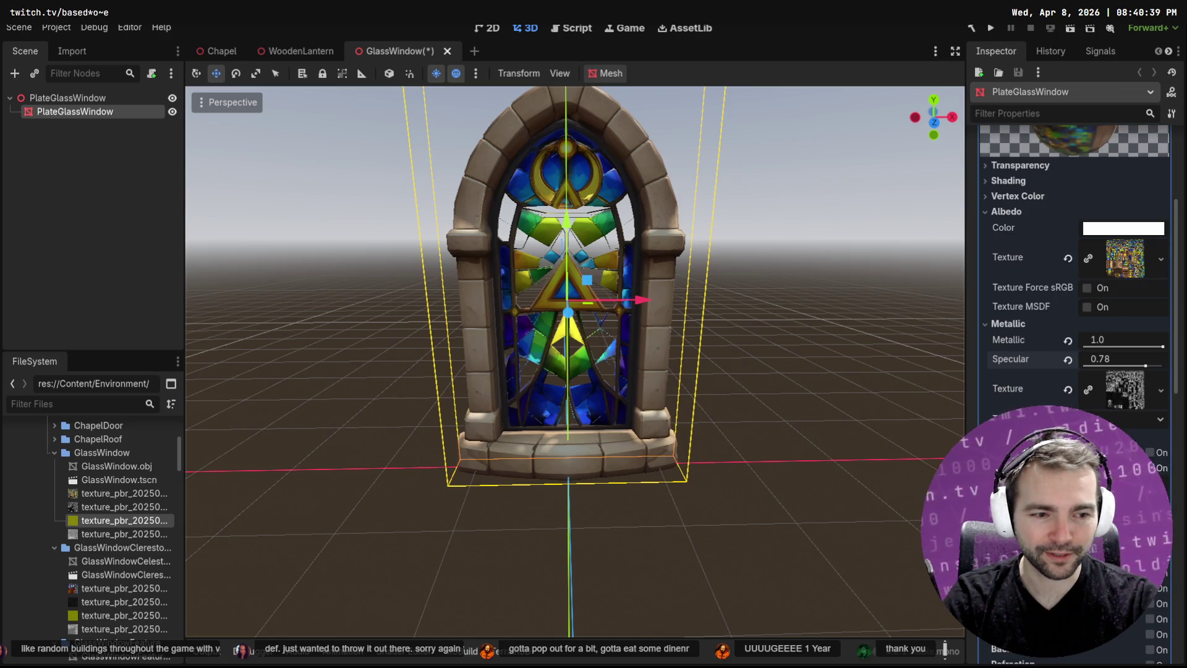
scroll(1076, 279, down, 6)
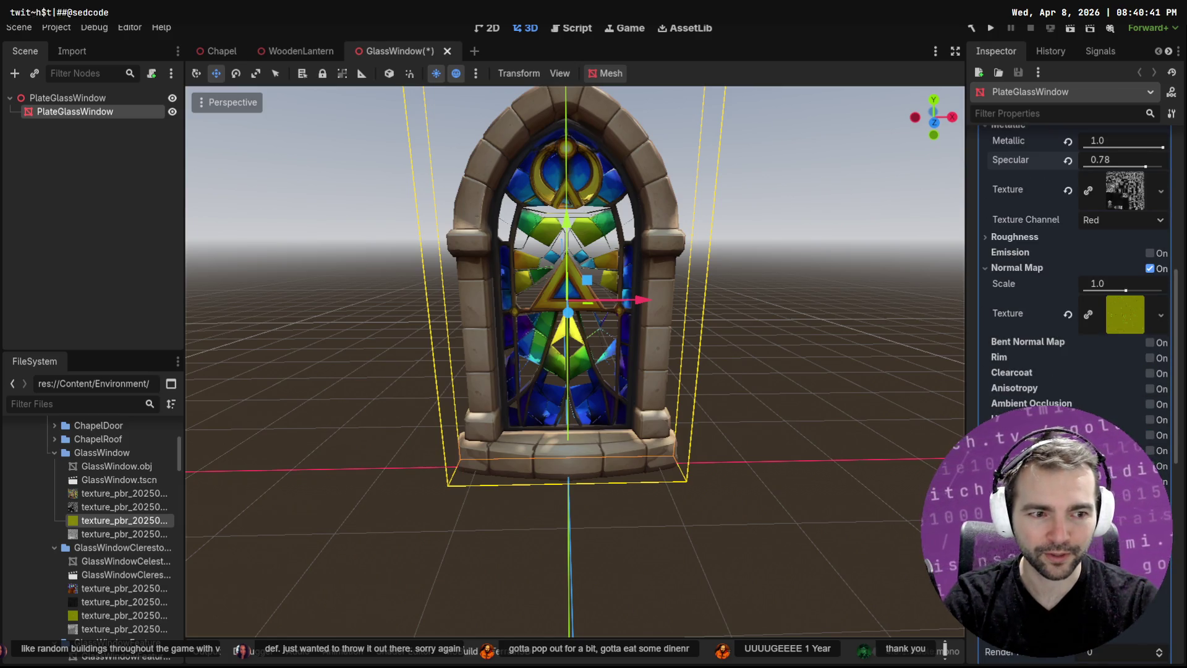
click(1005, 238)
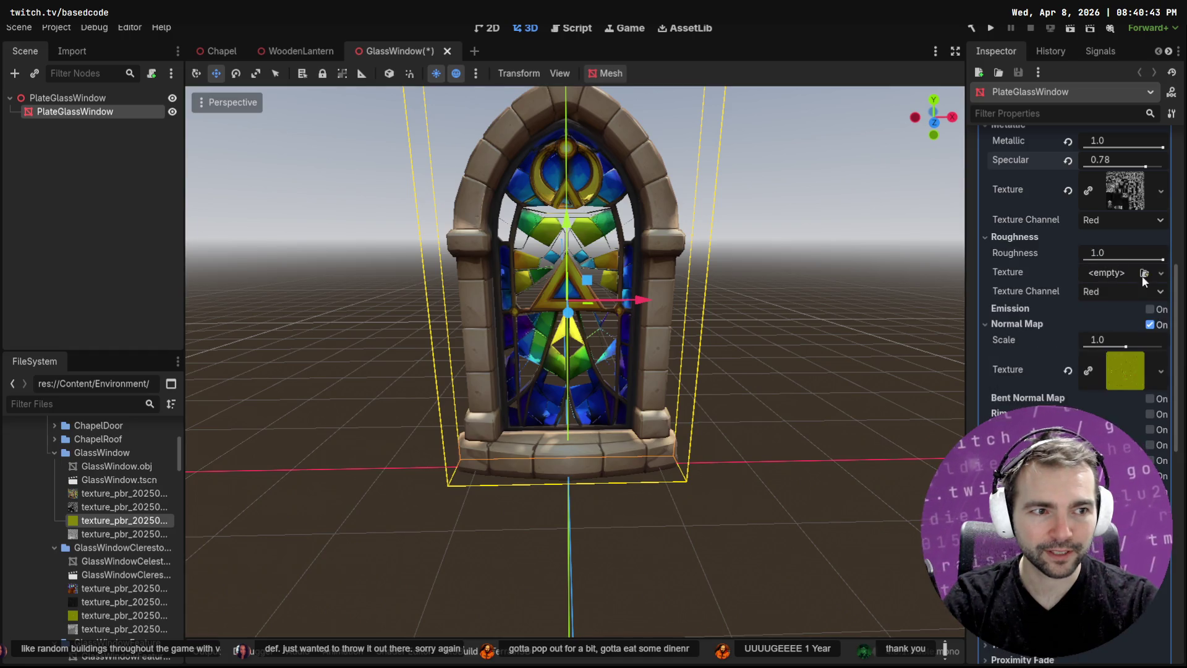
mouse_move(118, 518)
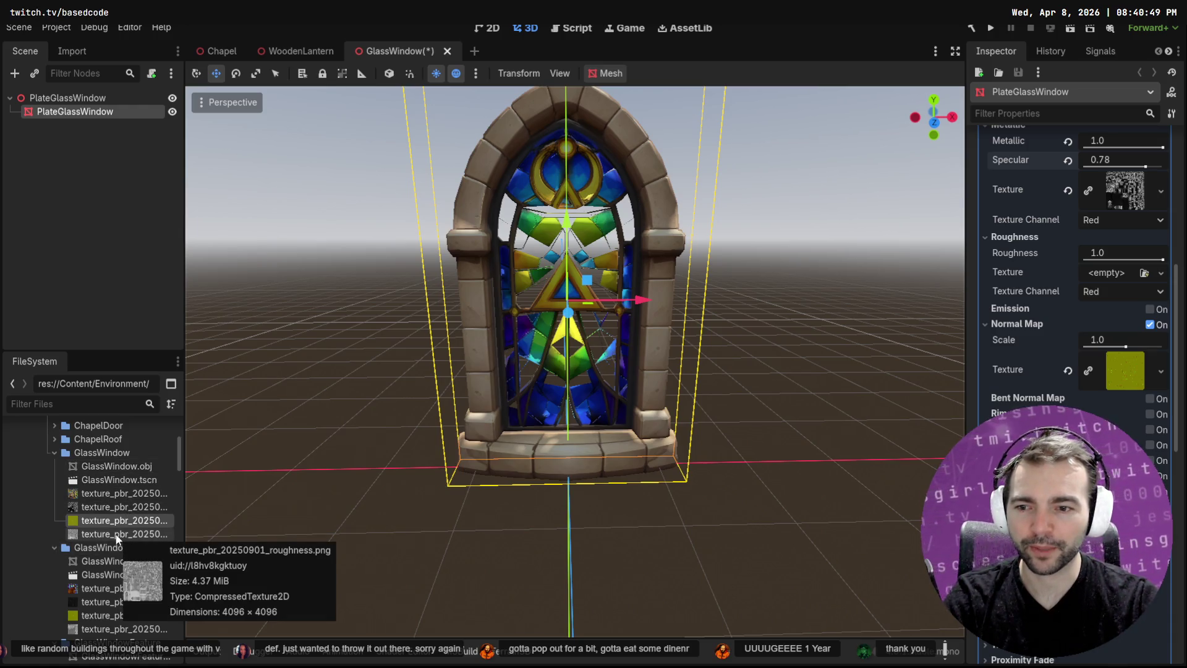
click(118, 536)
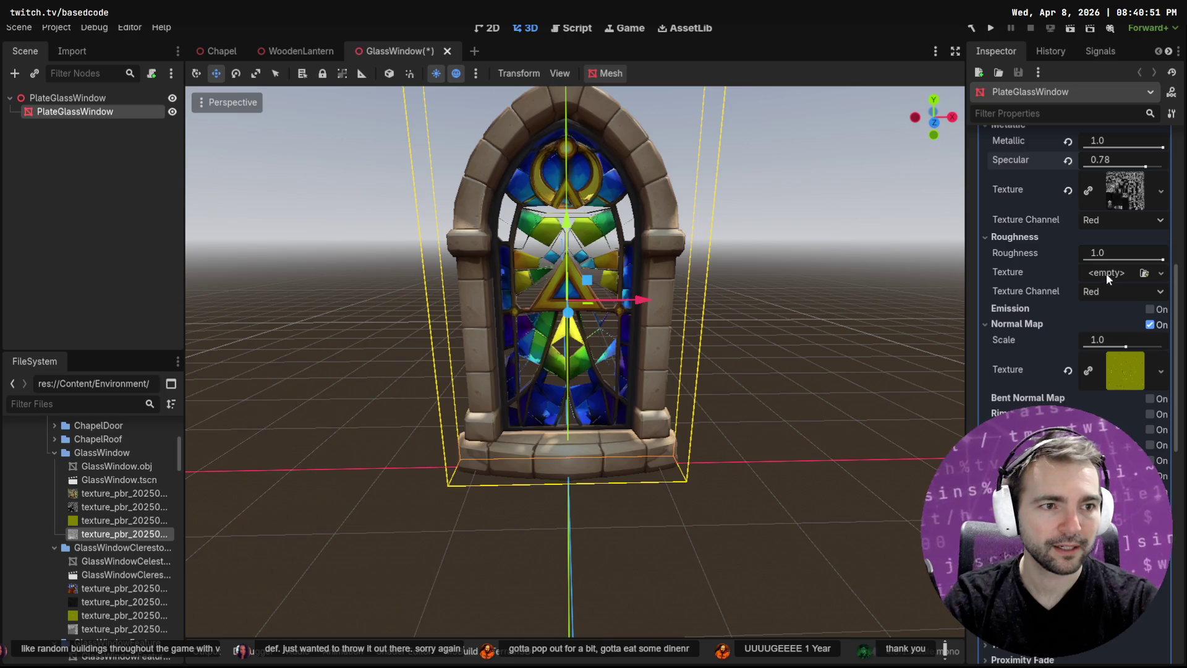
drag(1109, 273, 1109, 272)
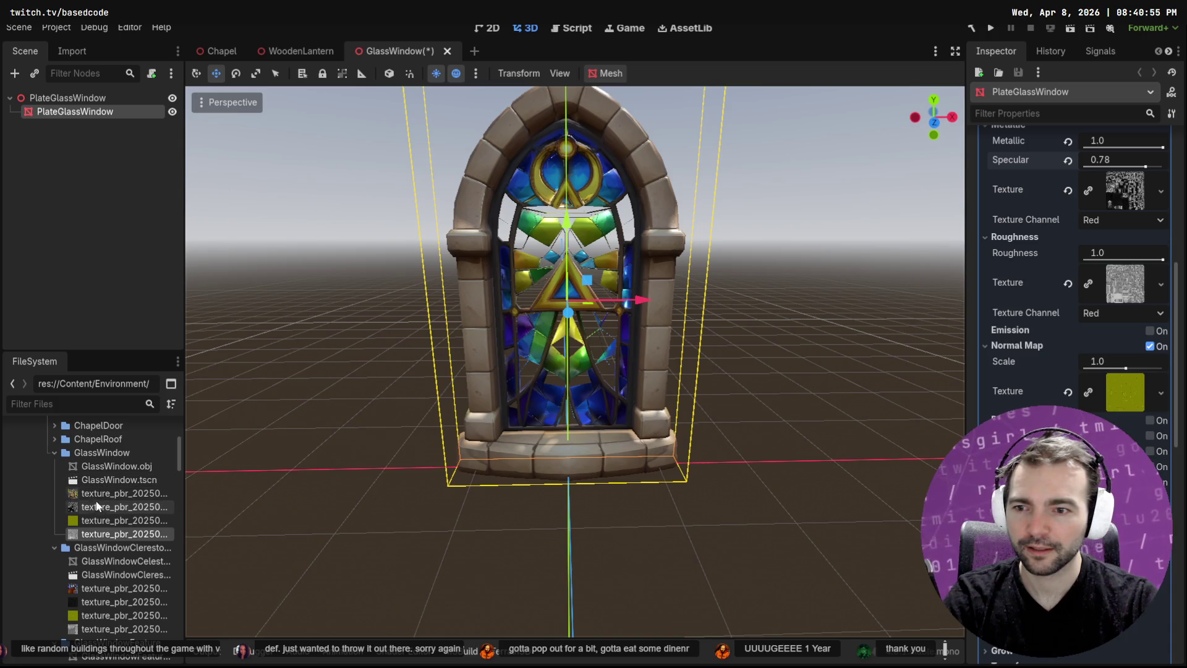
Inspect the metallic texture file, then reselect the window to return to its material
mouse_move(116, 496)
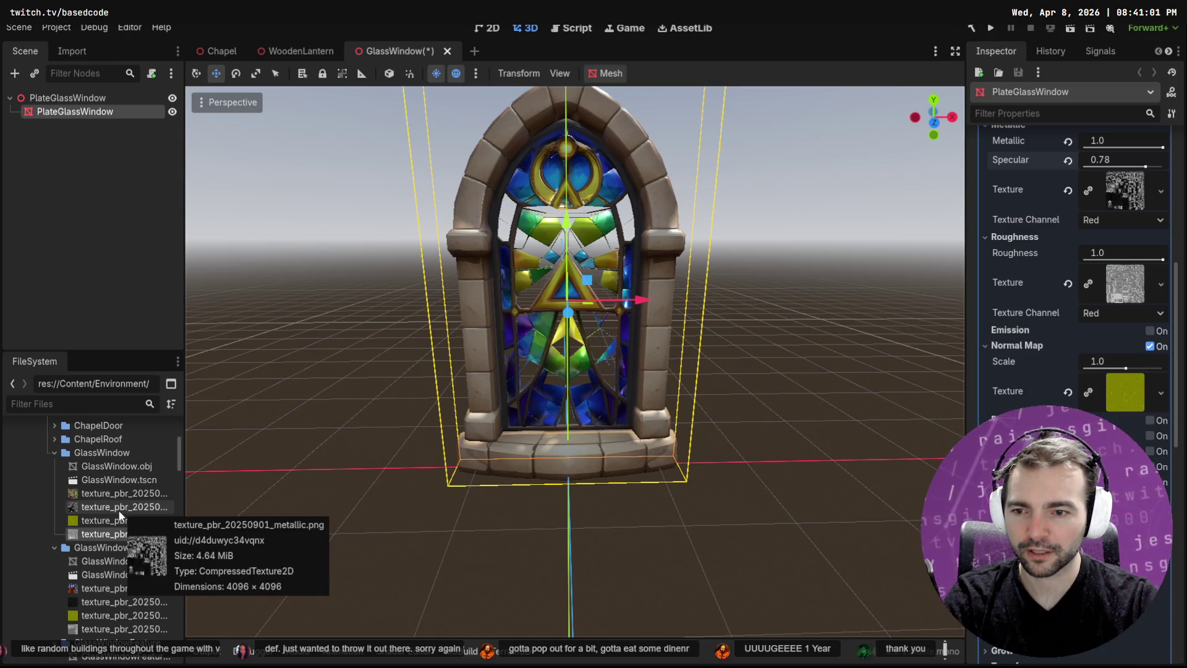
click(120, 510)
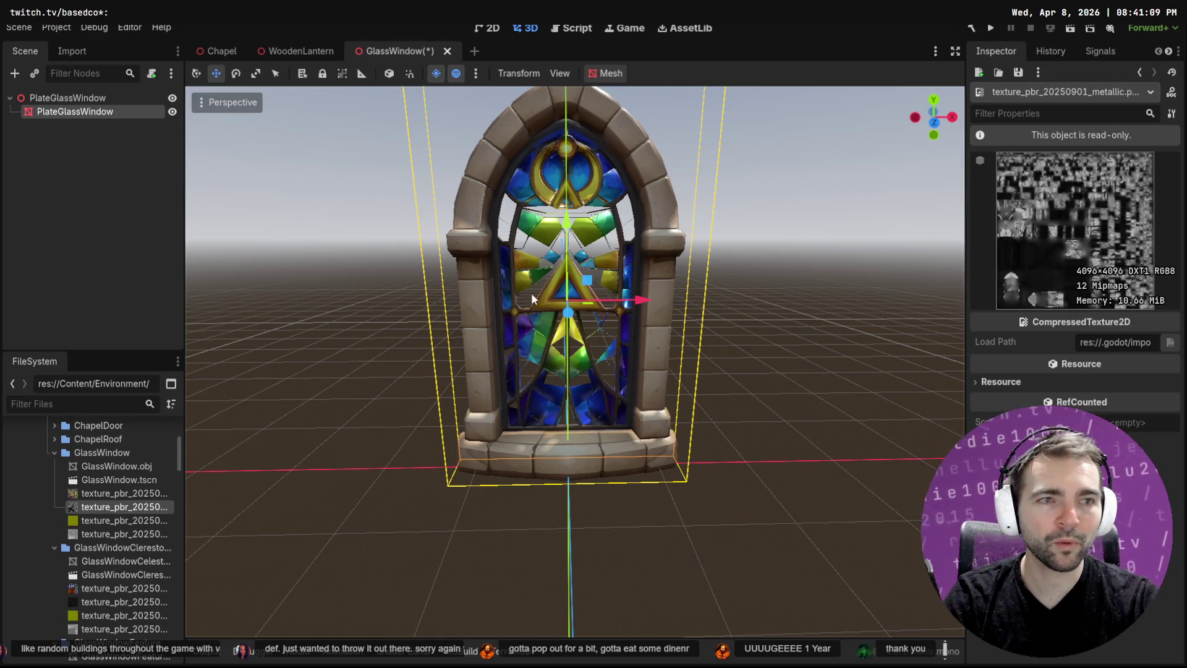
click(708, 201)
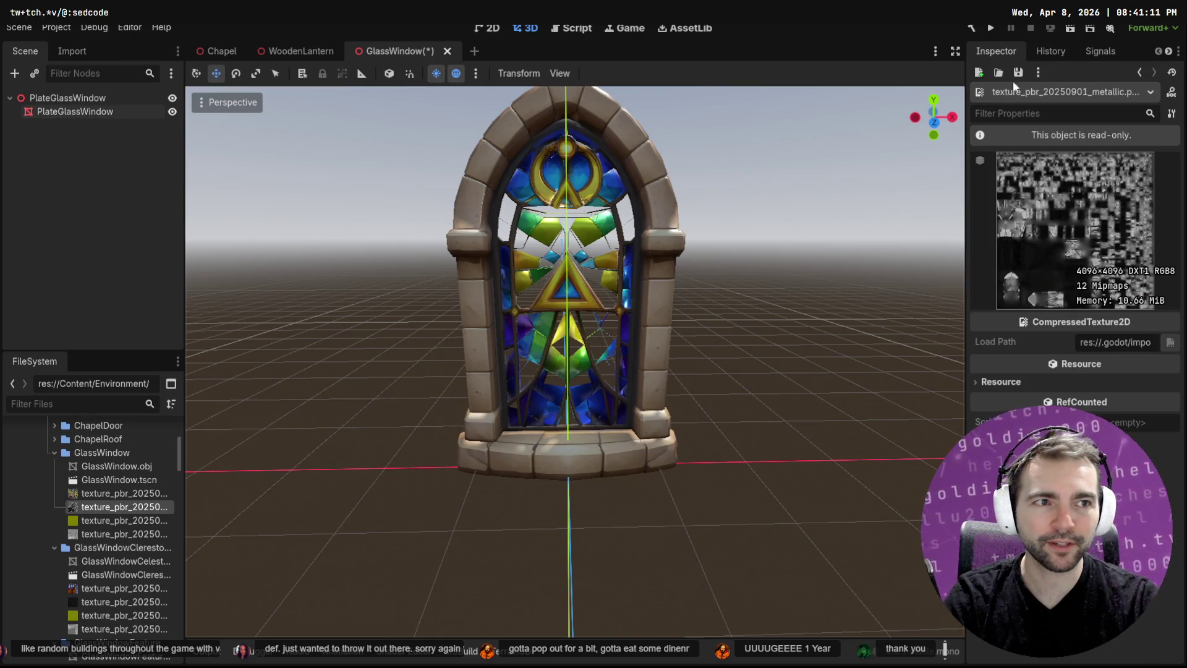
click(1140, 72)
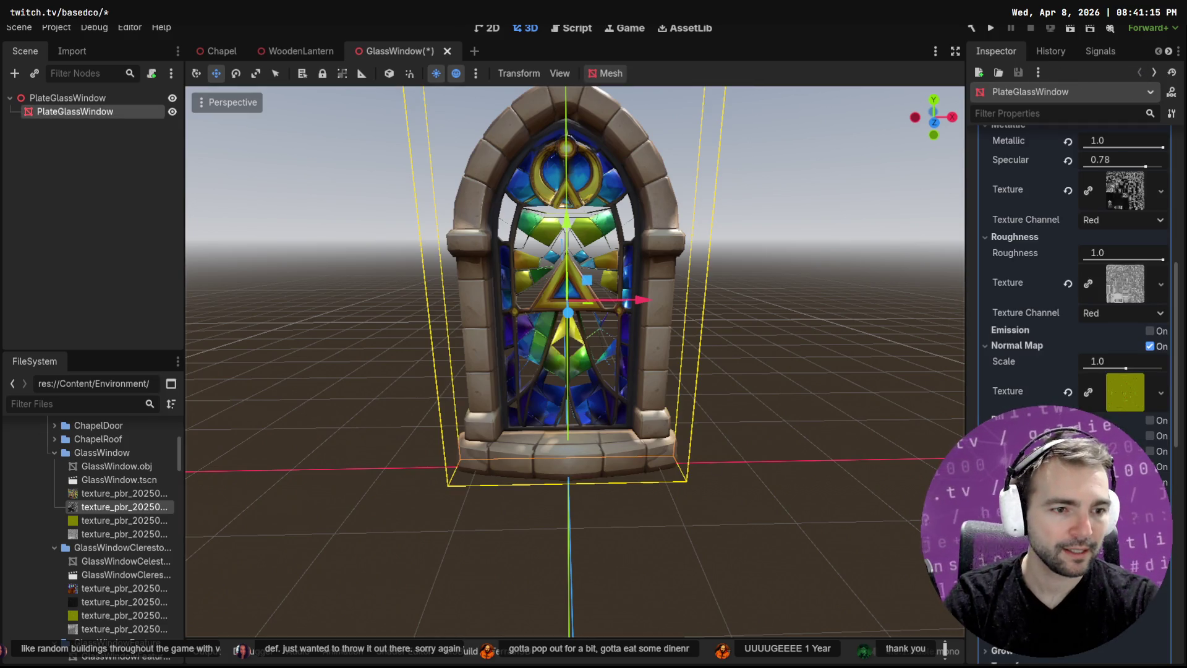
Enable emission on the glass material with a texture and energy multiplier 0.1
click(1149, 331)
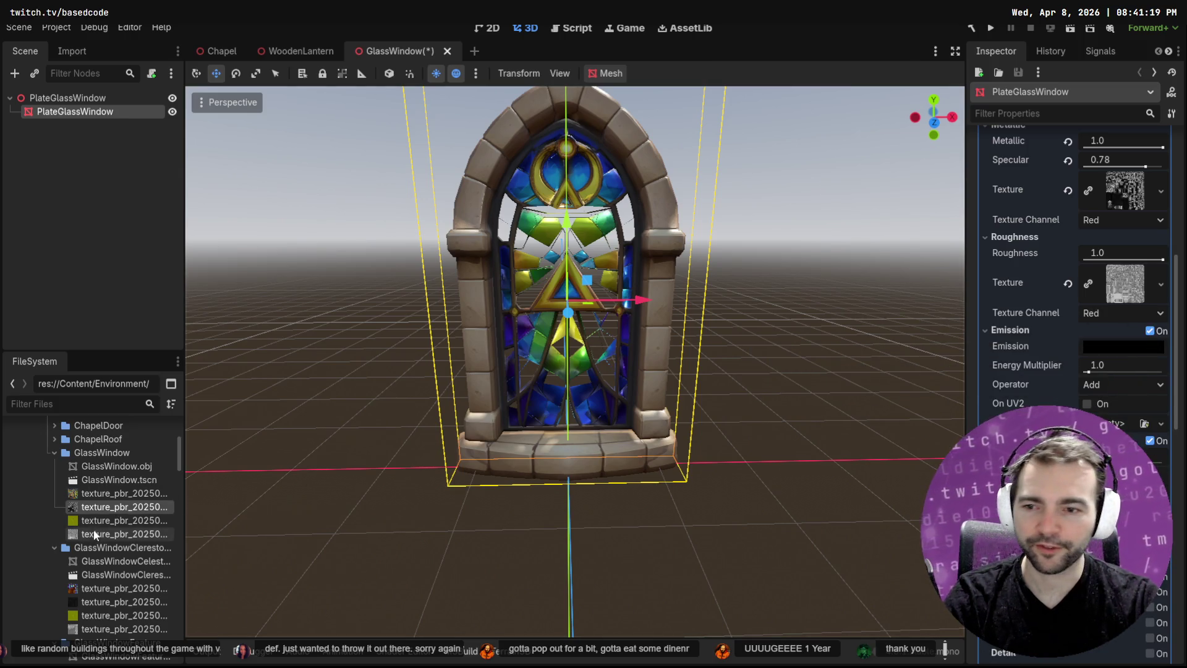
mouse_move(124, 506)
mouse_down()
mouse_move(888, 460)
mouse_move(1113, 425)
mouse_up()
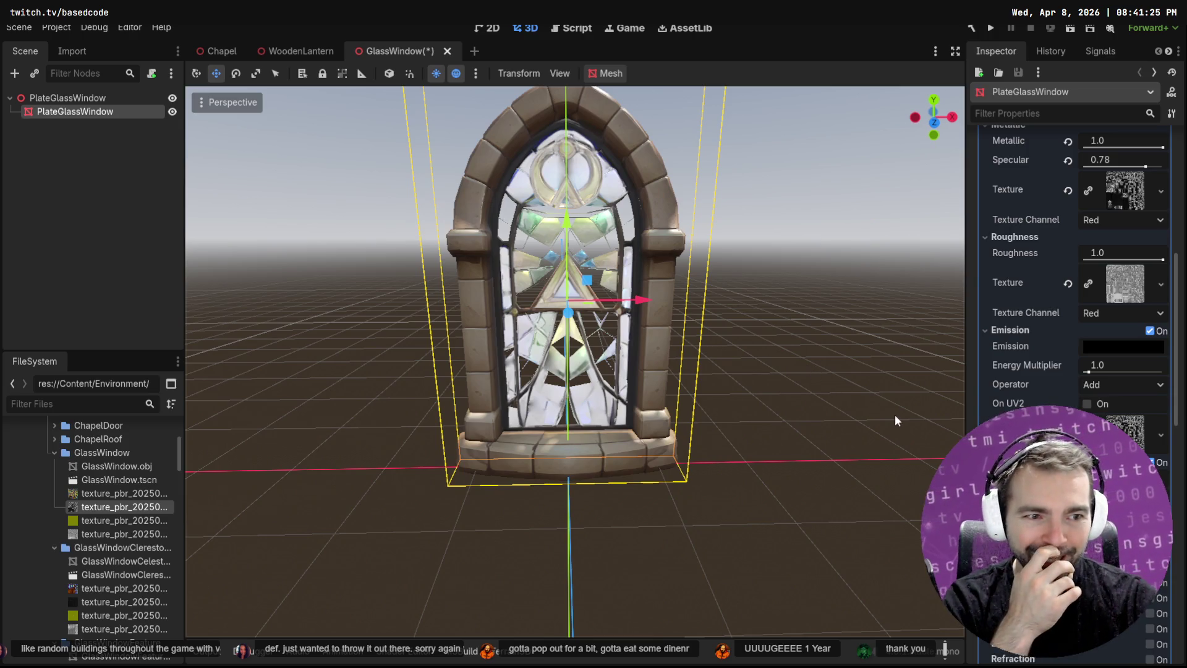
click(1108, 366)
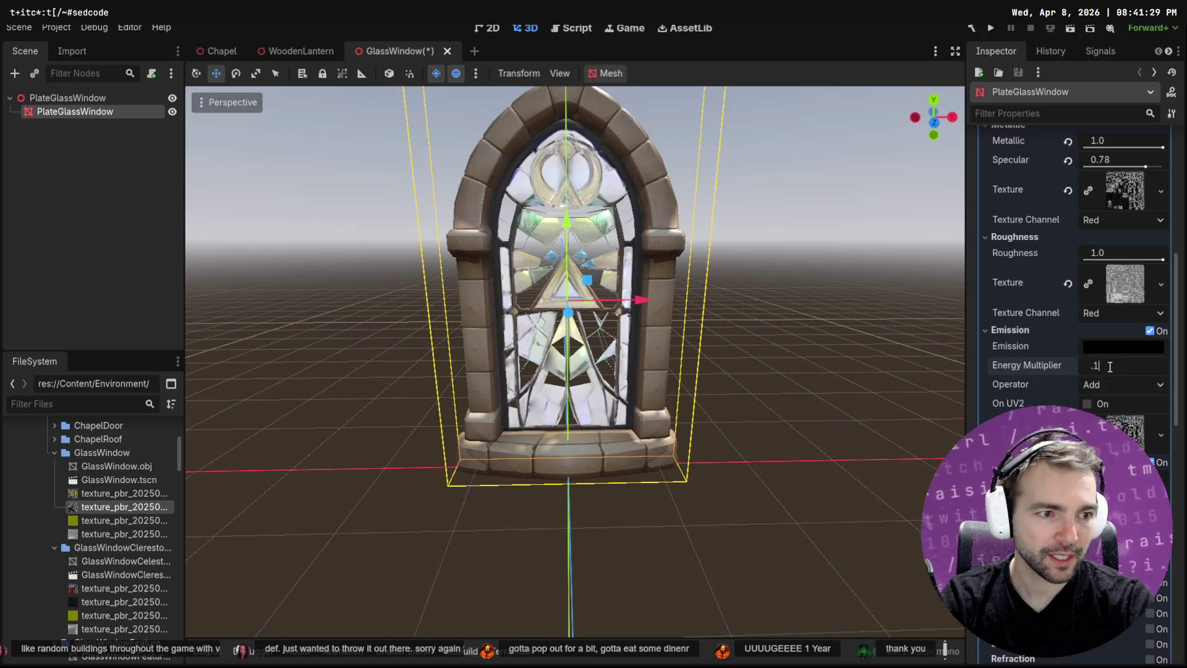
text(0.1)
key(Return)
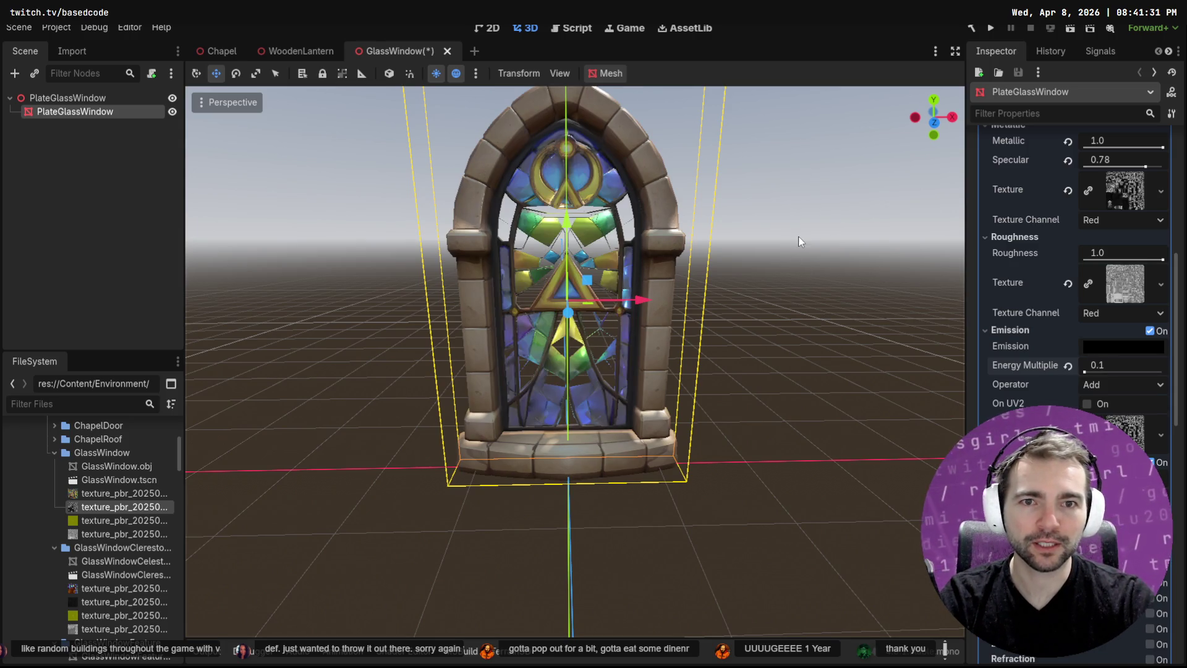
Save the GlassWindow scene and return to the Chapel scene
click(795, 239)
key(ctrl+s)
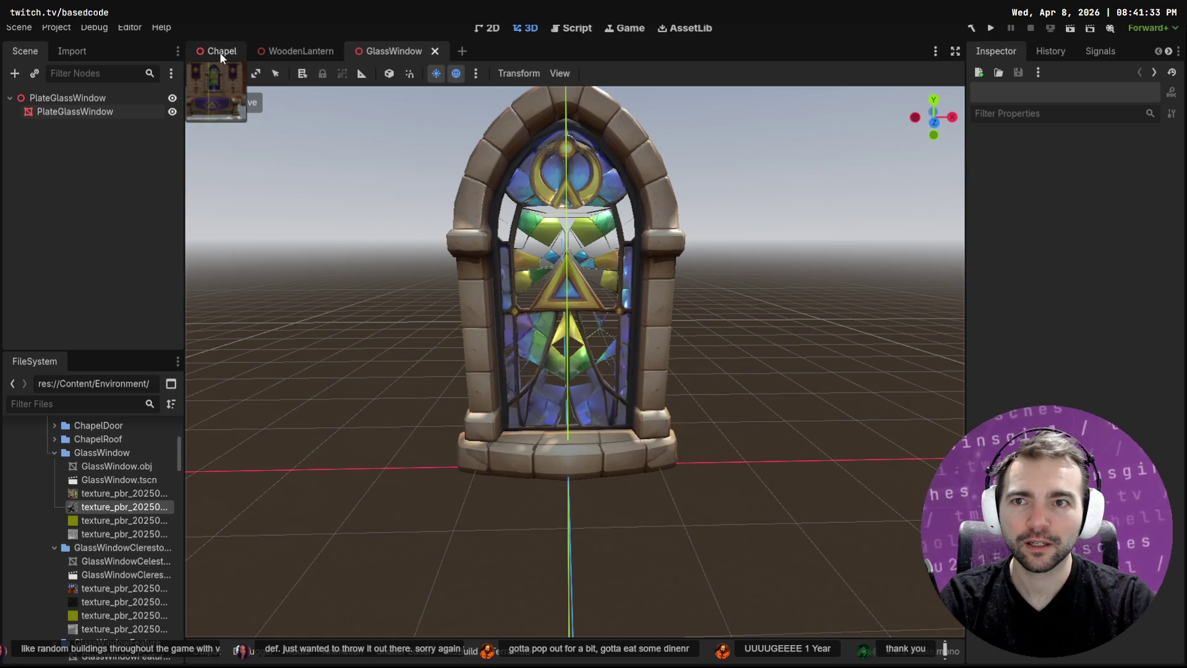
click(220, 52)
Filter files by 'Lobby', open Lobby.tscn, and hide its Rendering node
key(w)
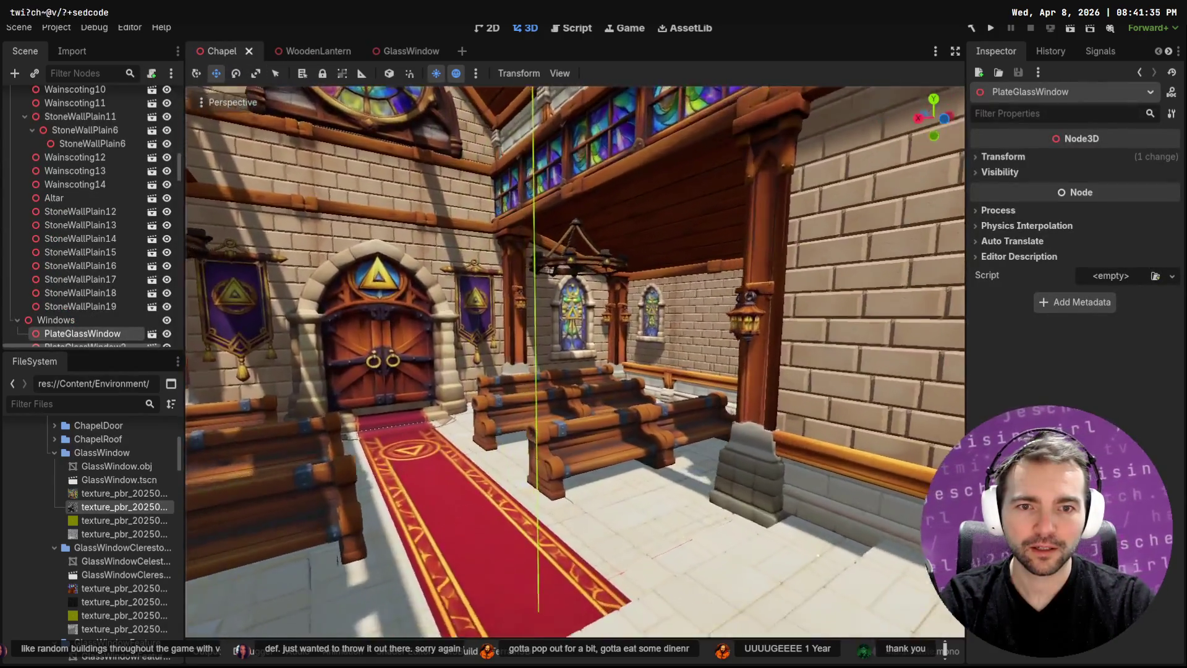
key(w)
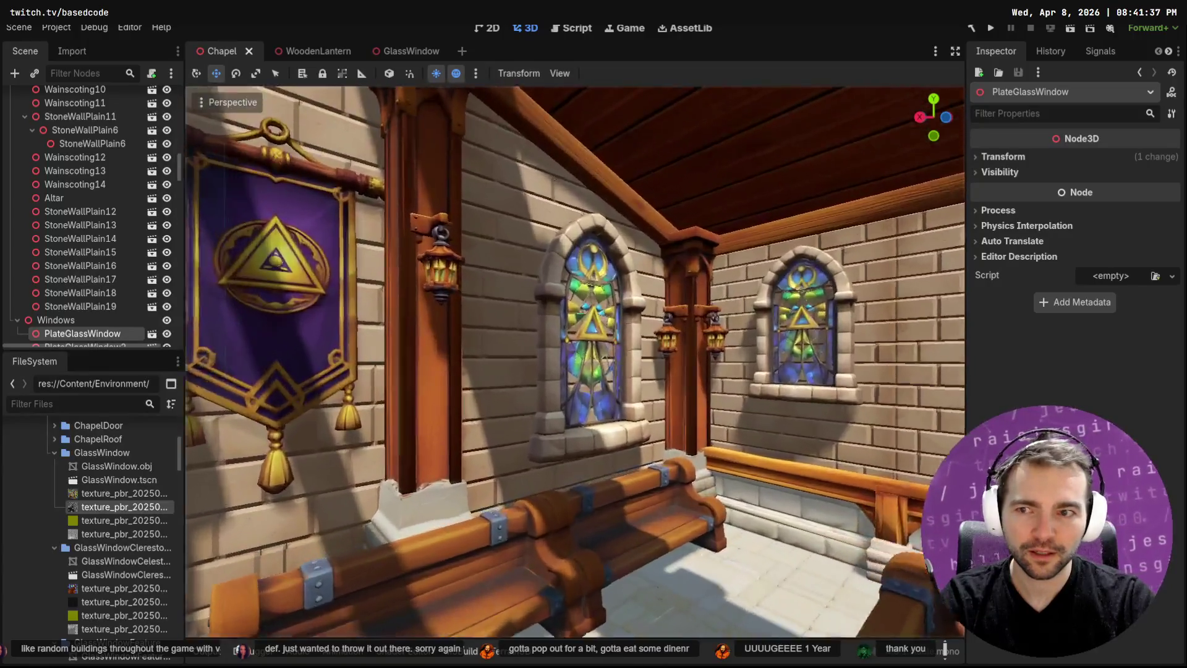
key(w)
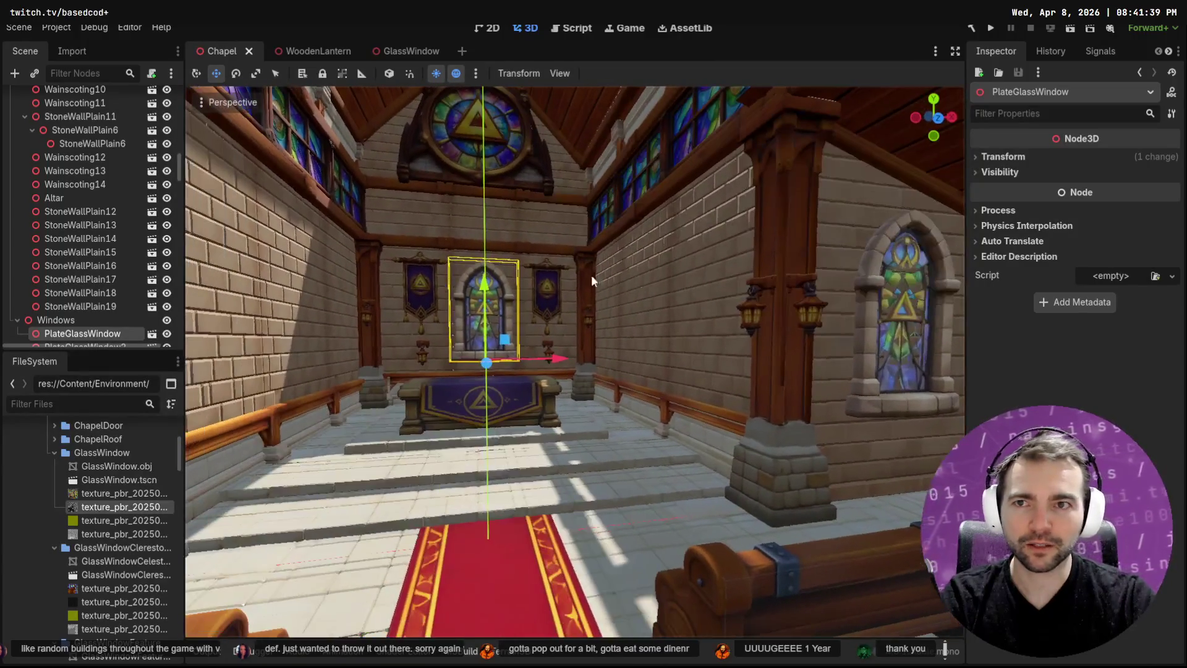
click(62, 404)
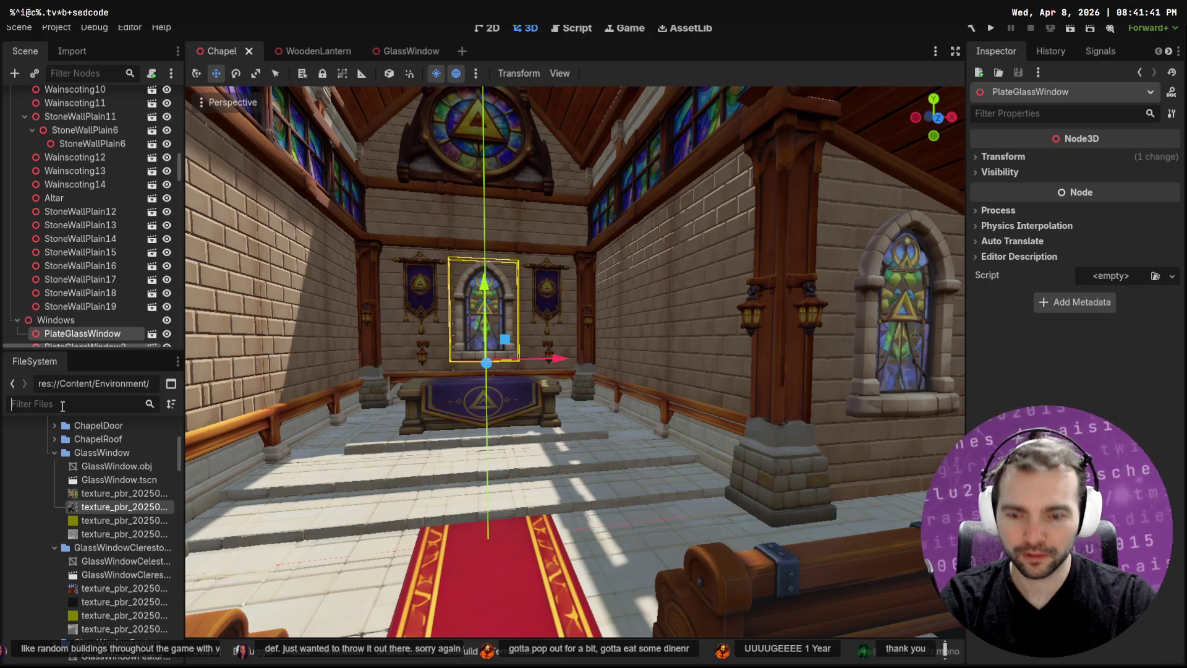
text(Lobby)
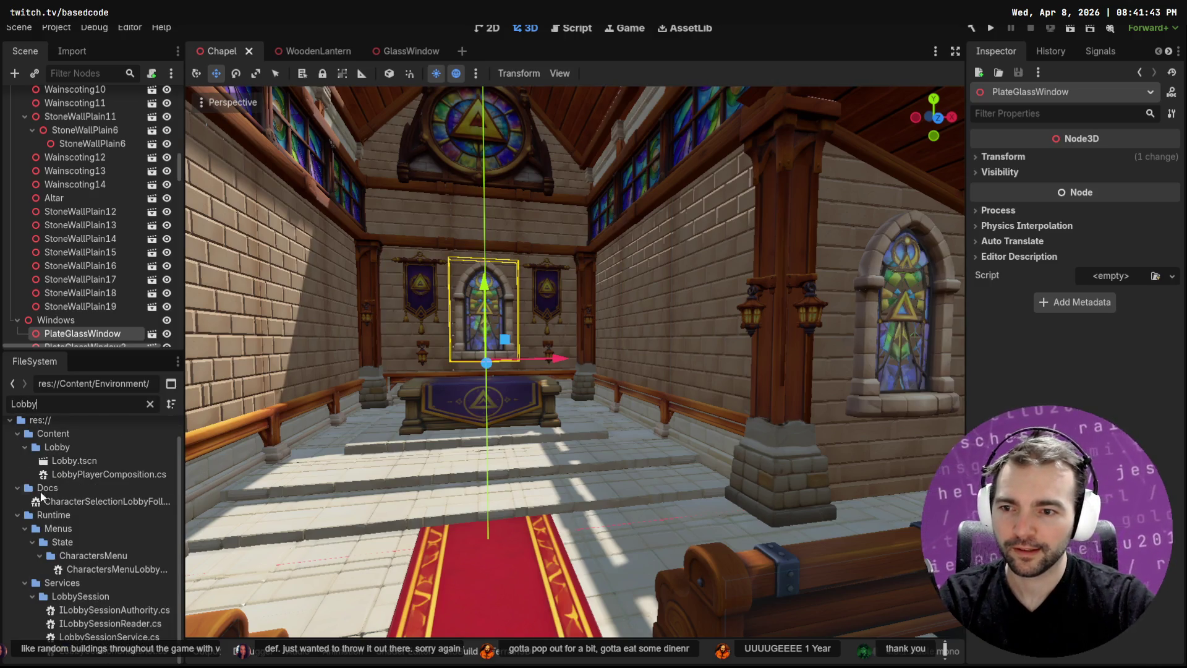
double_click(90, 466)
mouse_move(426, 423)
mouse_down()
mouse_move(469, 426)
mouse_move(259, 426)
mouse_move(469, 370)
mouse_move(353, 371)
mouse_move(432, 370)
mouse_up()
click(173, 194)
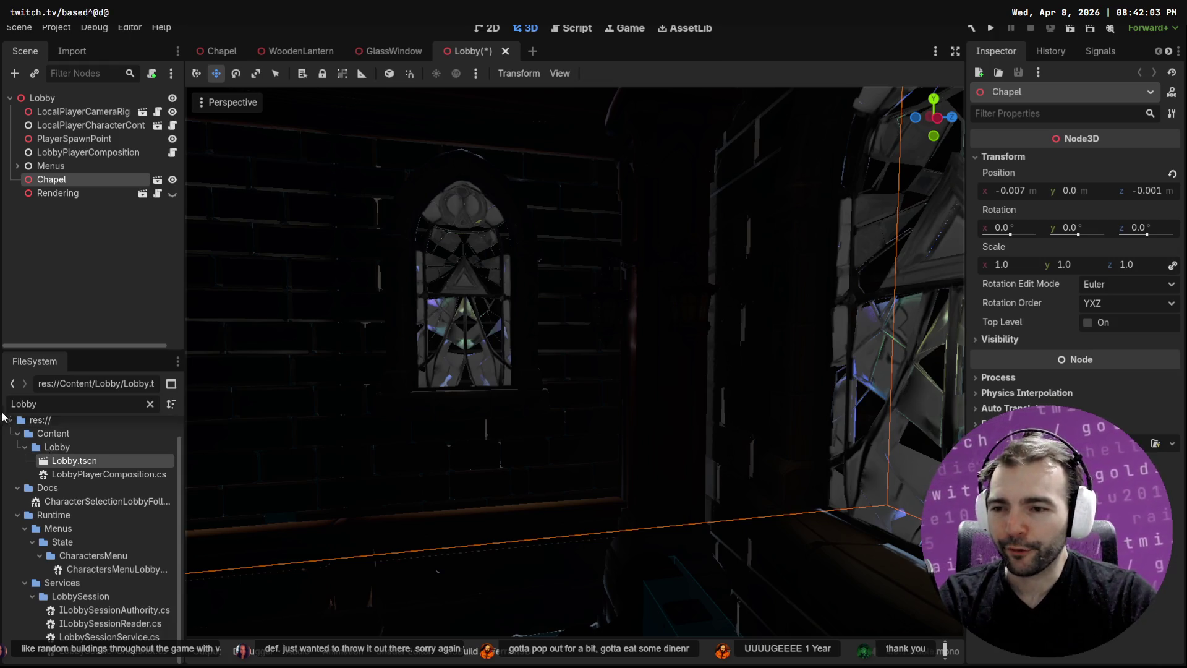
Clear the file filter, inspect the darkened Lobby's stained-glass windows, then return to the Chapel scene
click(150, 404)
mouse_move(178, 507)
mouse_down()
mouse_move(178, 426)
mouse_move(179, 450)
mouse_up()
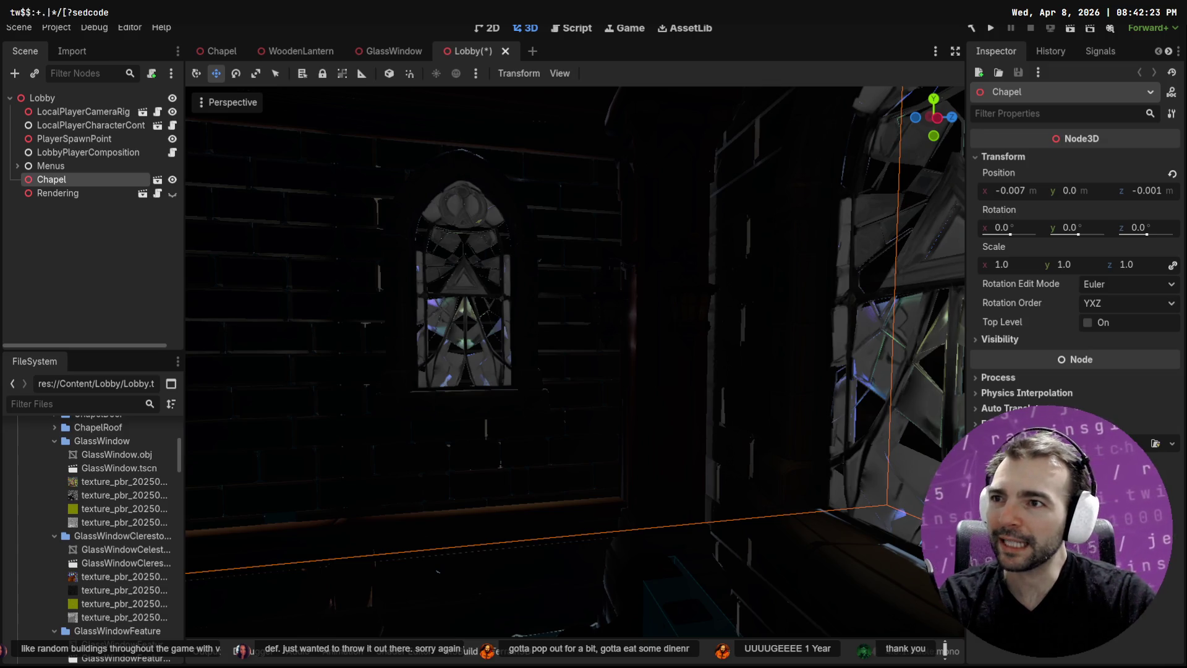
drag(671, 299, 580, 284)
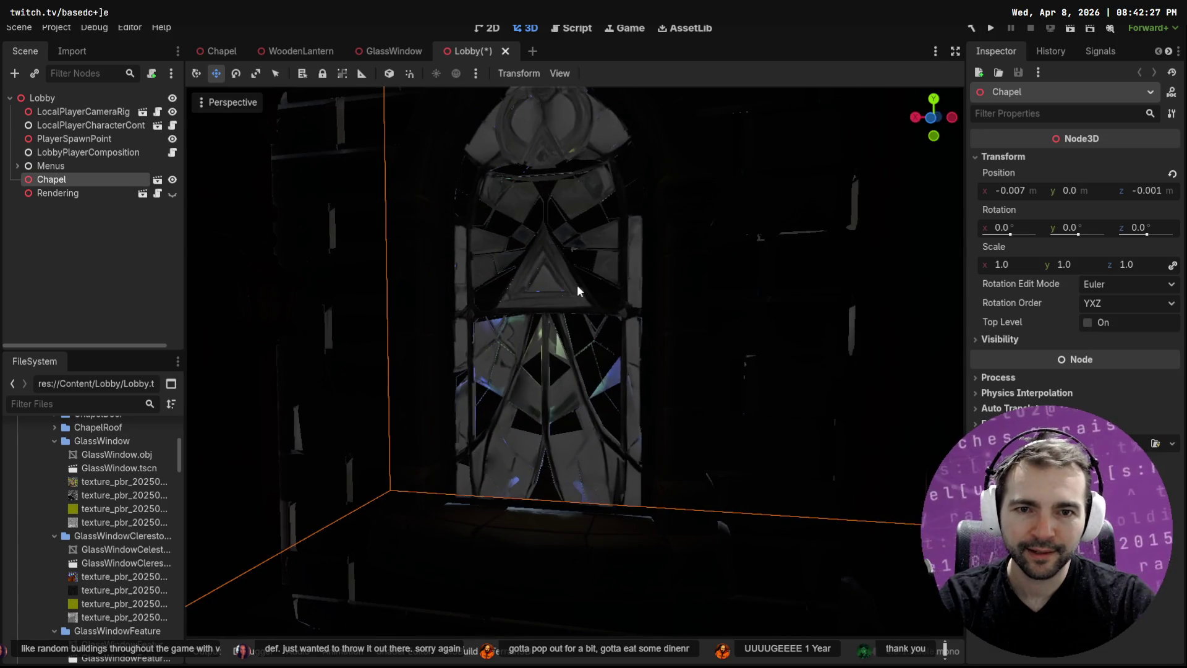
key(s)
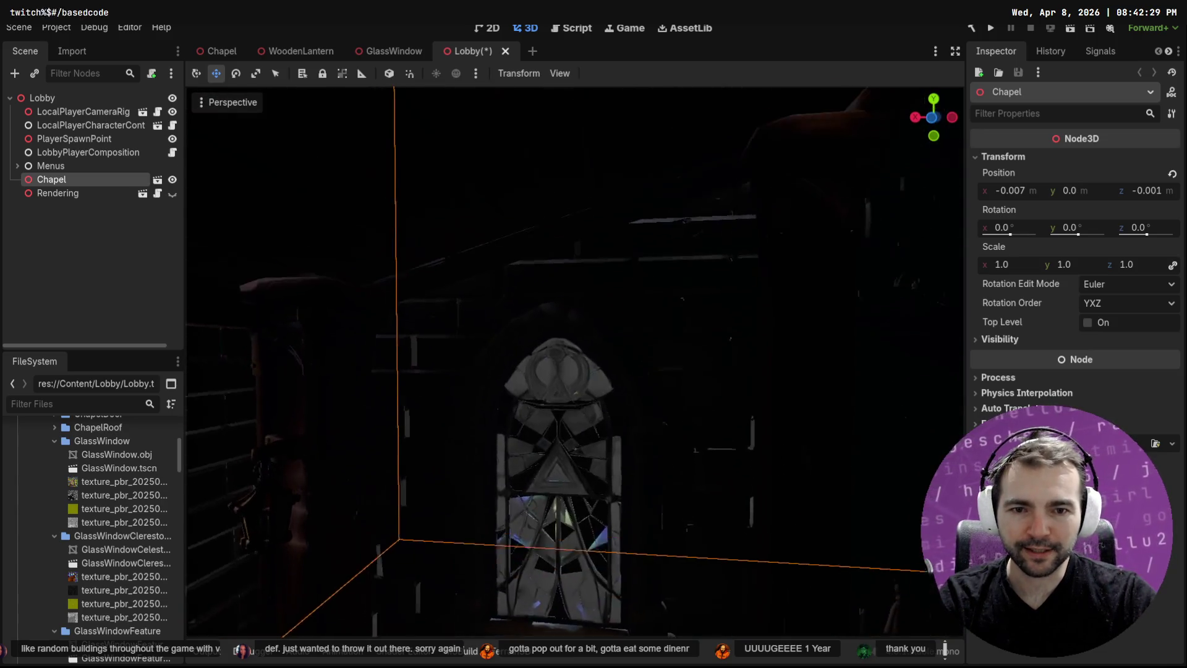
key(w)
key(w)
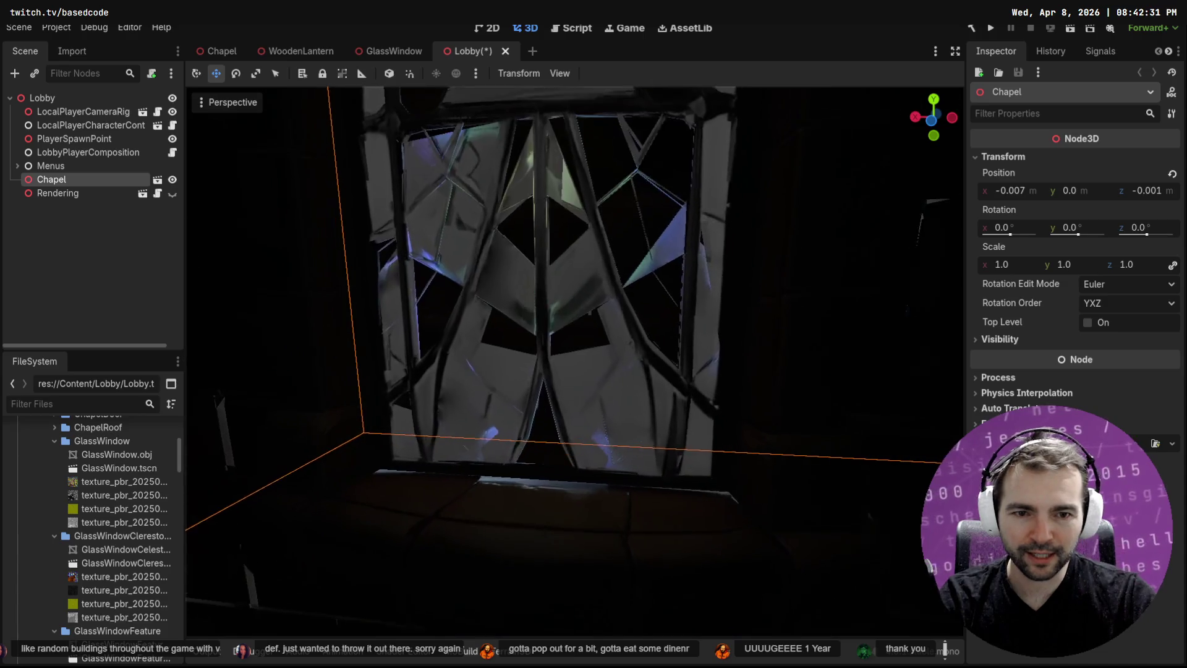
key(s)
key(s)
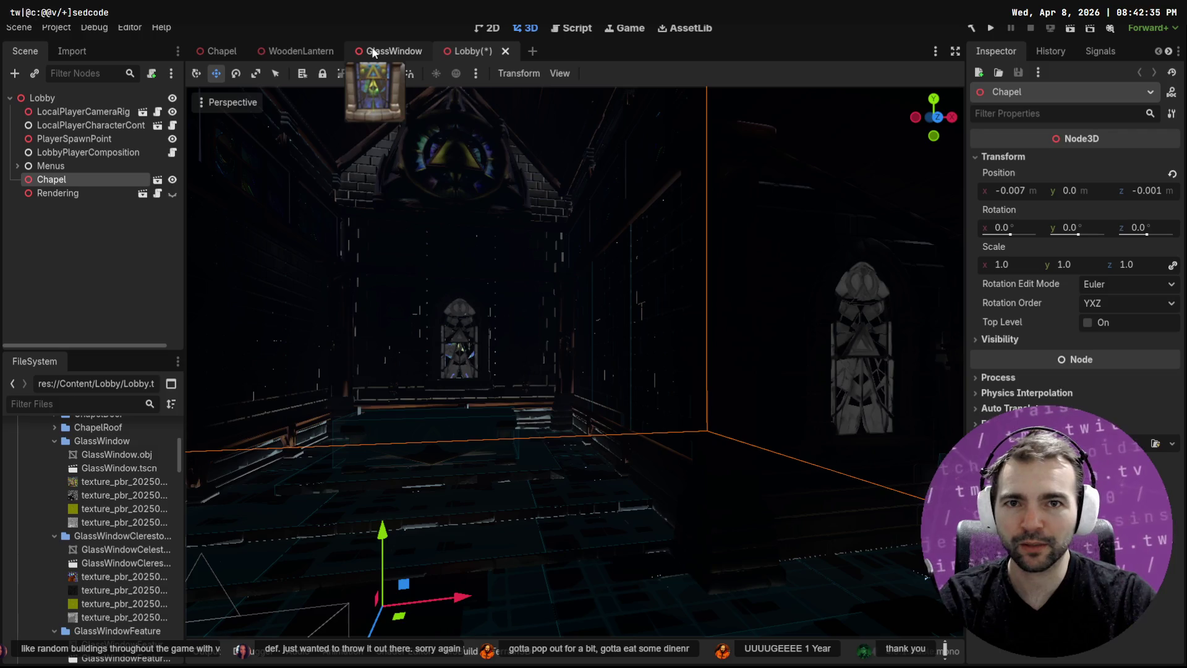
click(225, 49)
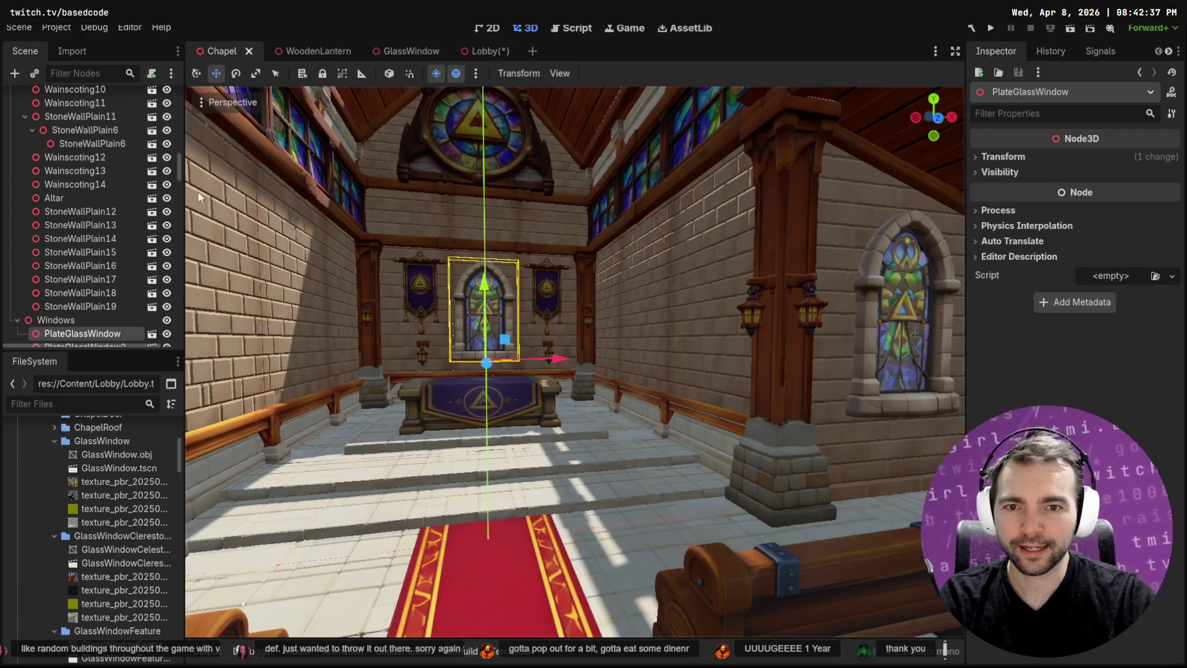
Select GlassWindow.tscn in FileSystem and switch to the GlassWindow scene tab
click(117, 468)
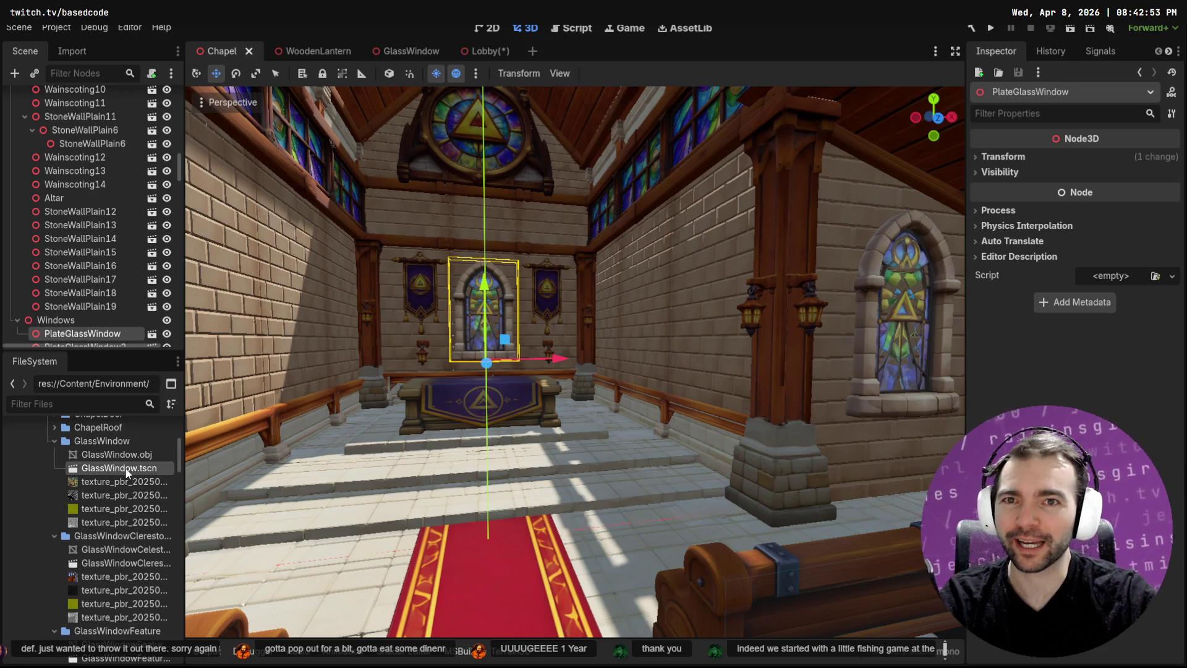
click(413, 51)
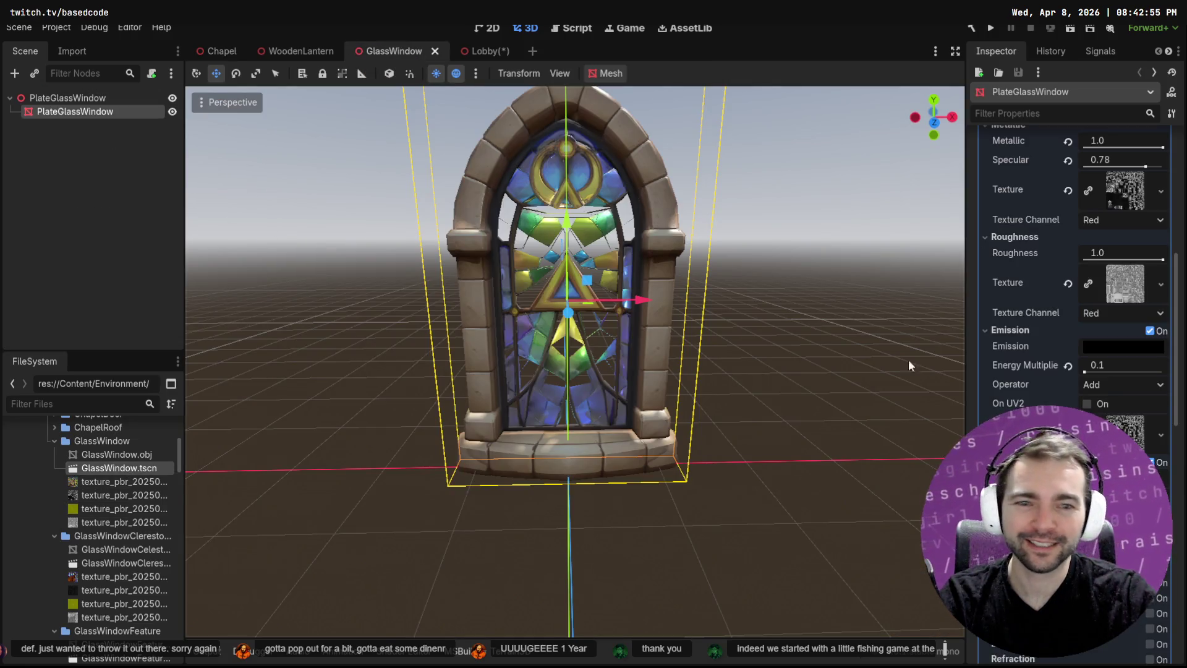
Try white and olive emission colours, then undo back to black
click(1115, 346)
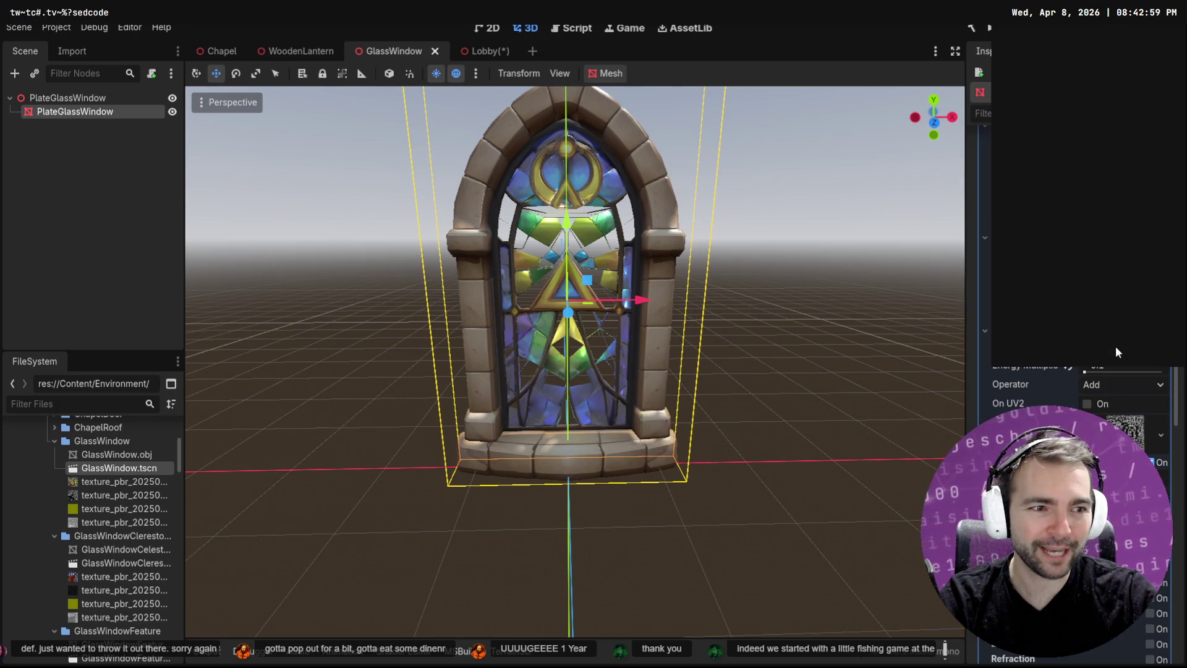
drag(1176, 108, 1171, 34)
drag(1120, 261, 1003, 265)
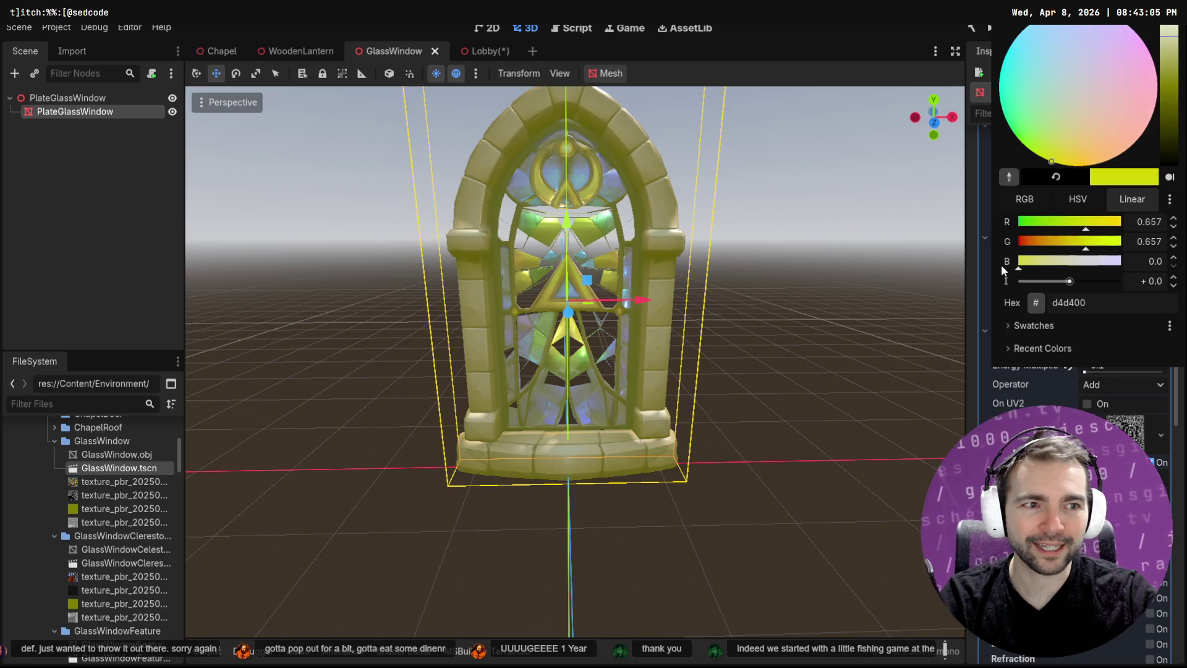
click(1116, 420)
key(ctrl+z)
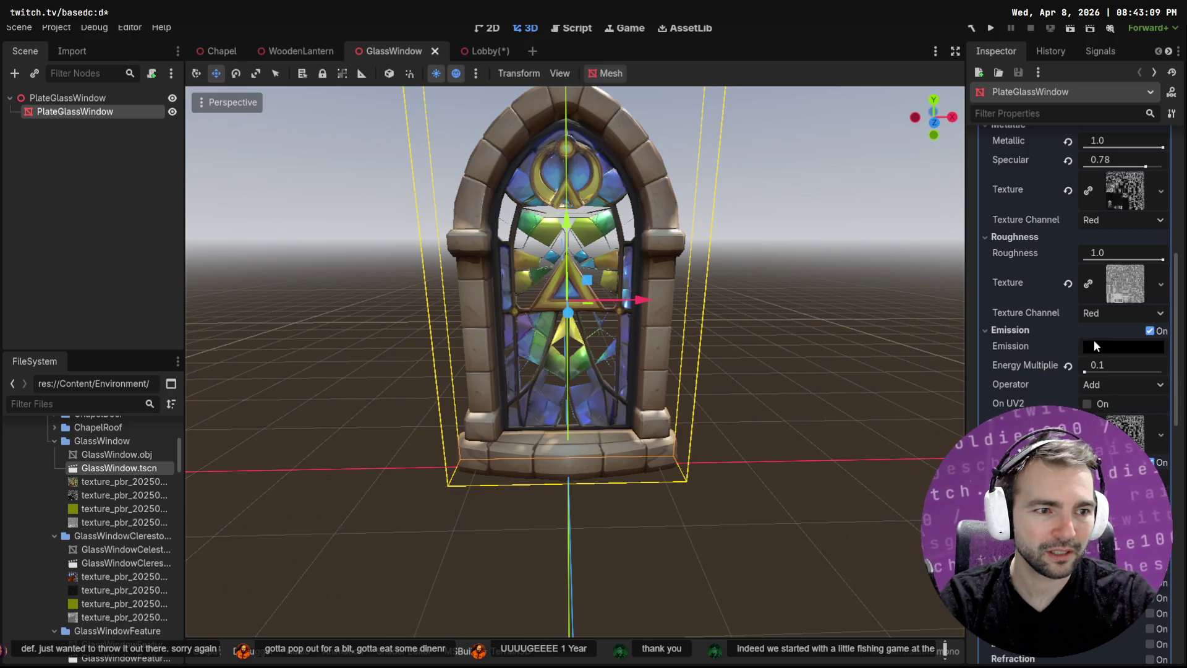
Set the emission energy multiplier to 1 and experiment with grey emission colour shades
click(1104, 366)
text(1)
key(Return)
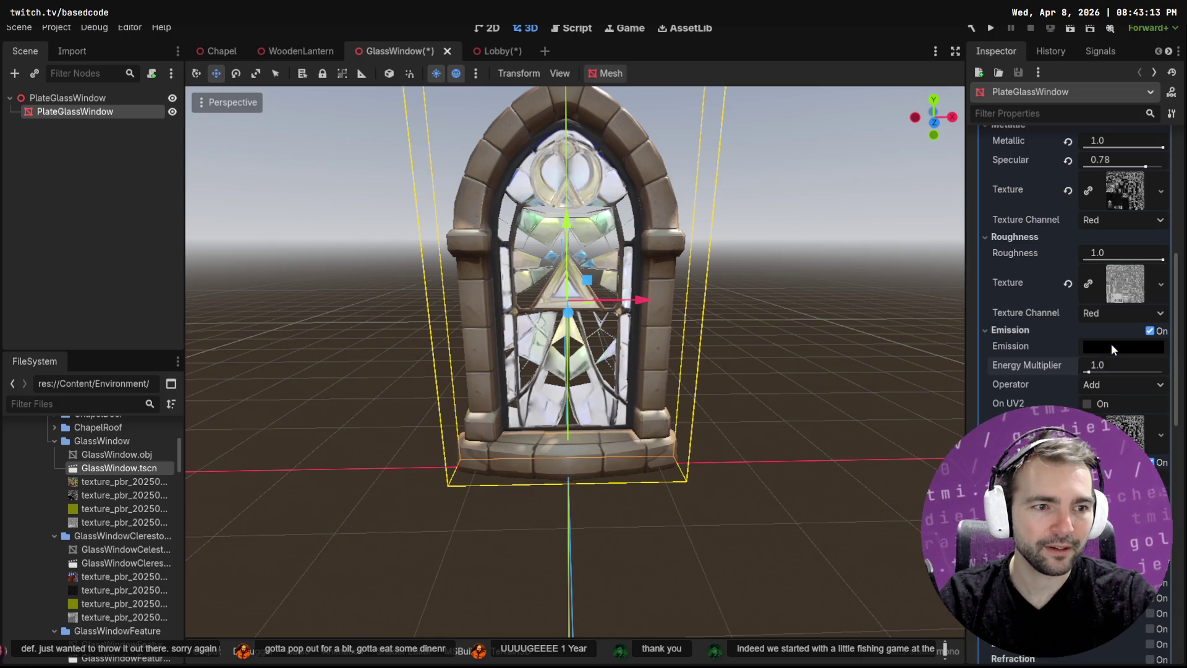
click(1111, 345)
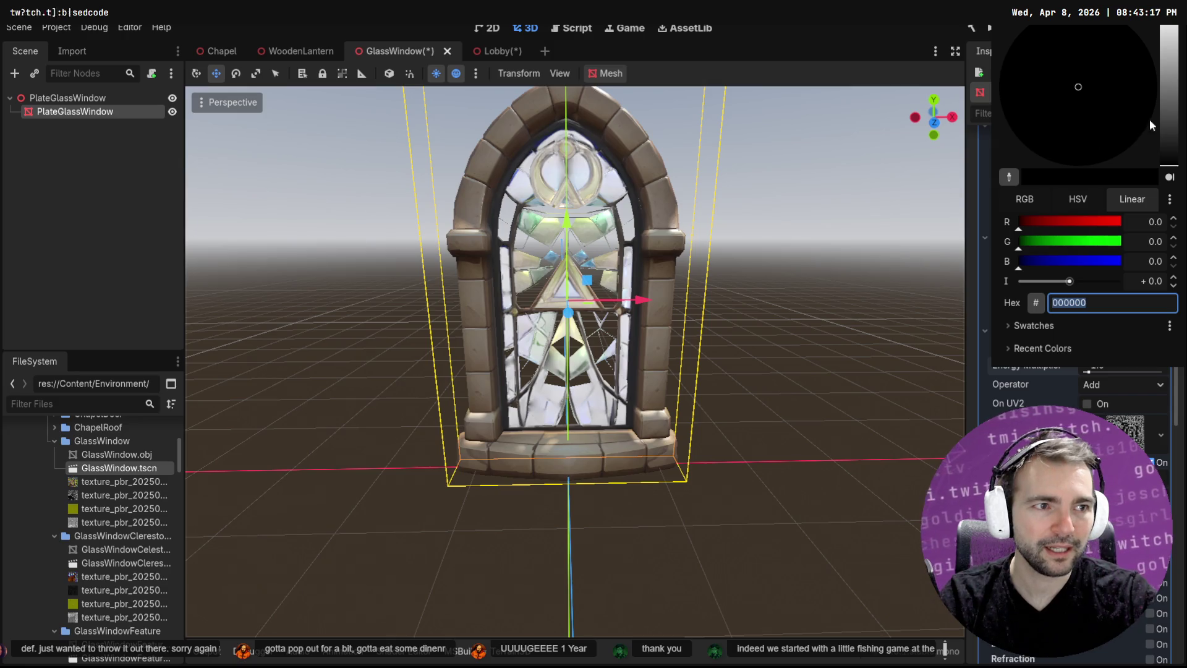
click(1168, 110)
click(1169, 133)
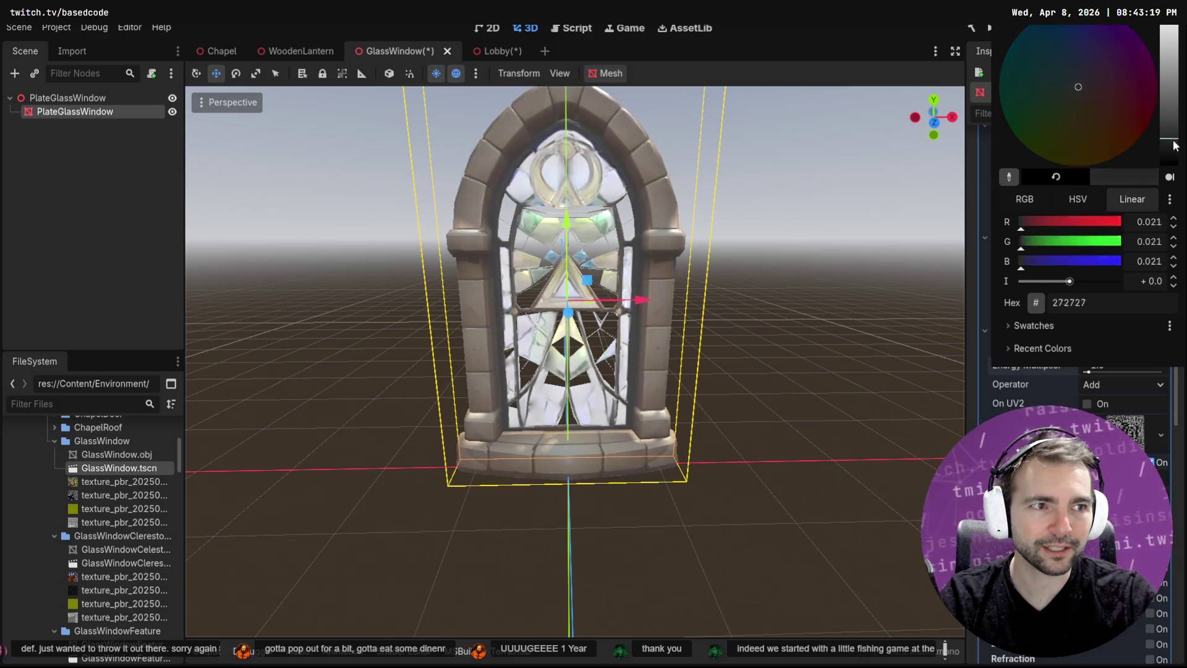
mouse_move(1174, 149)
mouse_down()
mouse_move(1173, 162)
mouse_move(1169, 68)
mouse_move(1170, 166)
mouse_up()
click(1046, 392)
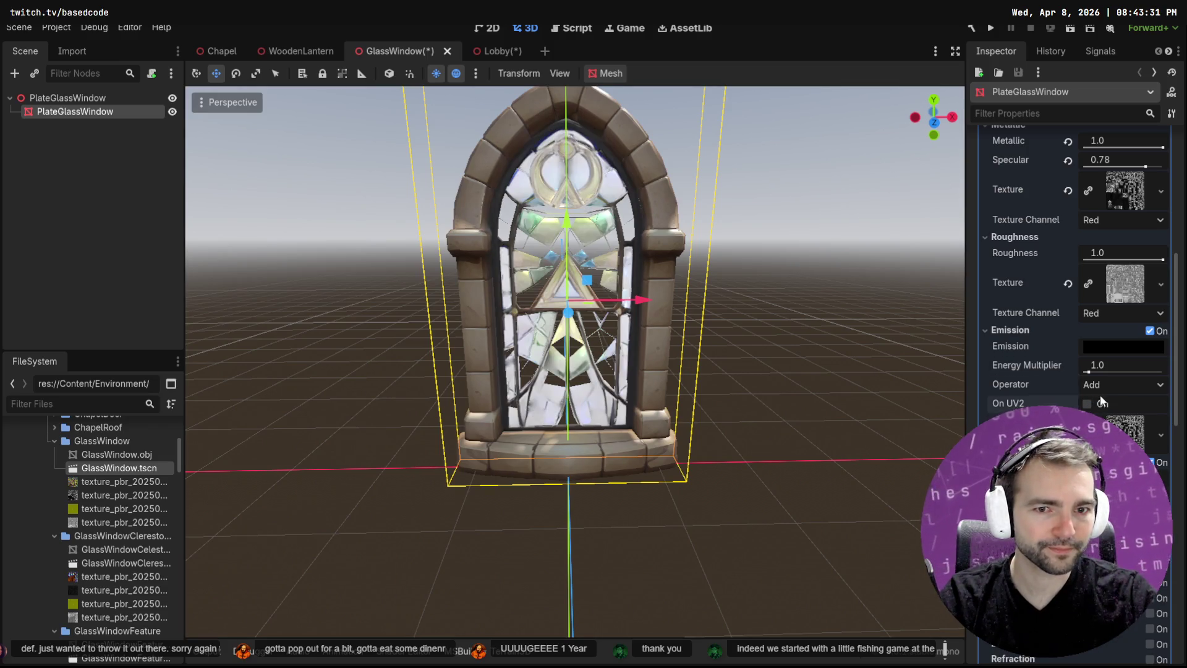
Toggle UV2 on and off, set the emission operator to Multiply, and adjust energy
click(1087, 404)
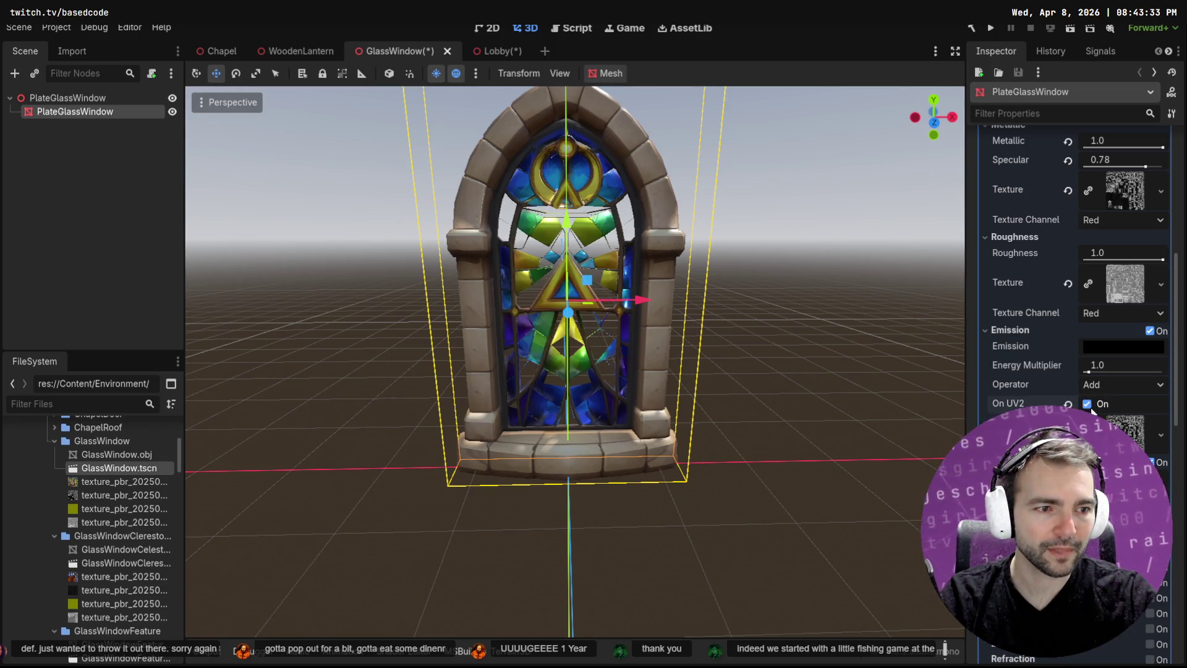
click(1087, 403)
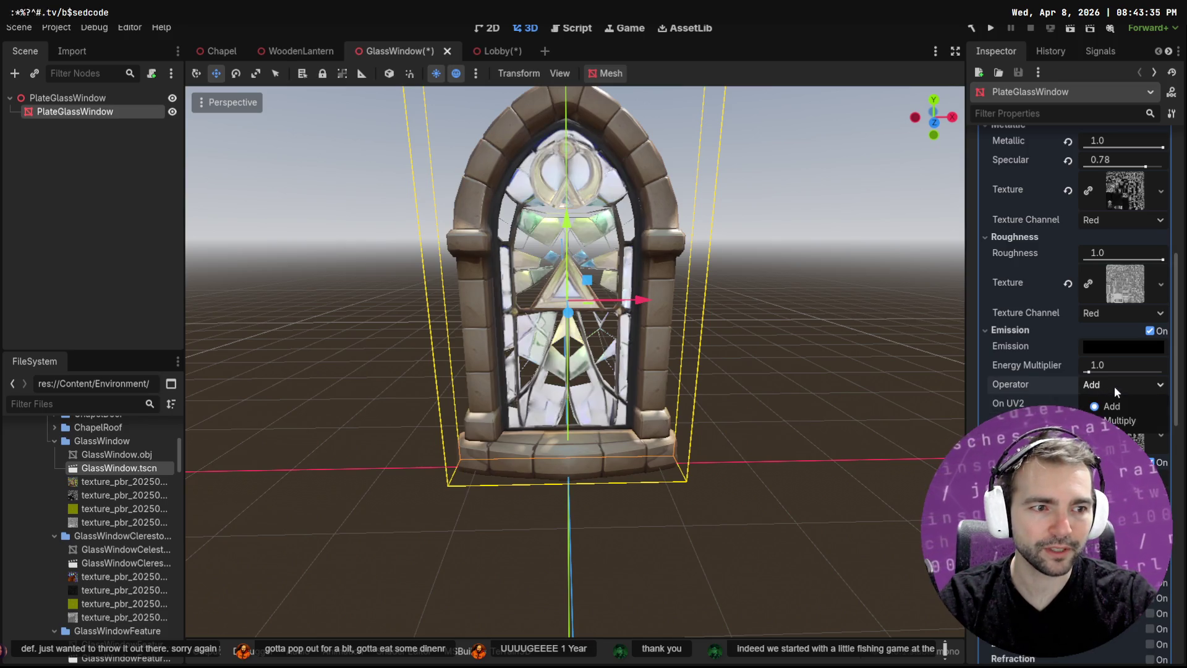
click(1113, 385)
click(1102, 402)
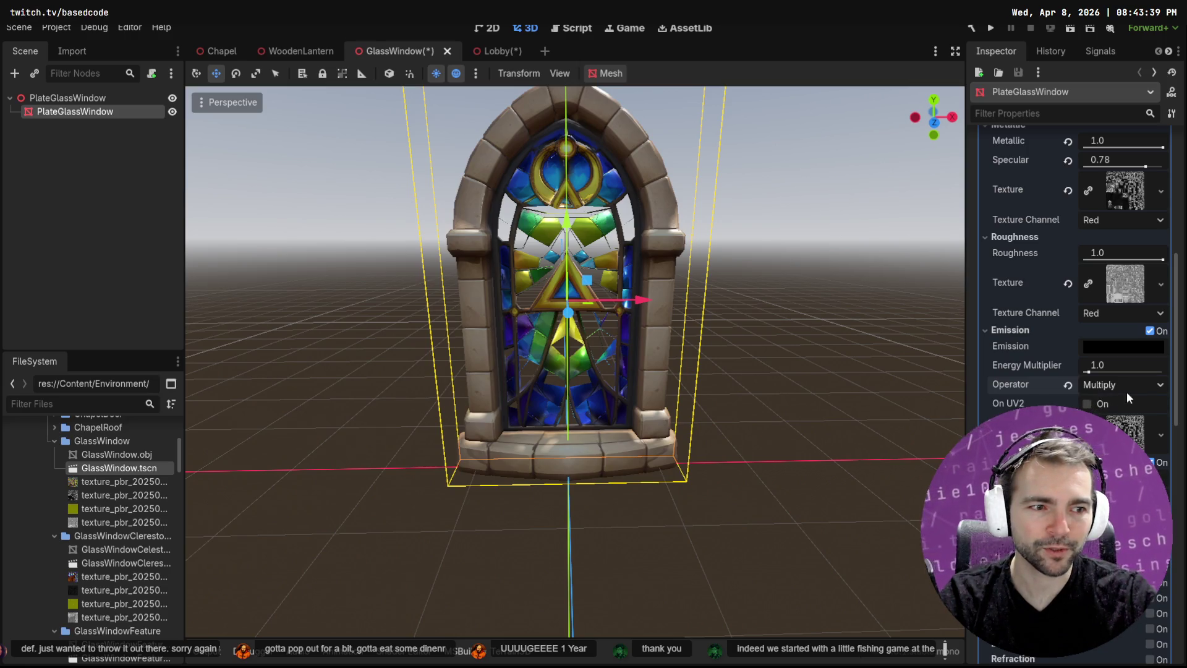
mouse_move(1088, 372)
mouse_down()
mouse_move(1132, 372)
mouse_move(1111, 363)
mouse_up()
Set the emission operator back to Add with near-white colour and energy multiplier 3.77
click(1114, 384)
click(1115, 401)
click(1124, 347)
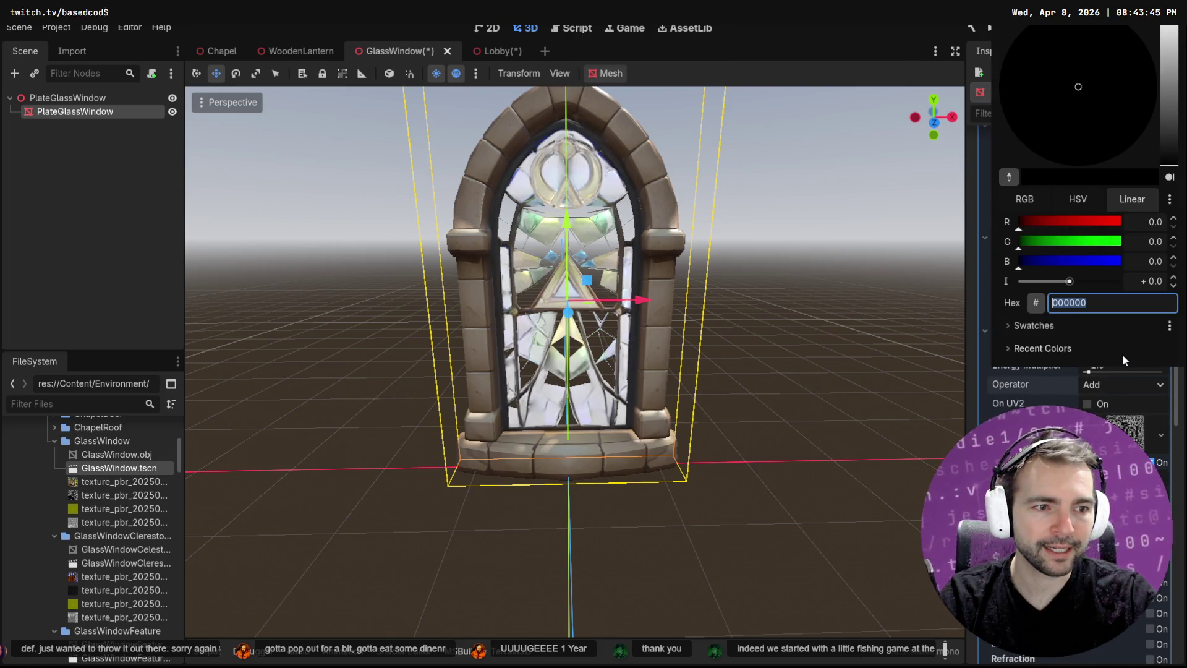
mouse_move(1178, 134)
mouse_down()
mouse_move(1172, 32)
mouse_move(1171, 114)
mouse_move(1171, 87)
mouse_up()
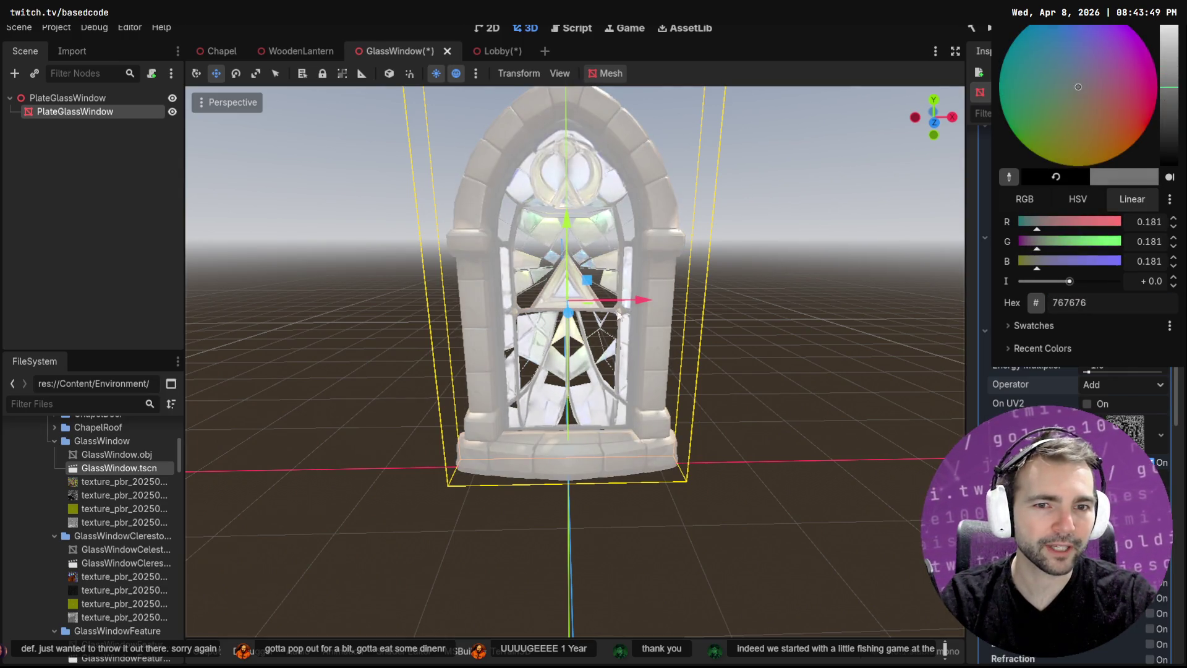
click(1138, 439)
mouse_move(1090, 371)
mouse_down()
mouse_move(1113, 370)
mouse_move(1088, 371)
mouse_move(1103, 366)
mouse_up()
Pick a refined orange emission colour and view the Lobby scene
click(1101, 346)
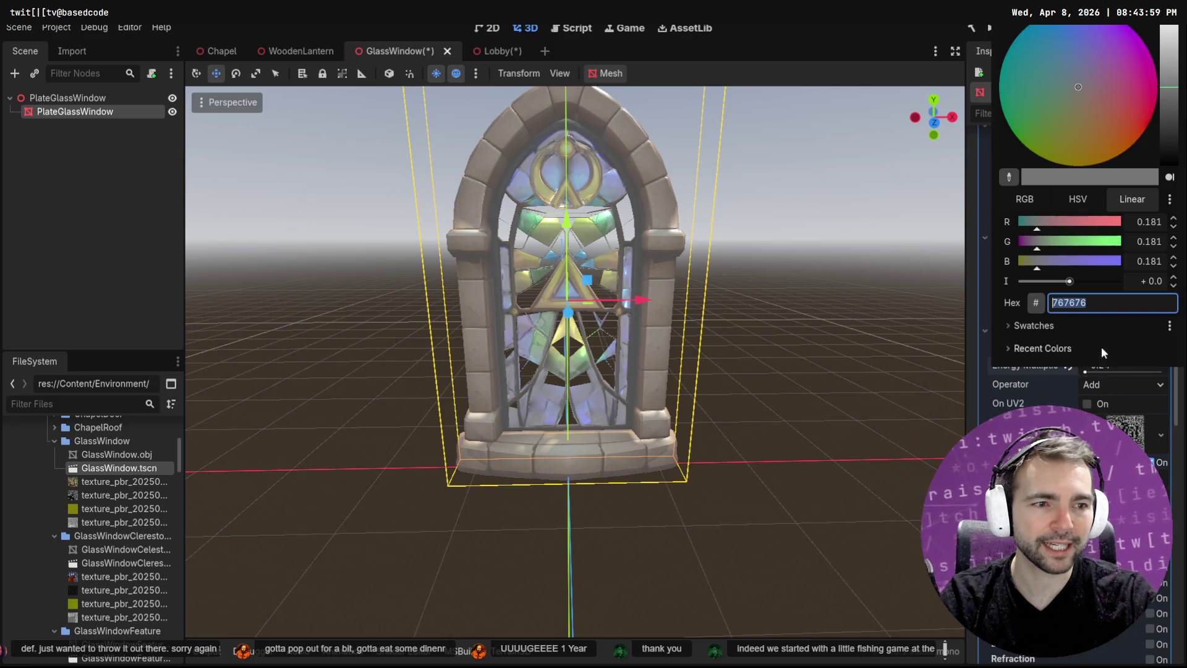
click(1019, 261)
mouse_move(1037, 222)
mouse_down()
mouse_move(1106, 224)
mouse_move(1085, 227)
mouse_up()
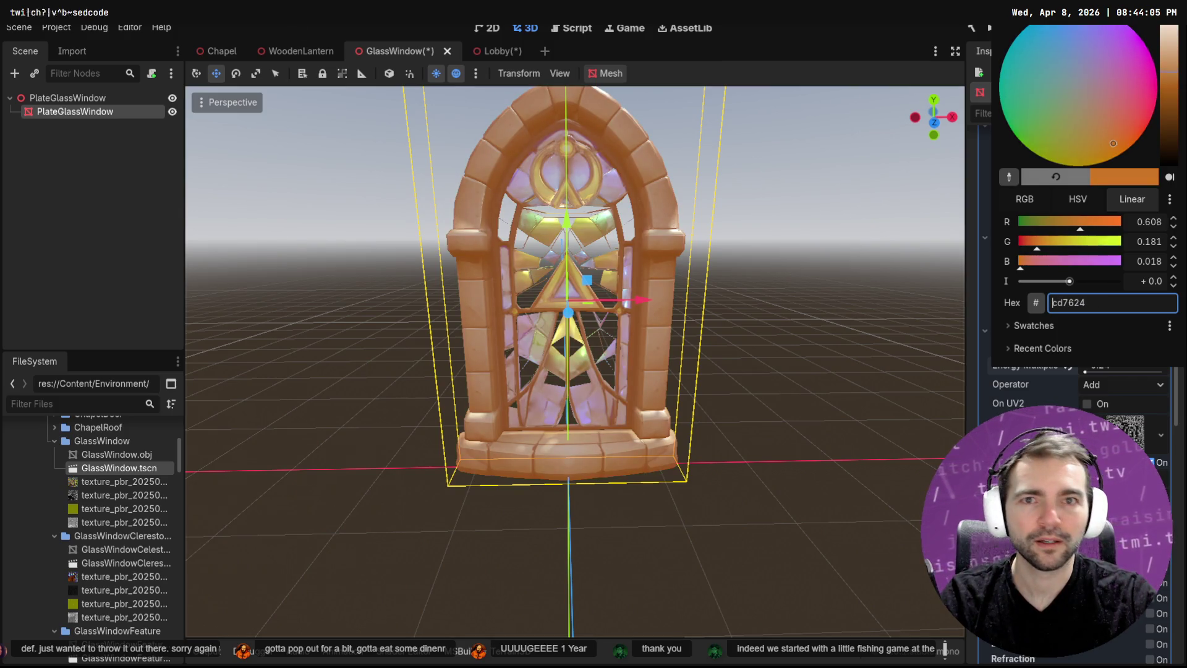
click(484, 56)
click(485, 57)
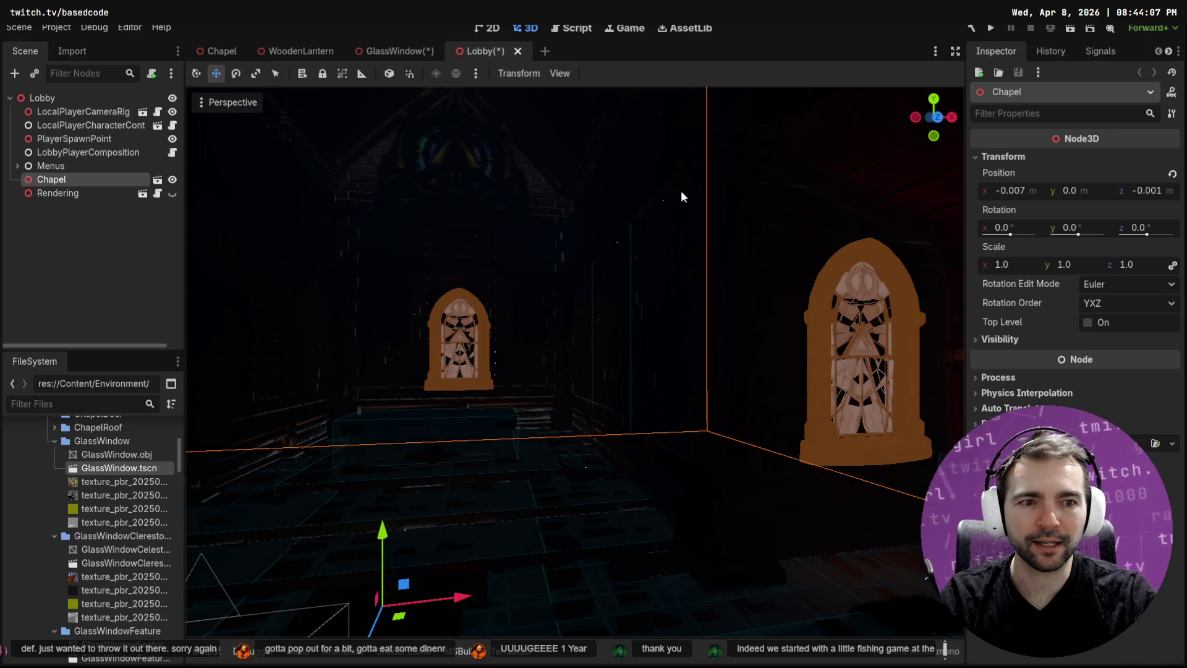
Fly through the Lobby to view the orange windows, then disable emission in the GlassWindow material
right_click(681, 191)
key(w)
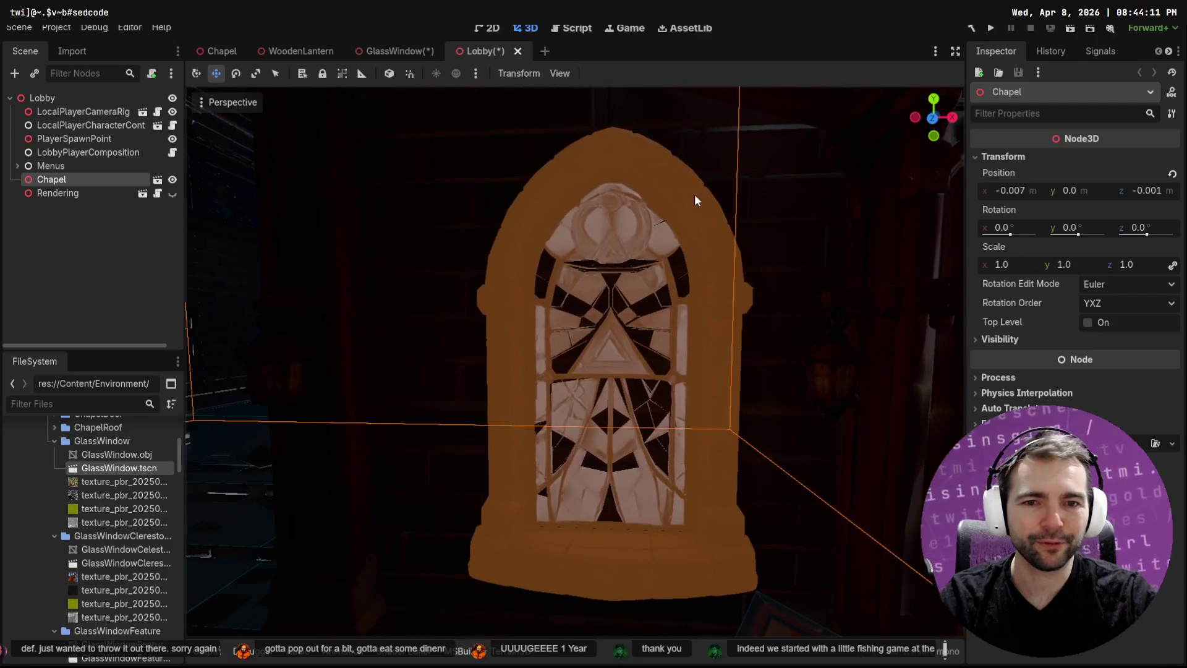
right_click(597, 254)
key(s)
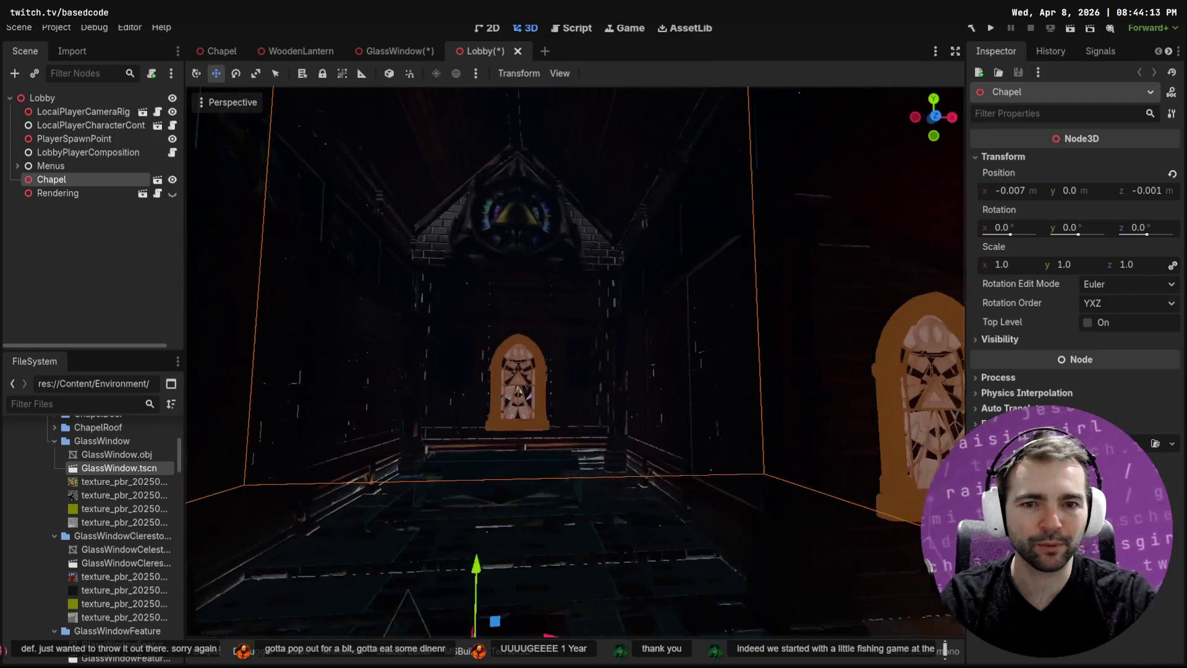
click(391, 50)
click(1151, 330)
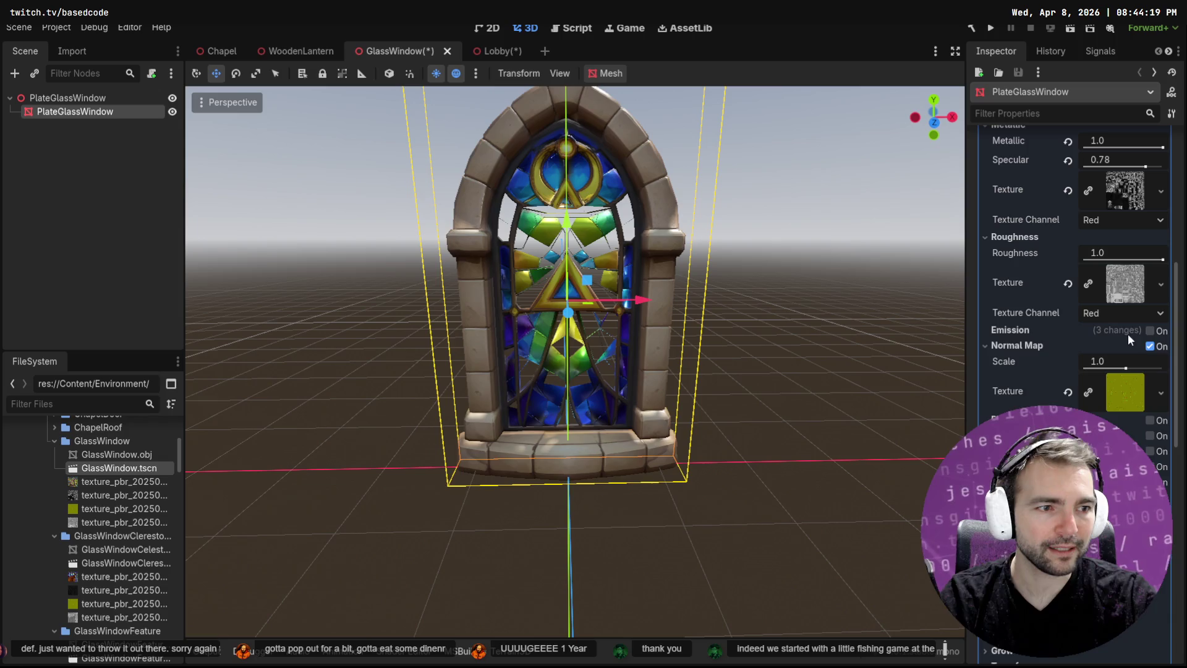
Revert emission colour and energy multiplier to defaults, disable emission, then orbit the window in Blender
click(1151, 331)
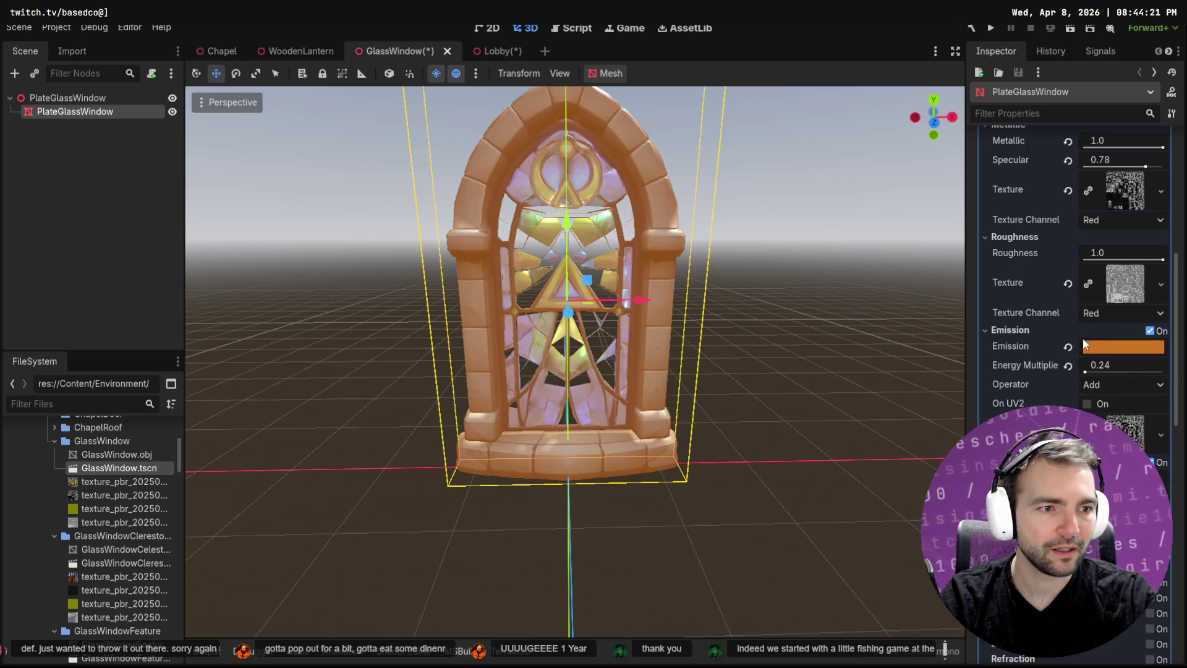
click(1067, 347)
click(1068, 365)
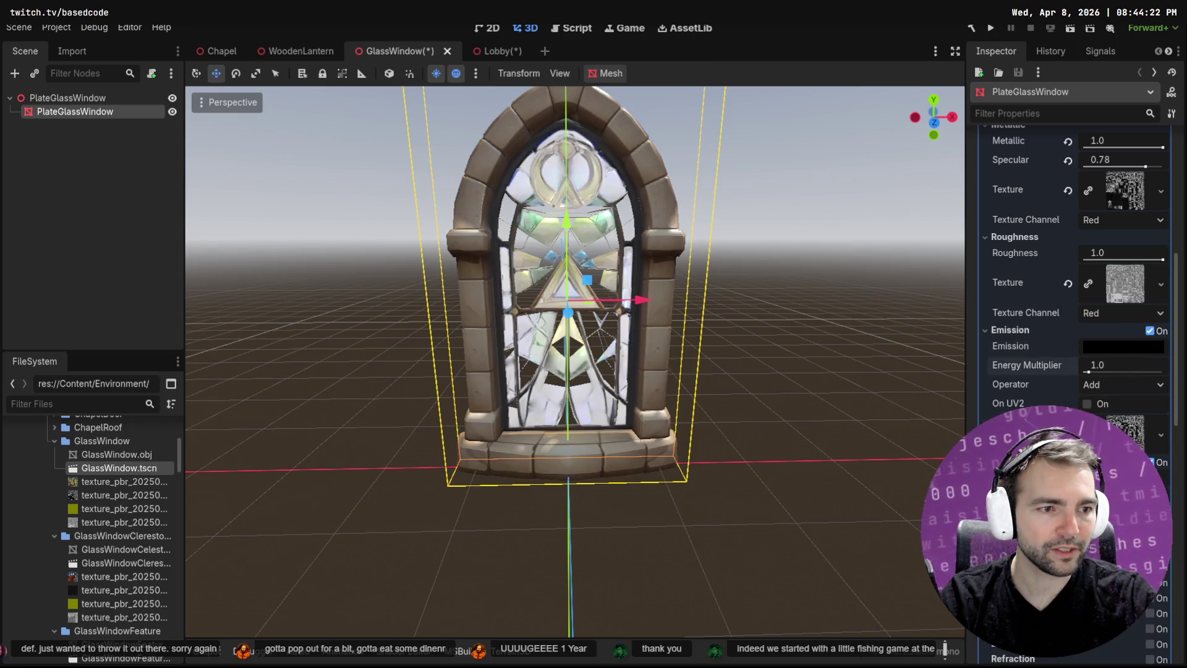
click(1151, 331)
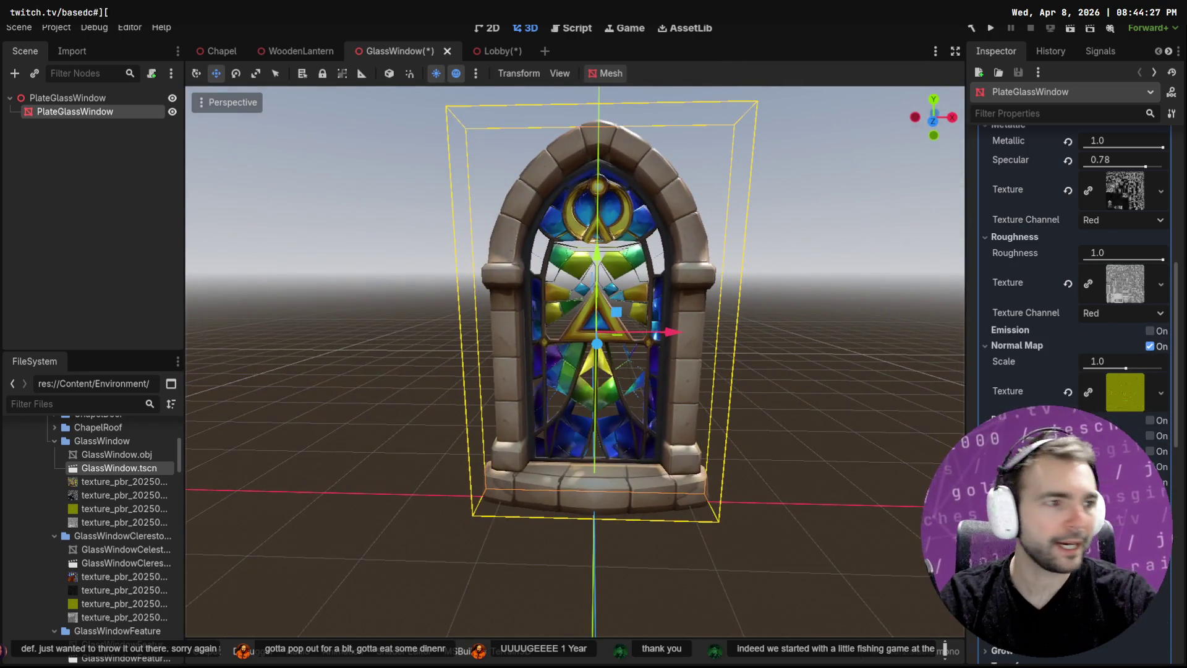
key(alt+Tab)
mouse_move(449, 272)
mouse_down()
mouse_move(663, 282)
mouse_move(685, 268)
mouse_move(555, 268)
mouse_move(681, 258)
mouse_move(414, 239)
mouse_move(407, 272)
mouse_move(482, 296)
mouse_move(587, 314)
mouse_move(691, 301)
mouse_up()
Select the window mesh, orbit to a front-on view, then deselect it
click(551, 360)
mouse_move(633, 422)
mouse_down()
mouse_move(488, 341)
mouse_move(492, 366)
mouse_up()
scroll(492, 365, down, 4)
scroll(619, 291, up, 3)
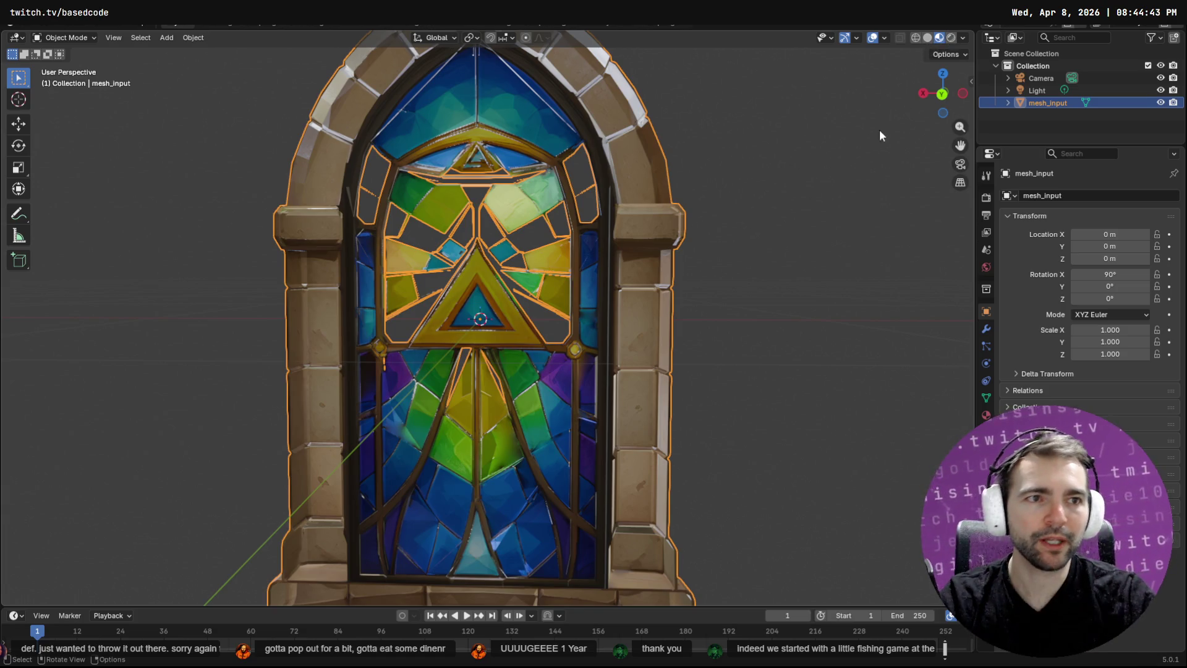
click(829, 128)
Search Blender's F3 command menu for 'back face', then open a new browser window
key(F3)
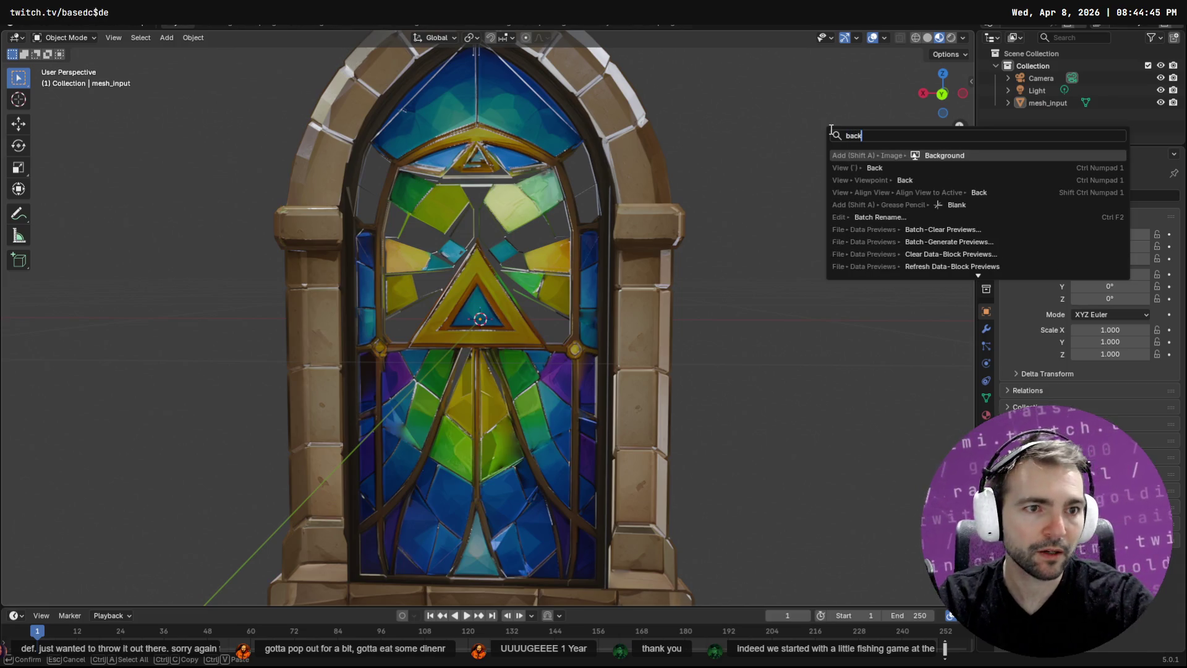
text(backfa)
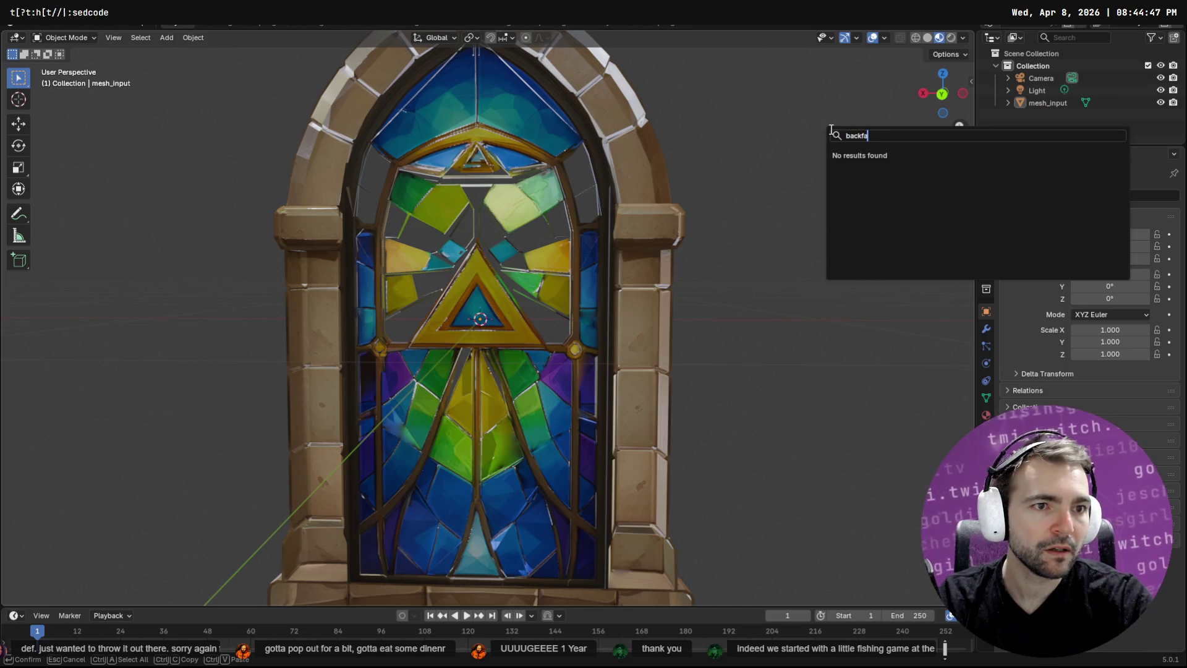
key(BackSpace)
key(BackSpace)
key(BackSpace)
text(face)
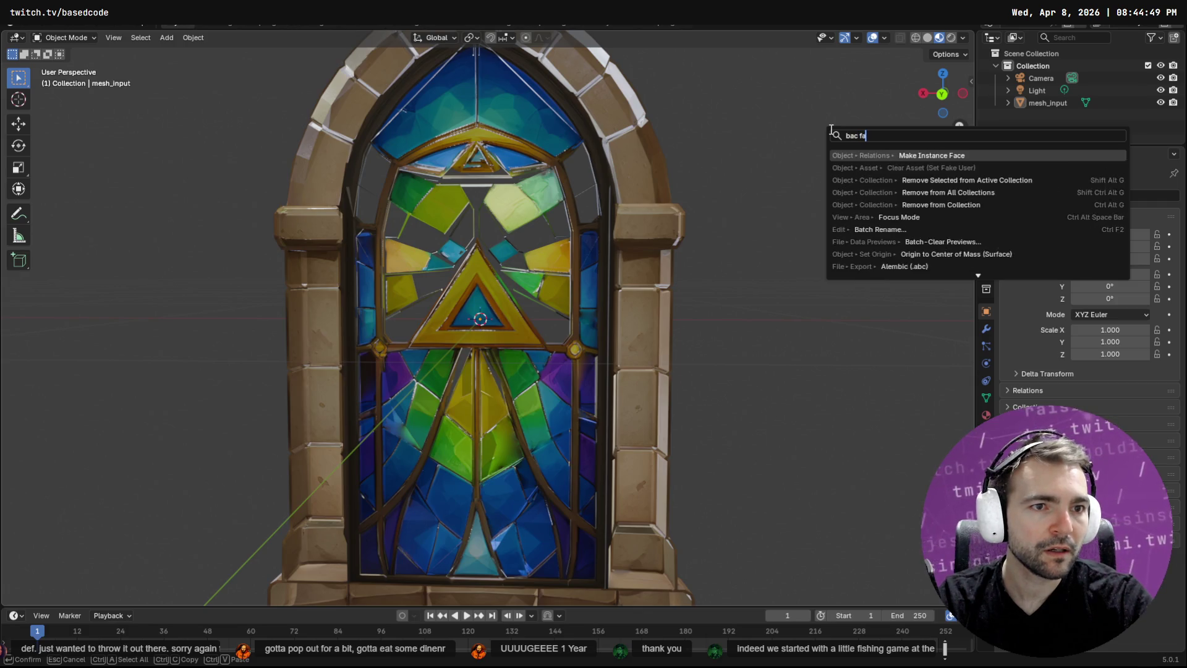
key(BackSpace)
key(BackSpace)
key(BackSpace)
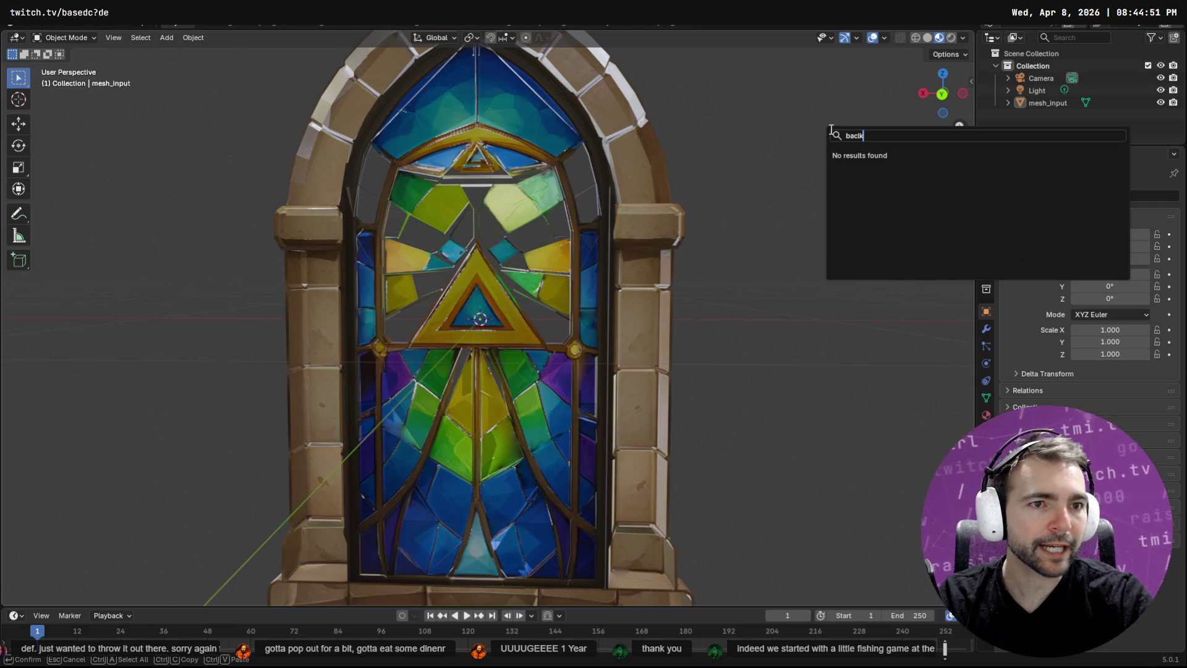
text(k face)
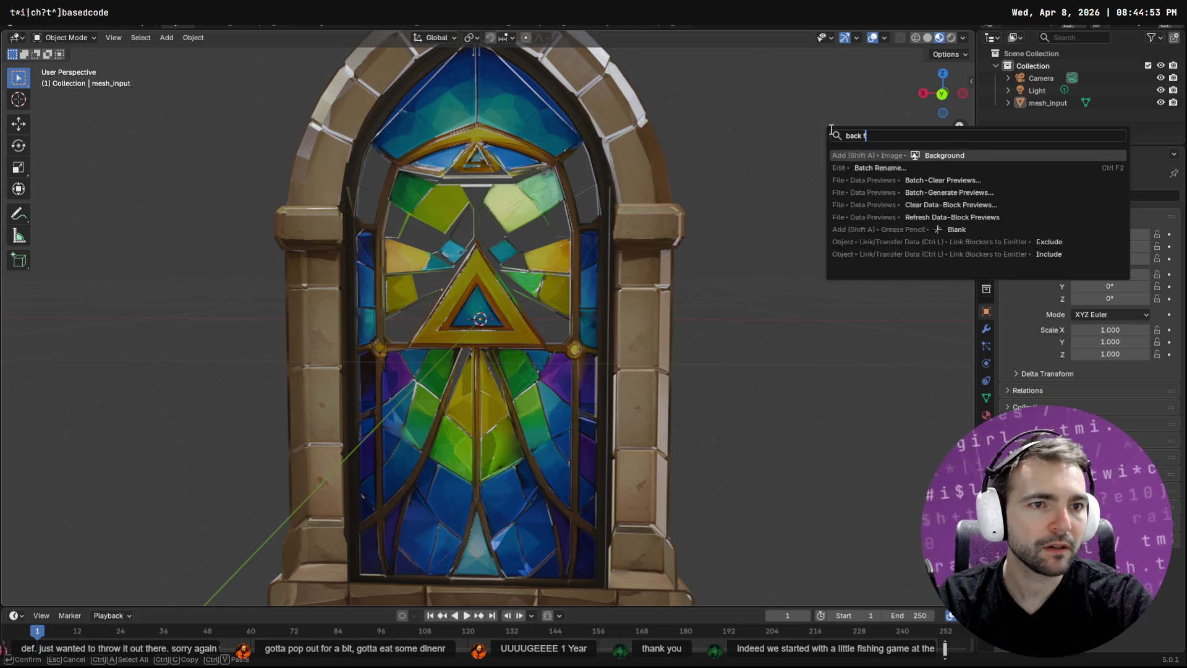
key(BackSpace)
key(BackSpace)
key(BackSpace)
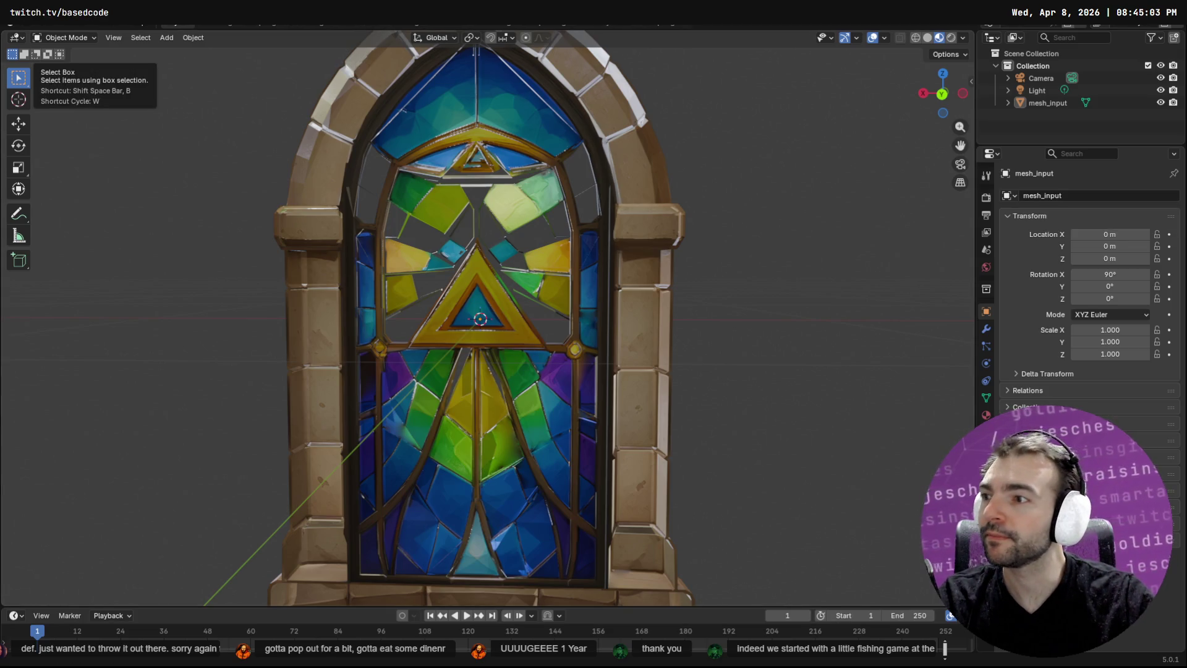
key(super+b)
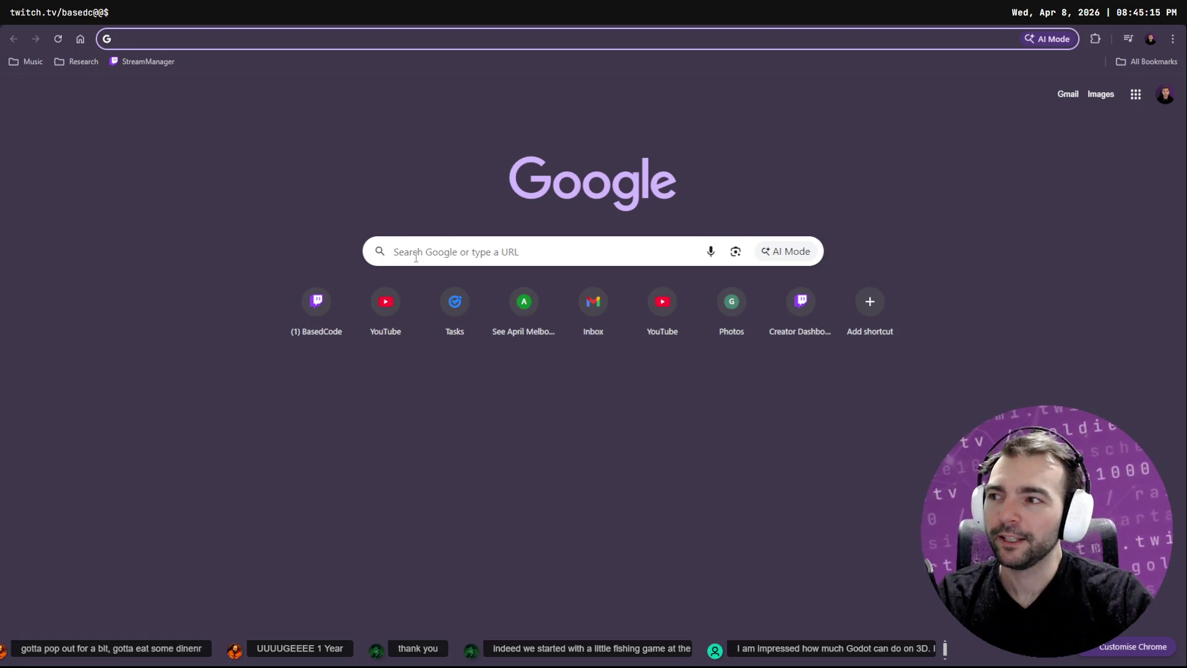
Google 'firepiercer itch io' and open the itch.io Sun Jam 2026 page from the results
click(416, 257)
click(340, 215)
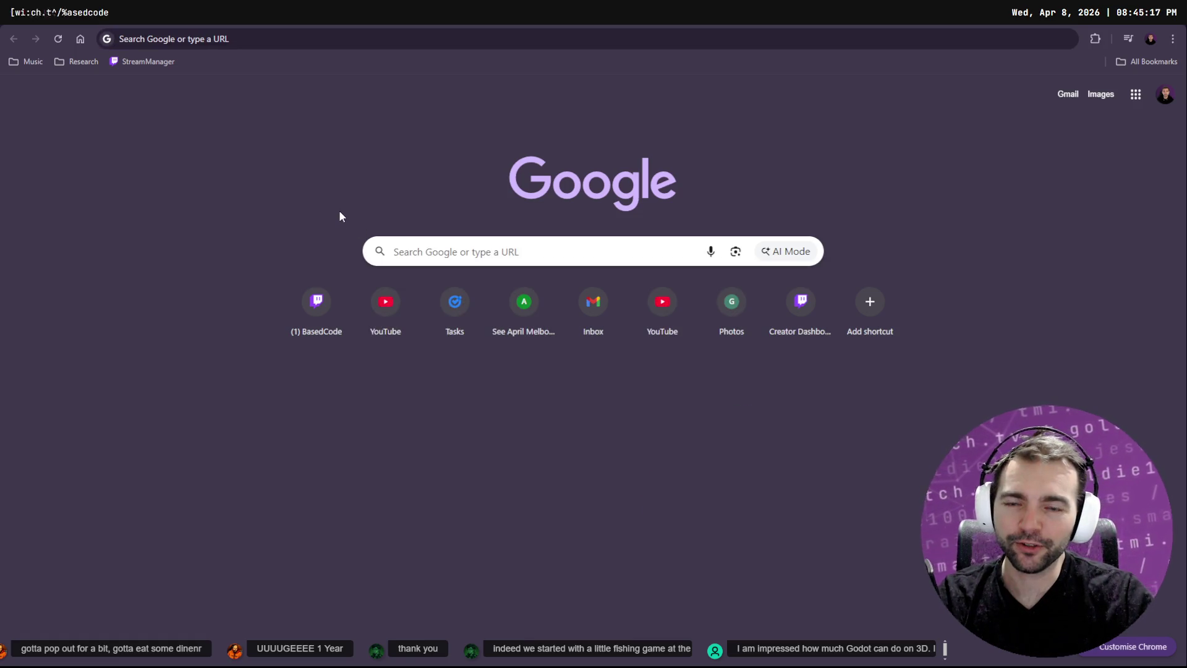
key(ctrl+l)
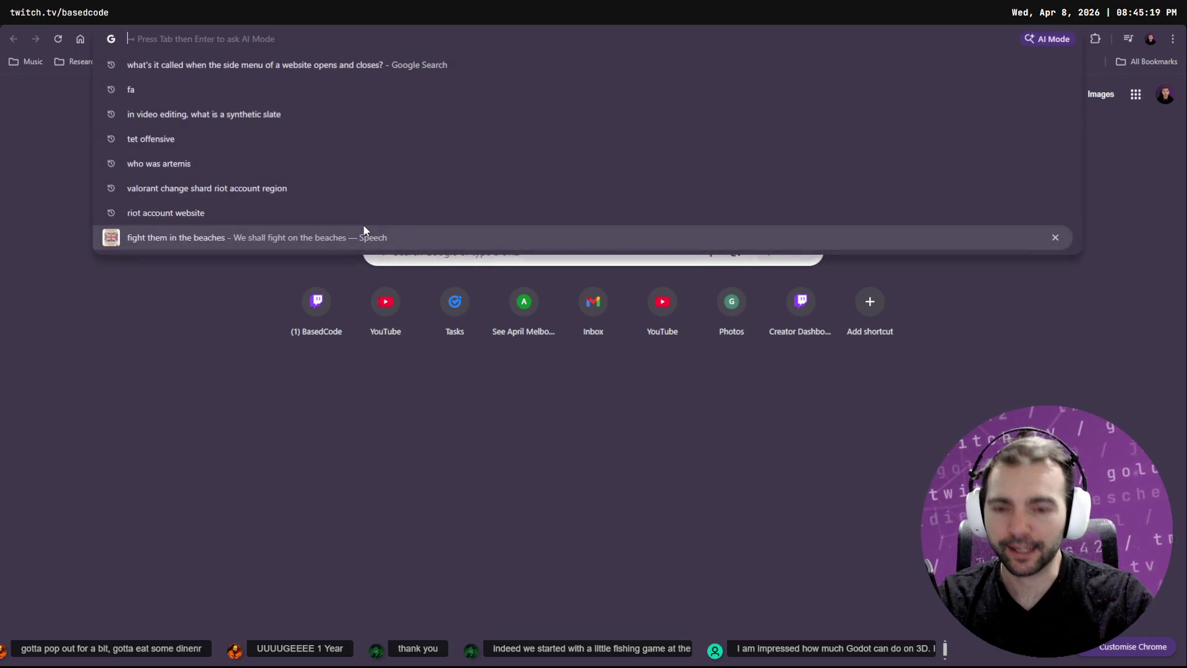
text(firepi)
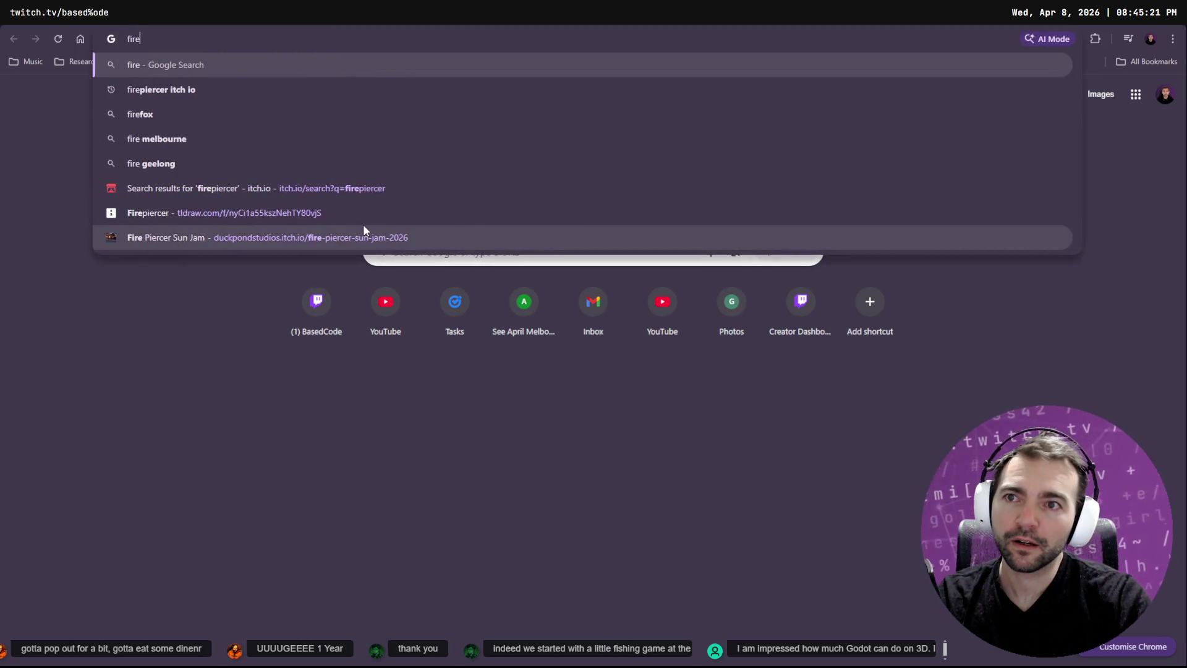
key(Down)
key(Down)
key(Return)
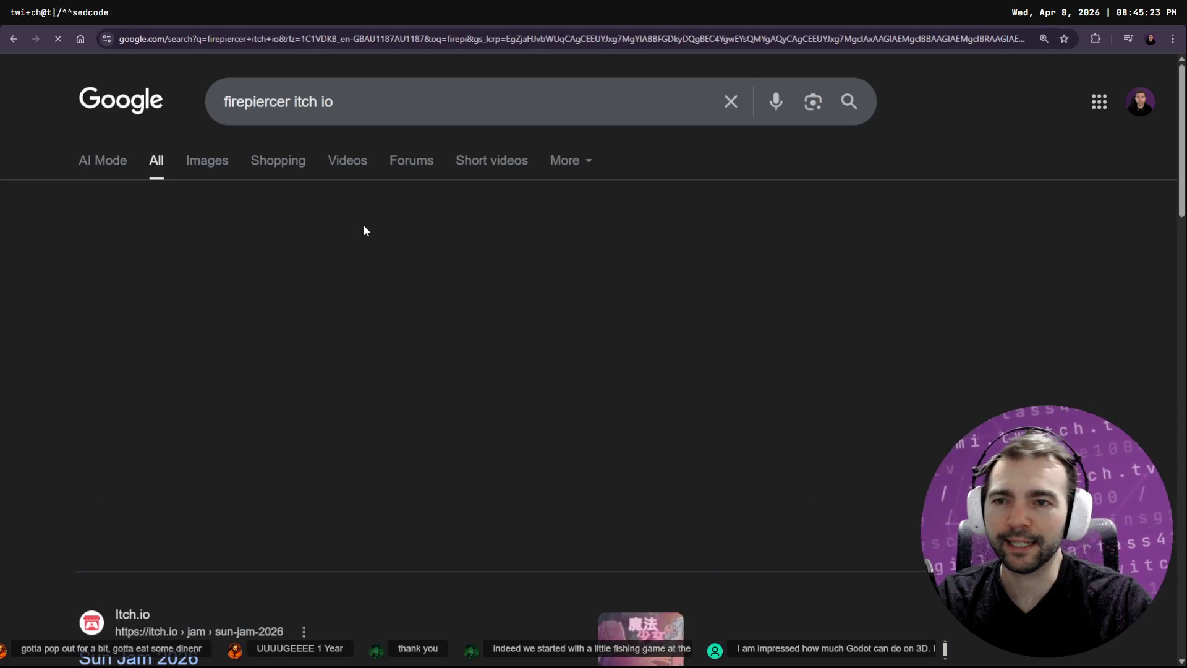
scroll(377, 334, down, 5)
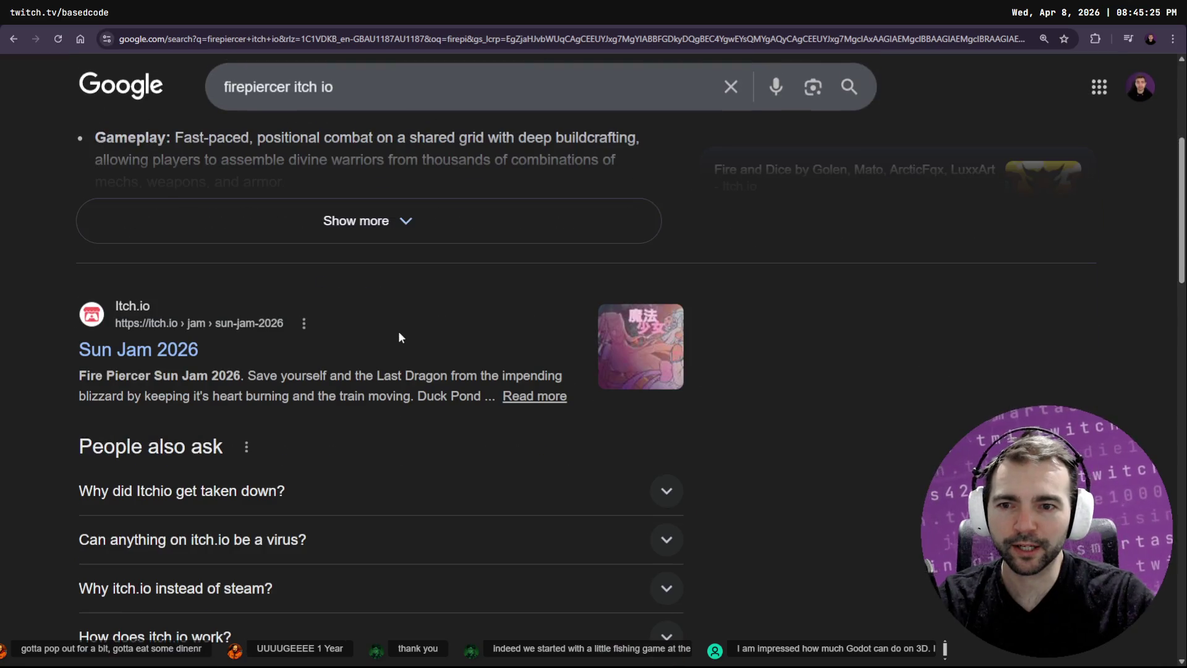
click(159, 354)
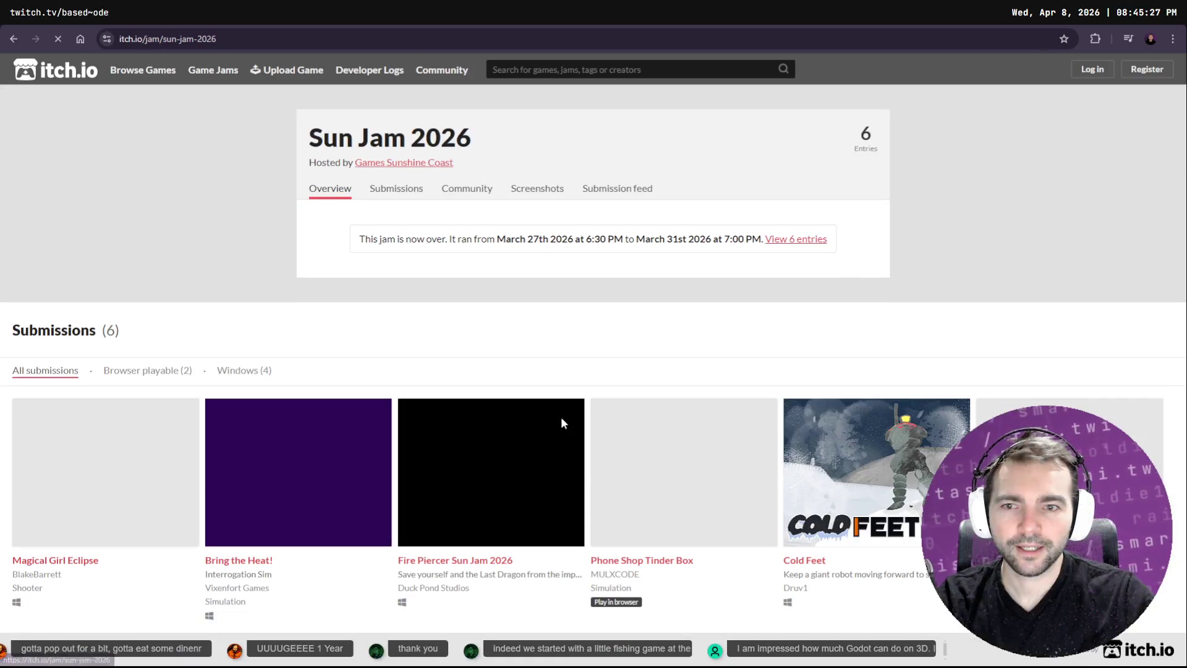
Play the Firepiercer gameplay video, open it on YouTube and watch it full screen
mouse_move(469, 518)
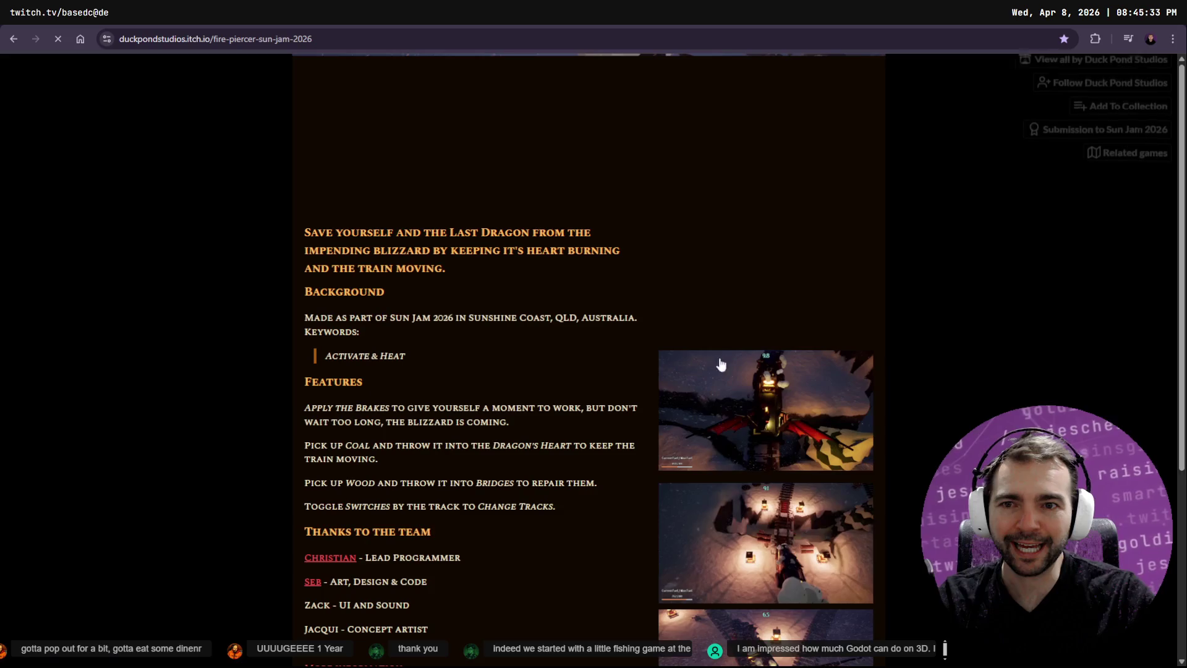
click(770, 288)
click(746, 245)
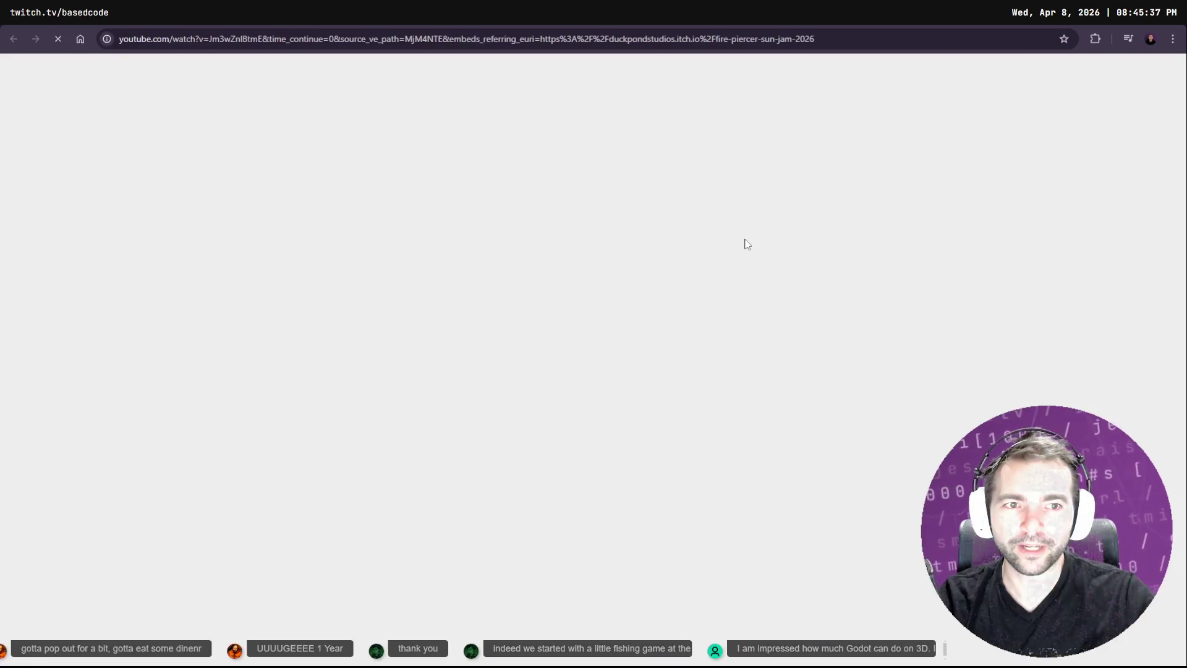
key(alt+Left)
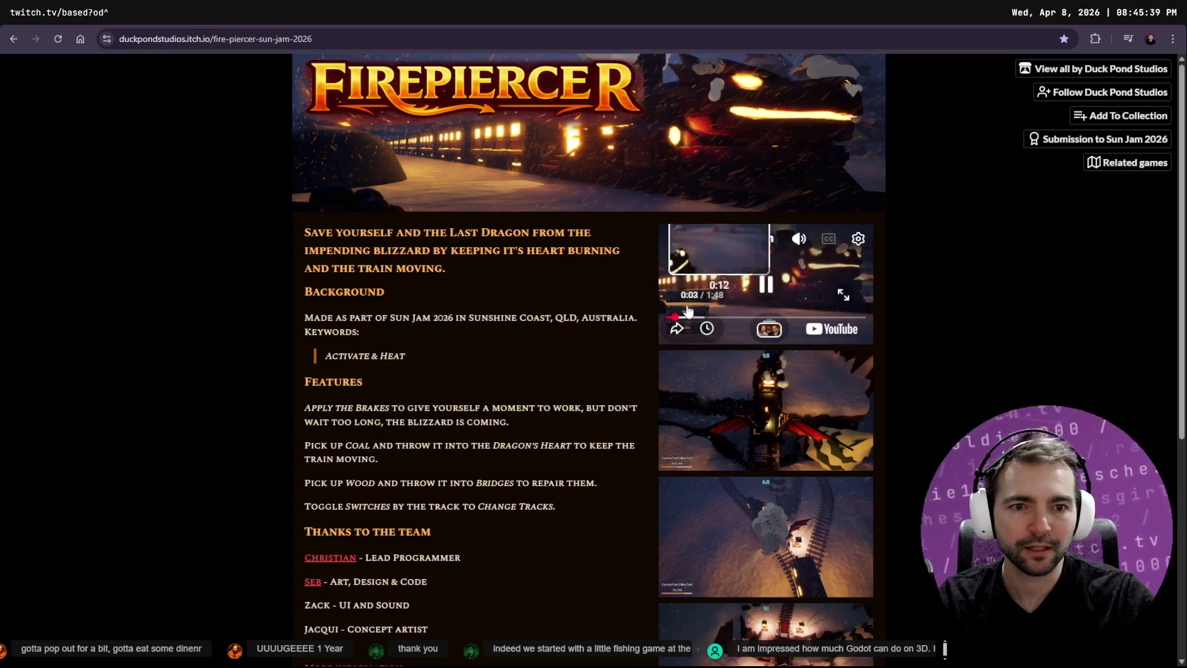
key(alt+Right)
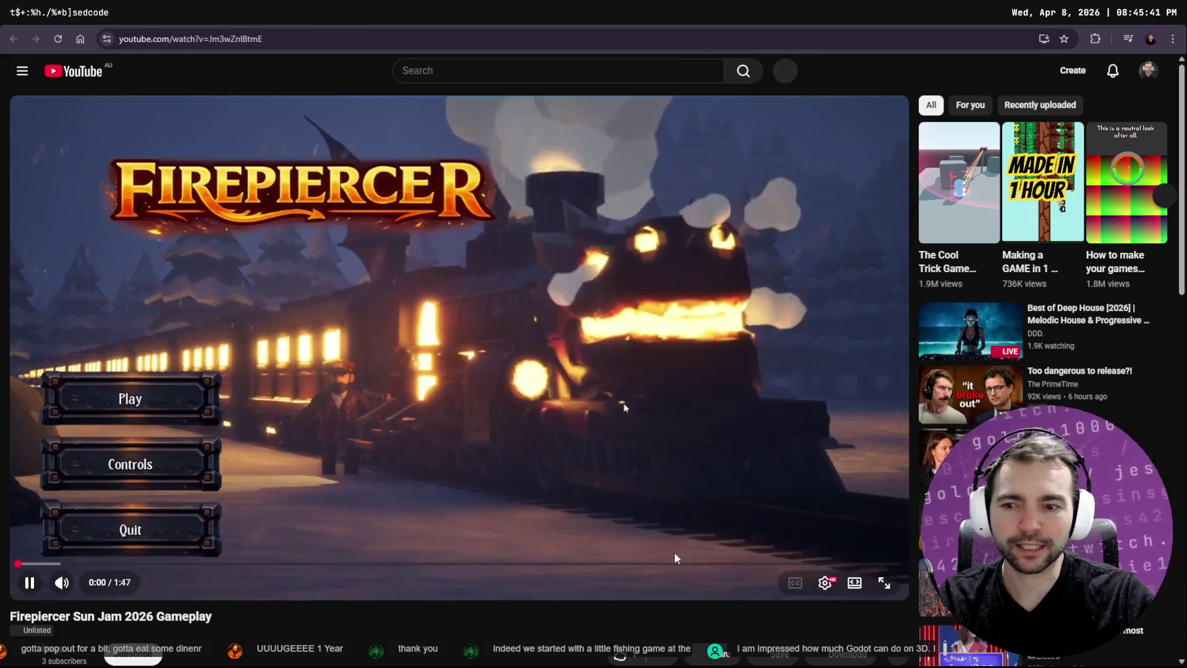
click(876, 586)
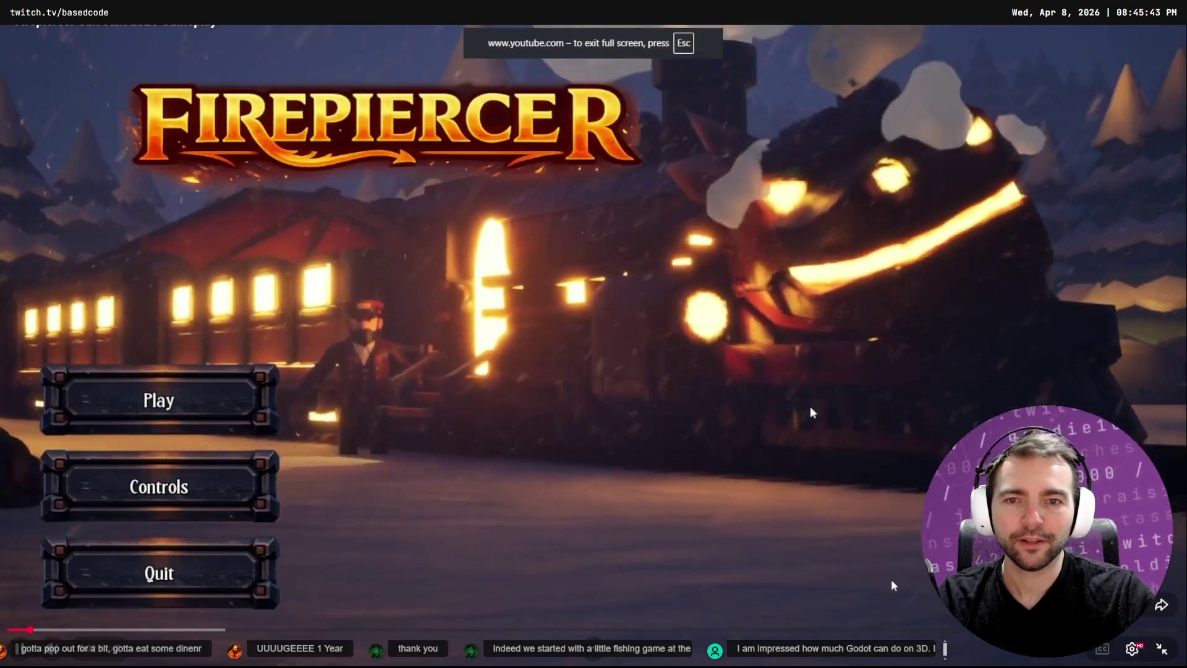
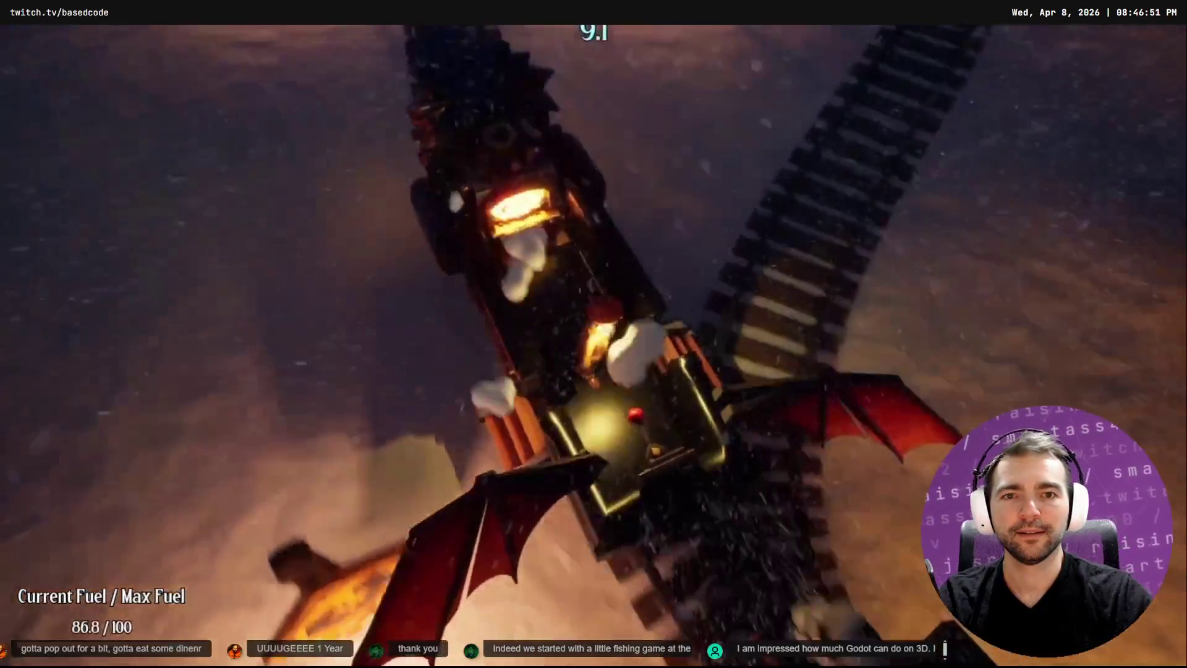
Bring the Blender window showing the stained-glass window mesh to the front
mouse_move(786, 521)
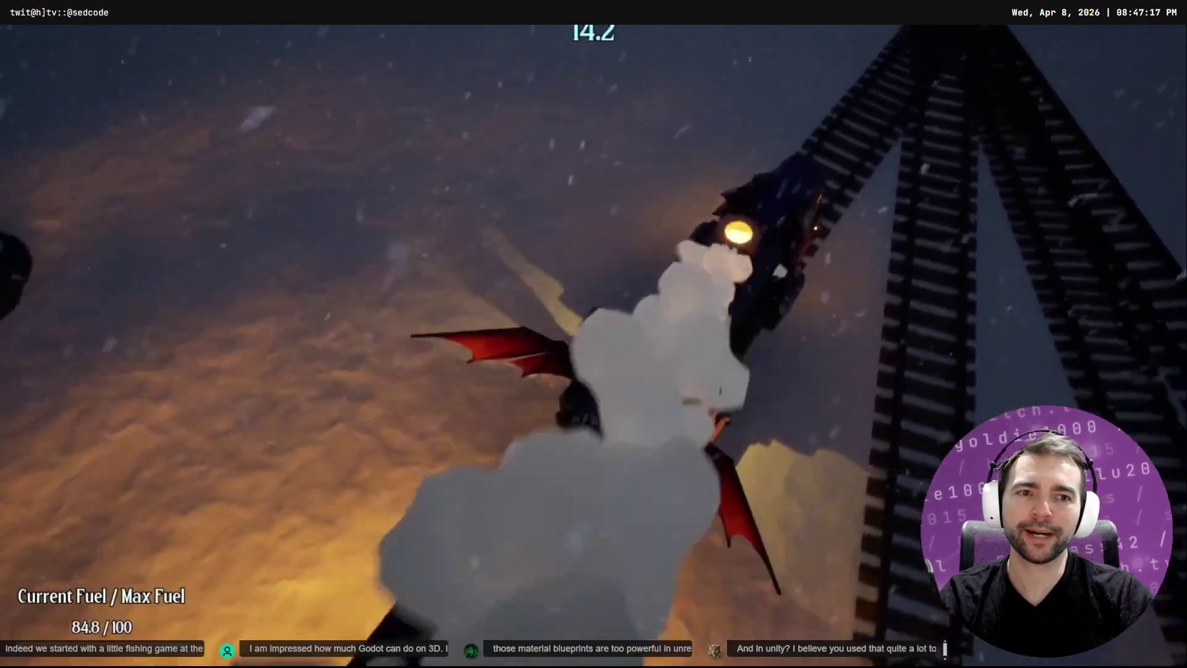
mouse_move(668, 164)
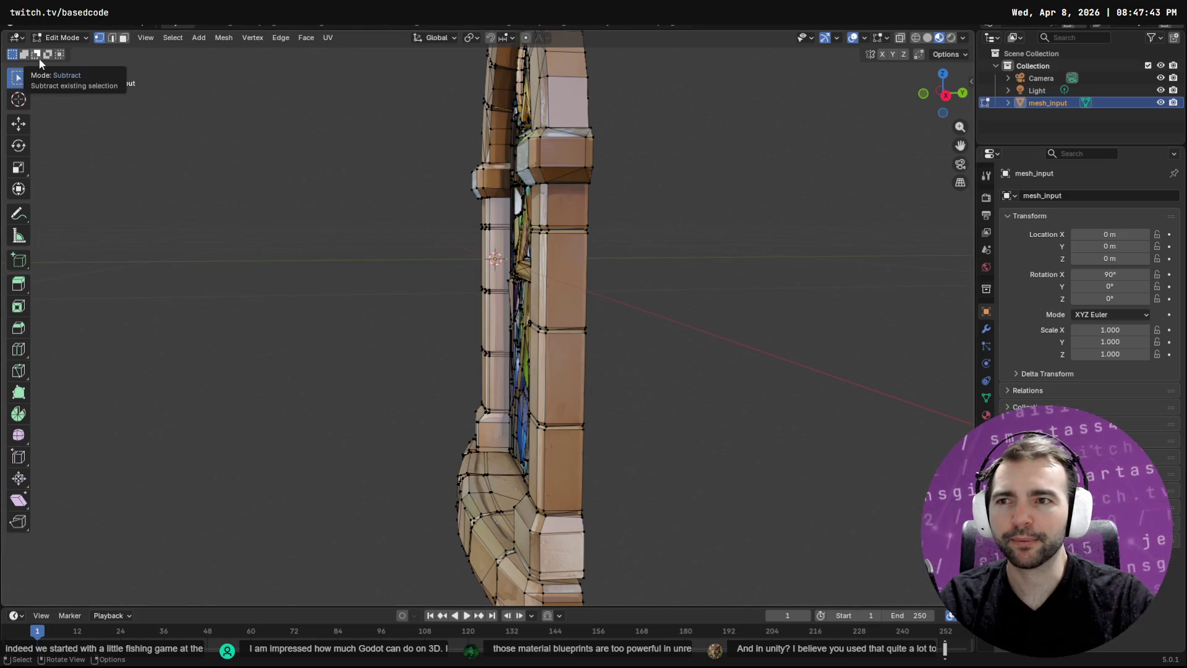
Show face normals instead of vertex normals in the edit-mode overlays, viewing the window from the front
click(888, 40)
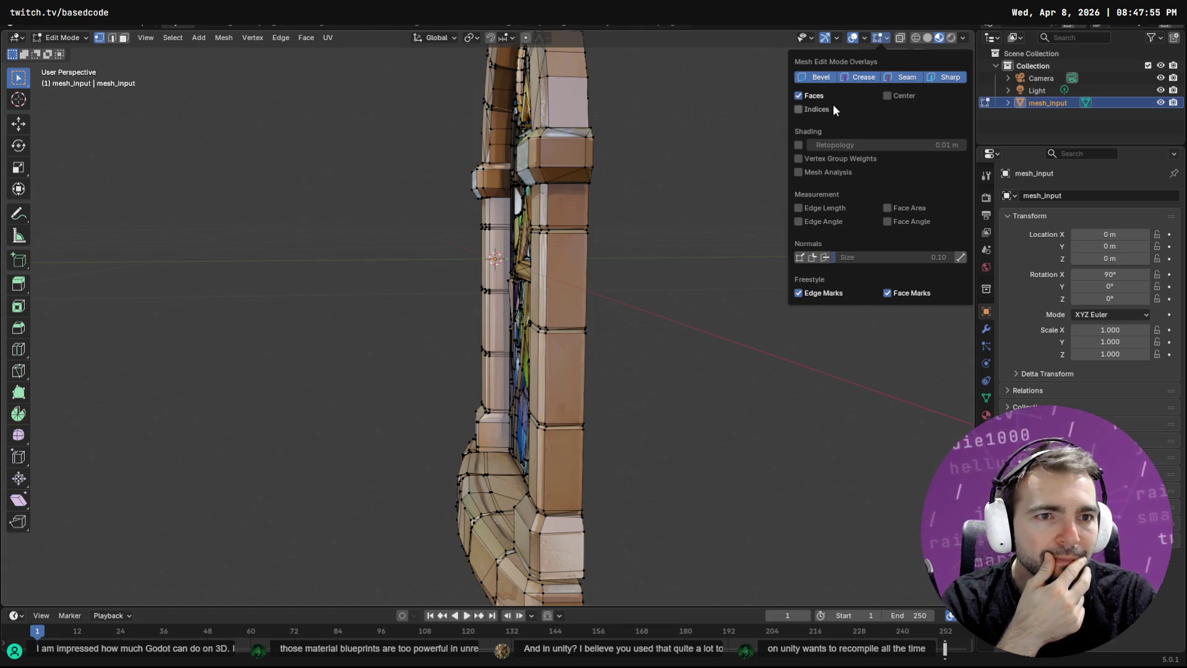
click(801, 258)
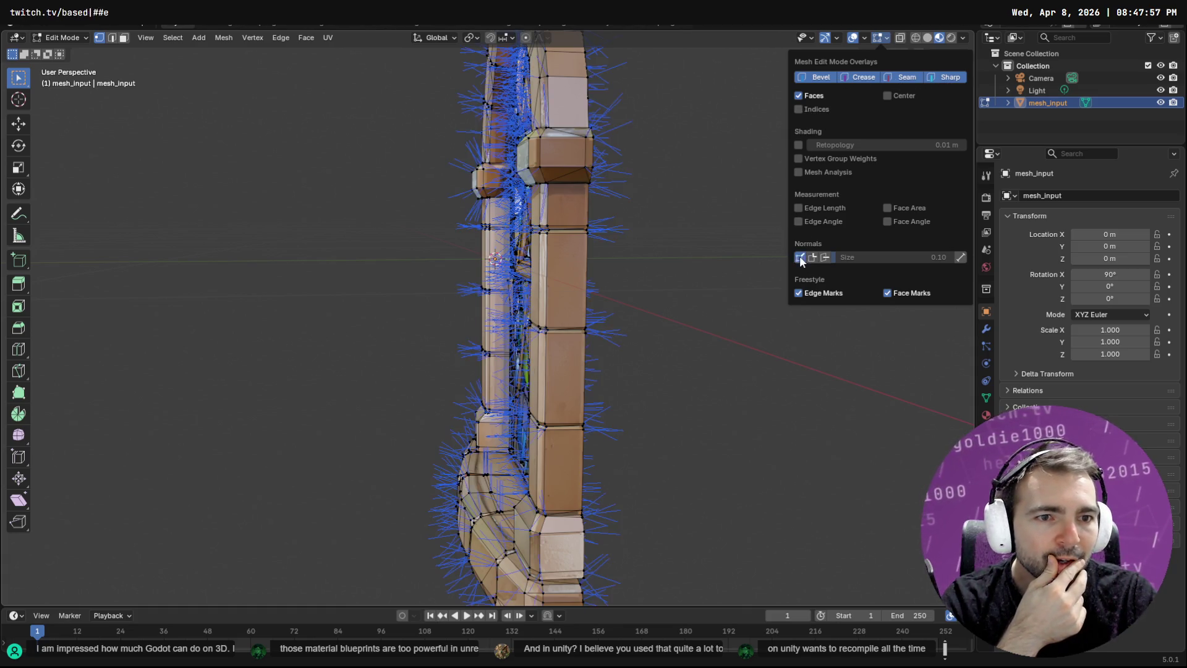
click(800, 258)
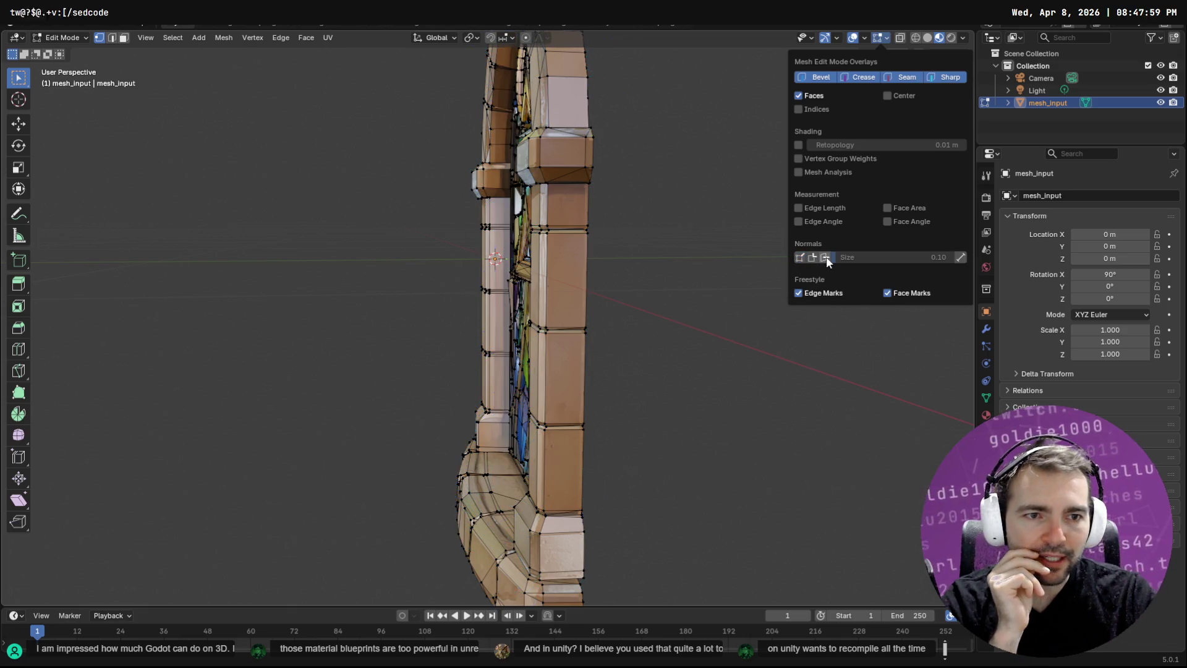
click(826, 258)
mouse_move(711, 343)
mouse_down()
mouse_move(612, 349)
mouse_move(668, 322)
mouse_move(725, 343)
mouse_up()
scroll(725, 343, up, 8)
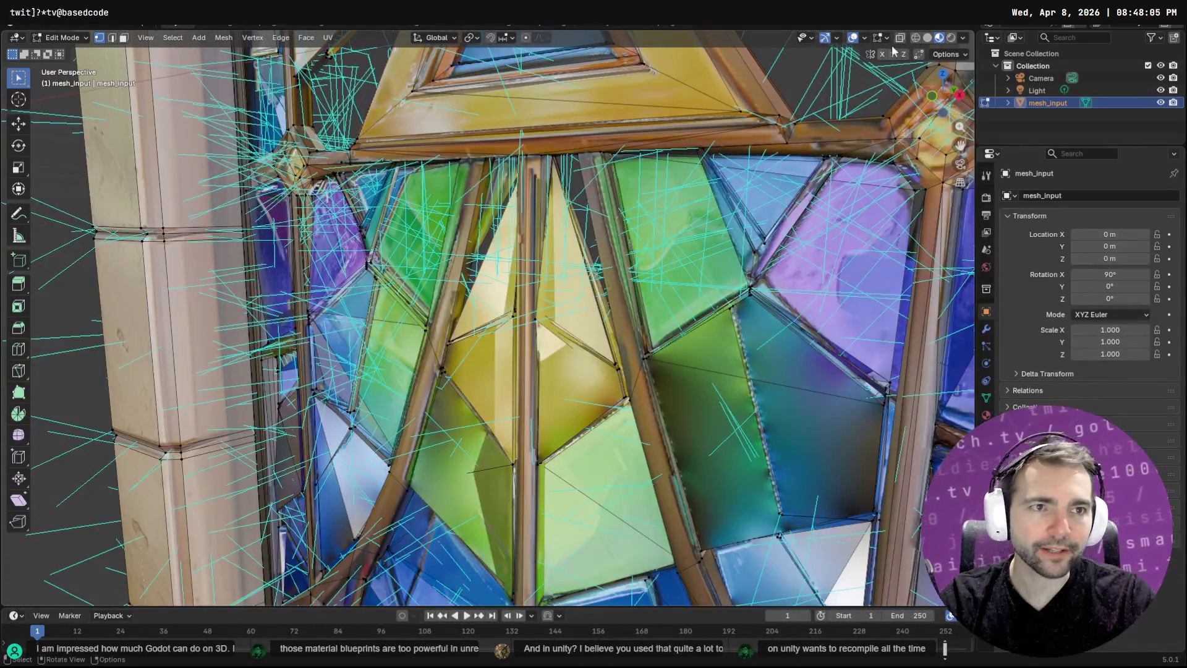
Try wireframe shading, then return to material shading with X-ray see-through on
click(916, 38)
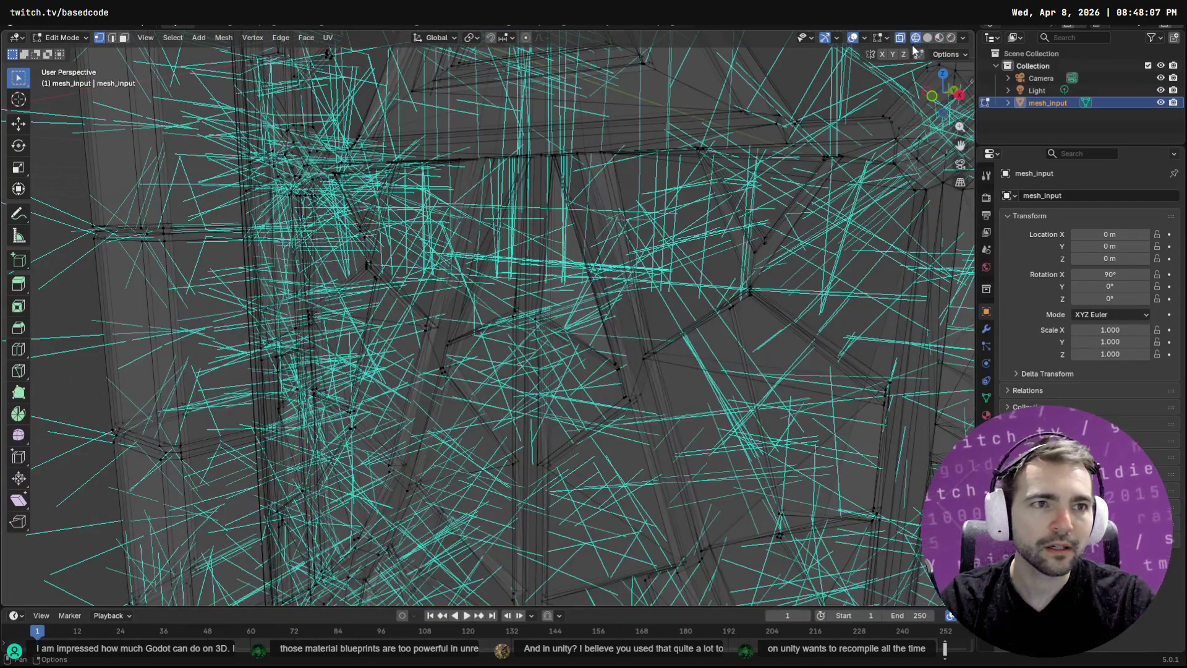
click(900, 40)
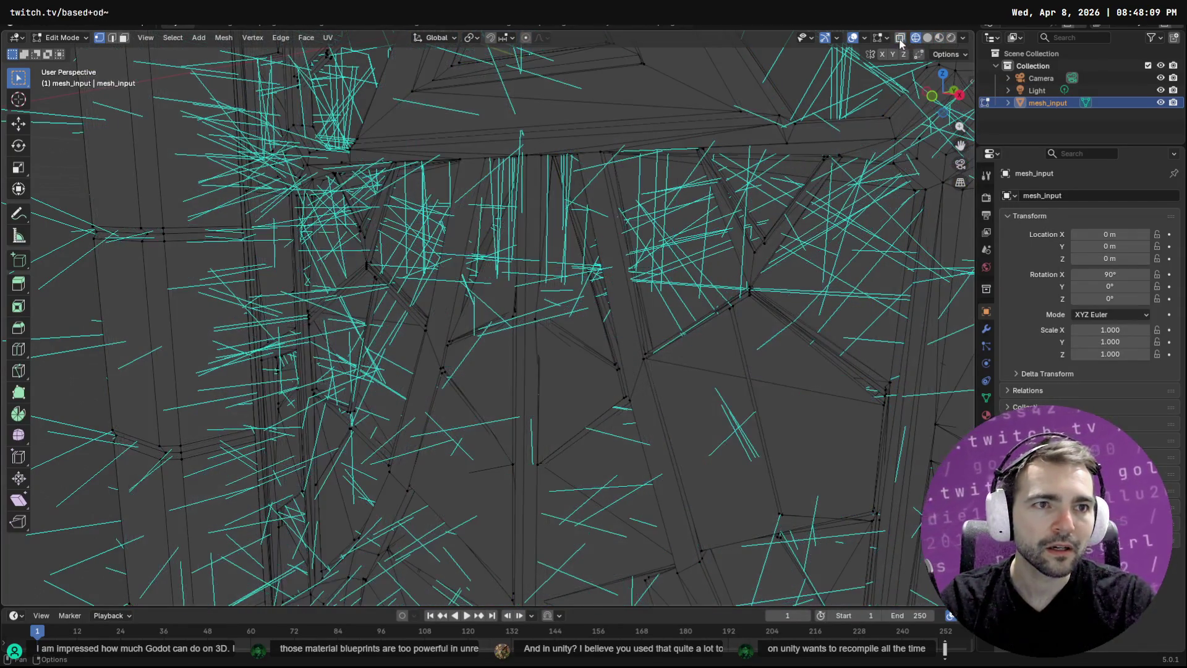
click(951, 39)
click(901, 40)
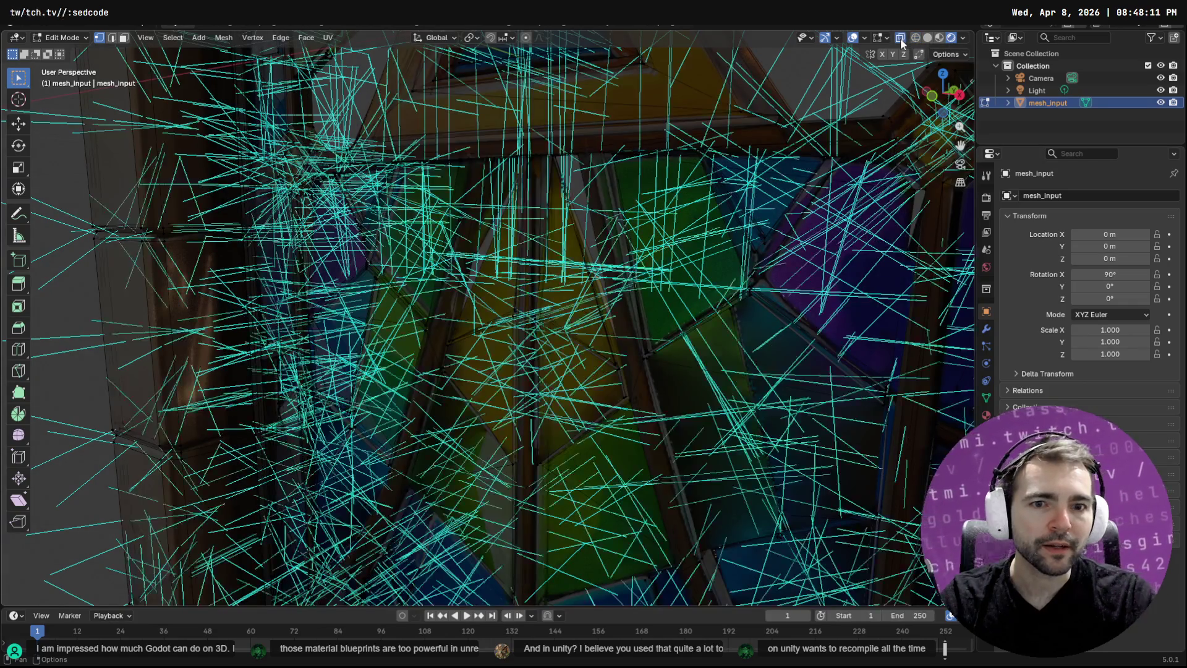
Orbit to the gap and delete the stray triangle and sliver faces between the panes
mouse_move(888, 187)
mouse_down()
mouse_move(548, 144)
mouse_move(443, 158)
mouse_move(408, 208)
mouse_up()
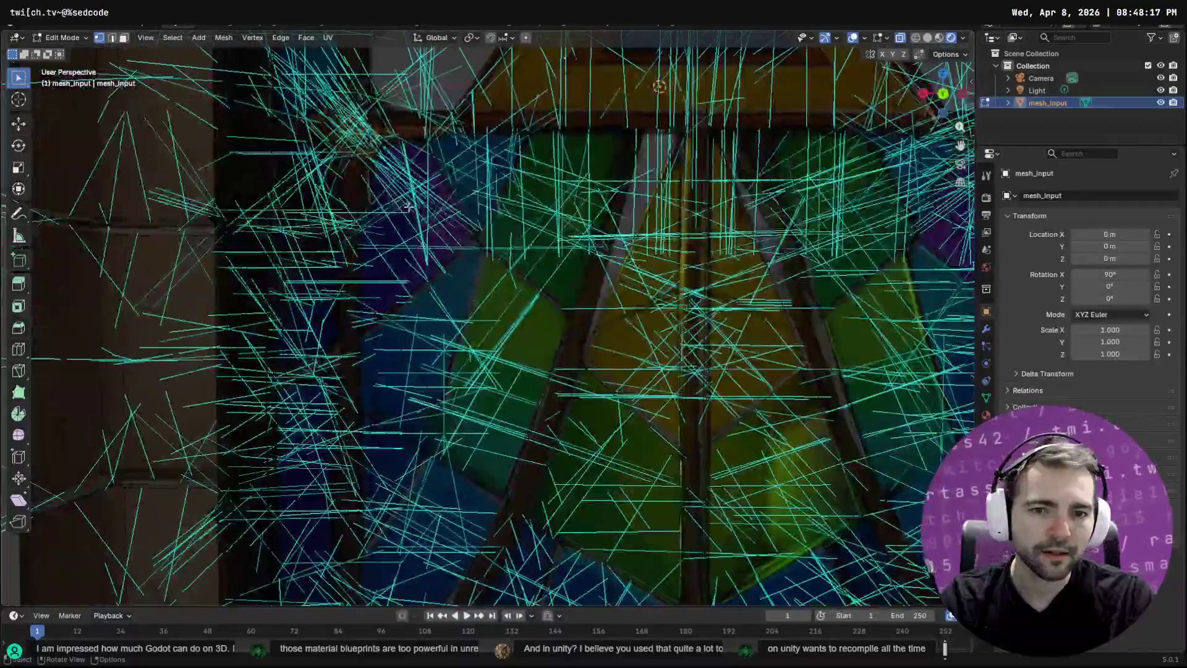
scroll(535, 353, down, 5)
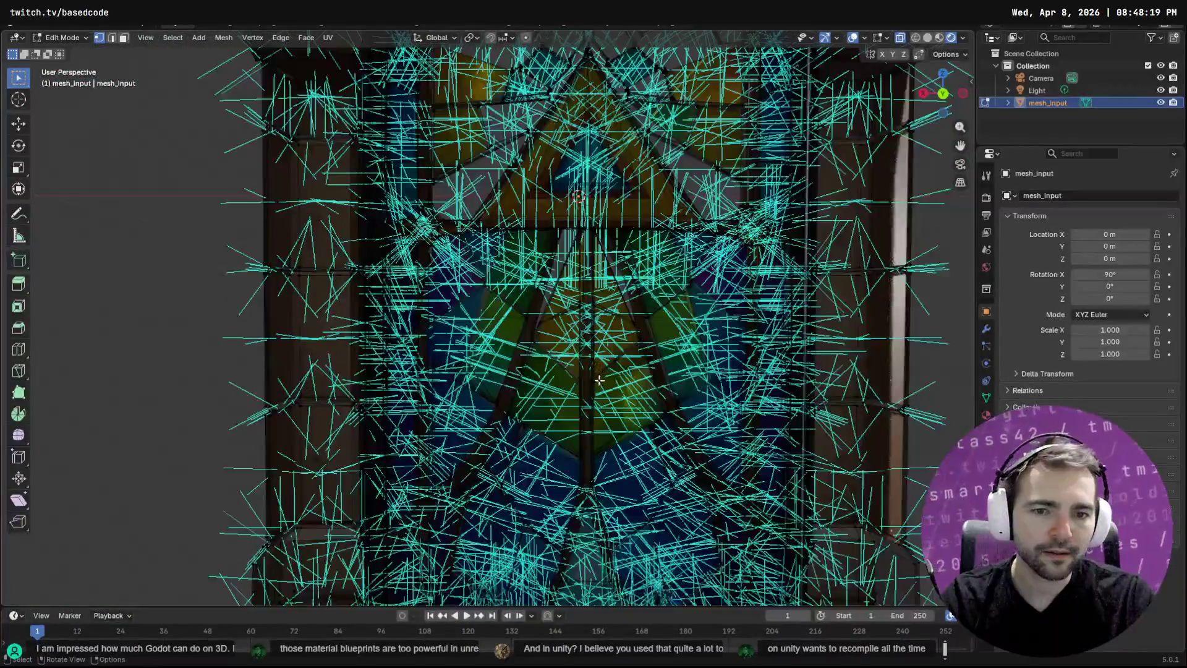
drag(669, 479, 631, 256)
mouse_move(481, 253)
mouse_down()
mouse_move(379, 275)
mouse_move(259, 273)
mouse_move(496, 273)
mouse_up()
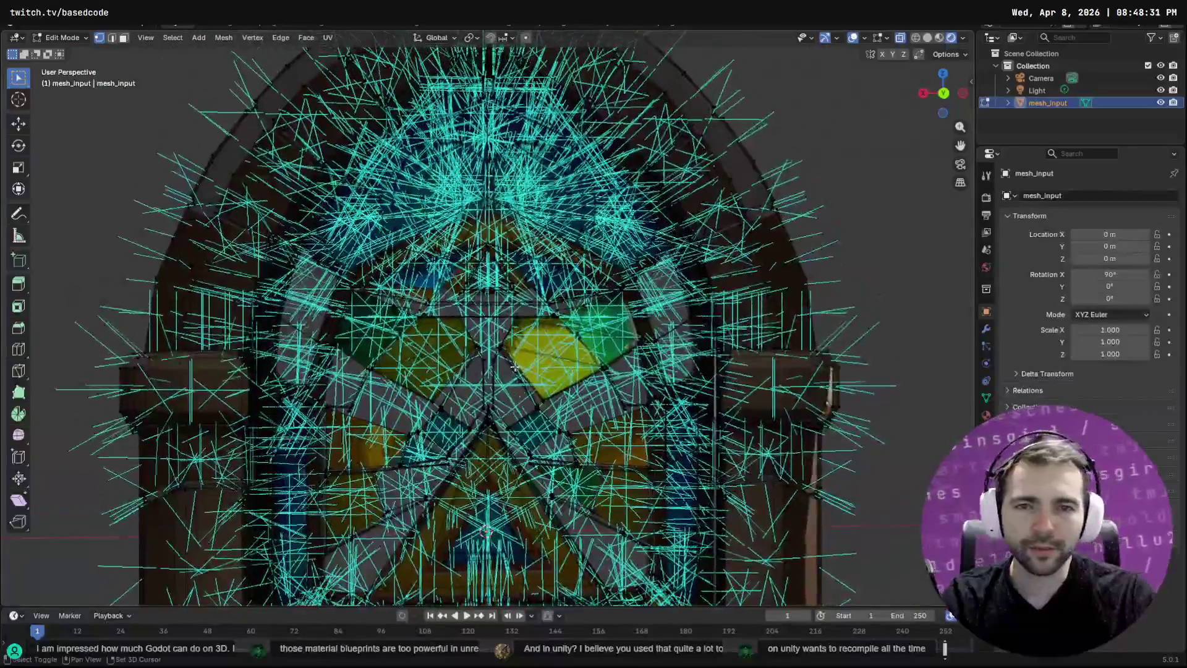
mouse_move(513, 367)
mouse_down()
mouse_move(522, 194)
mouse_move(585, 196)
mouse_move(532, 371)
mouse_up()
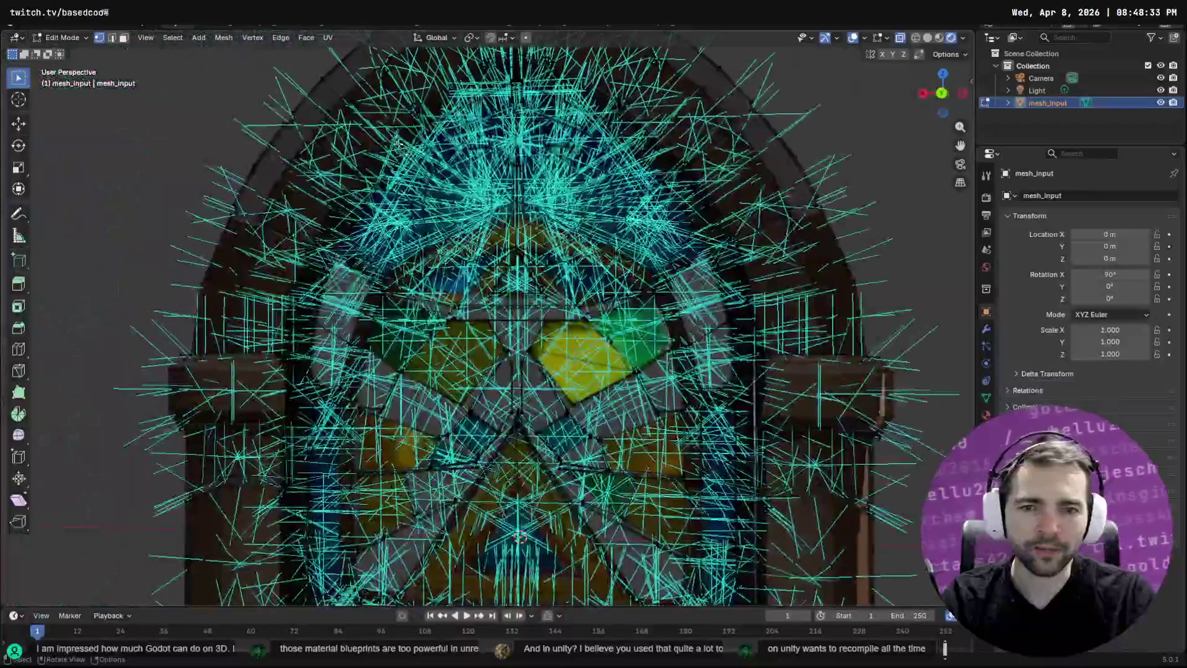
mouse_move(588, 278)
mouse_down()
mouse_move(616, 336)
mouse_move(661, 347)
mouse_move(645, 341)
mouse_up()
scroll(582, 334, up, 4)
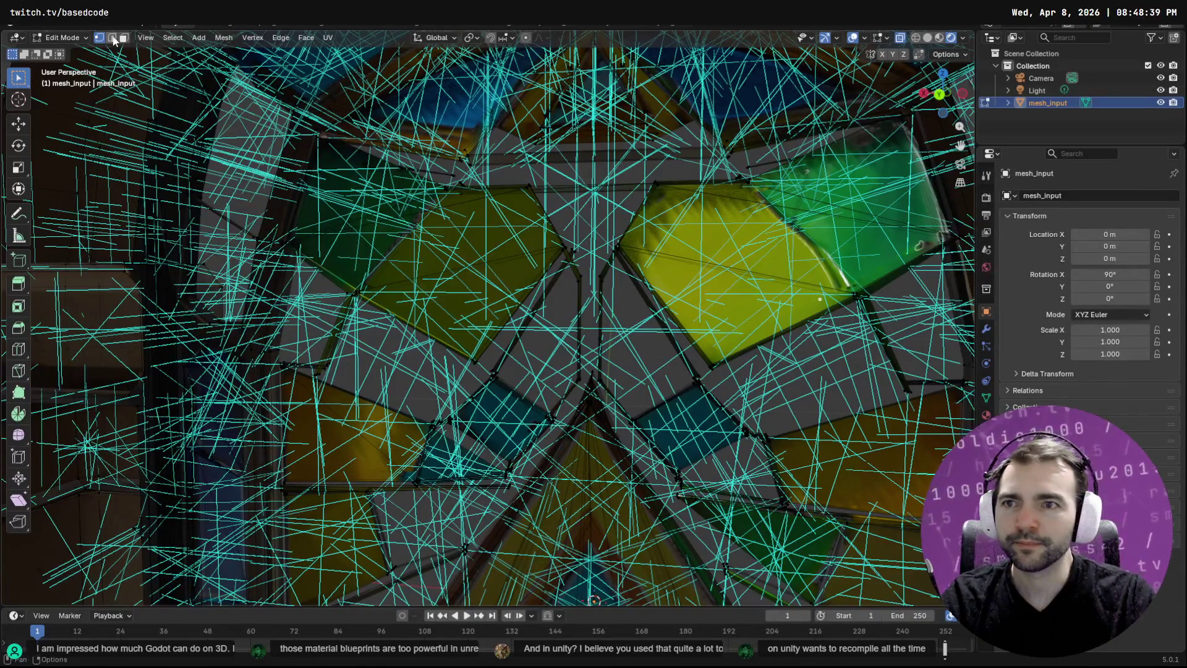
key(x)
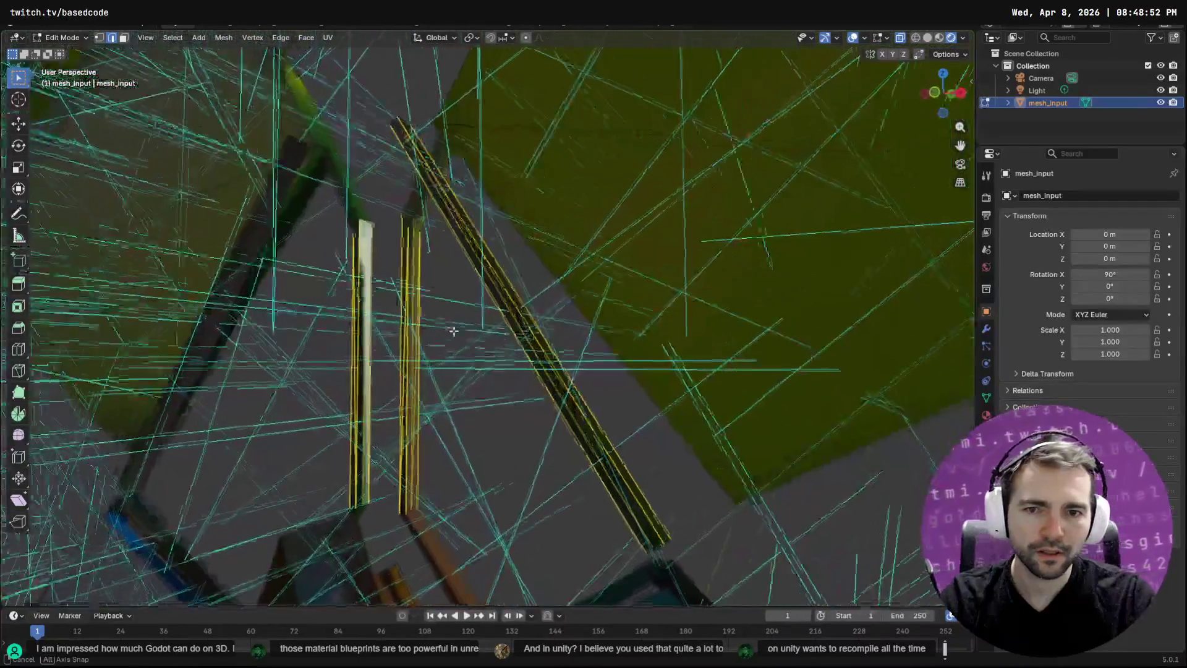
Switch to Face select mode and inspect the remaining triangle face
drag(453, 331, 503, 326)
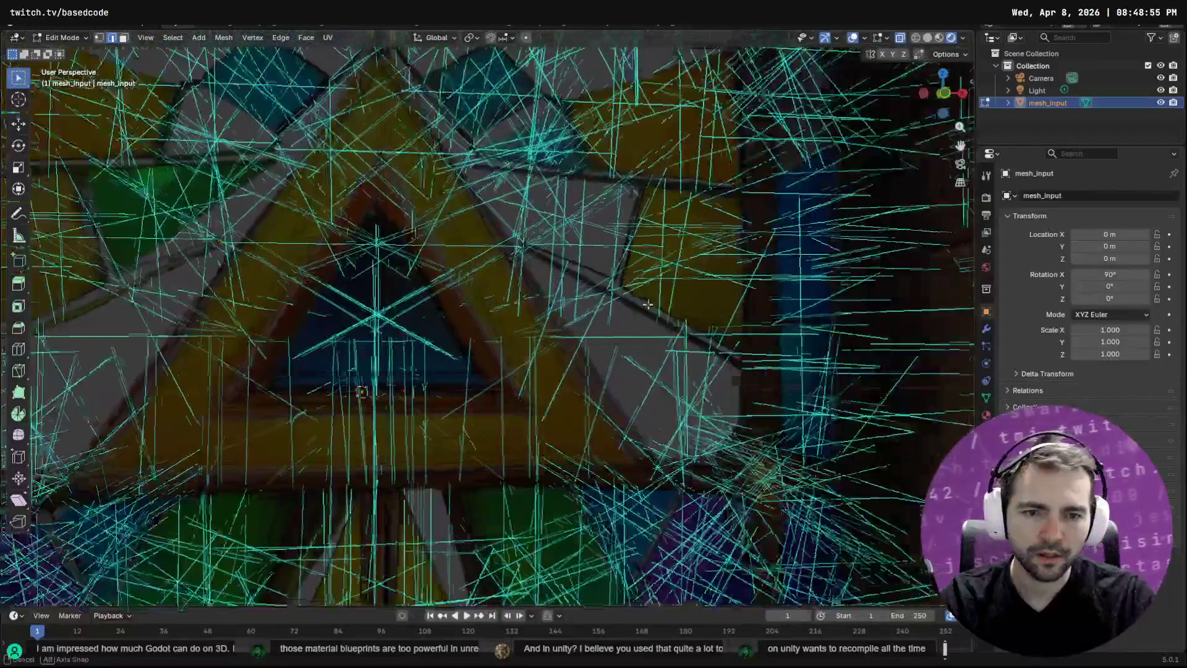
mouse_move(647, 304)
mouse_down()
mouse_move(696, 300)
mouse_move(650, 332)
mouse_move(609, 394)
mouse_up()
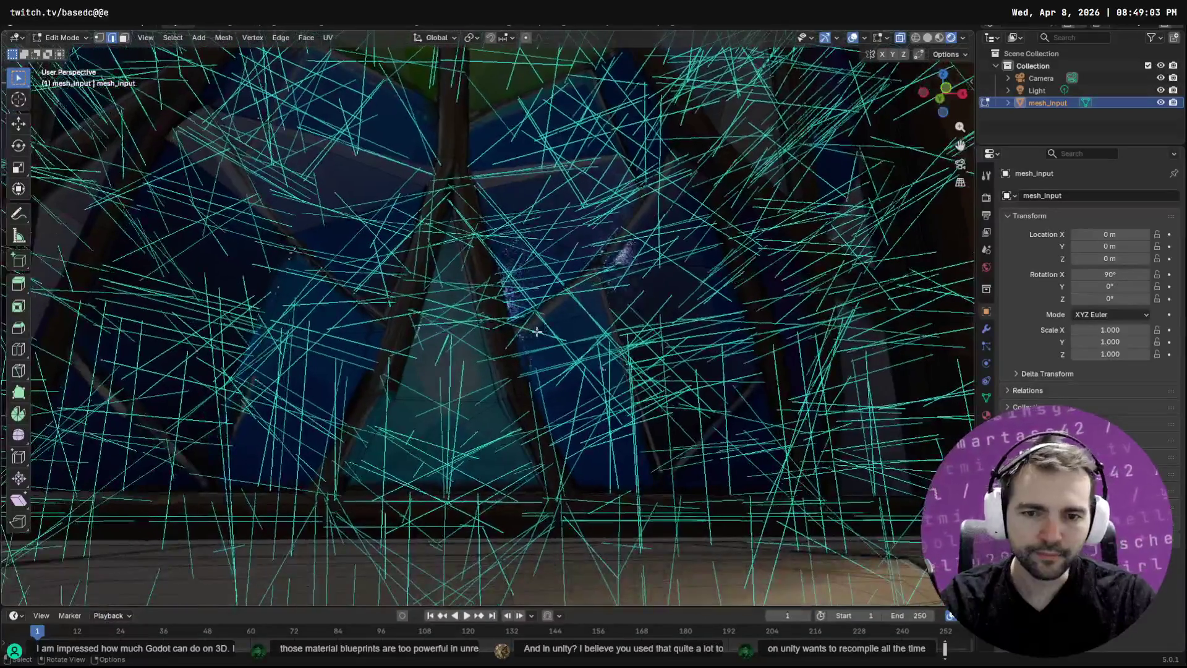
click(123, 38)
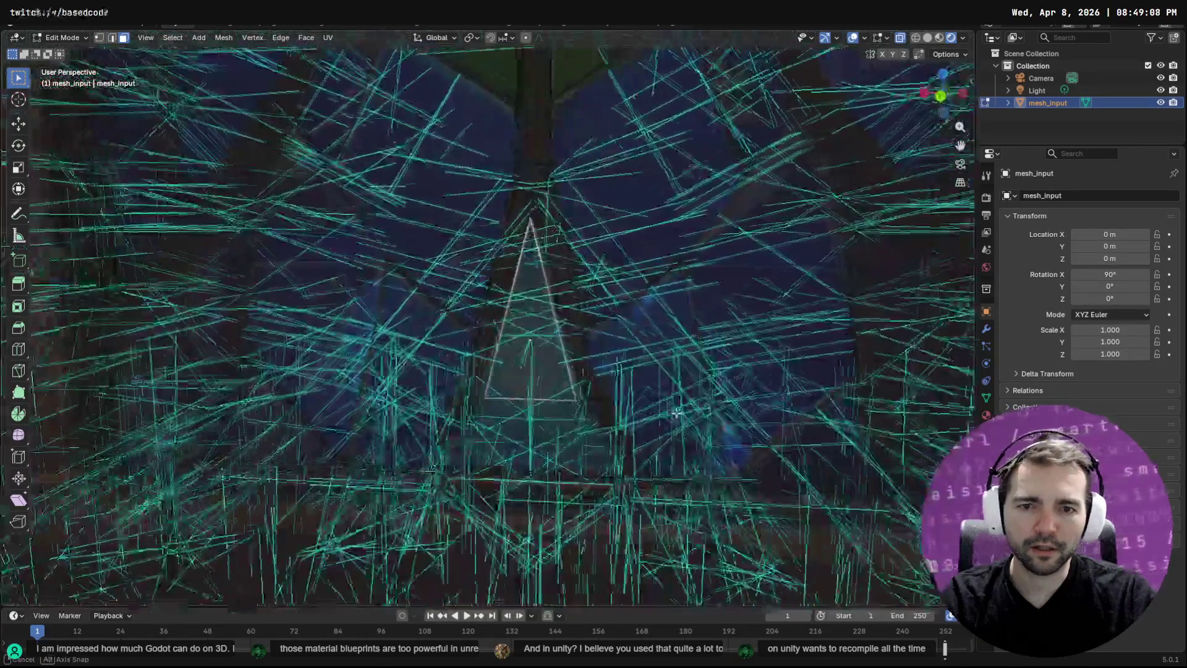
drag(677, 413, 702, 404)
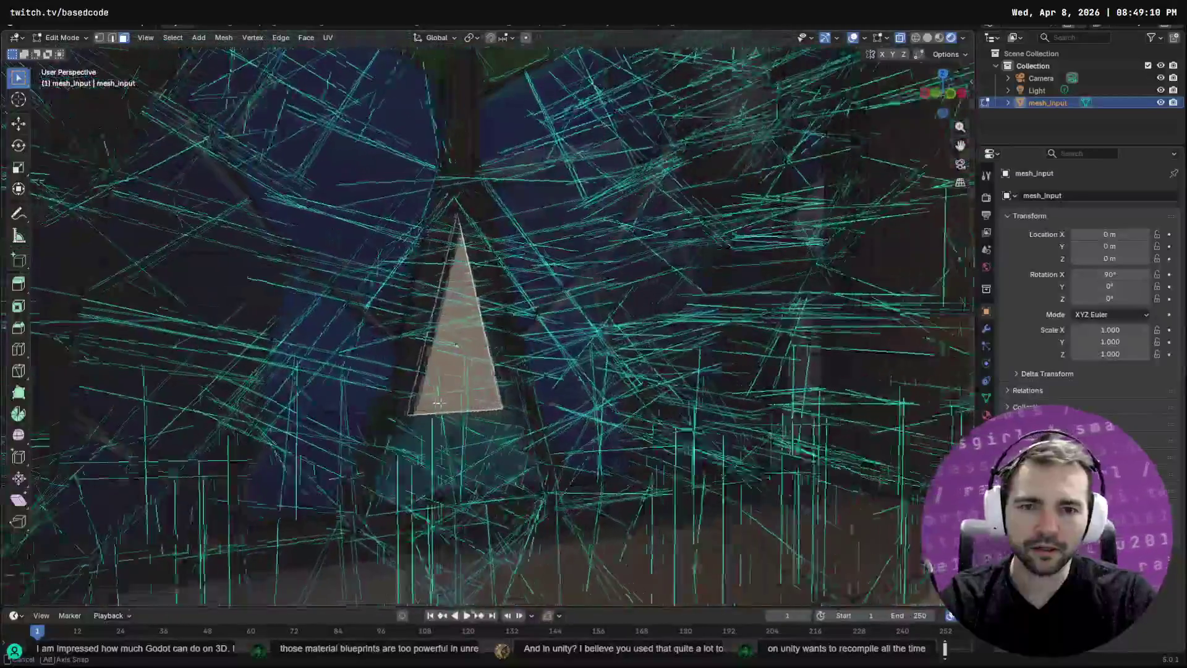
drag(438, 402, 424, 403)
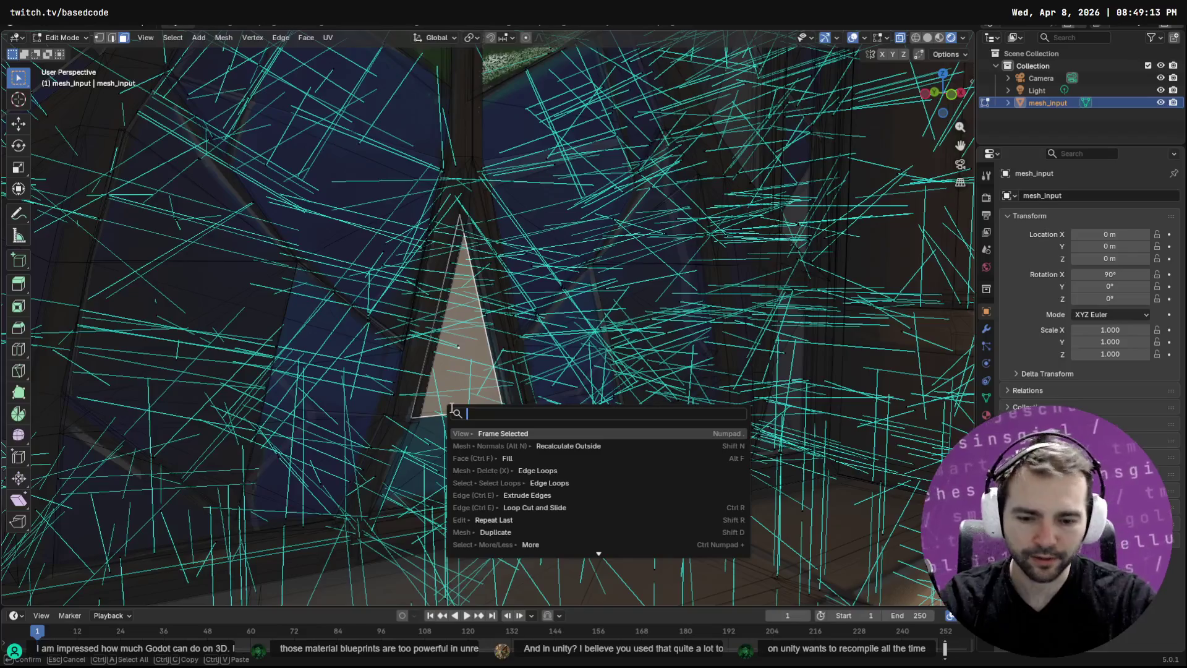
Flip the normals of the first small triangular face via the F3 search
text(fl)
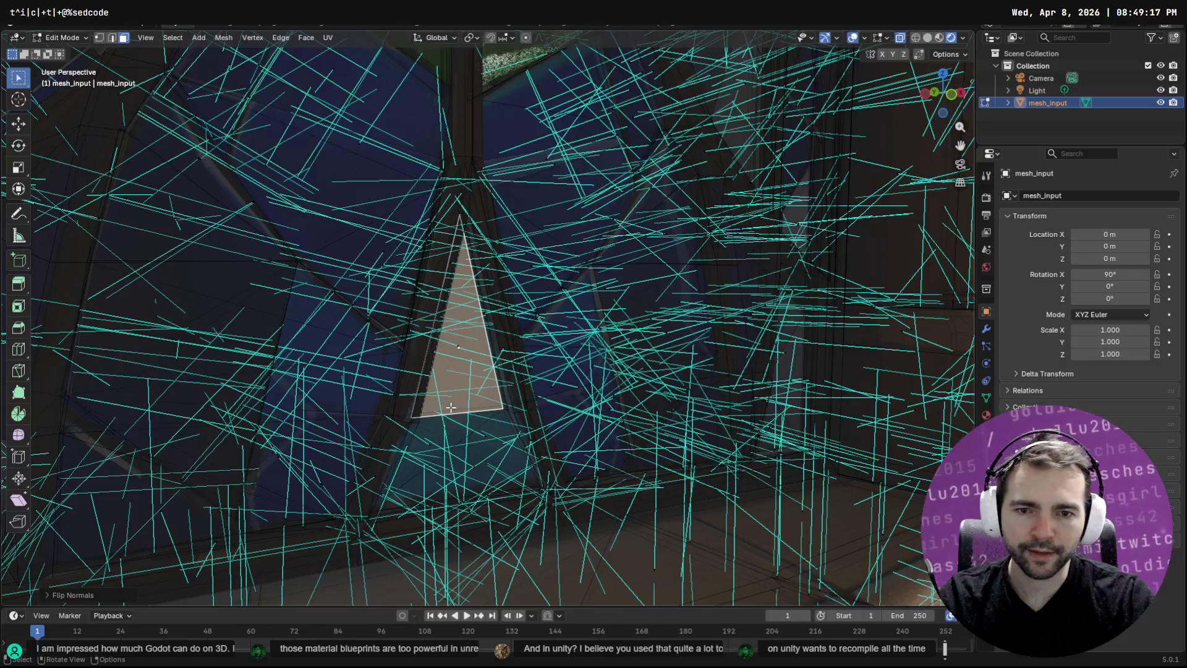
mouse_move(479, 463)
mouse_down()
mouse_move(557, 414)
mouse_move(619, 473)
mouse_move(577, 457)
mouse_move(417, 483)
mouse_move(455, 498)
mouse_move(457, 440)
mouse_move(665, 164)
mouse_move(468, 432)
mouse_up()
key(F3)
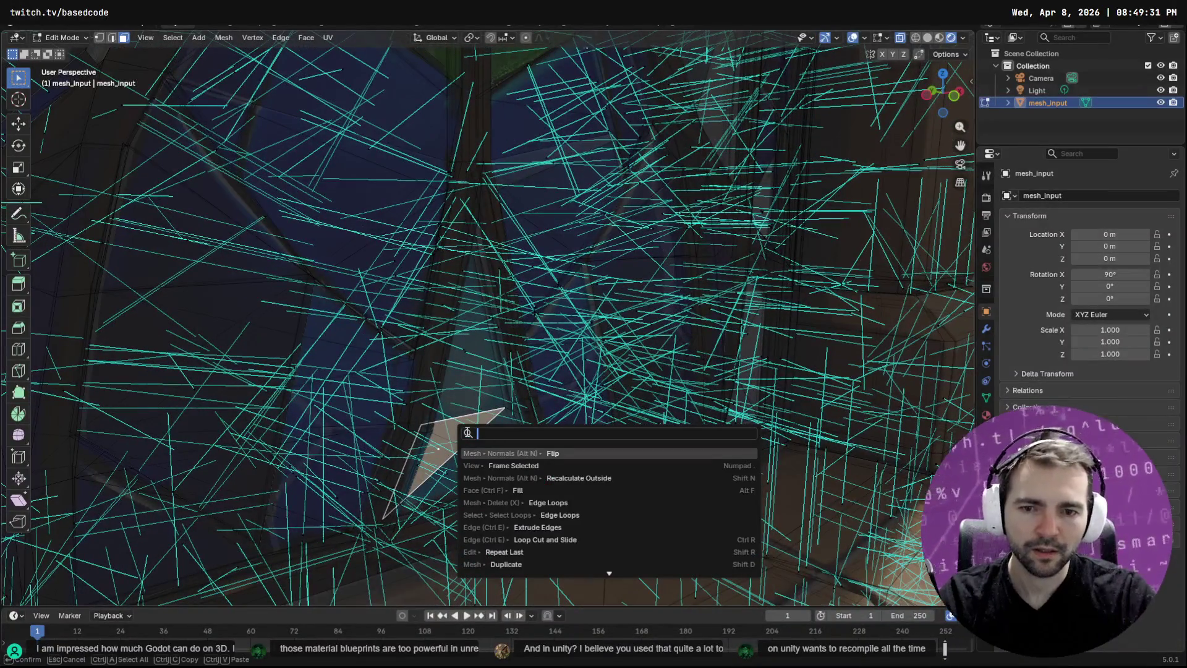
text(fl)
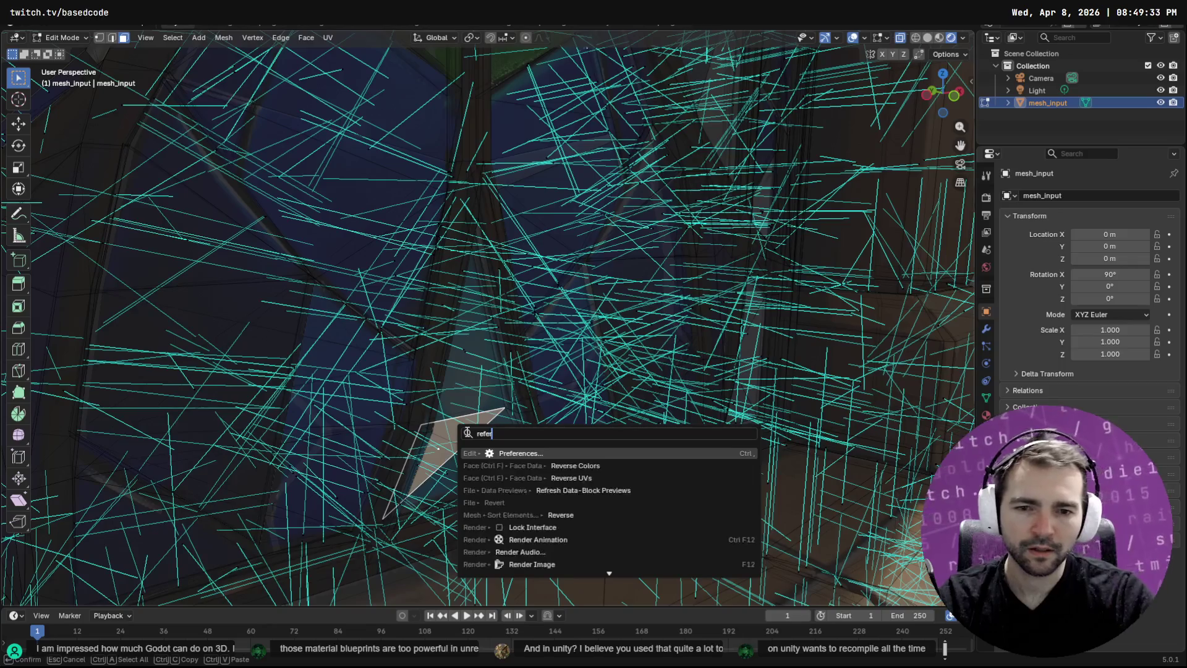
key(Return)
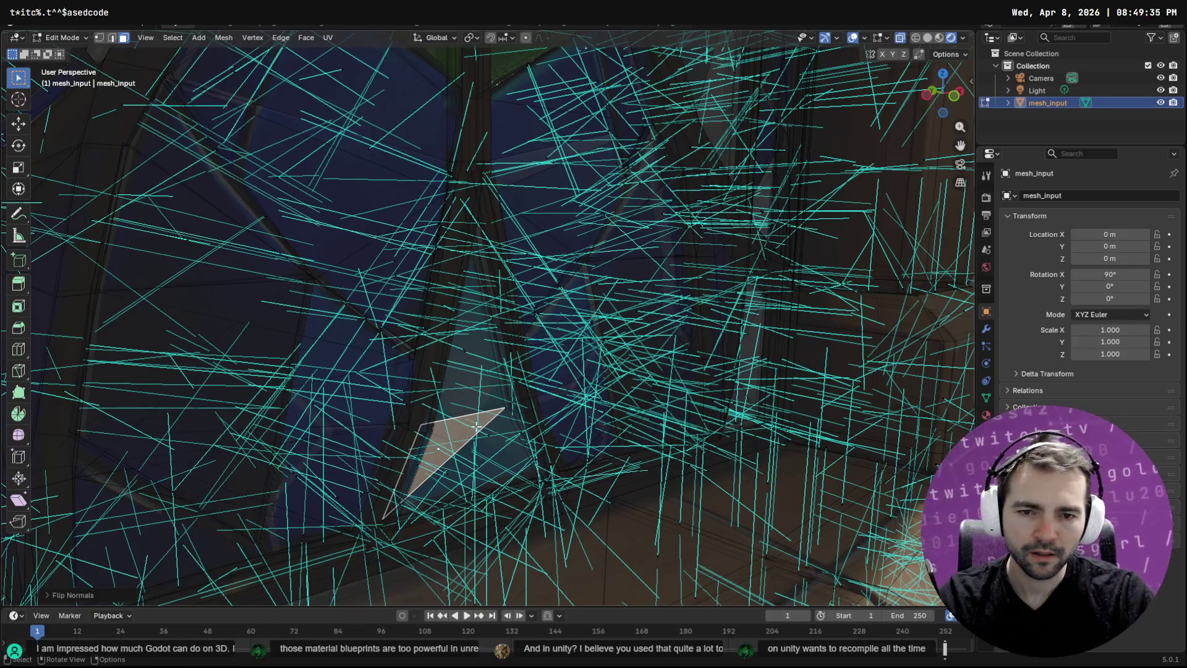
Select the lower triangular face and flip its normals too
click(495, 447)
scroll(489, 447, down, 3)
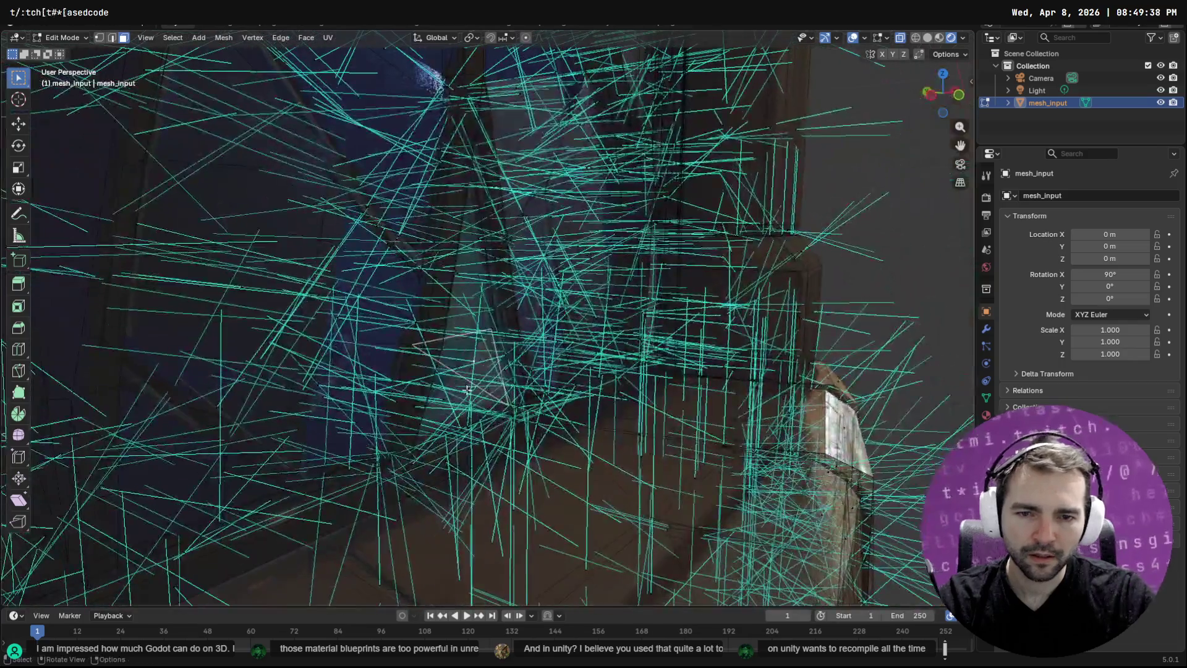
click(483, 408)
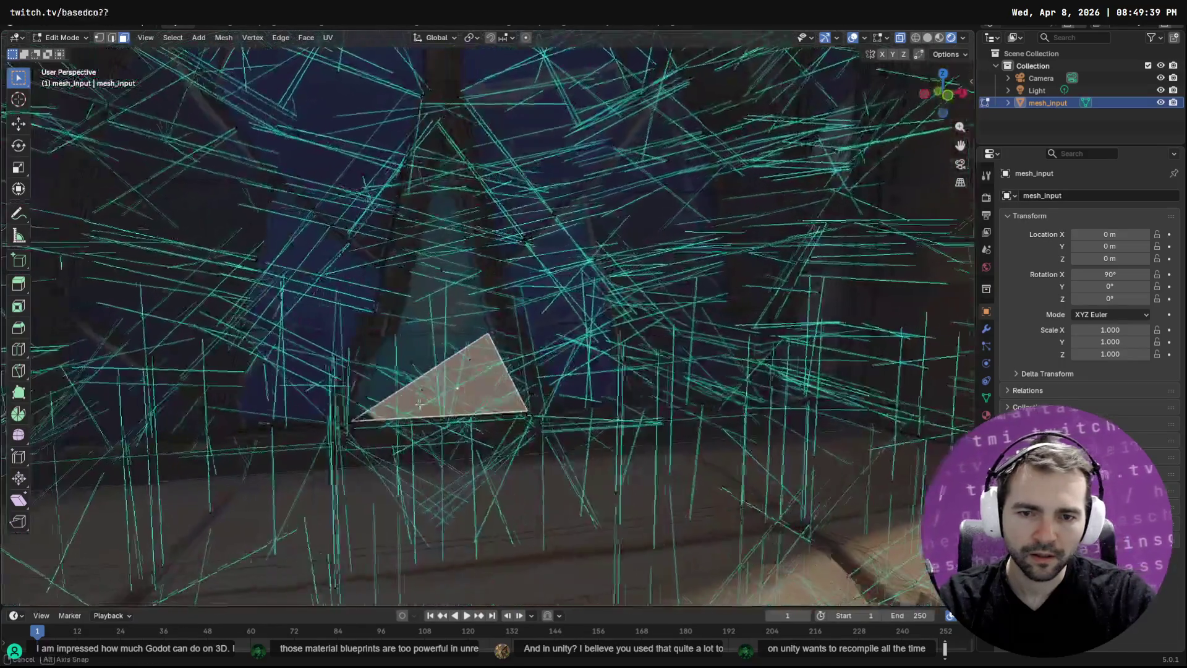
key(F3)
key(Return)
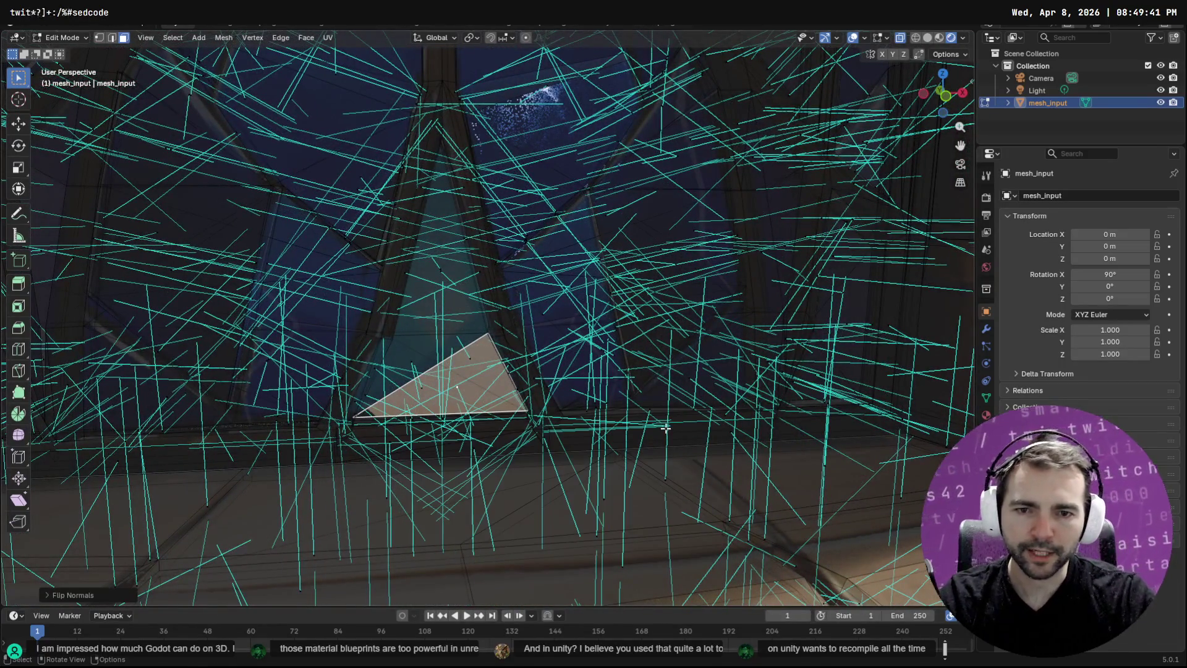
scroll(409, 409, down, 6)
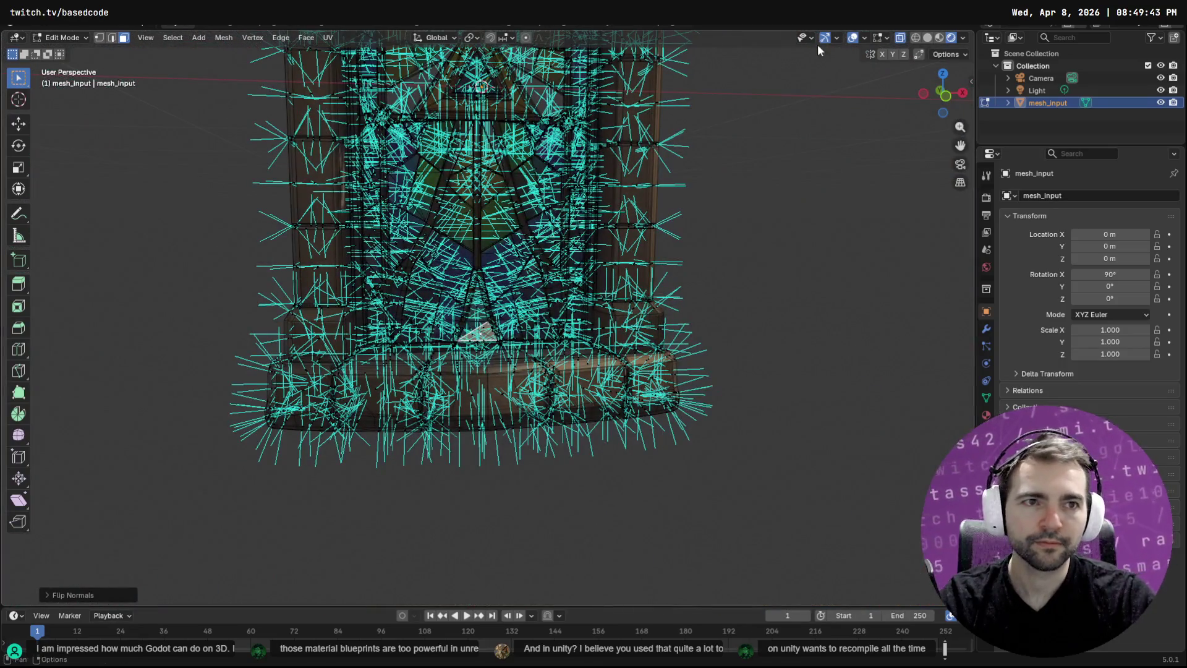
Turn off X-ray, clear the selection, hide the overlays and view the window from the right
click(900, 38)
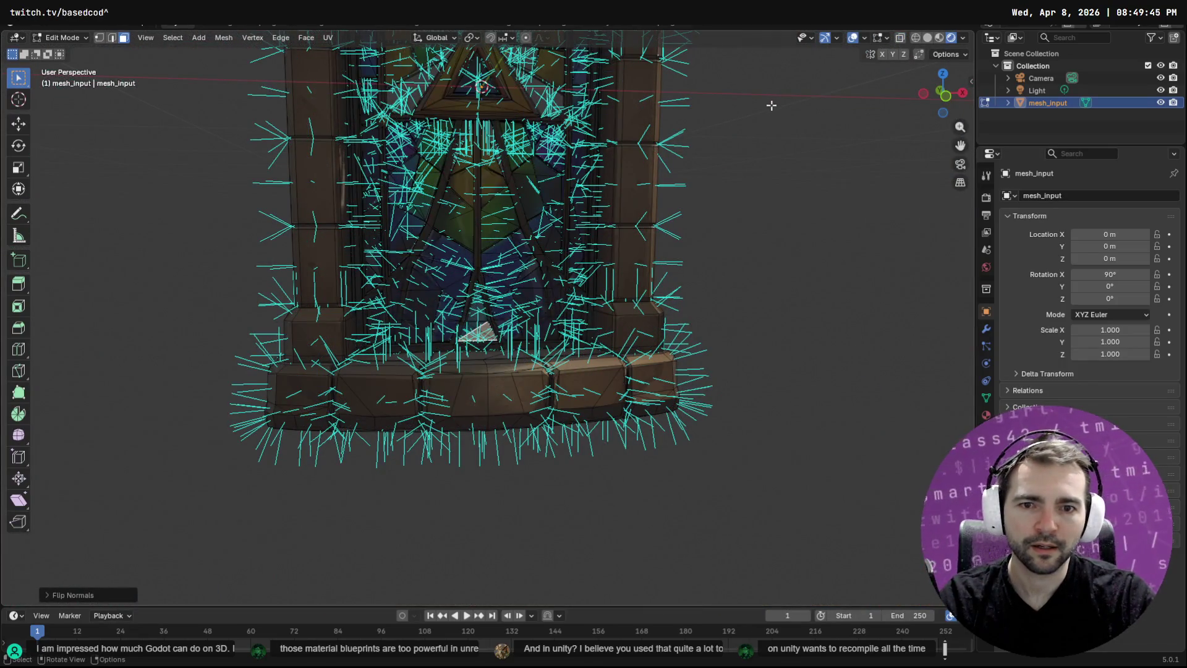
click(766, 114)
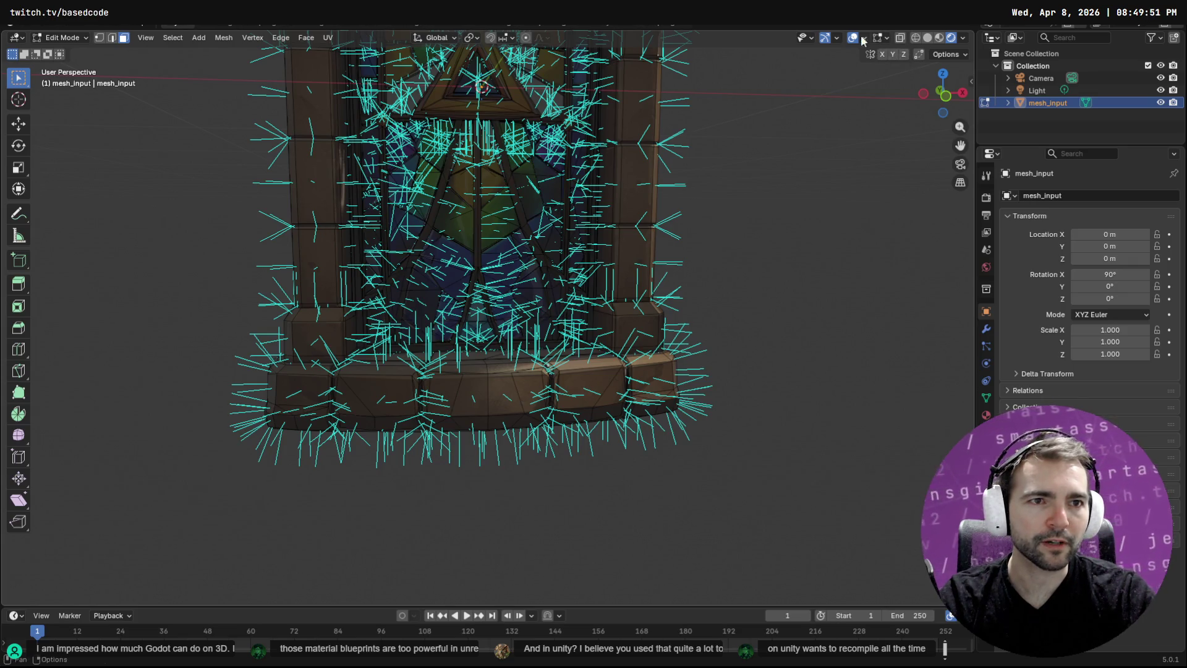
click(863, 39)
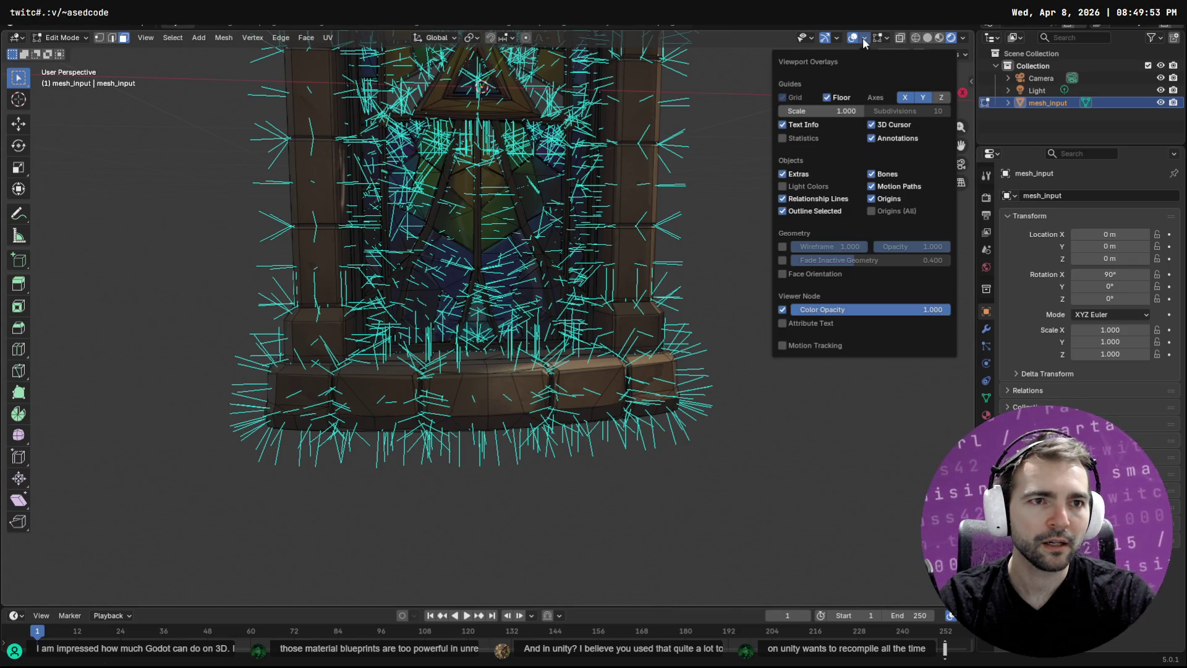
click(854, 38)
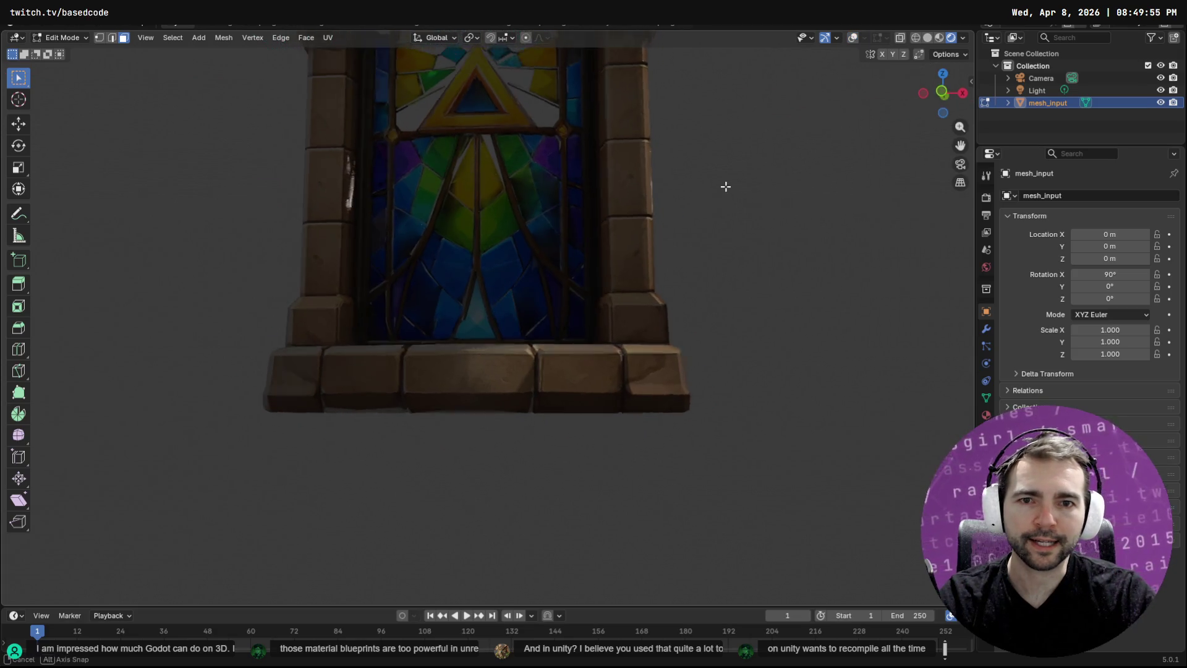
scroll(742, 191, up, 3)
drag(791, 390, 747, 318)
mouse_move(551, 272)
mouse_down()
mouse_move(544, 257)
mouse_move(477, 281)
mouse_move(527, 281)
mouse_up()
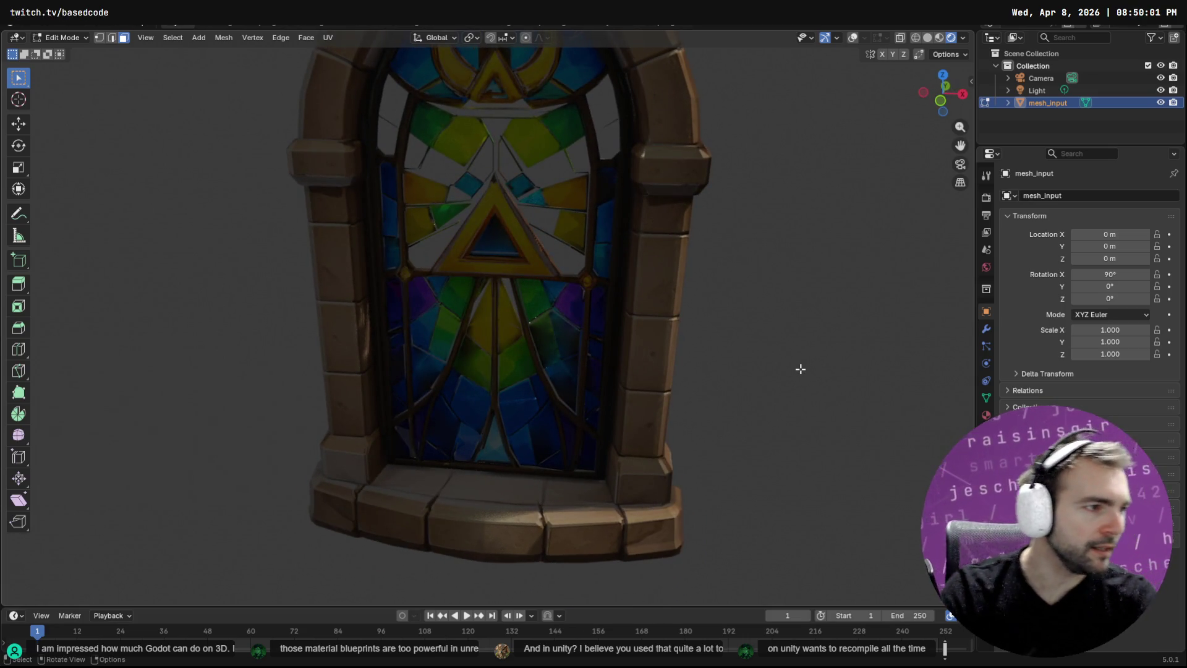
Compare with the Godot import, then zoom onto the right frame's pane gaps with overlays back on
key(alt+Tab)
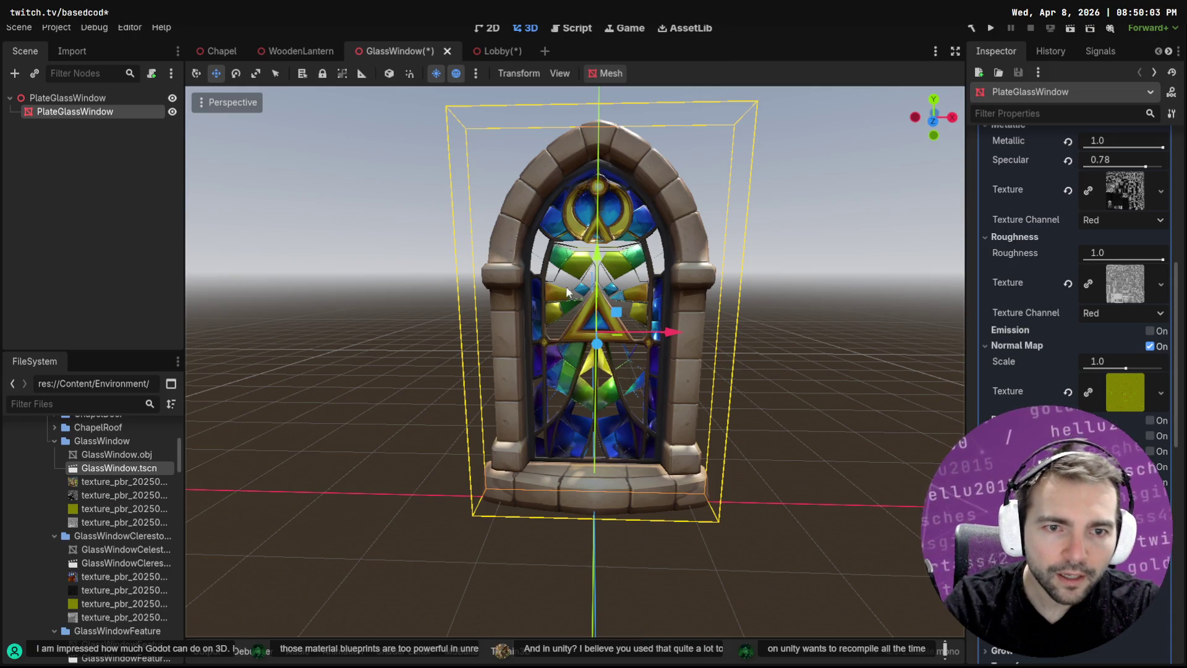
key(alt+Tab)
drag(595, 124, 545, 271)
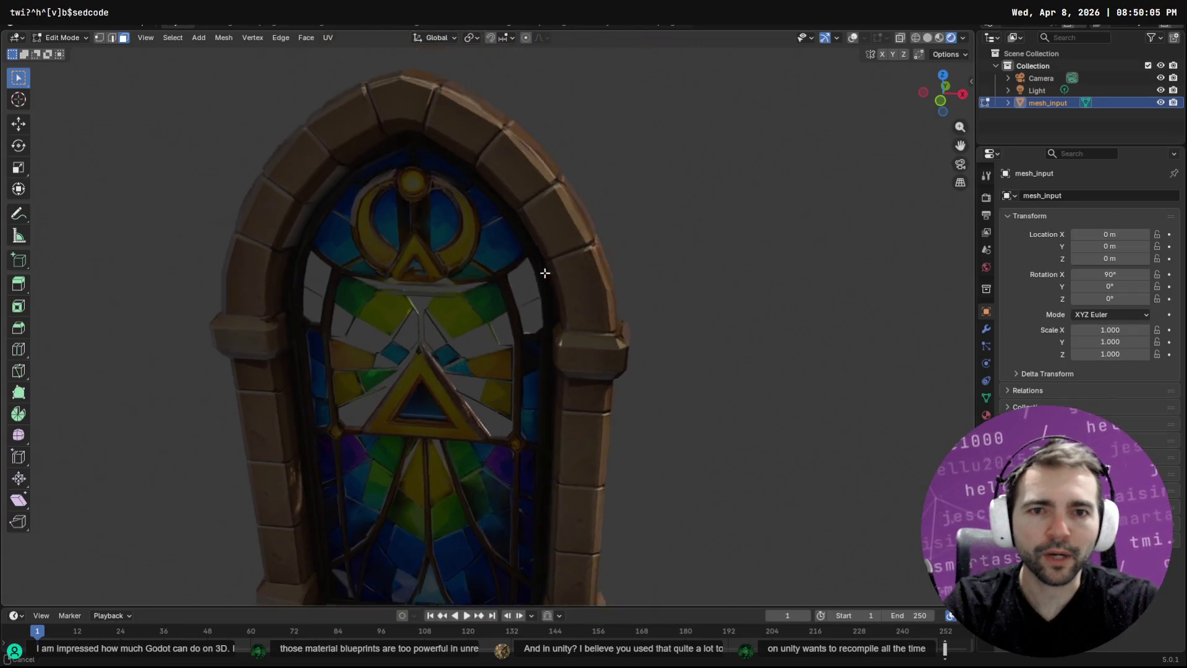
scroll(544, 271, up, 8)
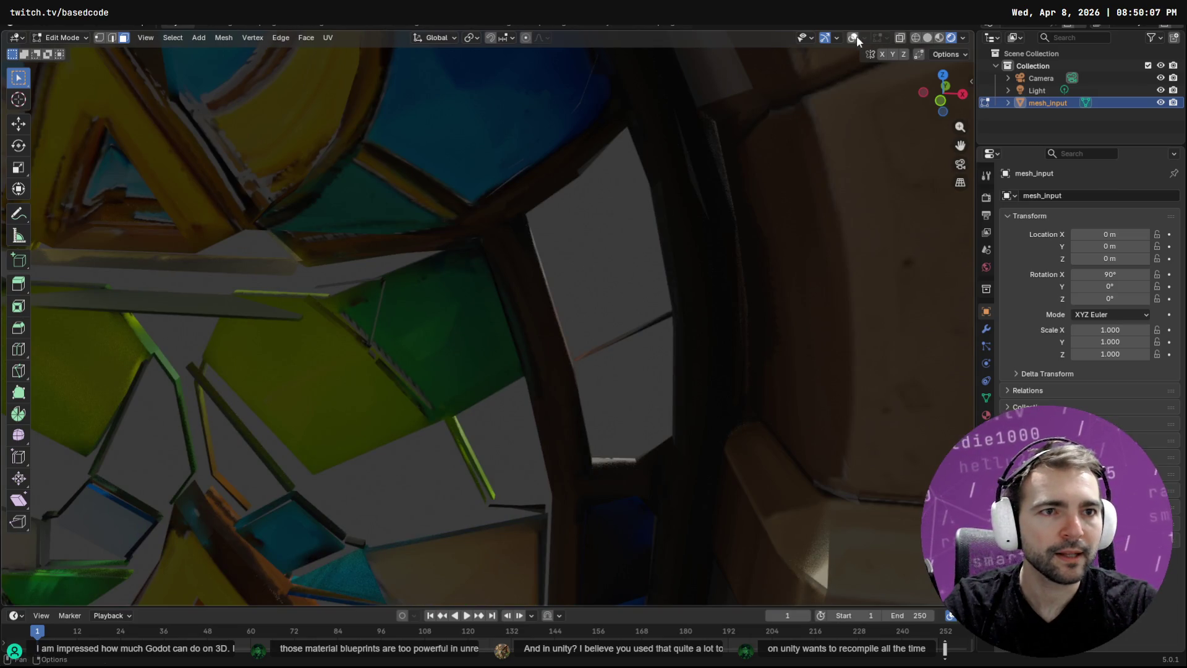
click(853, 37)
mouse_move(630, 297)
mouse_down()
mouse_move(646, 319)
mouse_move(624, 260)
mouse_move(416, 272)
mouse_move(637, 272)
mouse_move(654, 251)
mouse_move(587, 340)
mouse_up()
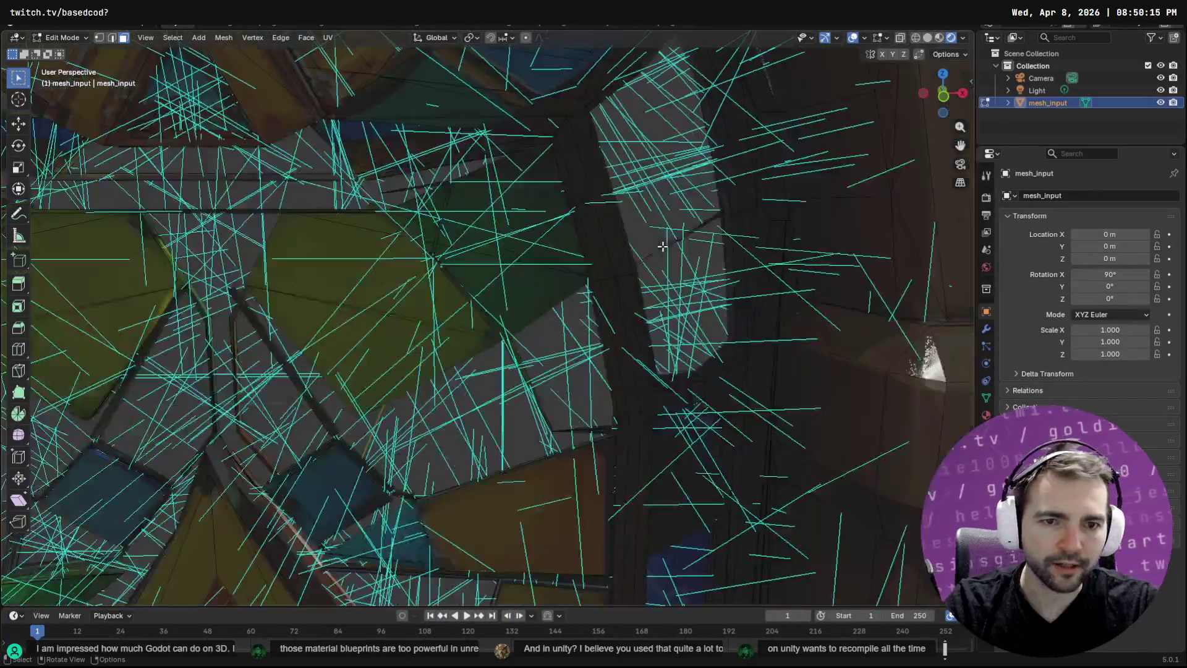
Inspect the gaps between panes up to the top crossbar from several close-up angles
click(346, 377)
shift+click(284, 417)
drag(284, 417, 635, 323)
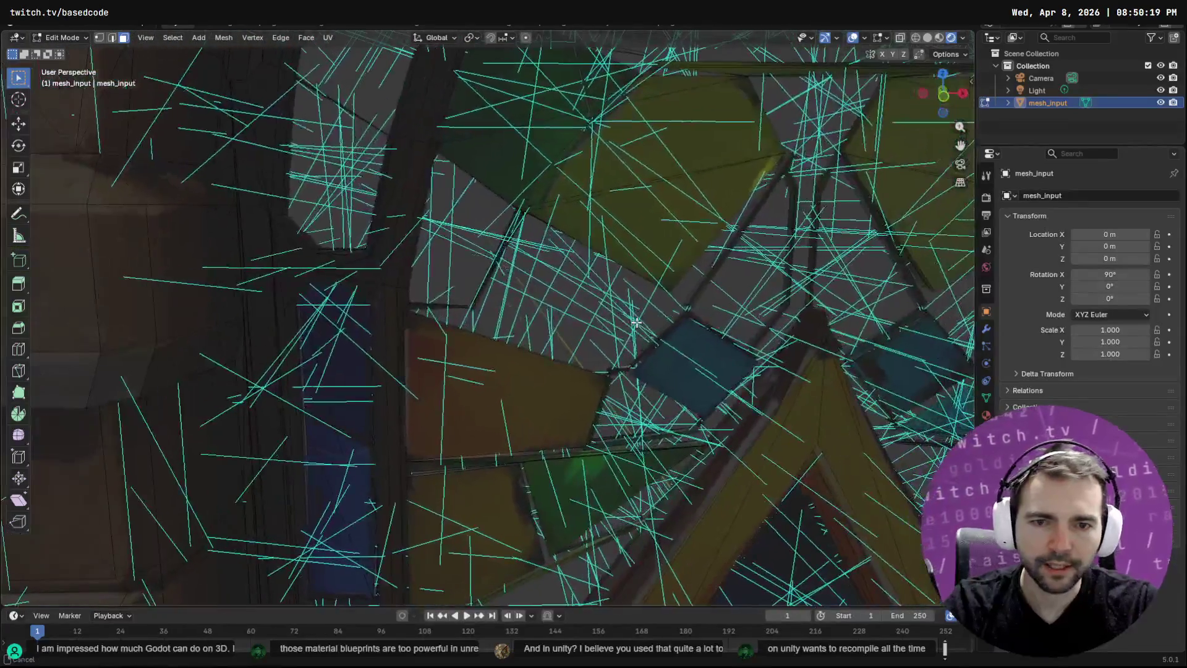
drag(472, 201, 414, 342)
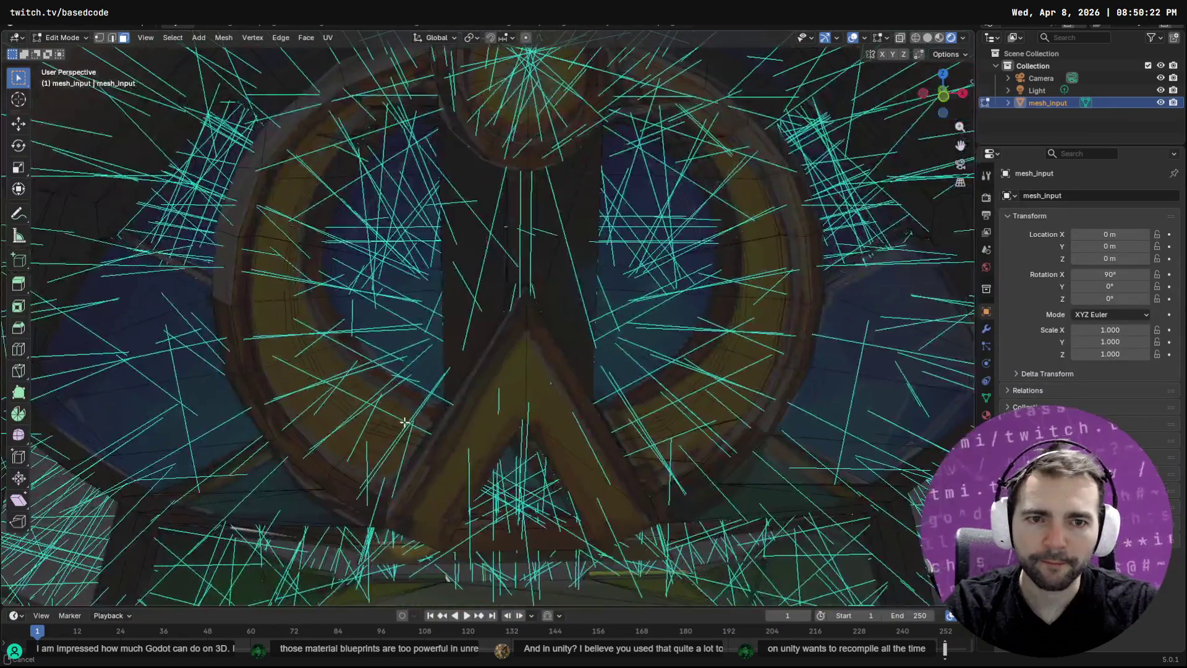
drag(404, 422, 326, 272)
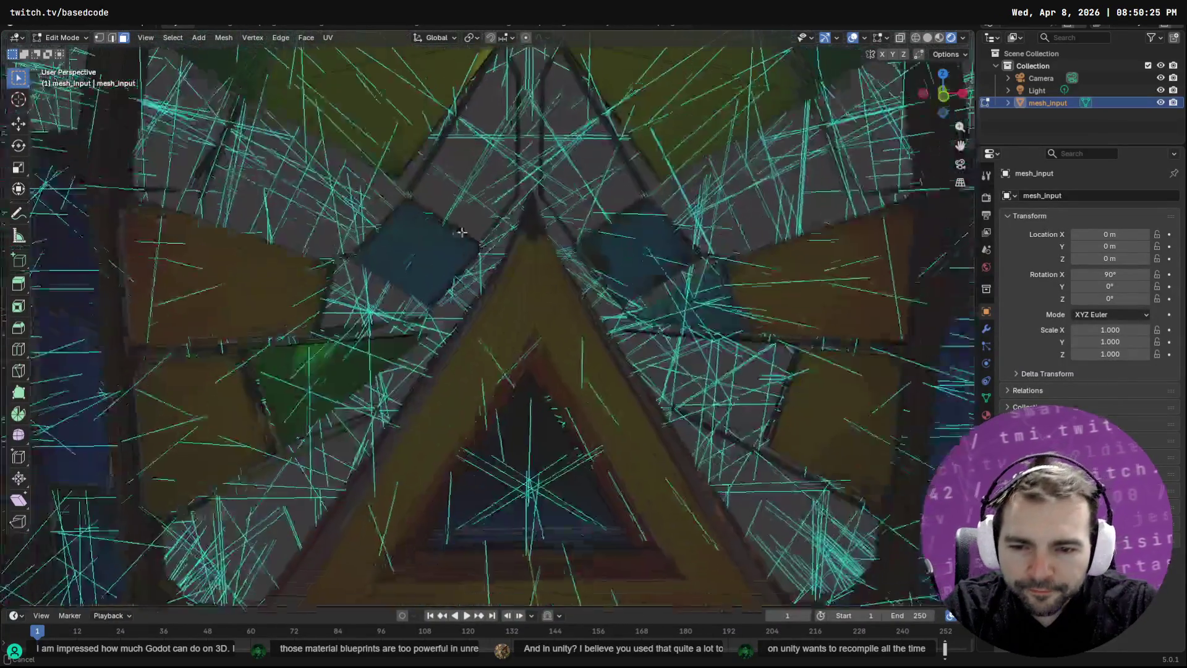
drag(462, 232, 554, 50)
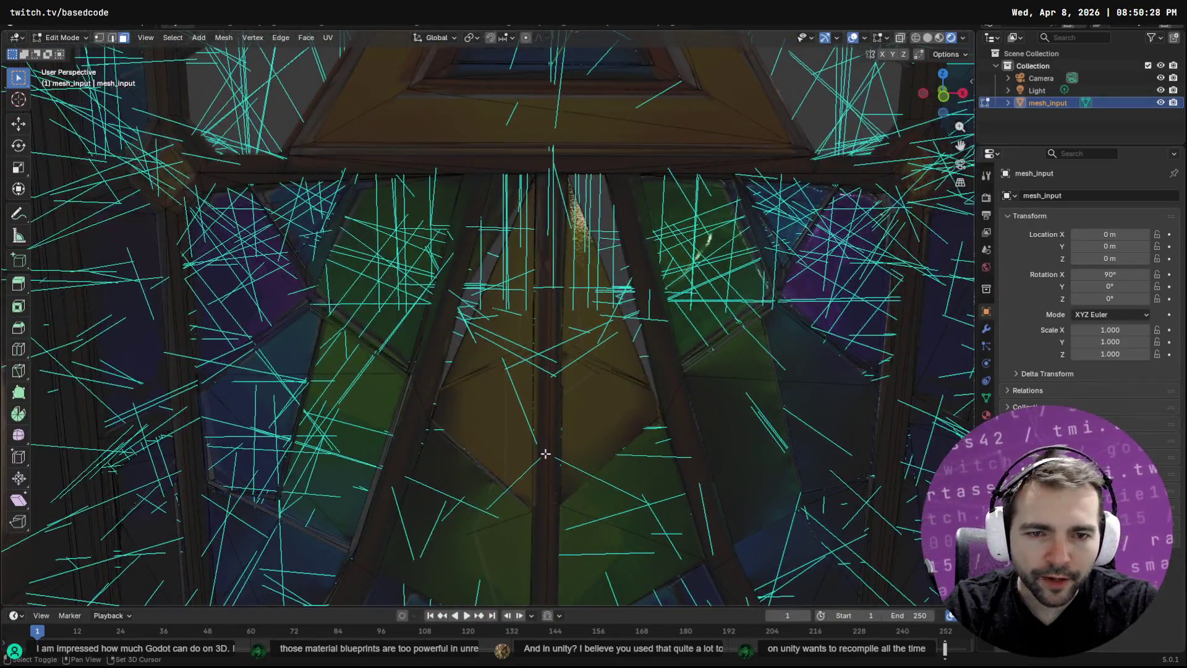
mouse_move(546, 453)
mouse_down()
mouse_move(665, 284)
mouse_move(621, 235)
mouse_move(662, 117)
mouse_move(640, 340)
mouse_move(626, 175)
mouse_move(783, 75)
mouse_move(569, 228)
mouse_up()
Switch to Material Preview, study the gaps around the yellow panes, and return to Object Mode
click(939, 38)
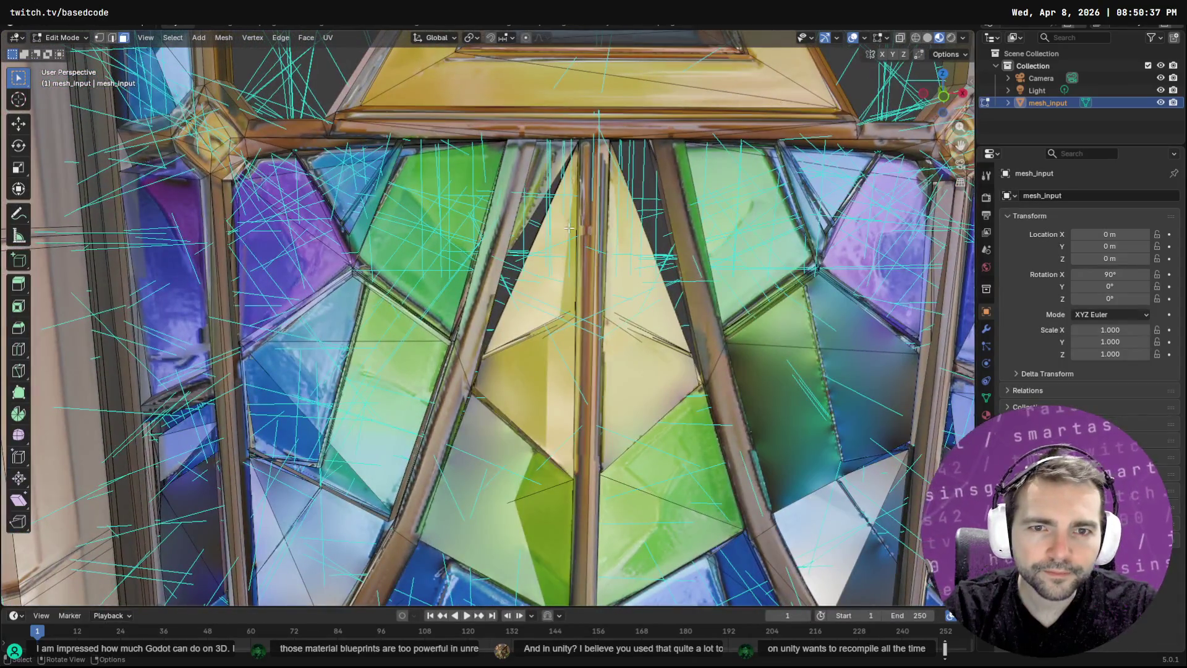
scroll(557, 202, up, 5)
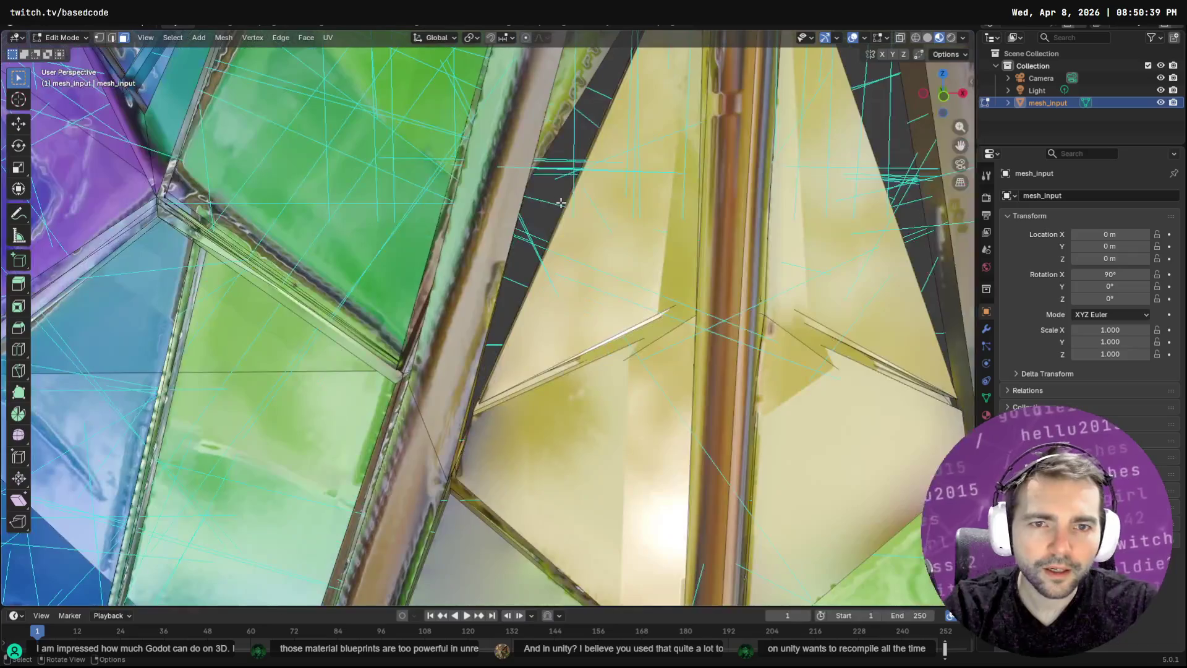
drag(600, 159, 544, 290)
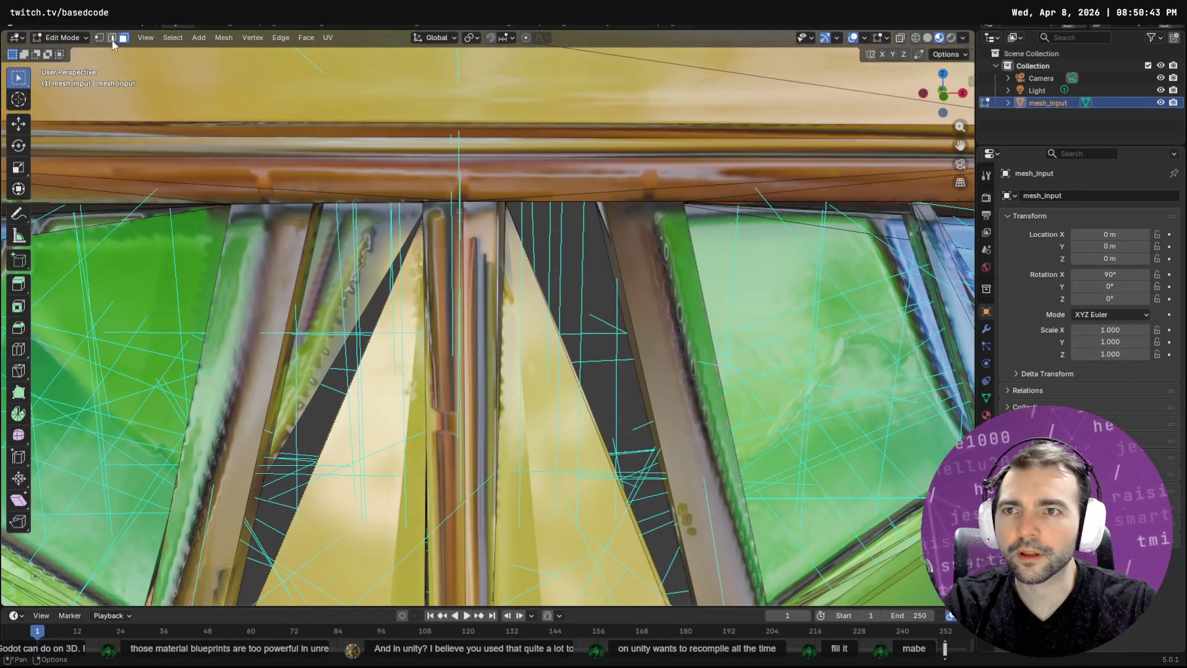
drag(426, 187, 572, 244)
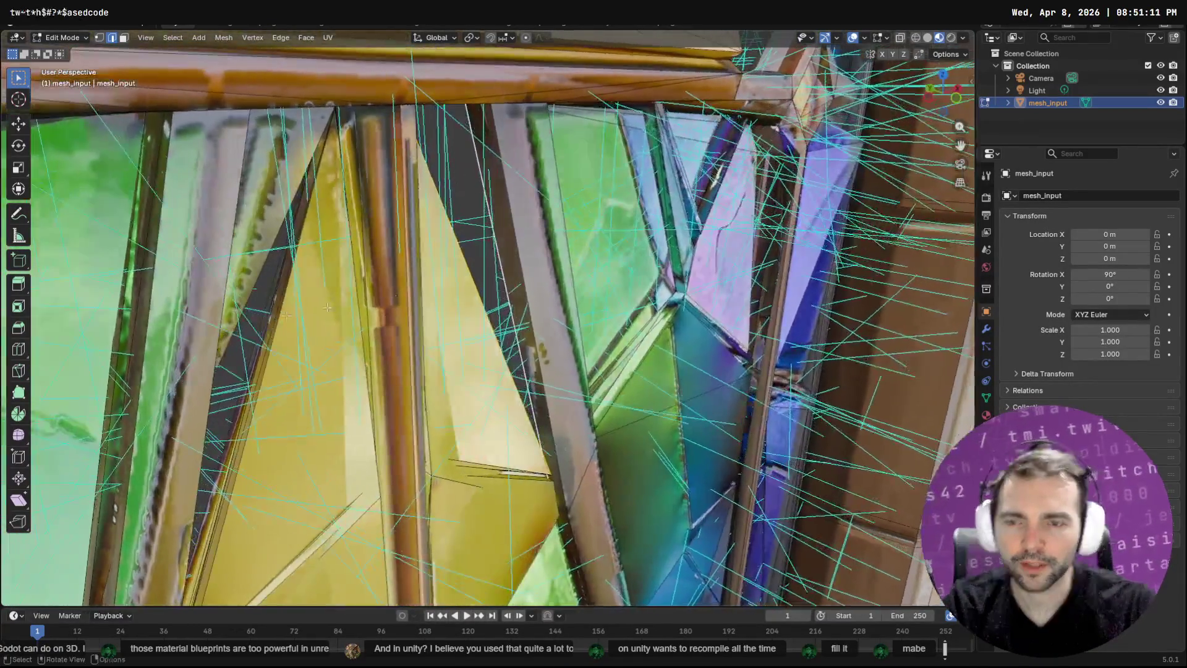
mouse_move(291, 394)
mouse_down()
mouse_move(340, 262)
mouse_move(505, 203)
mouse_move(513, 220)
mouse_move(408, 309)
mouse_move(369, 361)
mouse_move(338, 365)
mouse_move(410, 118)
mouse_up()
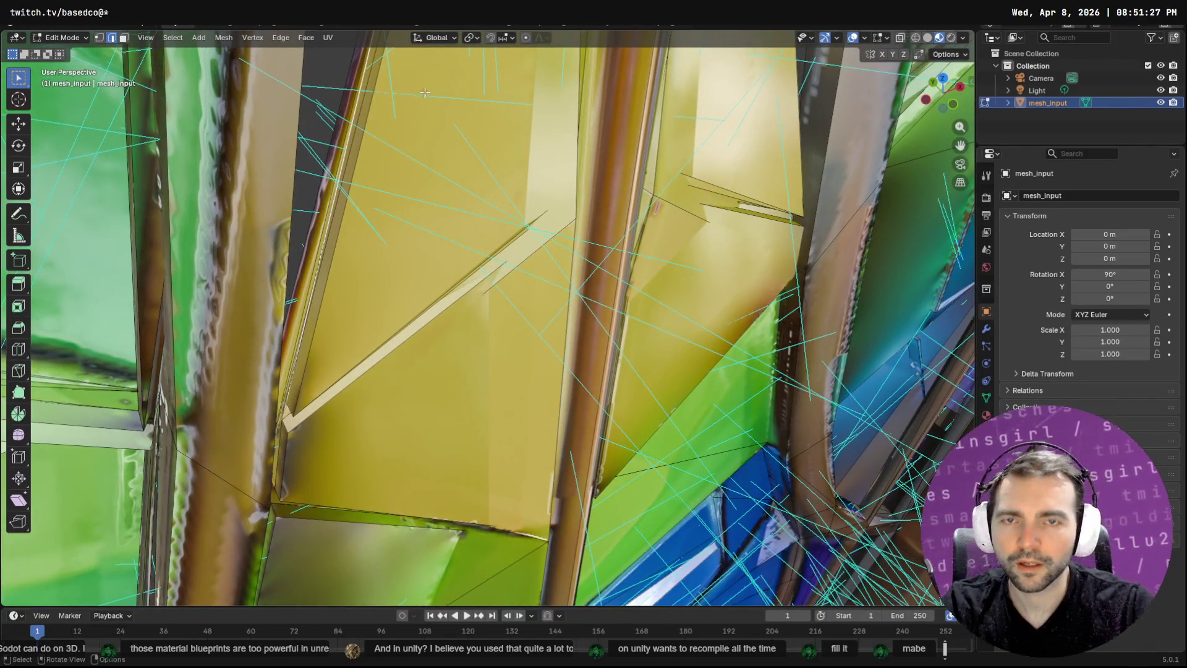
key(Tab)
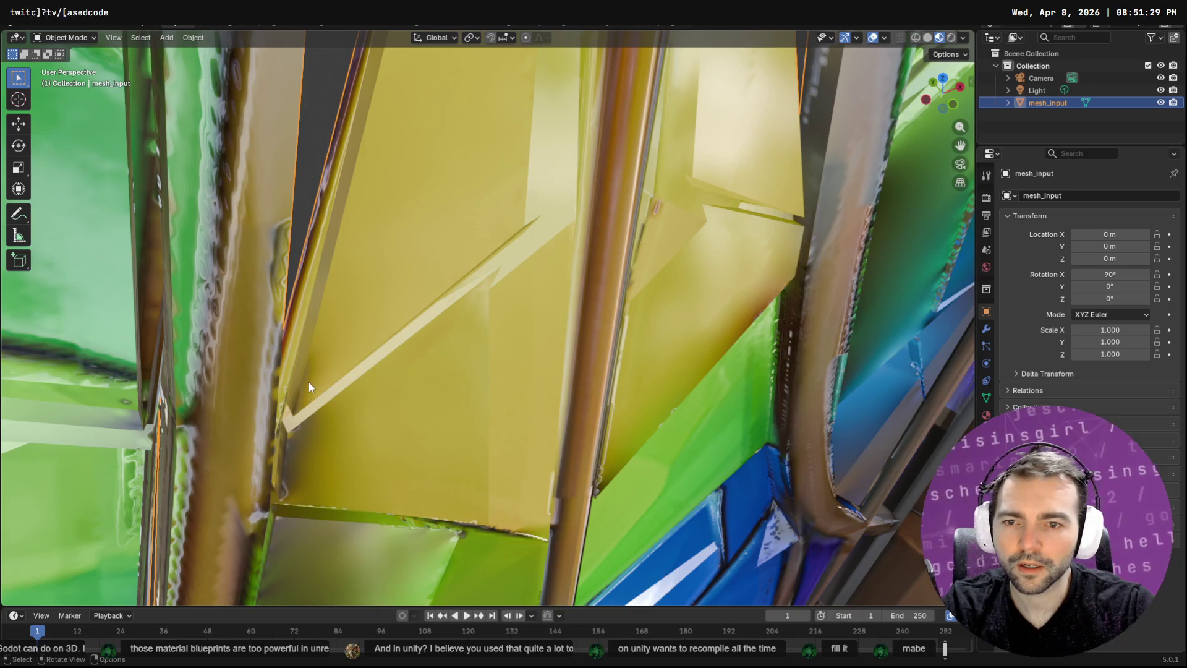
In vertex mode, slide the yellow pane's corner vertex along Y toward the frame and open the snapping options
key(Tab)
click(99, 37)
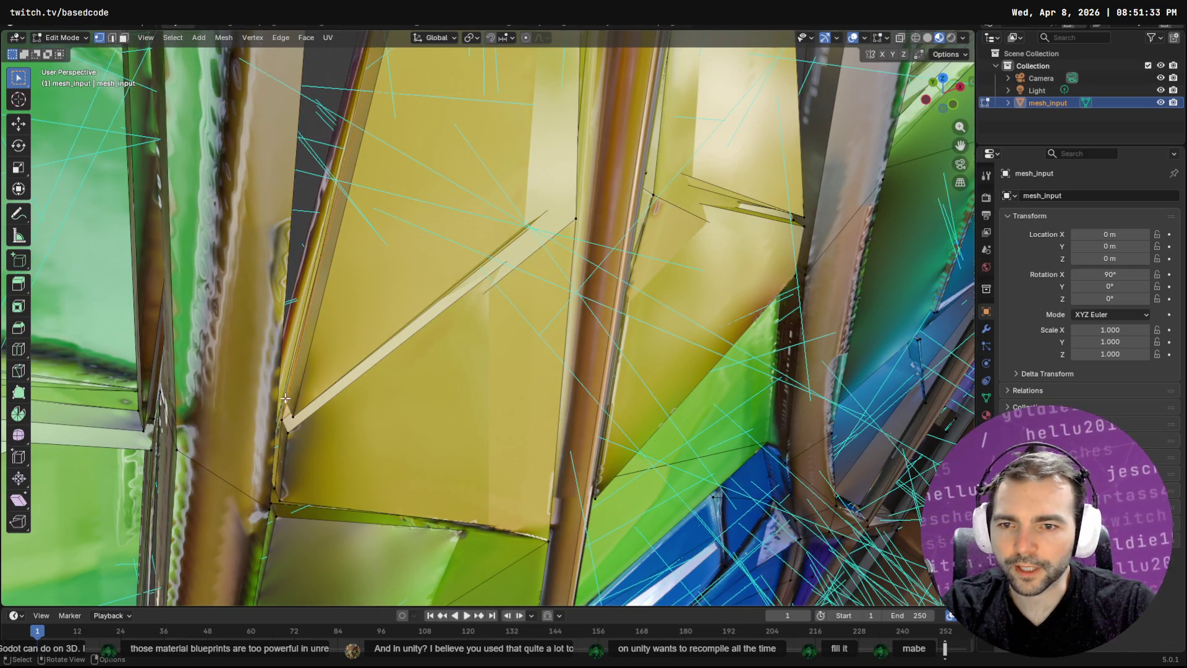
click(283, 418)
scroll(371, 433, down, 4)
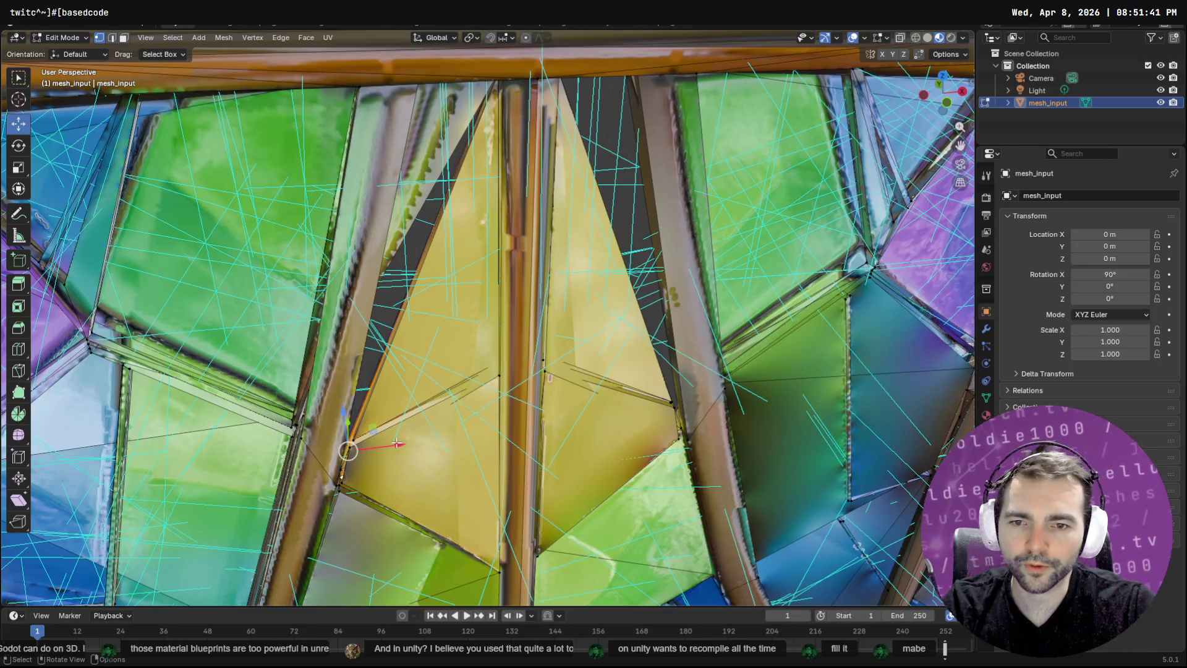
mouse_move(396, 444)
mouse_down()
mouse_move(349, 433)
mouse_move(389, 389)
mouse_move(361, 464)
mouse_up()
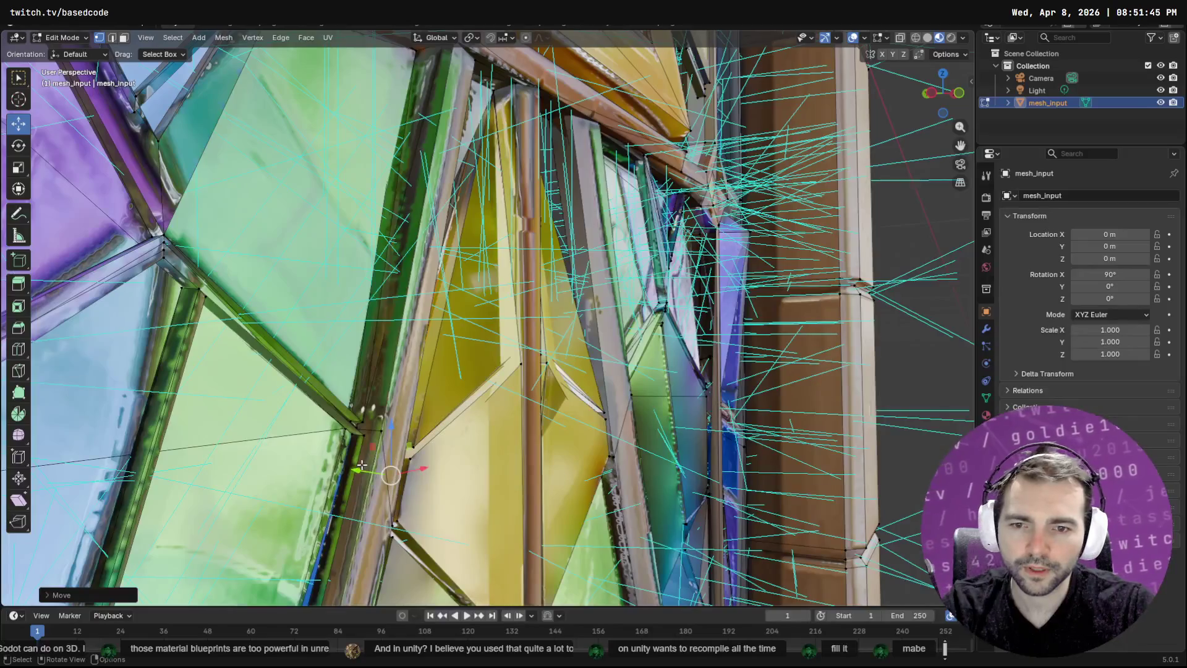
mouse_move(349, 472)
mouse_down()
mouse_move(402, 459)
mouse_move(355, 469)
mouse_up()
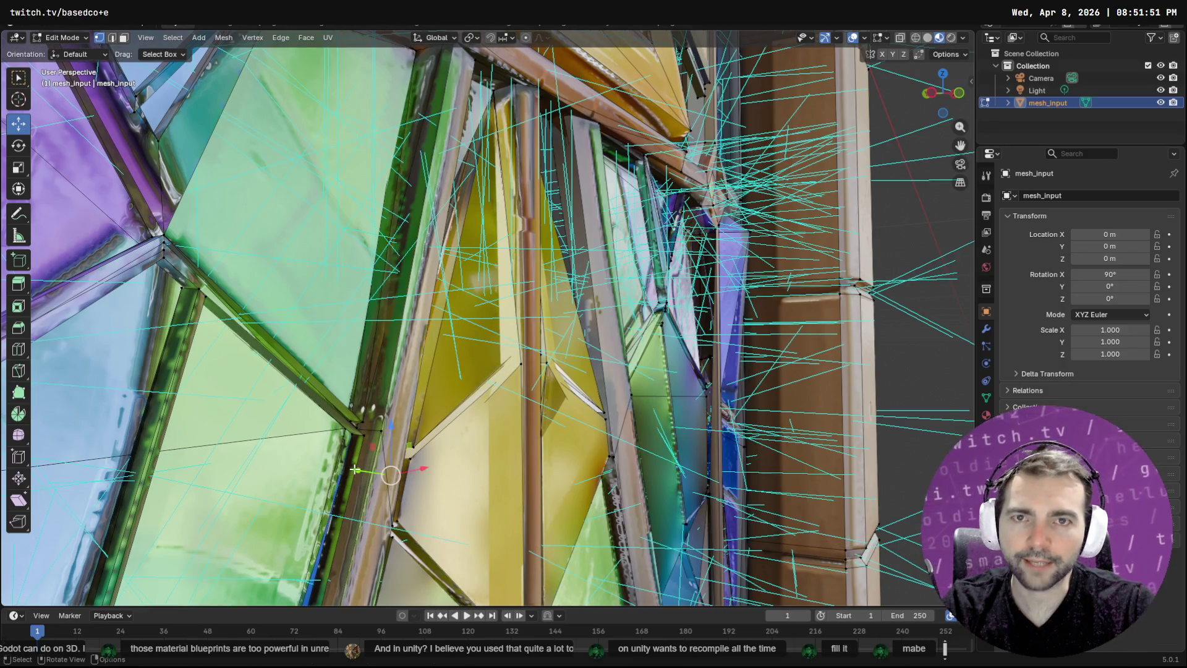
click(355, 469)
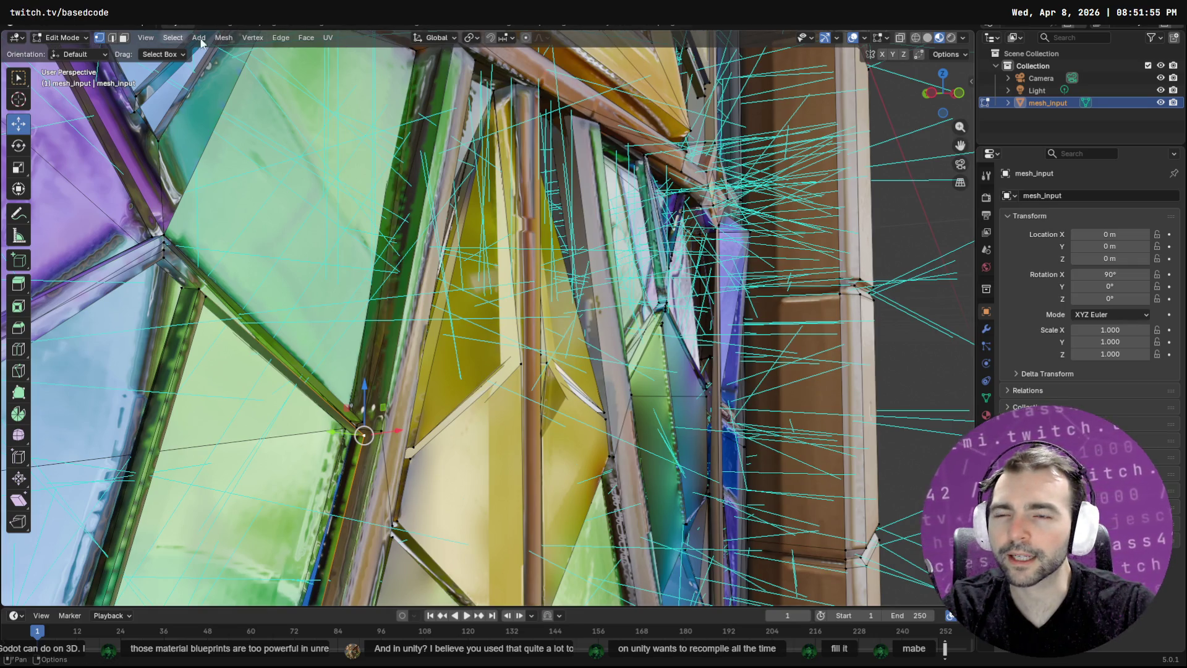
click(513, 38)
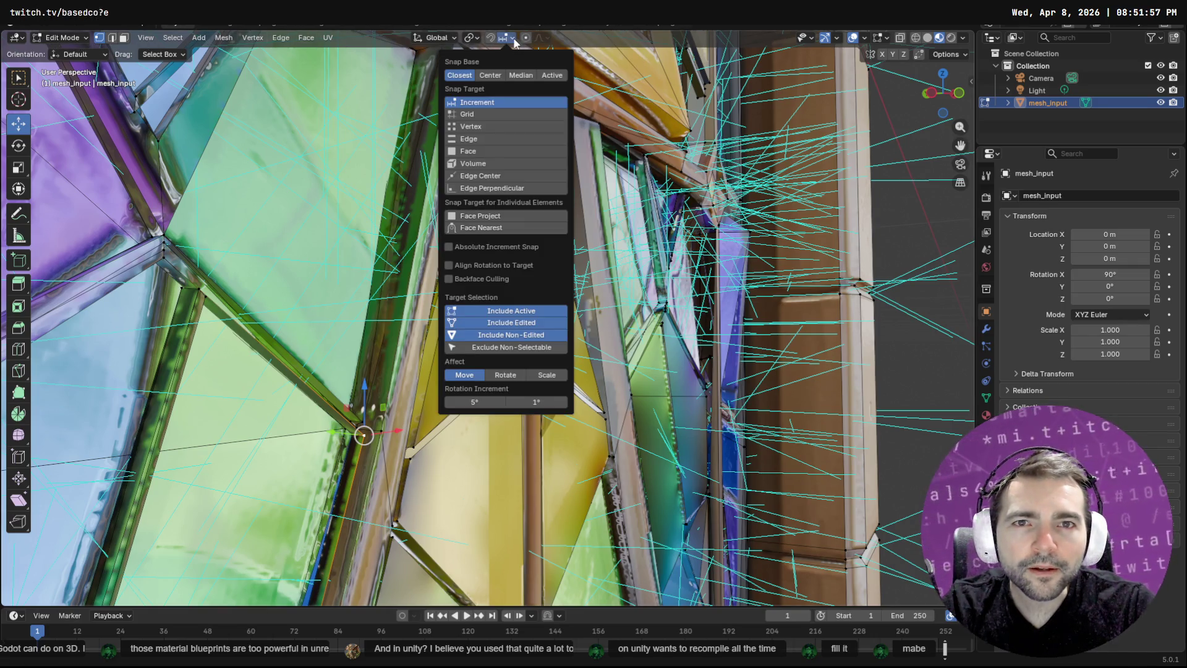
Enable vertex snapping and snap the vertex along Y onto the frame
click(476, 127)
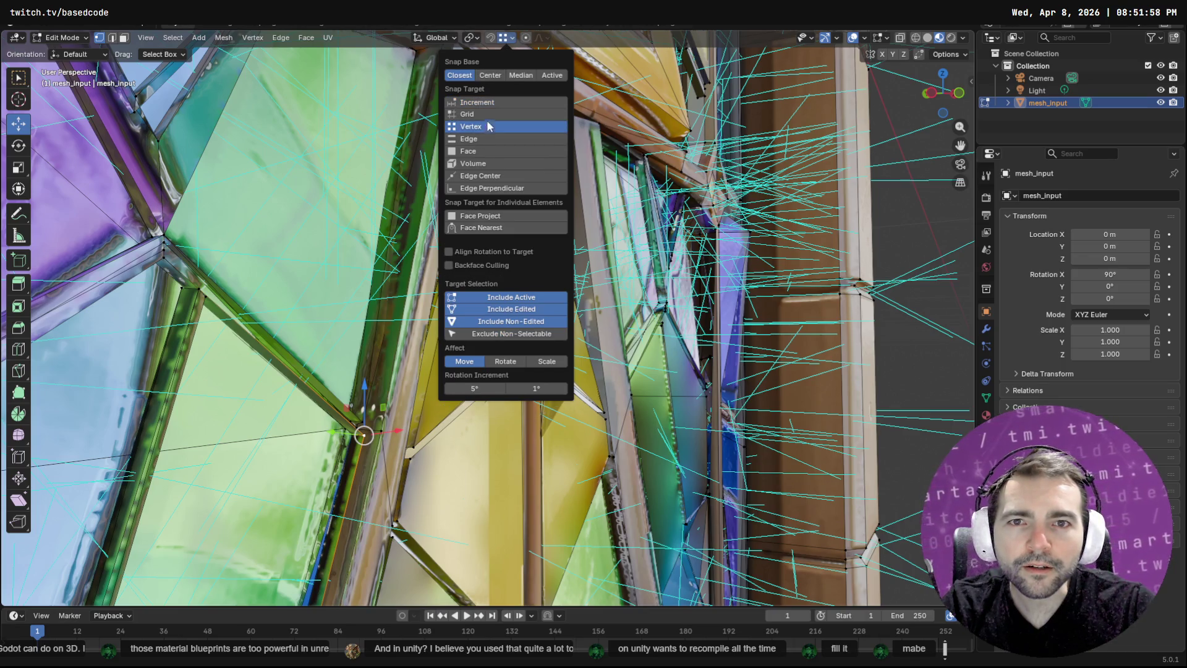
click(489, 38)
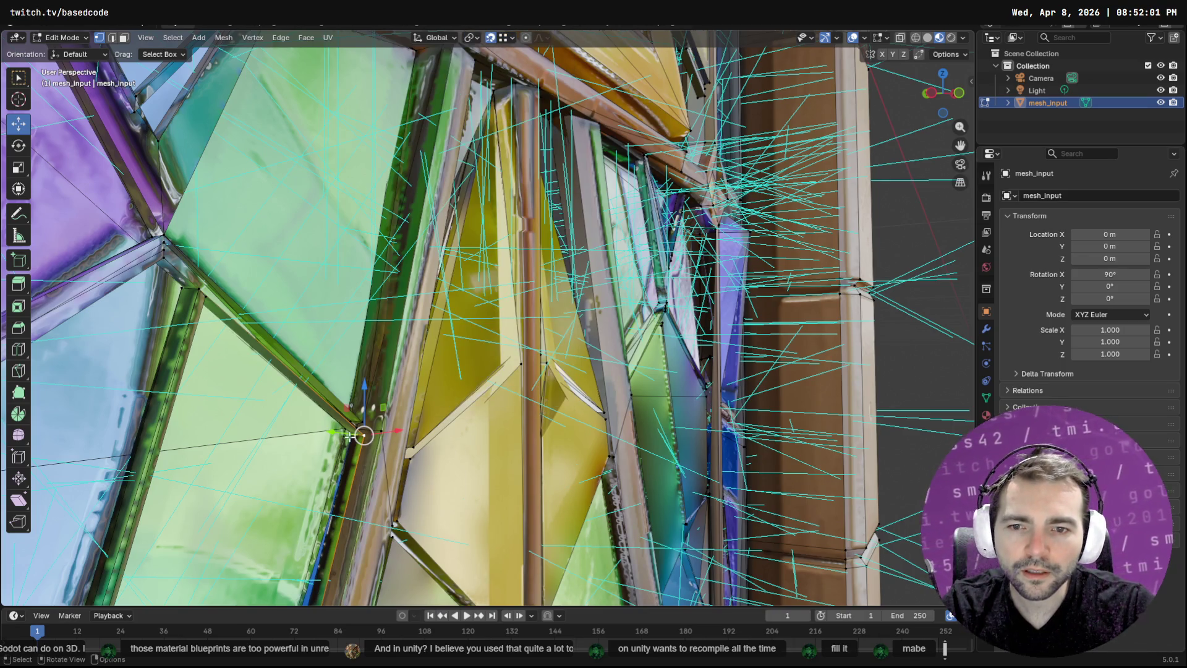
mouse_move(337, 432)
mouse_down()
mouse_move(426, 443)
mouse_move(396, 440)
mouse_move(418, 454)
mouse_up()
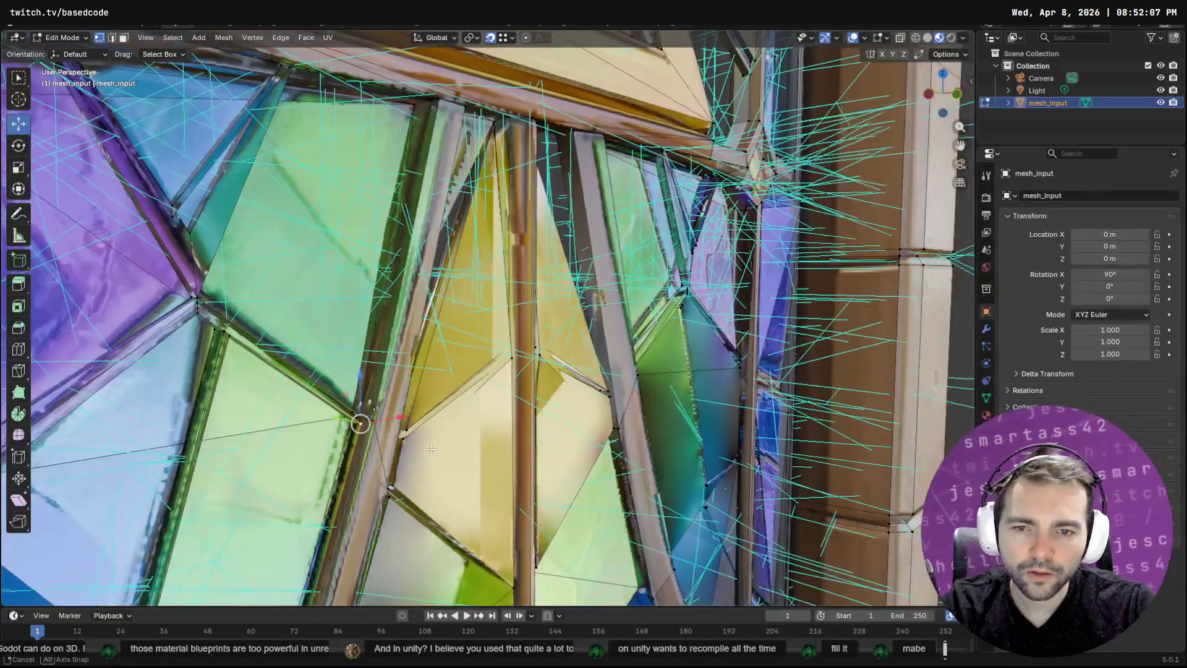
scroll(372, 408, up, 5)
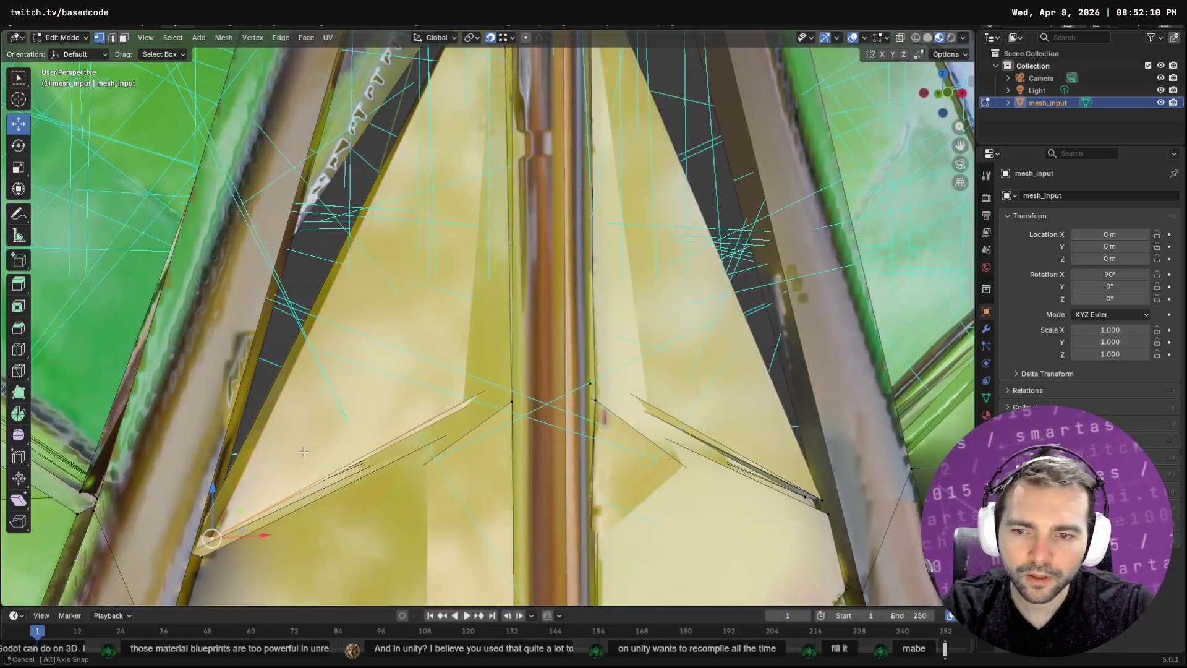
mouse_move(304, 452)
mouse_down()
mouse_move(392, 391)
mouse_move(401, 361)
mouse_move(363, 277)
mouse_up()
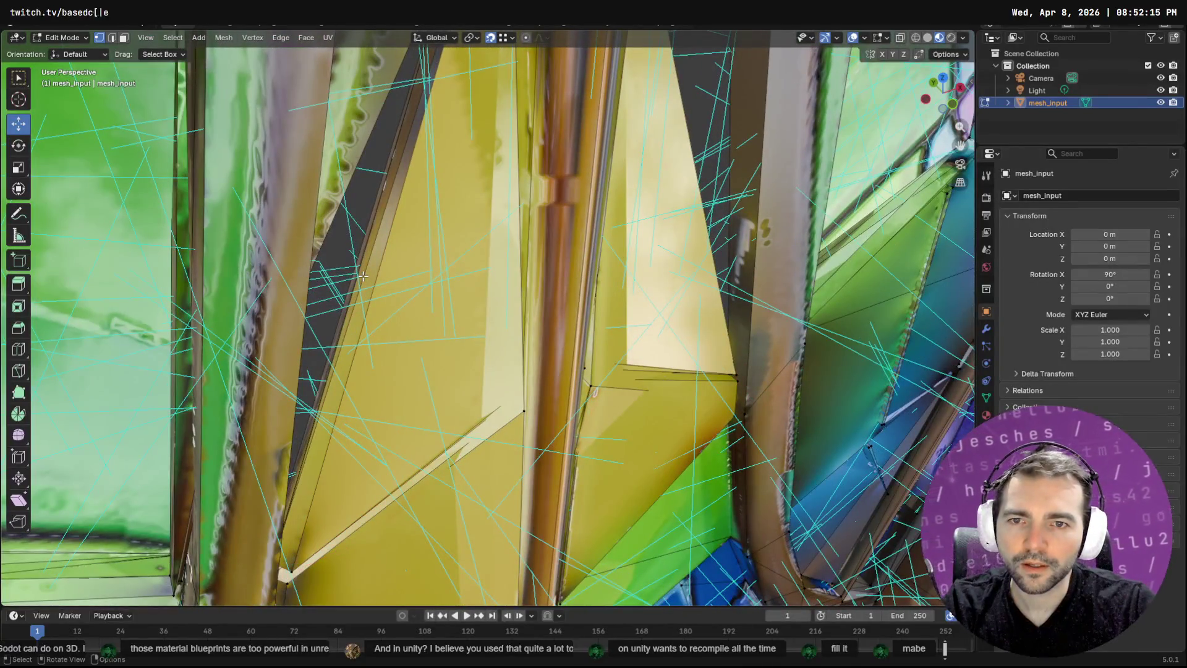
mouse_move(426, 145)
mouse_down()
mouse_move(453, 166)
mouse_move(407, 211)
mouse_move(416, 211)
mouse_up()
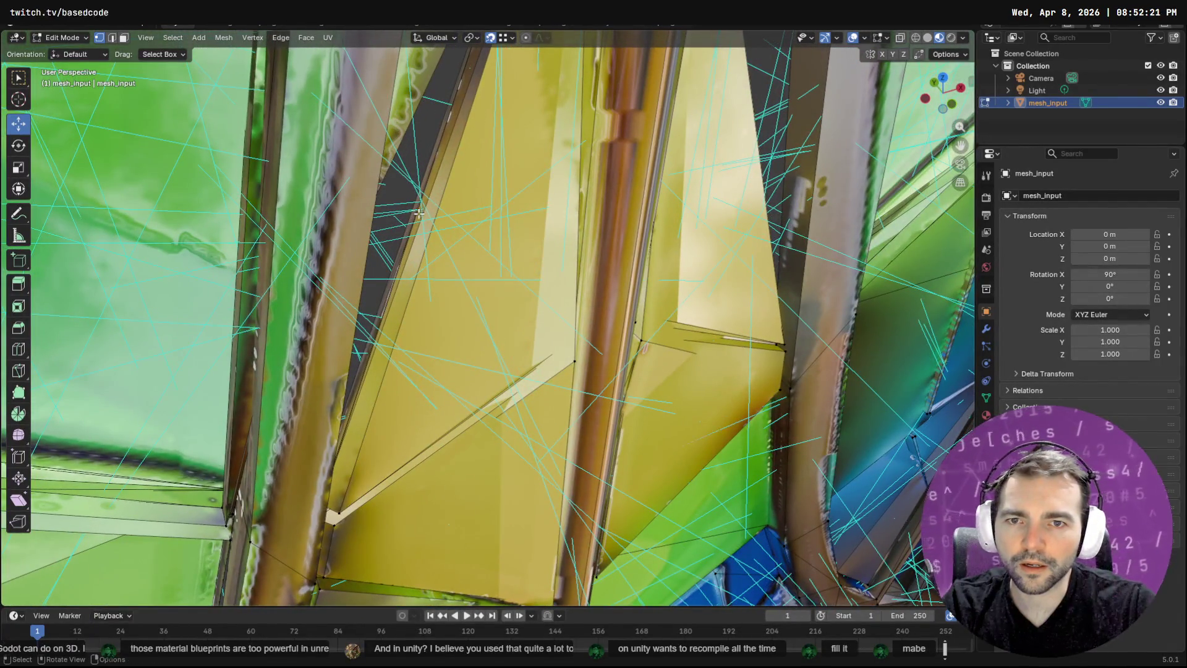
Try moving the edge along the dark slot, then cancel and clear the selection
click(113, 38)
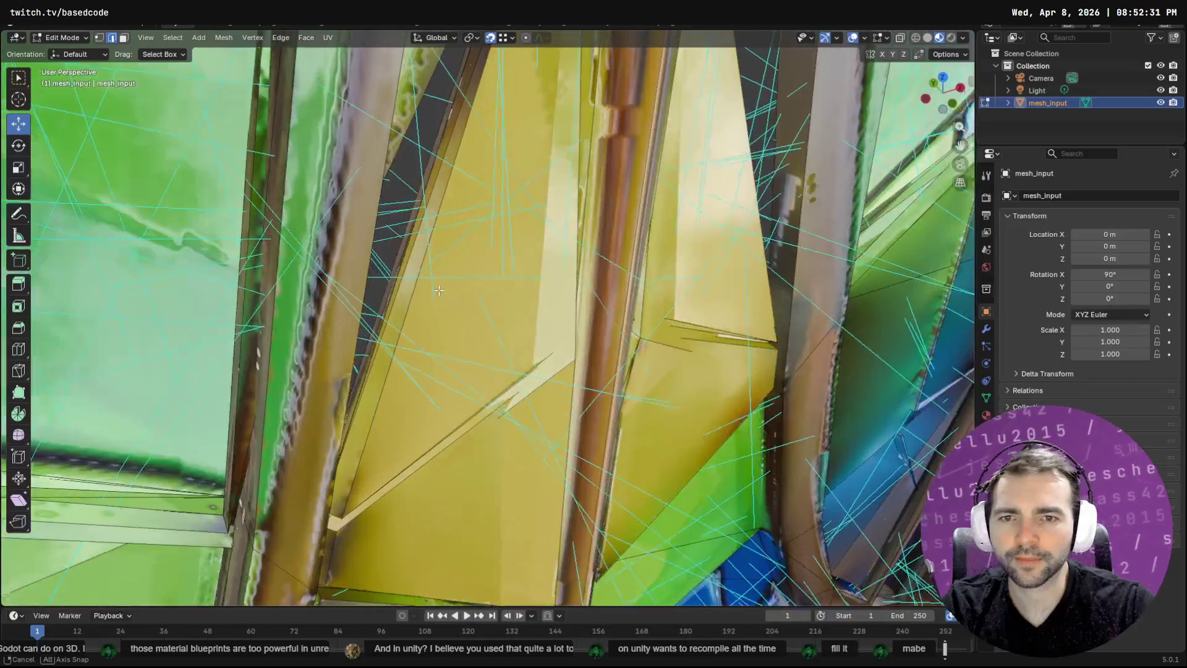
mouse_move(405, 262)
mouse_down()
mouse_move(418, 266)
mouse_move(383, 305)
mouse_move(392, 285)
mouse_up()
key(alt+a)
key(1)
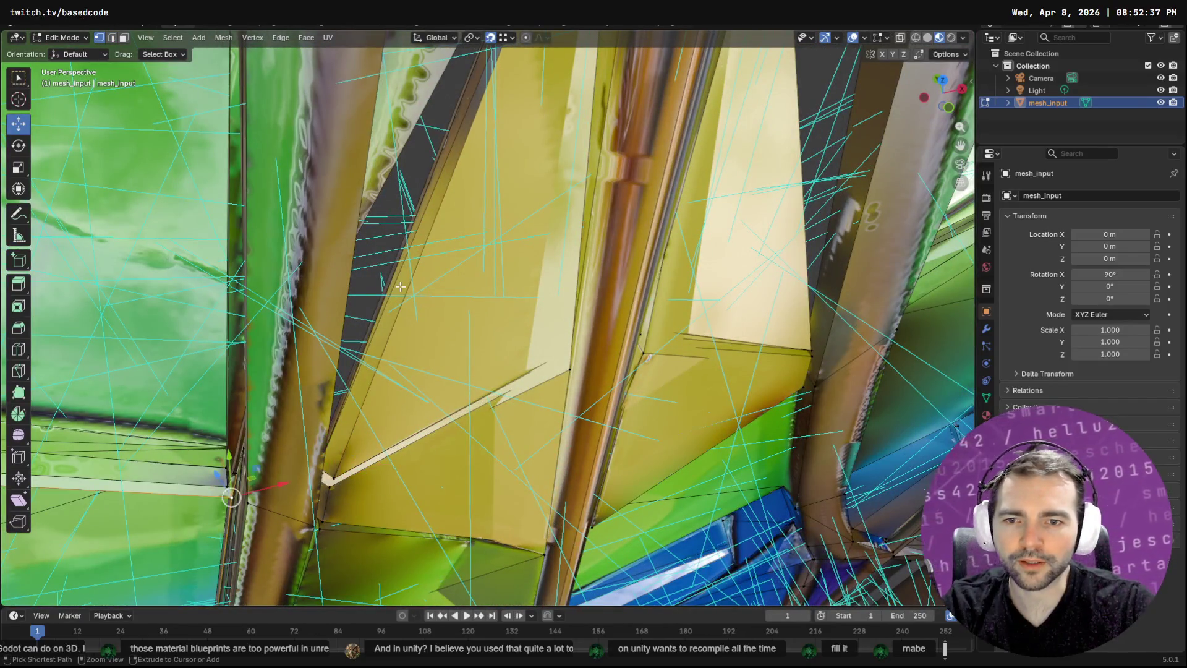
click(399, 286)
scroll(390, 281, up, 1)
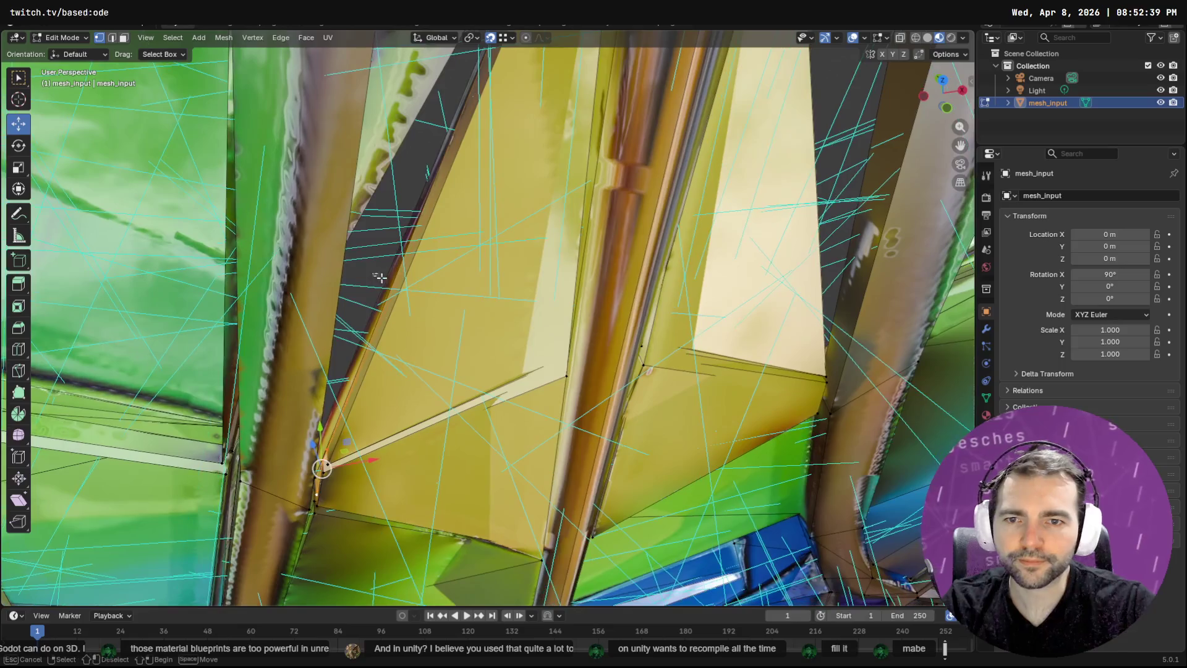
drag(397, 302, 396, 301)
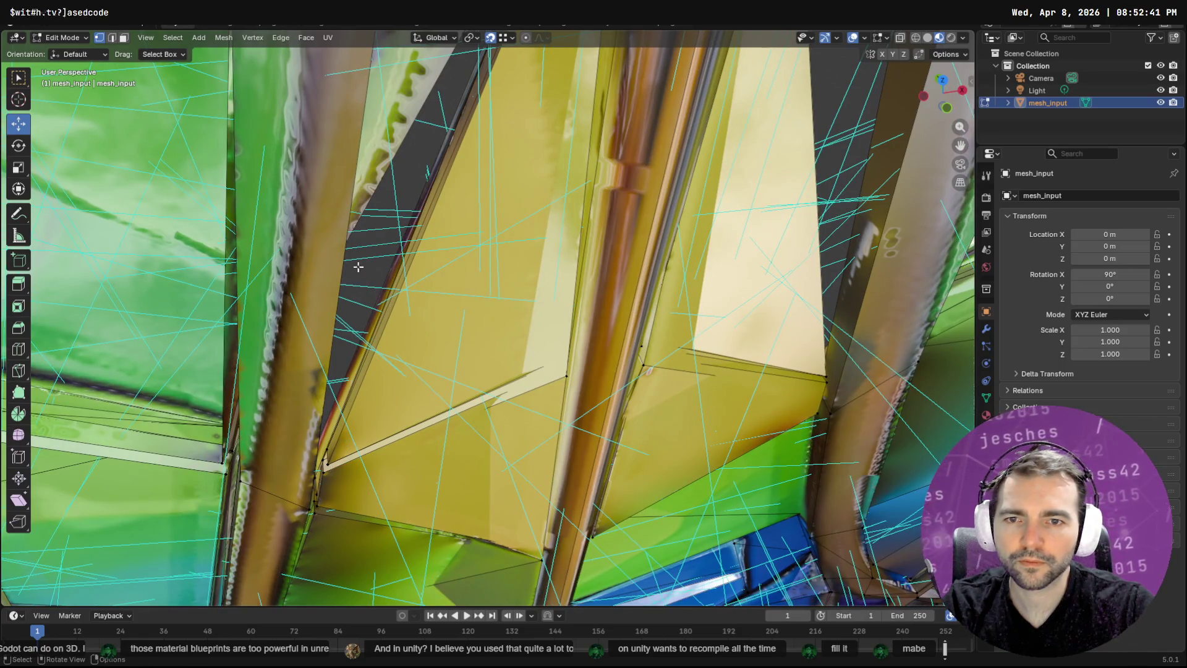
Select the narrow face on the dark strip beside the yellow pane in Face mode
click(112, 38)
drag(366, 266, 386, 313)
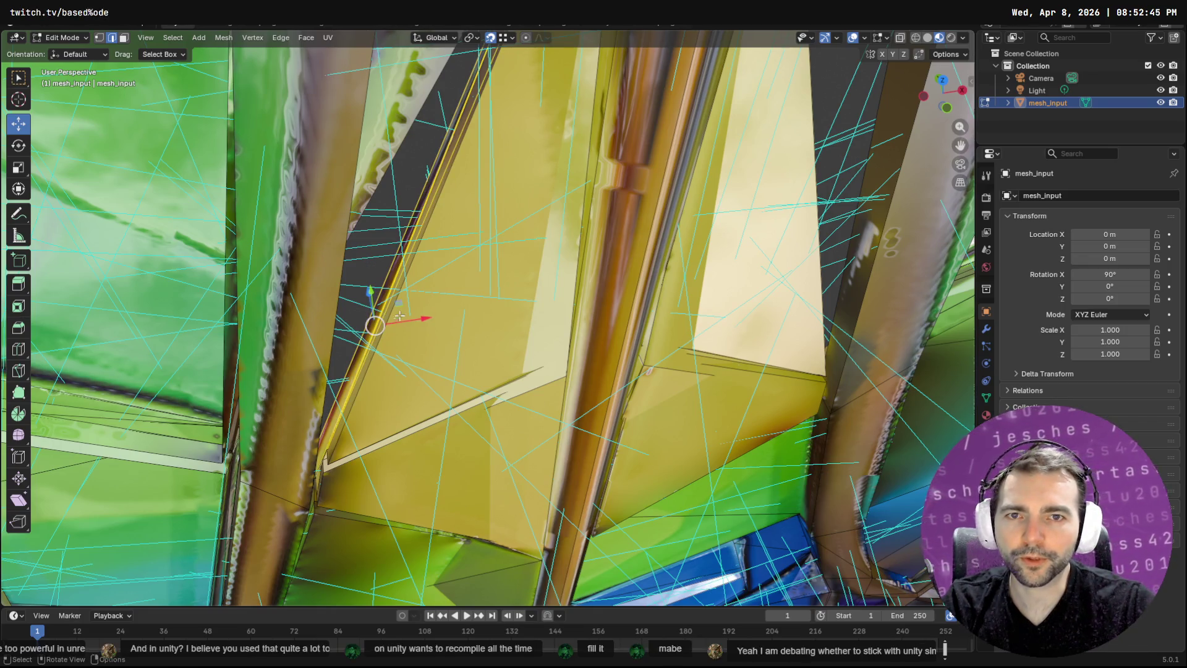
click(123, 37)
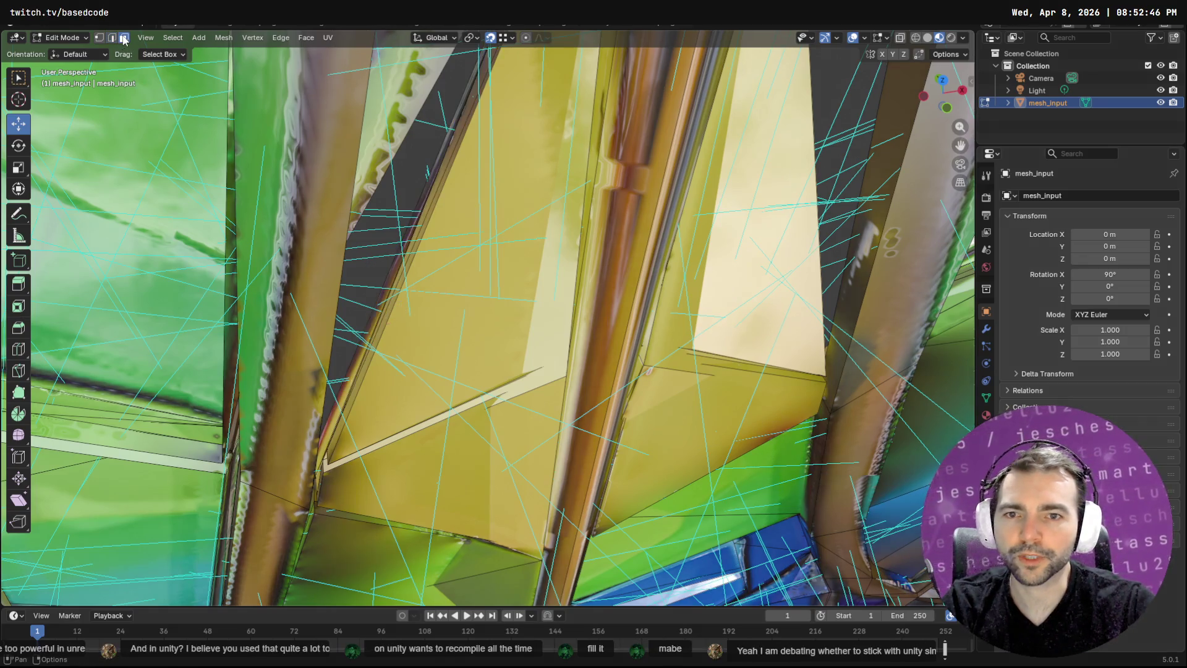
click(369, 273)
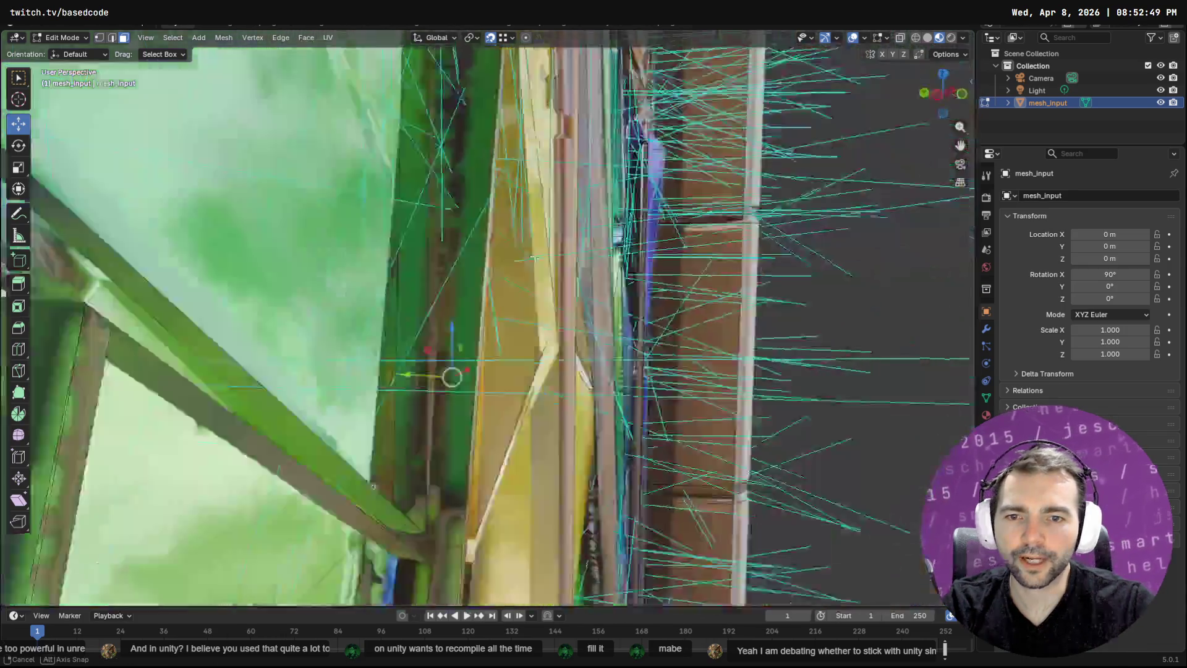
mouse_move(534, 258)
mouse_down()
mouse_move(634, 269)
mouse_move(418, 282)
mouse_move(402, 396)
mouse_up()
Extrude the yellow pane's border face into the gap and rotate it around Z toward the gap
key(e)
click(408, 395)
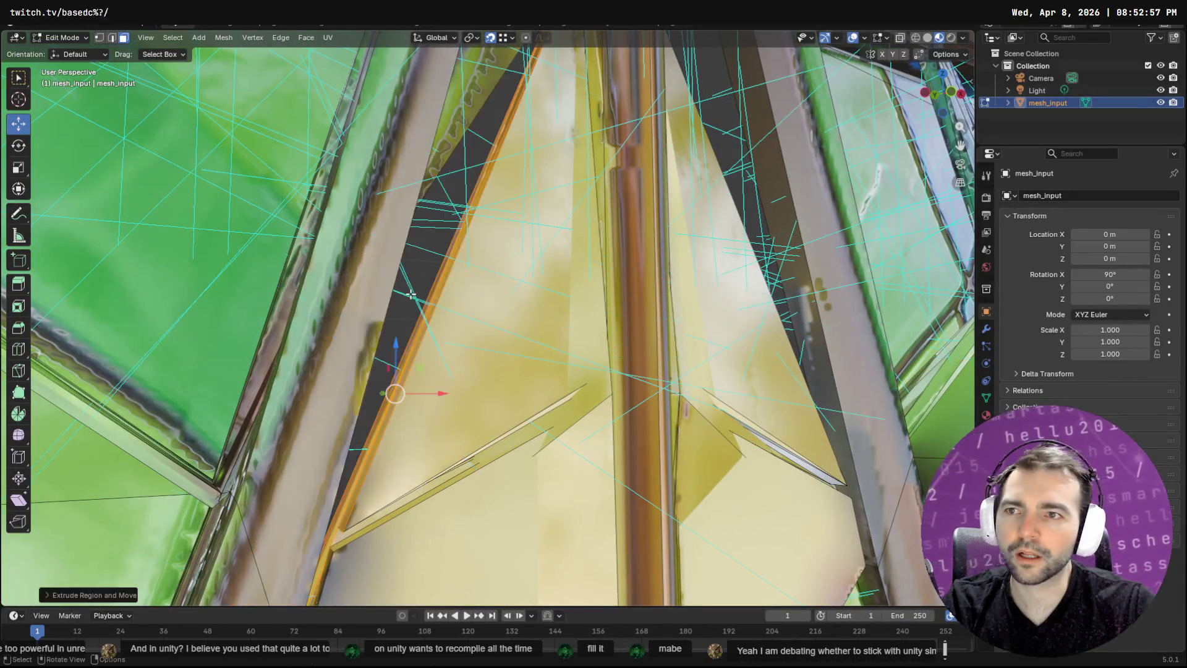
key(shift+space)
key(r)
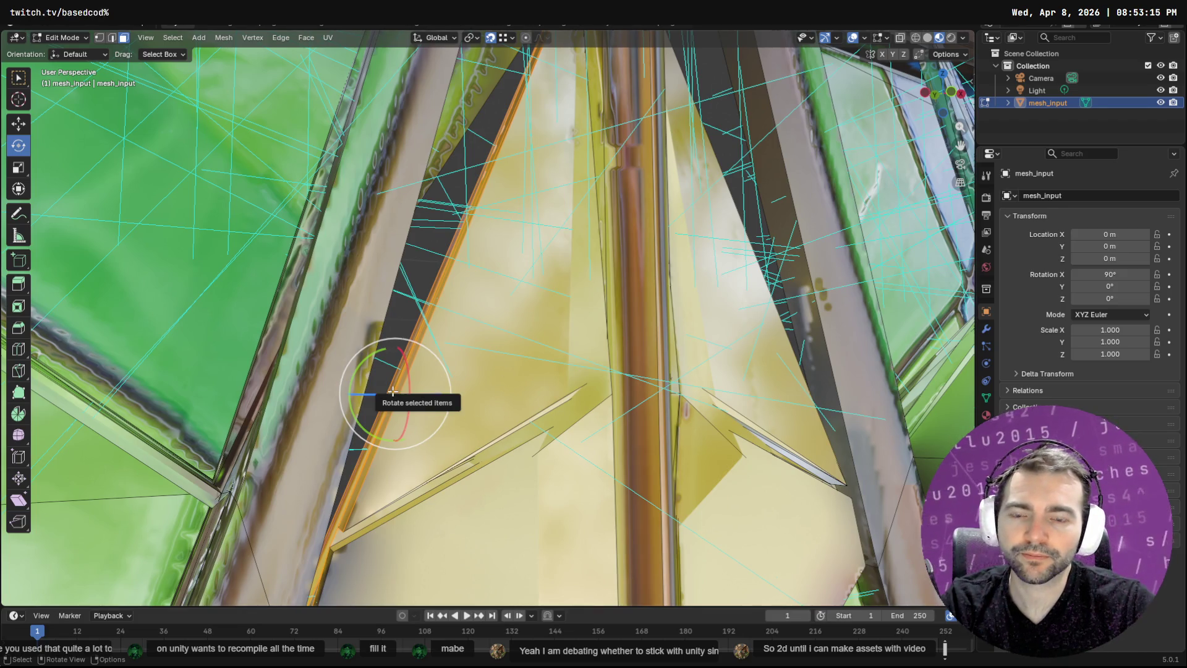
drag(397, 393, 395, 392)
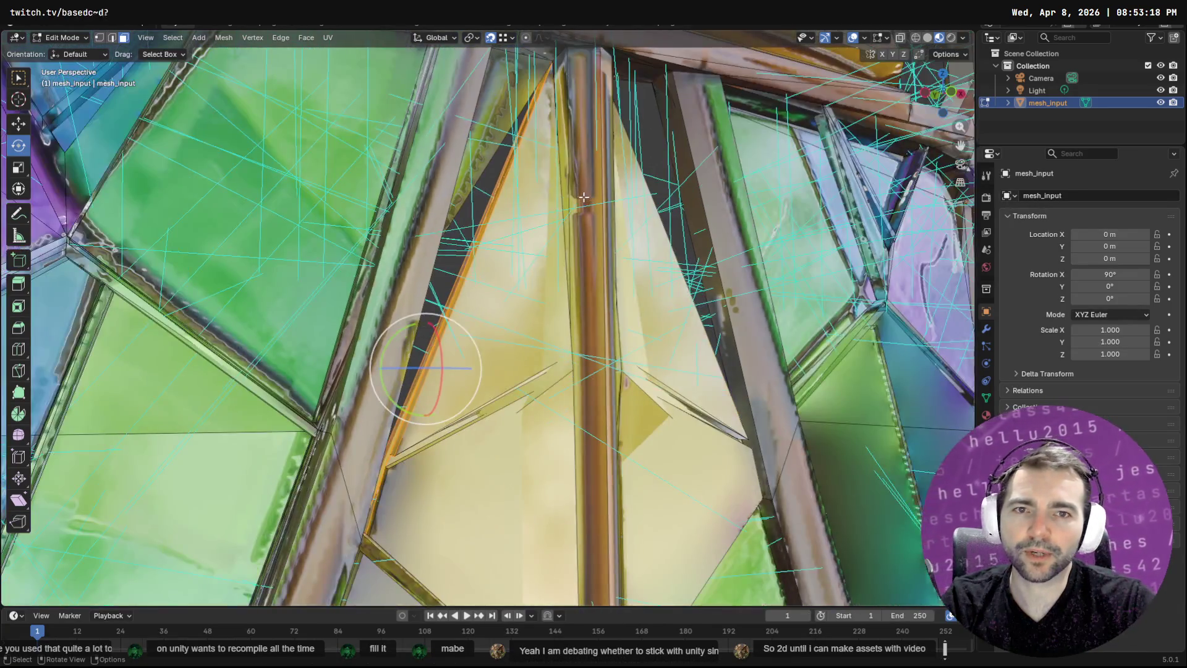
mouse_move(584, 196)
mouse_down()
mouse_move(567, 235)
mouse_move(534, 235)
mouse_up()
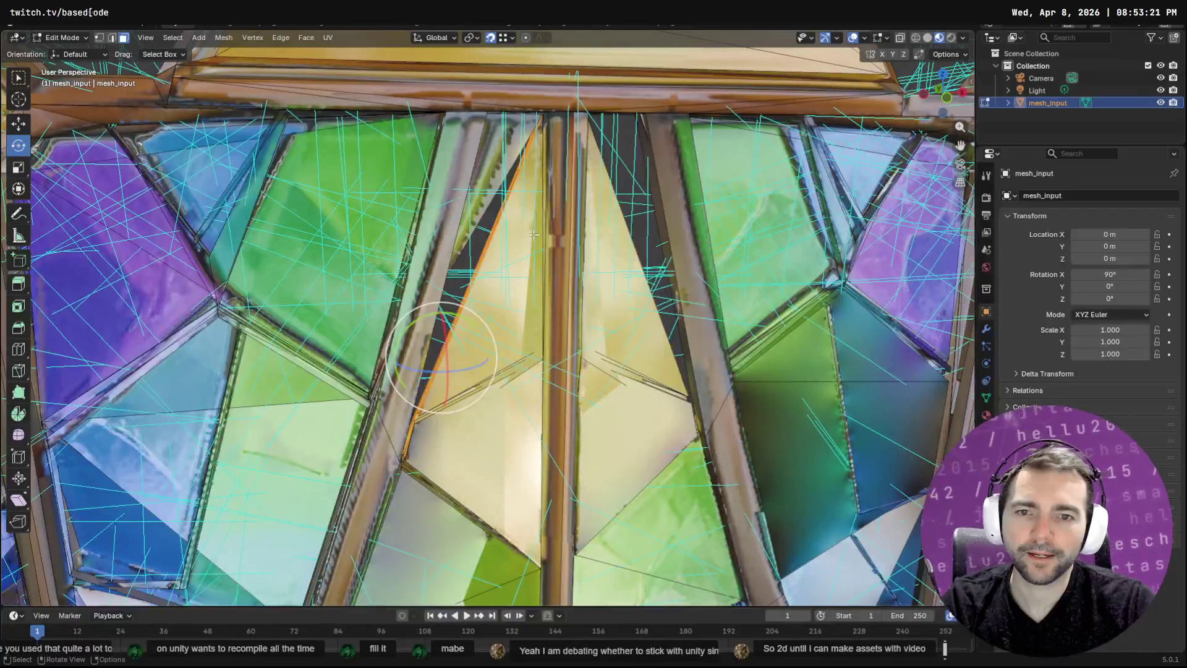
scroll(513, 241, up, 3)
drag(446, 311, 457, 265)
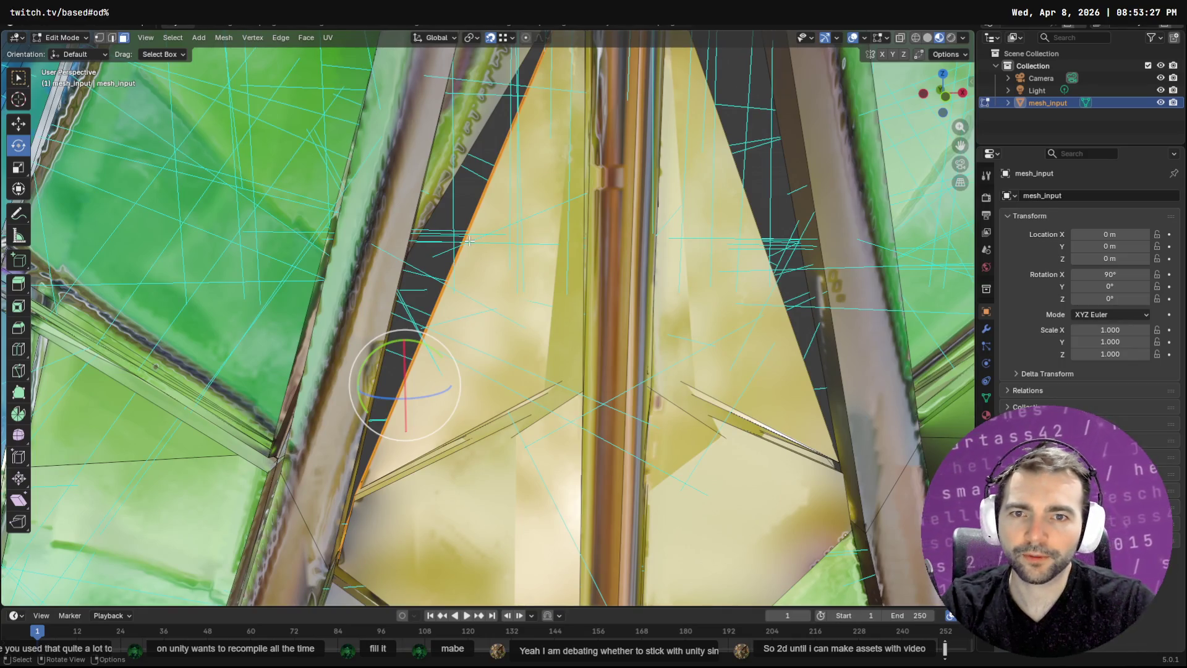
key(F3)
text(knife)
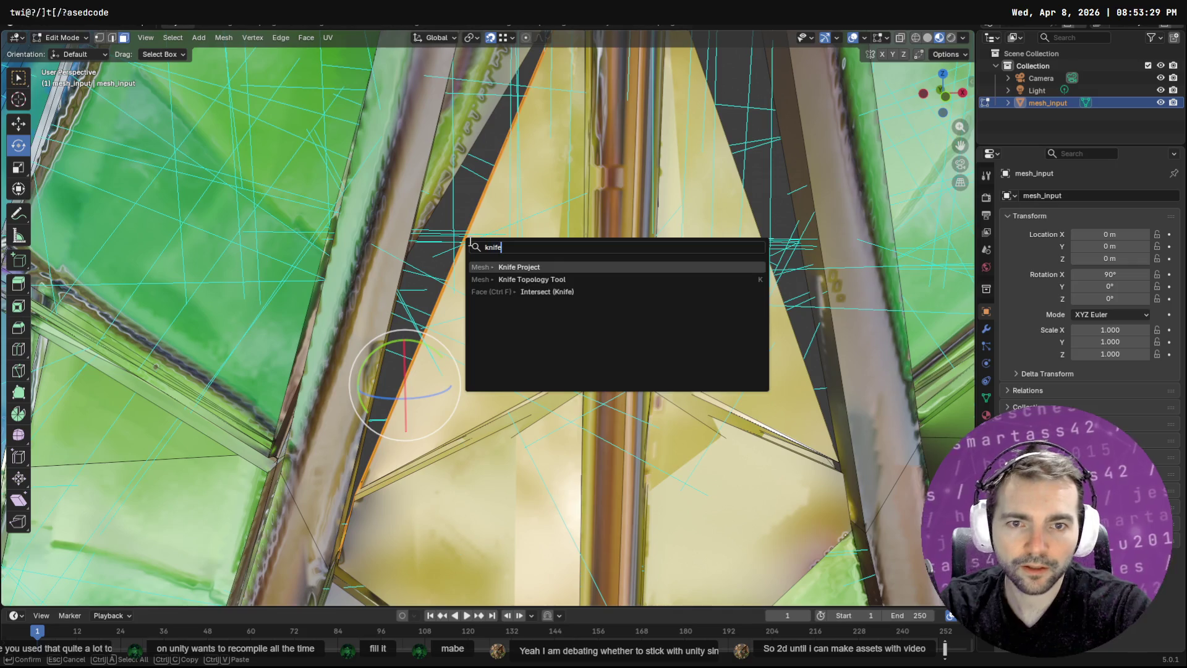
key(Return)
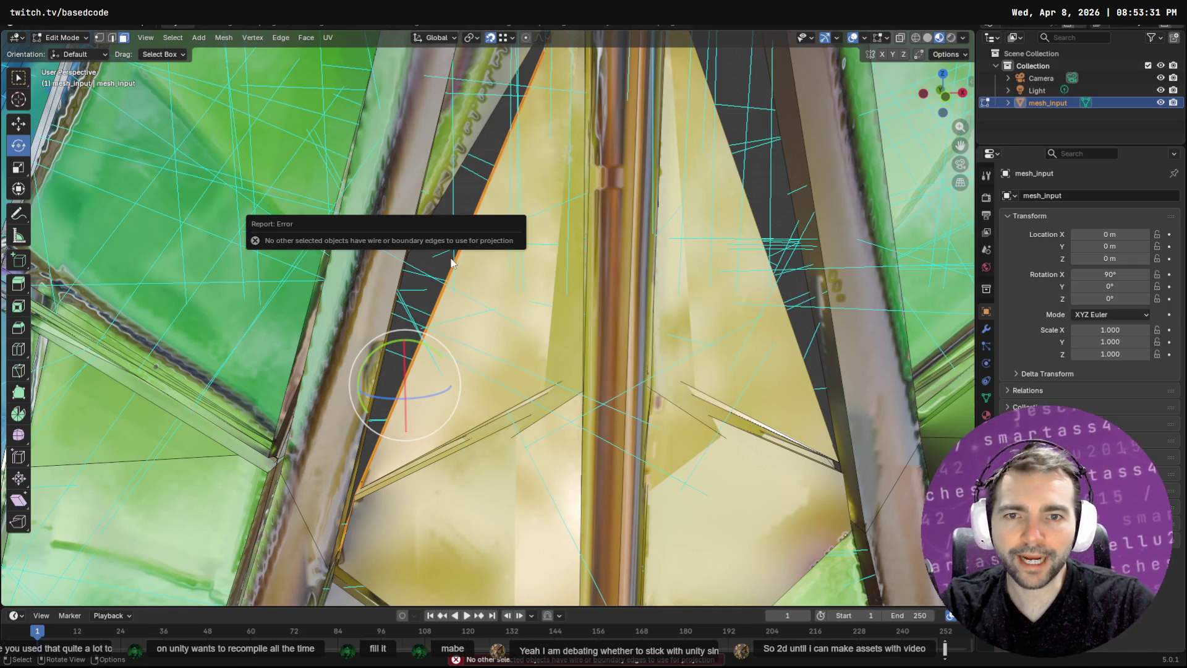
click(437, 232)
key(F3)
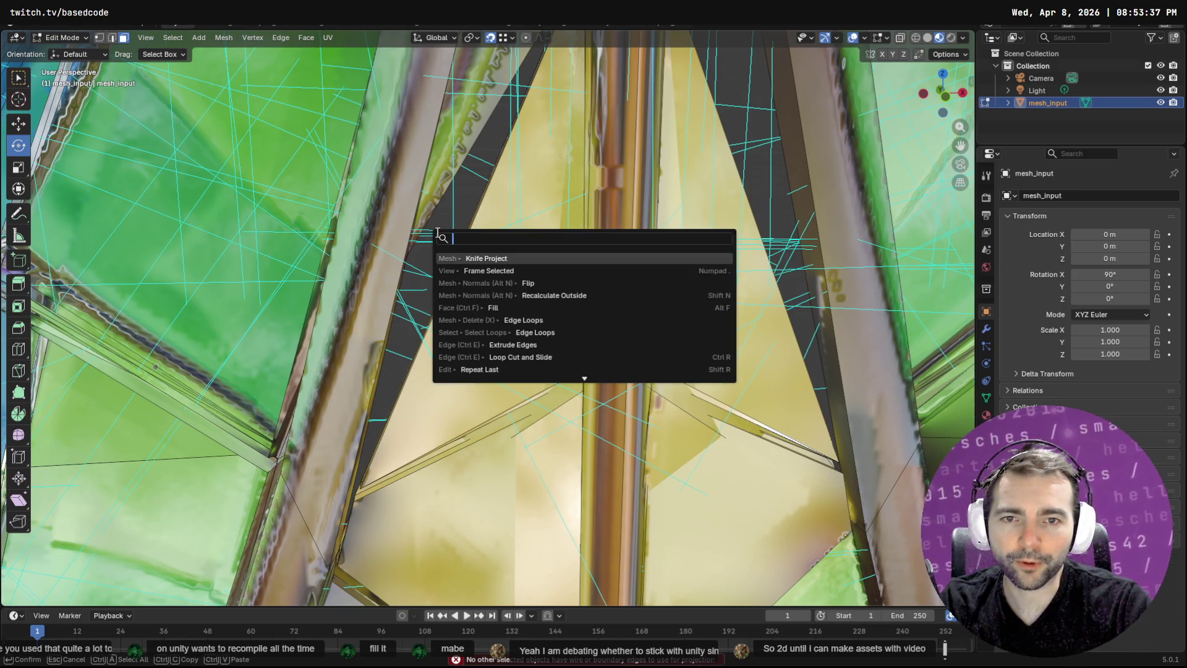
key(Return)
key(F3)
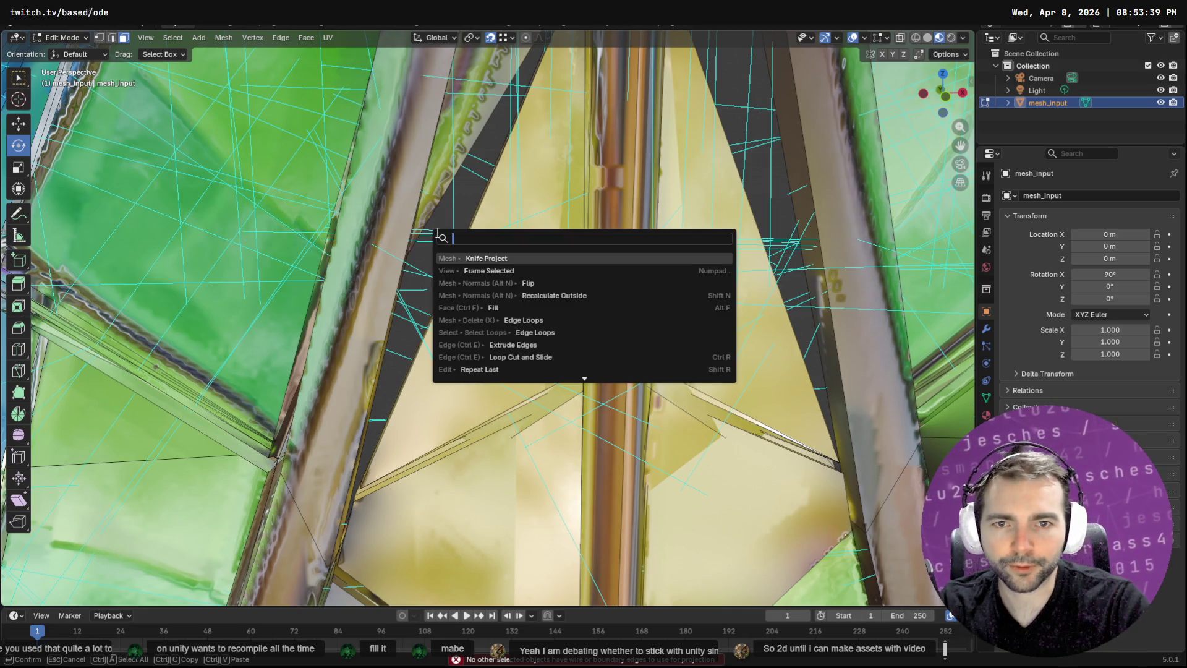
text(knife)
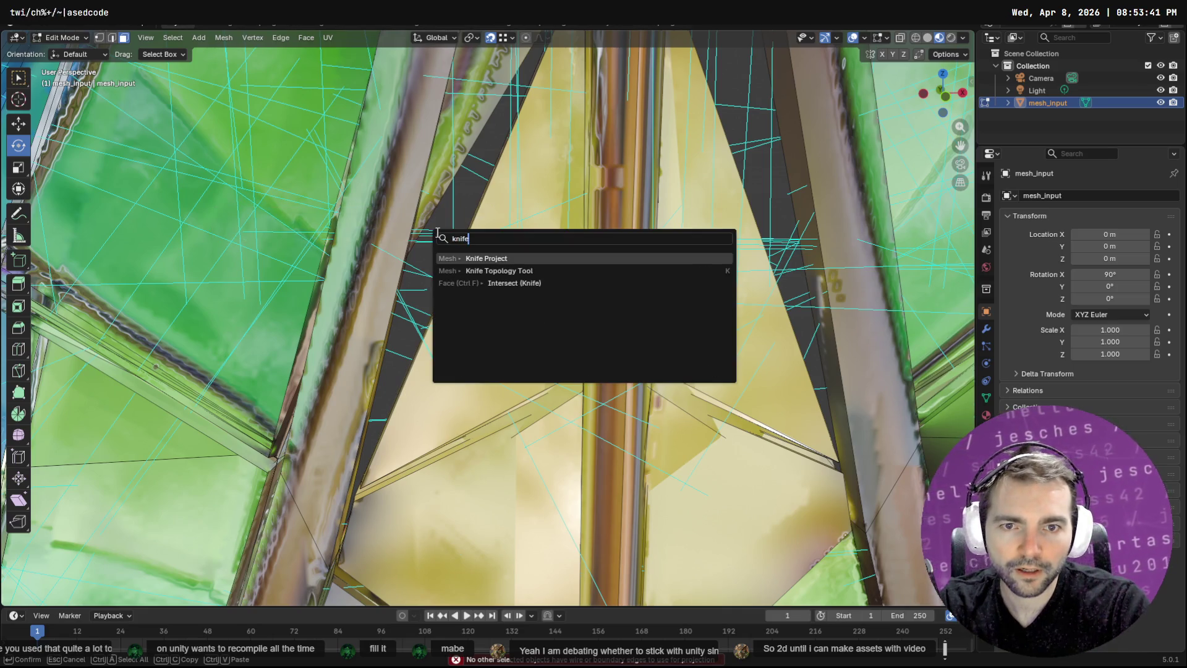
key(Down)
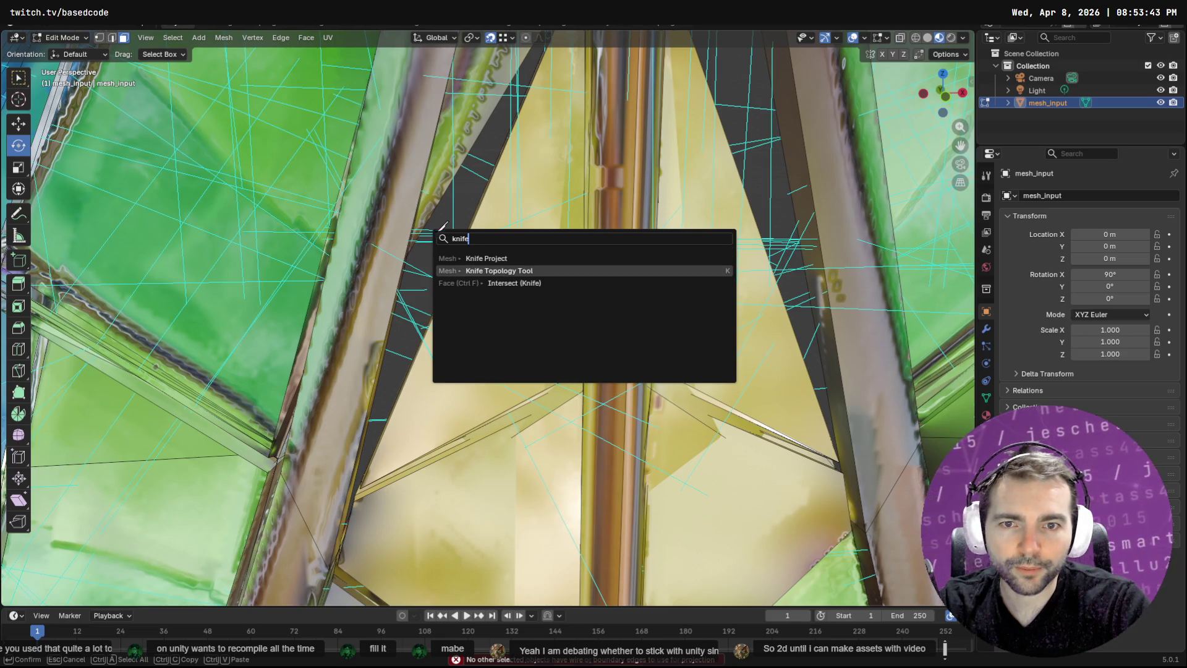
key(Return)
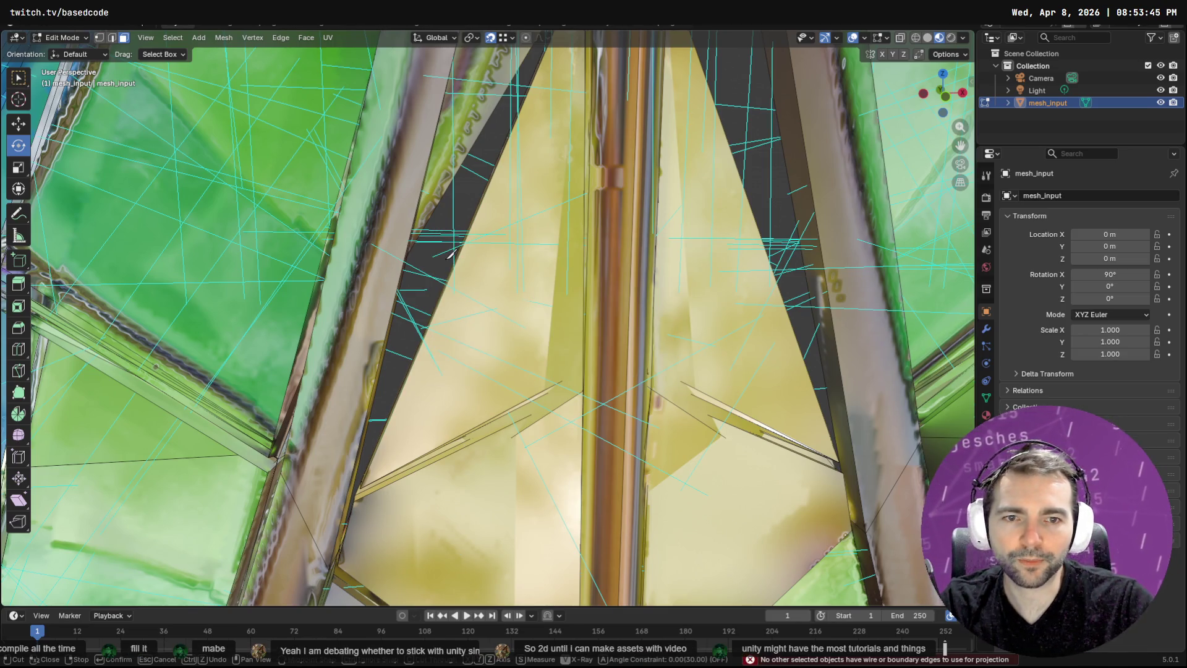
key(e)
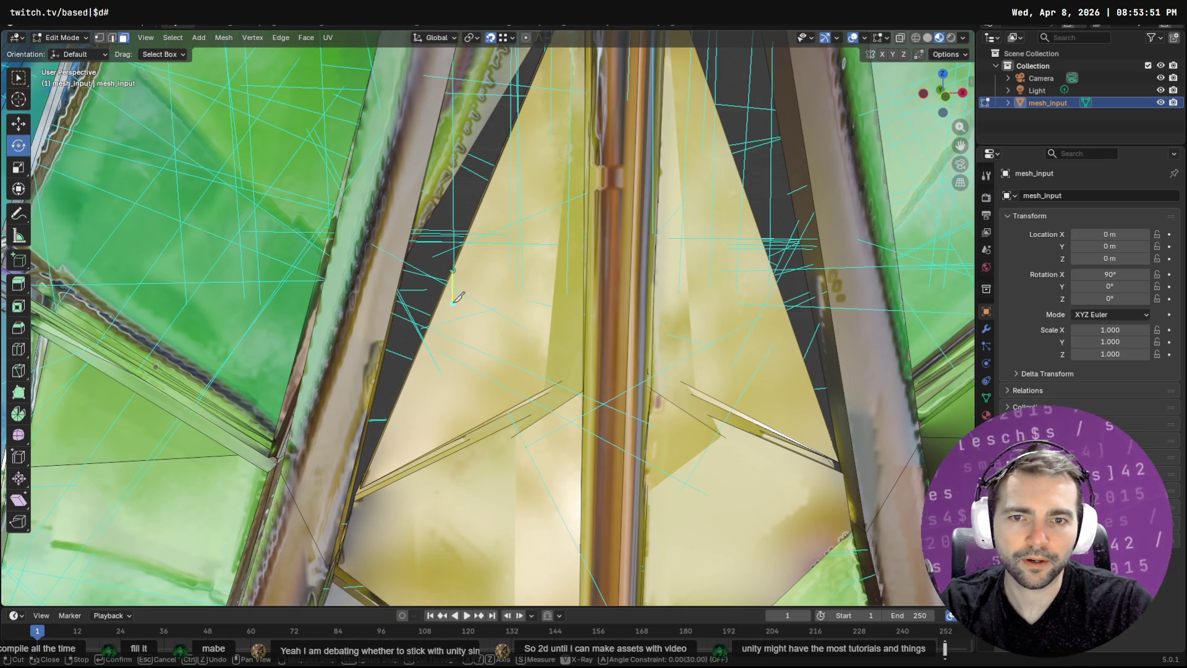
key(Escape)
right_click(450, 272)
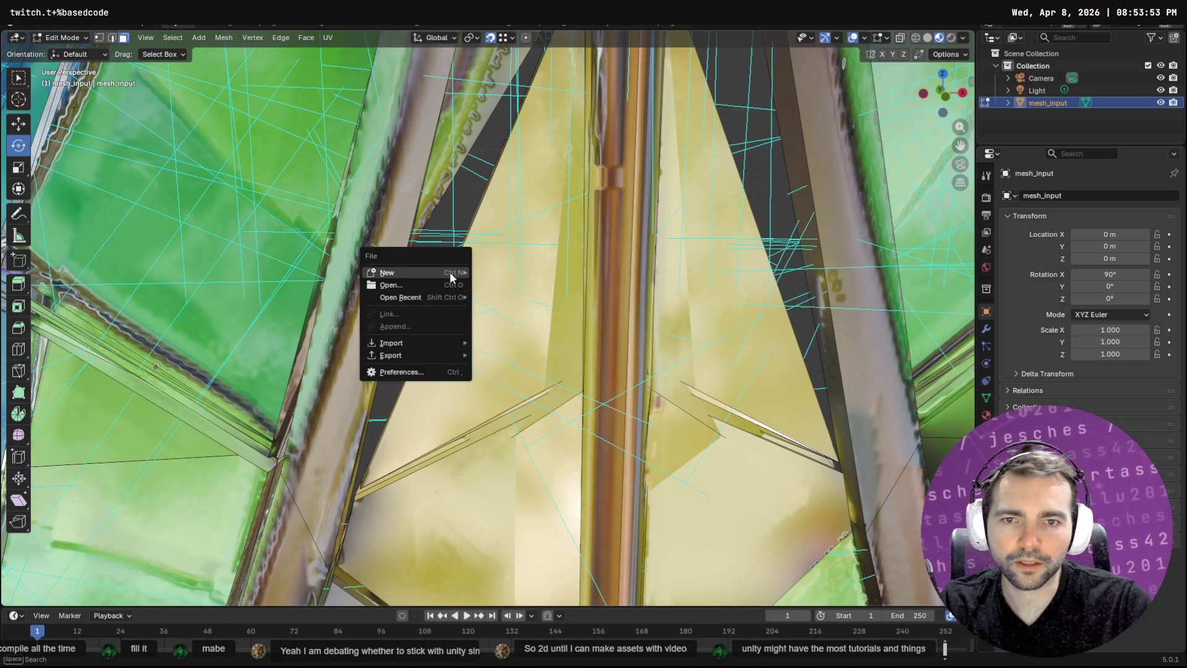
key(Escape)
key(F3)
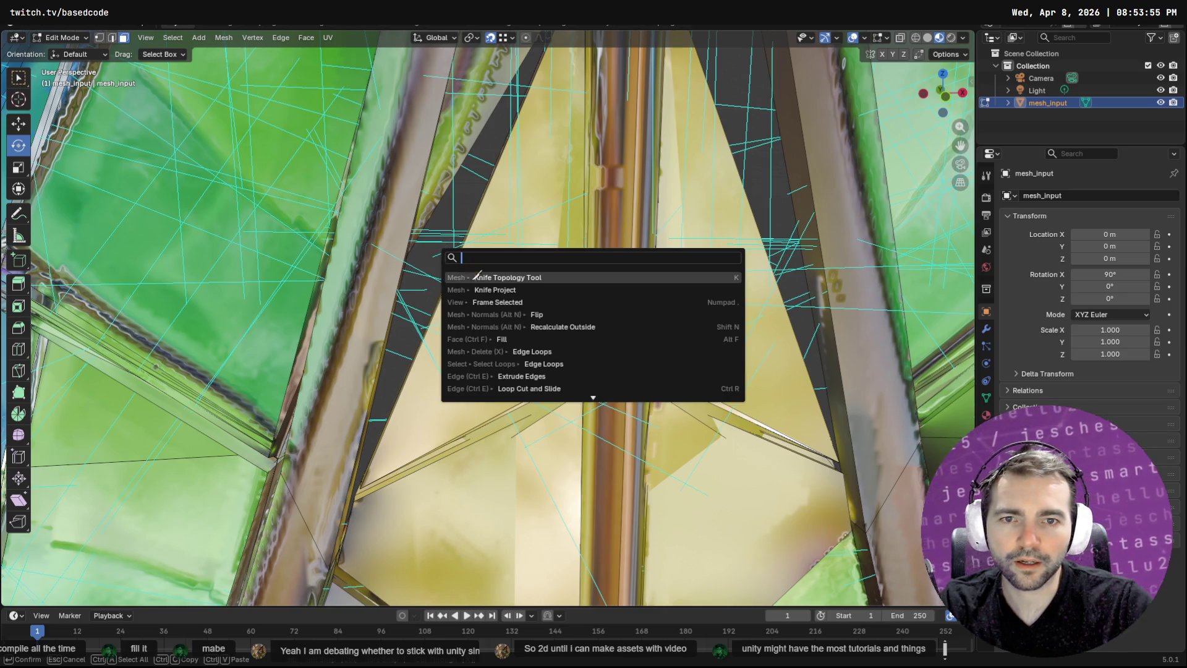
click(471, 278)
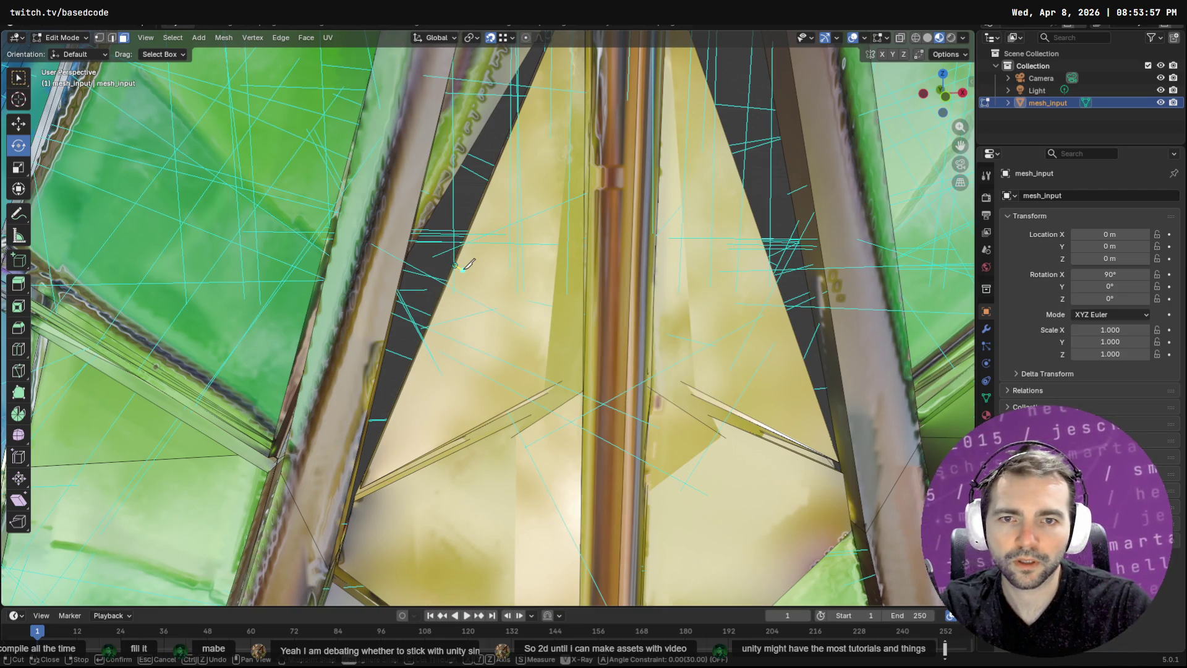
mouse_move(468, 265)
mouse_down()
mouse_move(501, 314)
mouse_move(449, 273)
mouse_up()
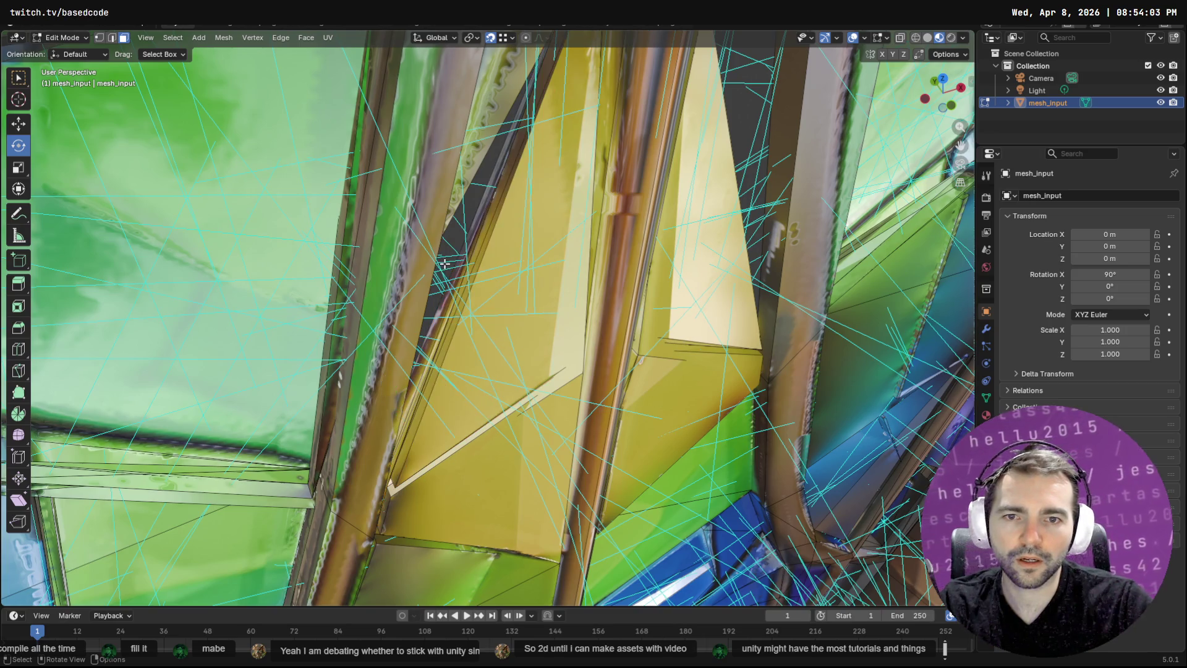
Try the knife tool, then select and deselect the long face strip along the pane edge
key(F3)
text(knife)
key(Return)
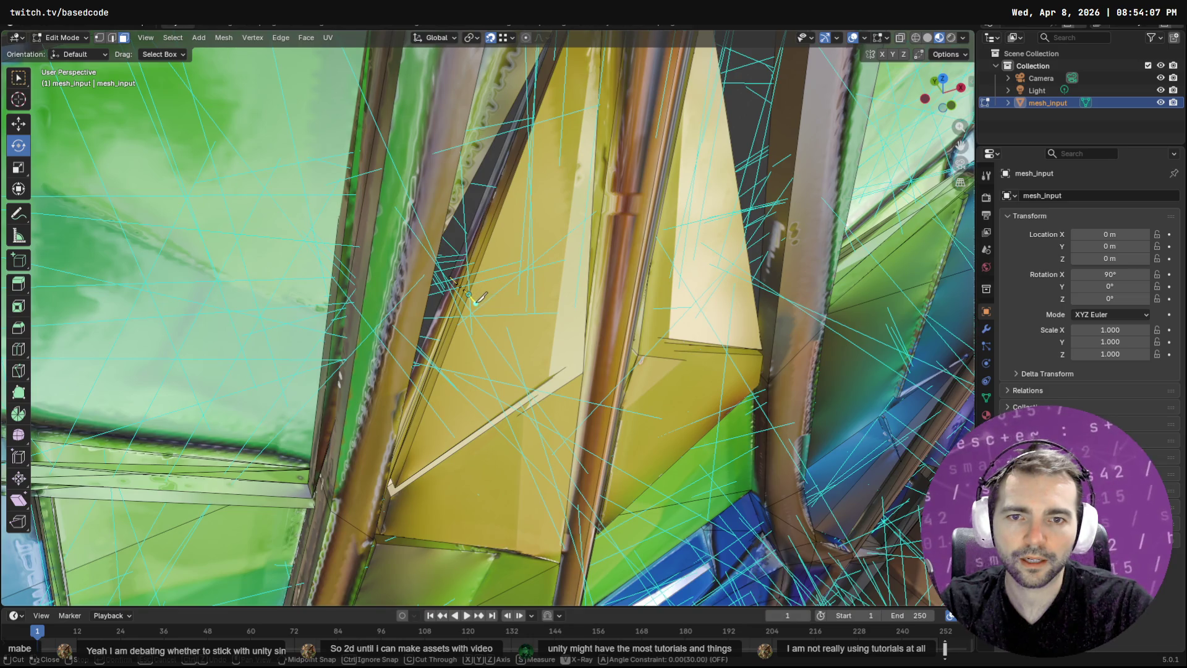
key(Escape)
scroll(470, 293, up, 5)
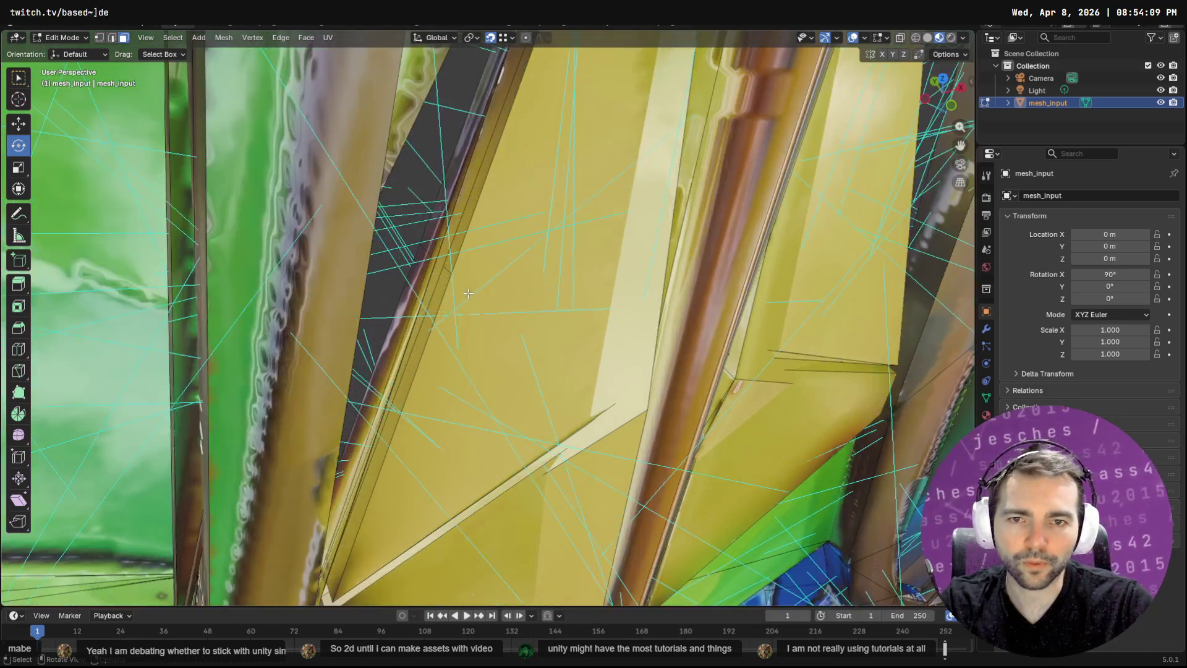
drag(407, 235, 417, 272)
alt+click(411, 254)
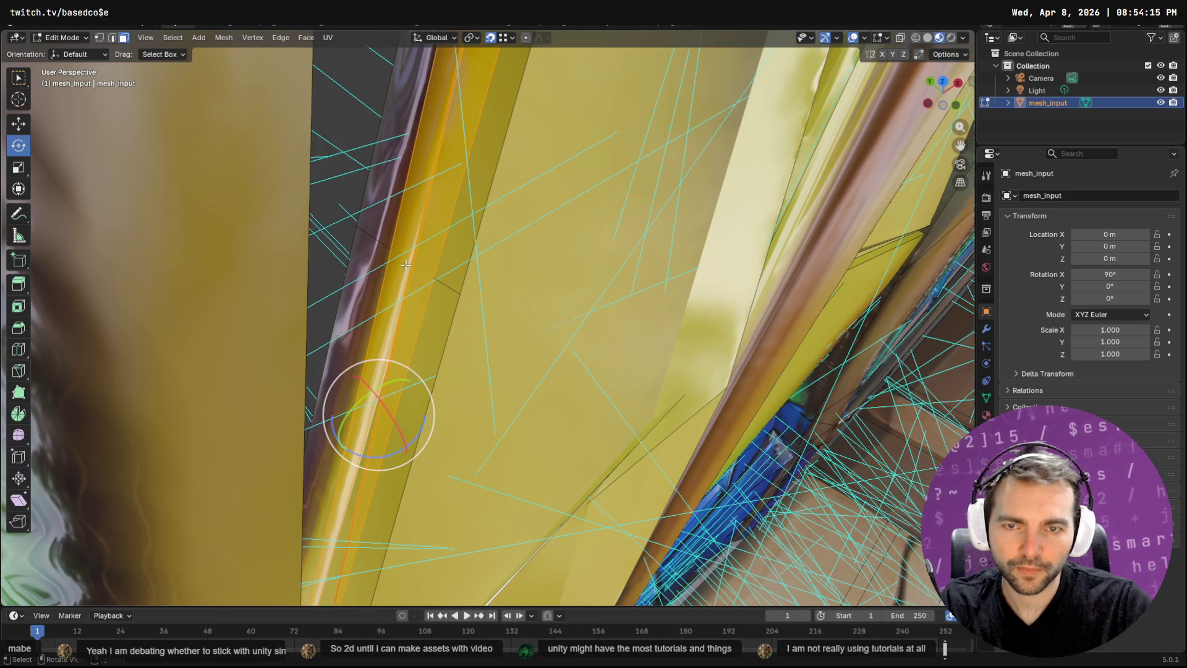
key(alt+a)
Make knife cuts across the pane edge with the Knife Topology Tool
key(F3)
text(k)
key(Return)
click(412, 263)
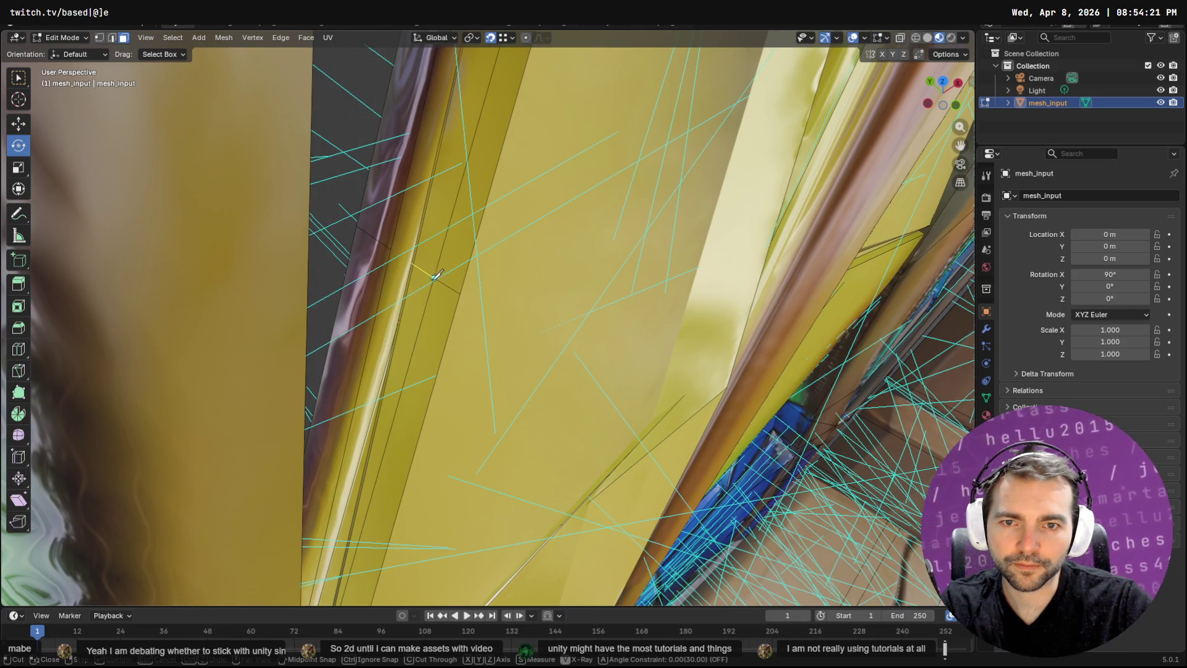
key(Return)
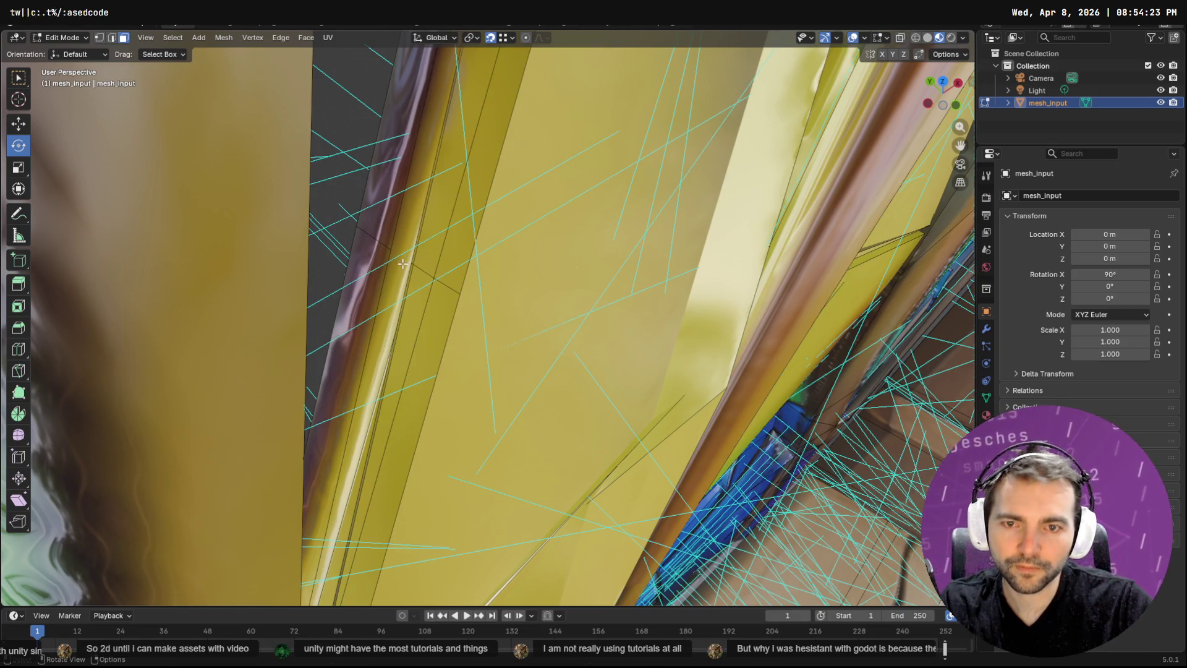
key(F3)
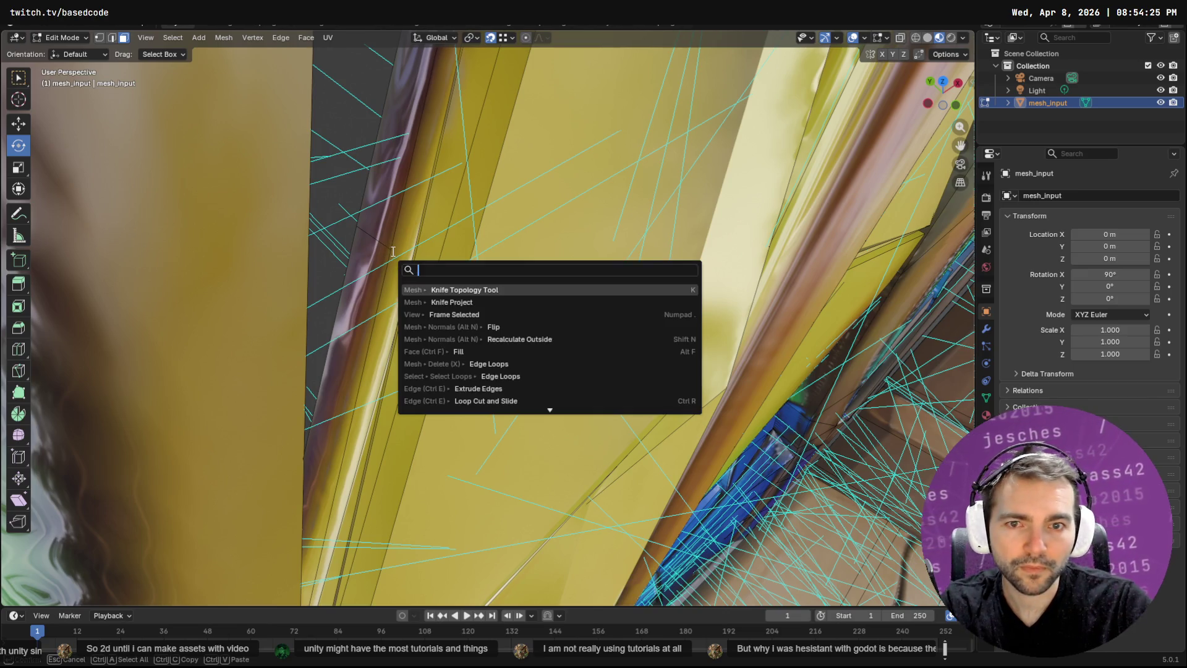
key(Return)
click(391, 250)
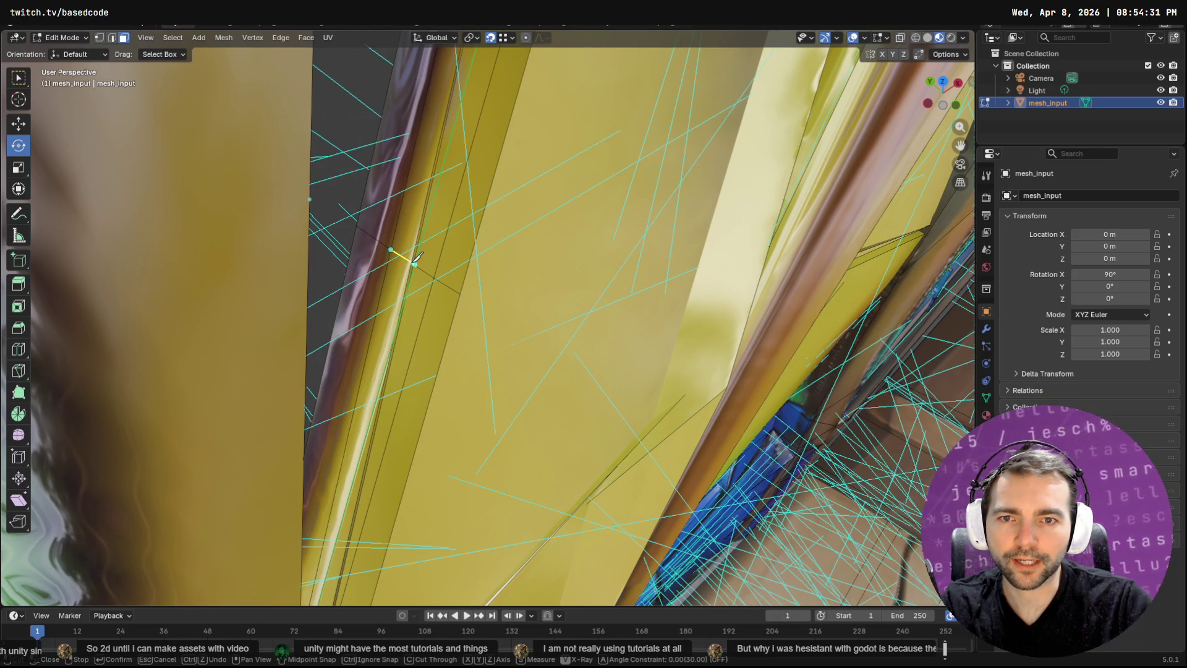
click(412, 263)
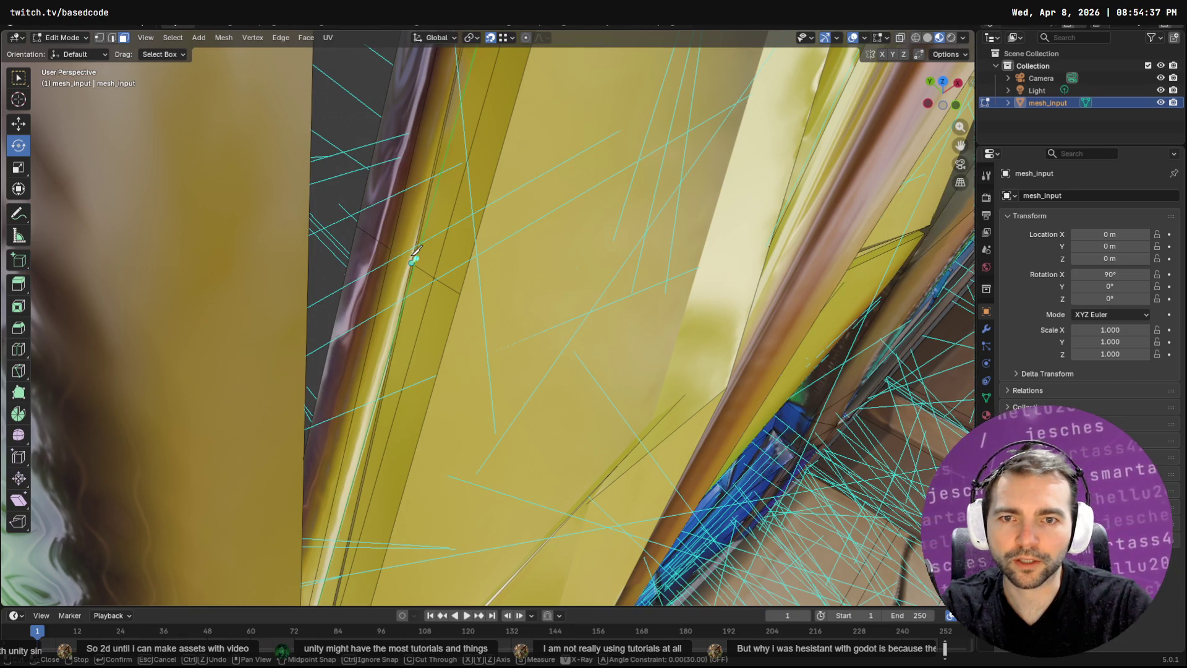
mouse_move(417, 250)
mouse_down()
mouse_move(438, 233)
mouse_move(400, 239)
mouse_up()
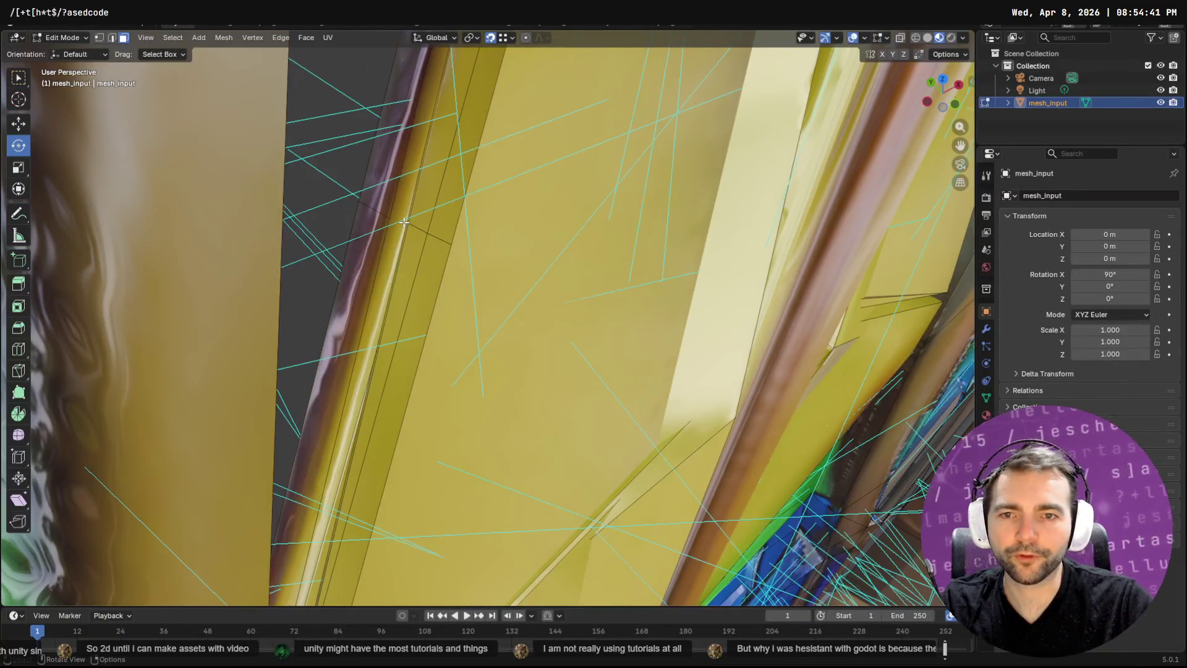
key(F3)
key(Escape)
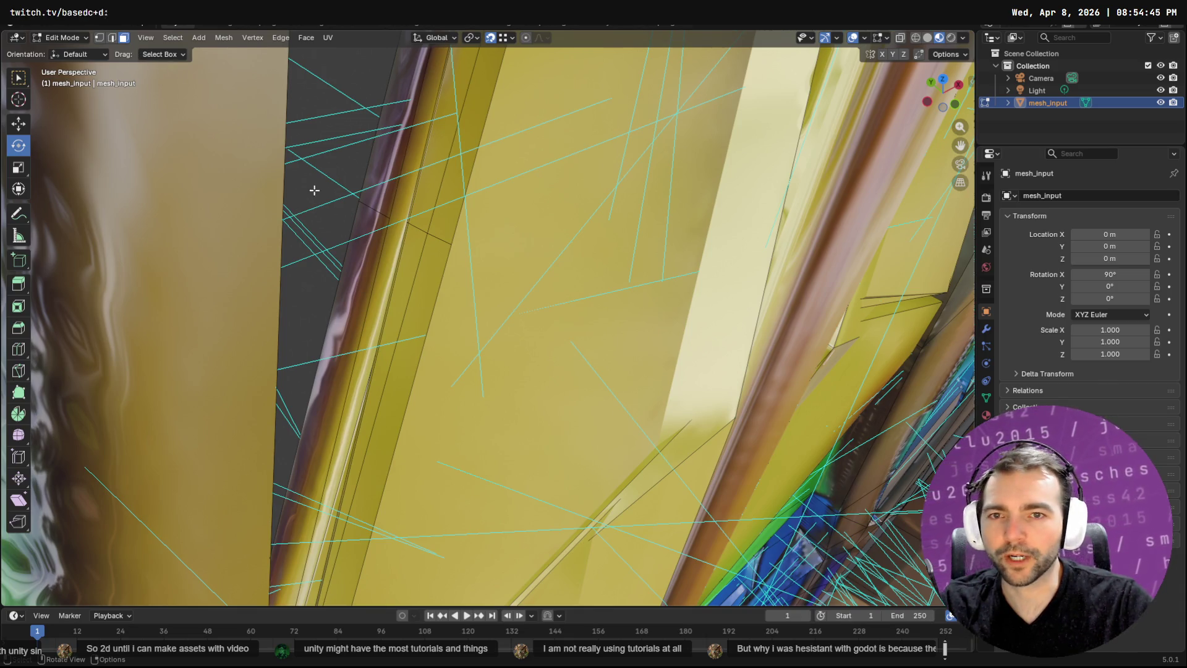
Select the linked geometry and try deleting vertices, then faces, undoing each attempt
key(l)
mouse_move(420, 273)
mouse_down()
mouse_move(386, 340)
mouse_move(725, 289)
mouse_up()
scroll(705, 339, up, 4)
key(x)
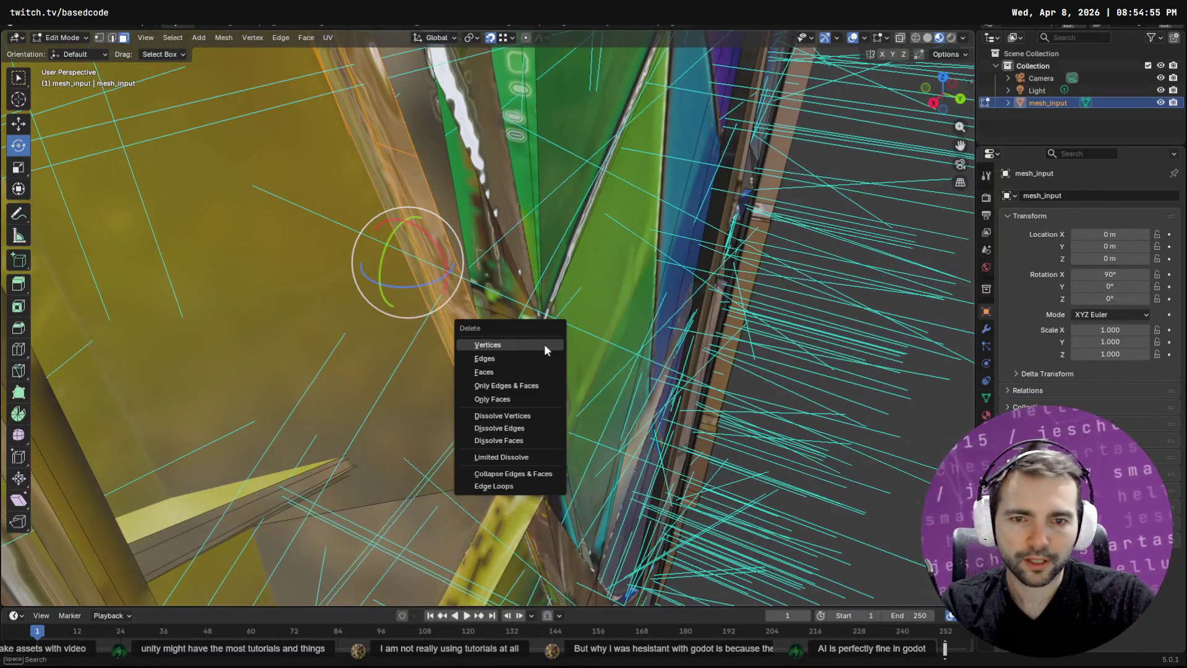
click(535, 361)
key(ctrl+z)
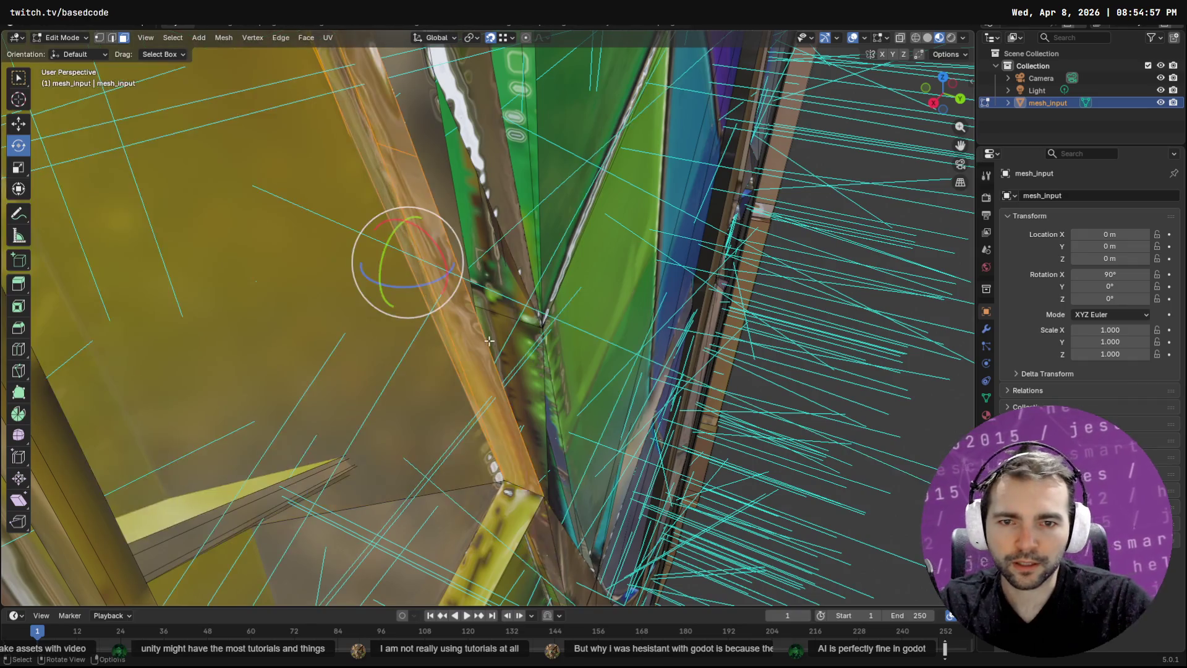
key(x)
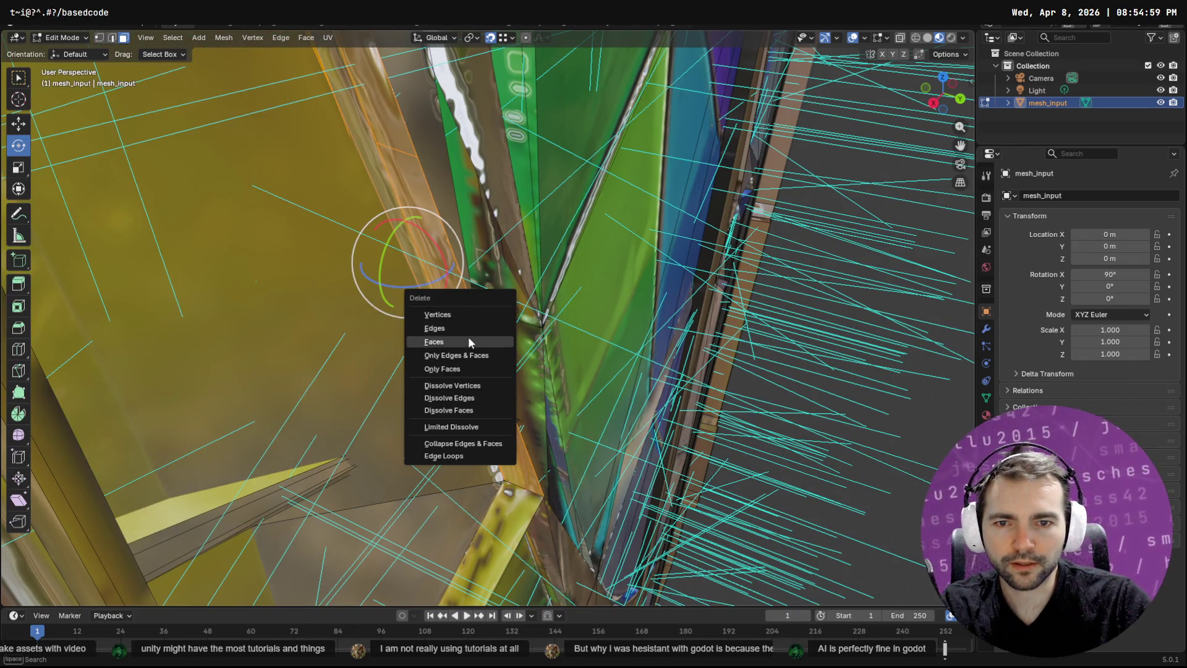
click(469, 337)
key(ctrl+z)
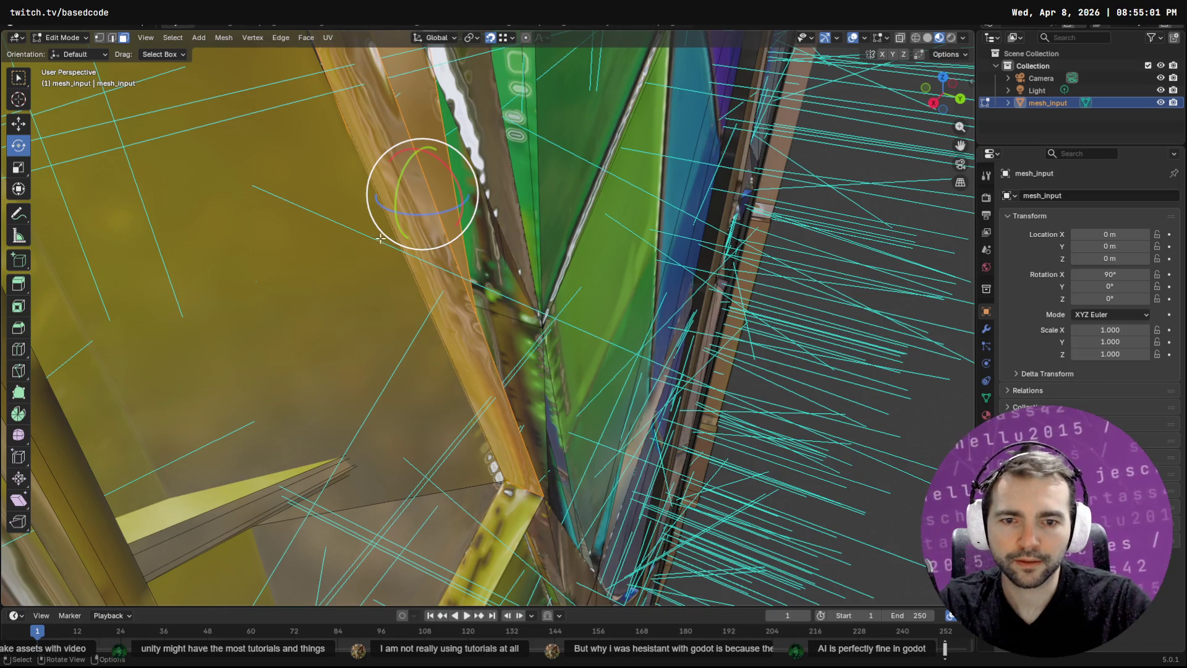
Delete the selected faces, inspect the yellow panes, and return to Object Mode
key(x)
click(397, 266)
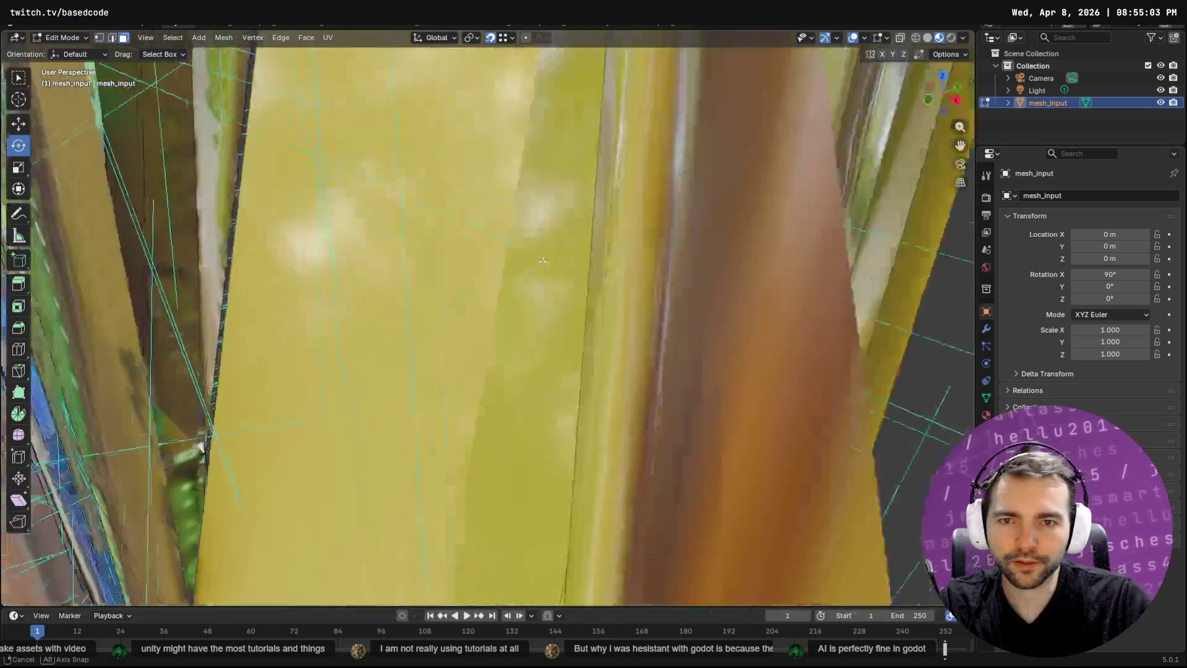
drag(543, 259, 500, 216)
drag(420, 290, 421, 265)
key(Tab)
key(Tab)
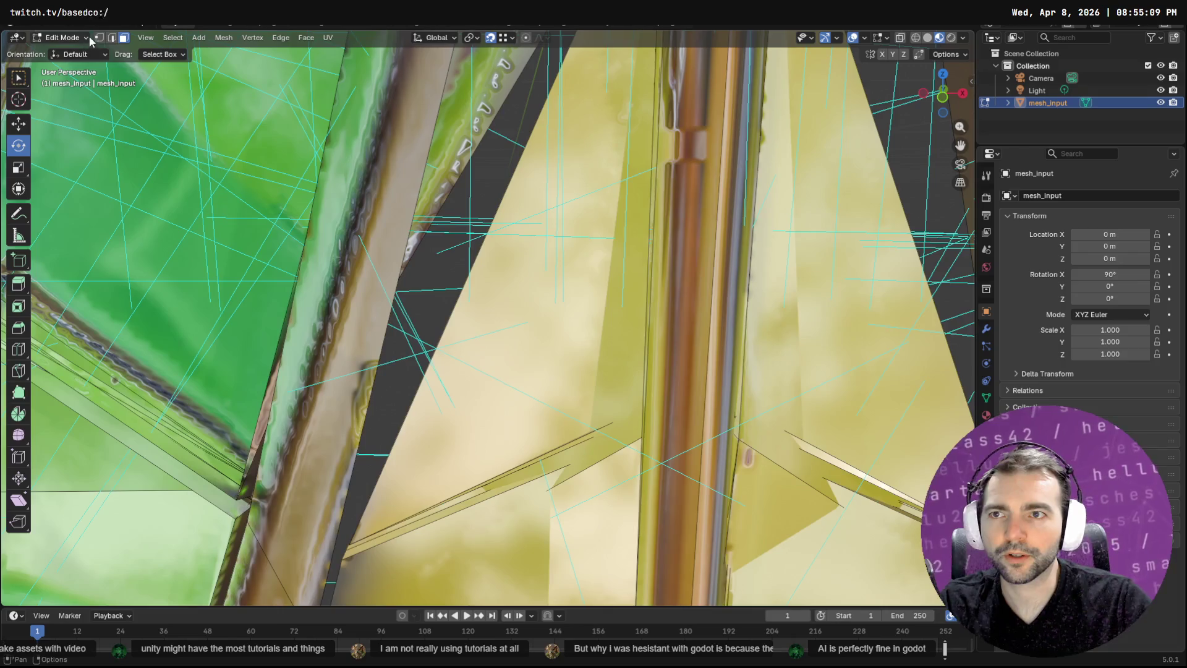
Select and inspect edges around the left yellow pane and its thin yellow sliver
click(413, 230)
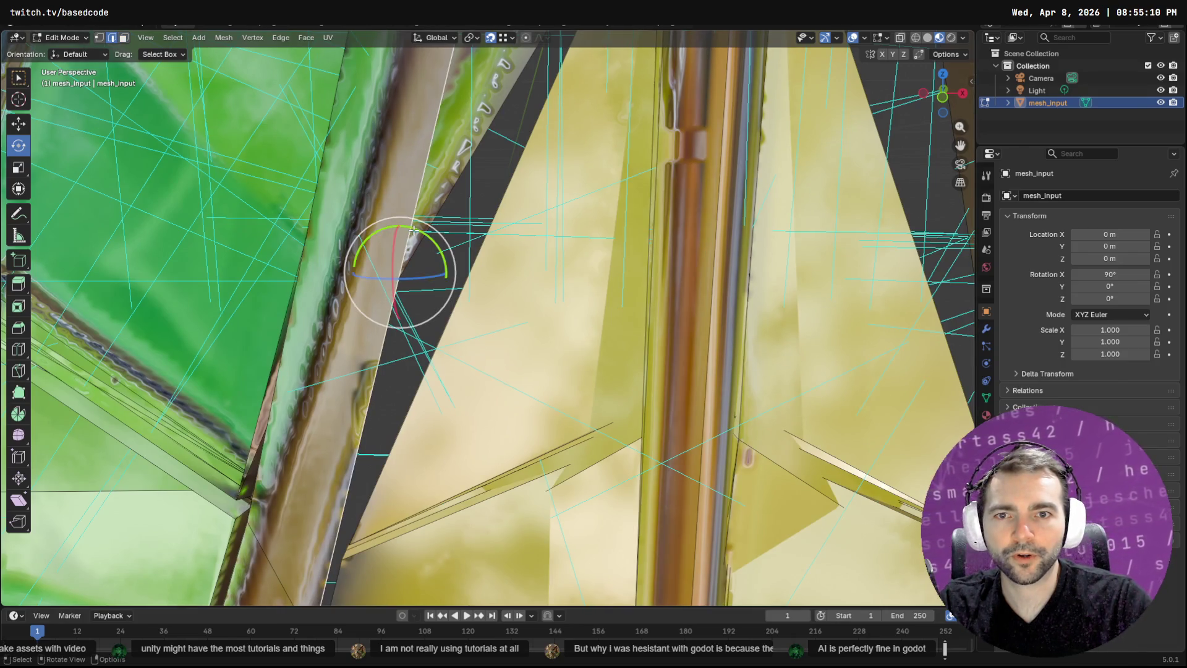
click(477, 263)
click(492, 222)
mouse_move(492, 222)
mouse_down()
mouse_move(588, 185)
mouse_move(523, 333)
mouse_move(662, 349)
mouse_move(547, 375)
mouse_move(402, 480)
mouse_move(468, 419)
mouse_up()
click(471, 353)
drag(453, 369, 664, 337)
scroll(550, 336, down, 5)
scroll(549, 336, up, 5)
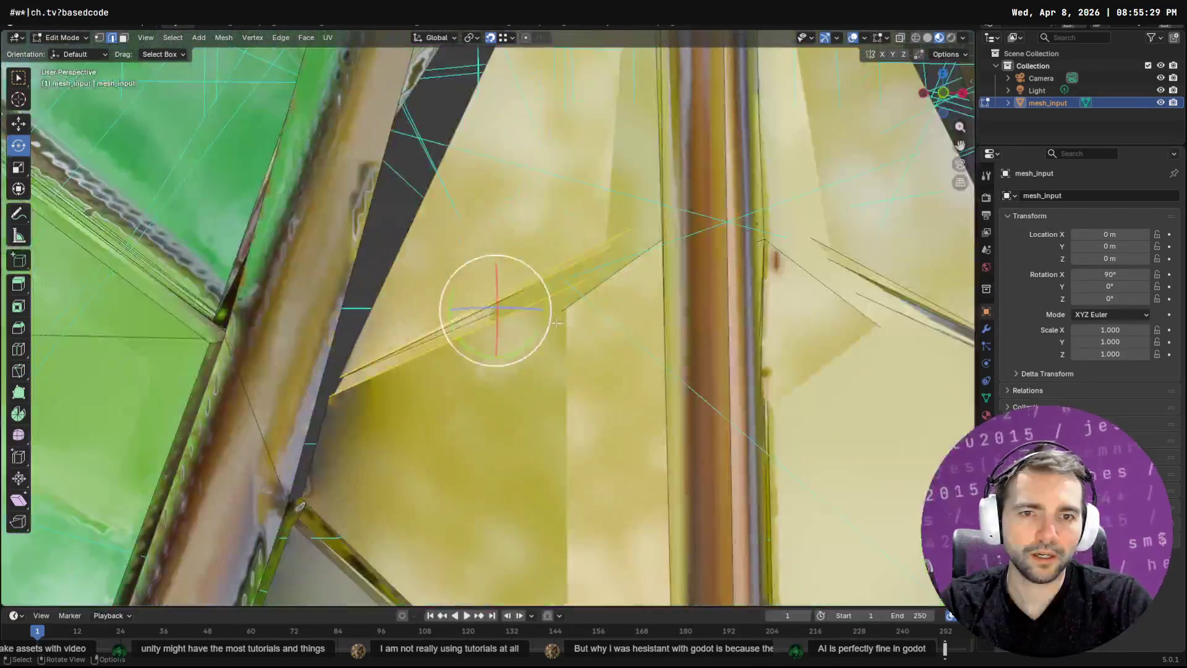
scroll(596, 395, up, 3)
shift+right_click(604, 190)
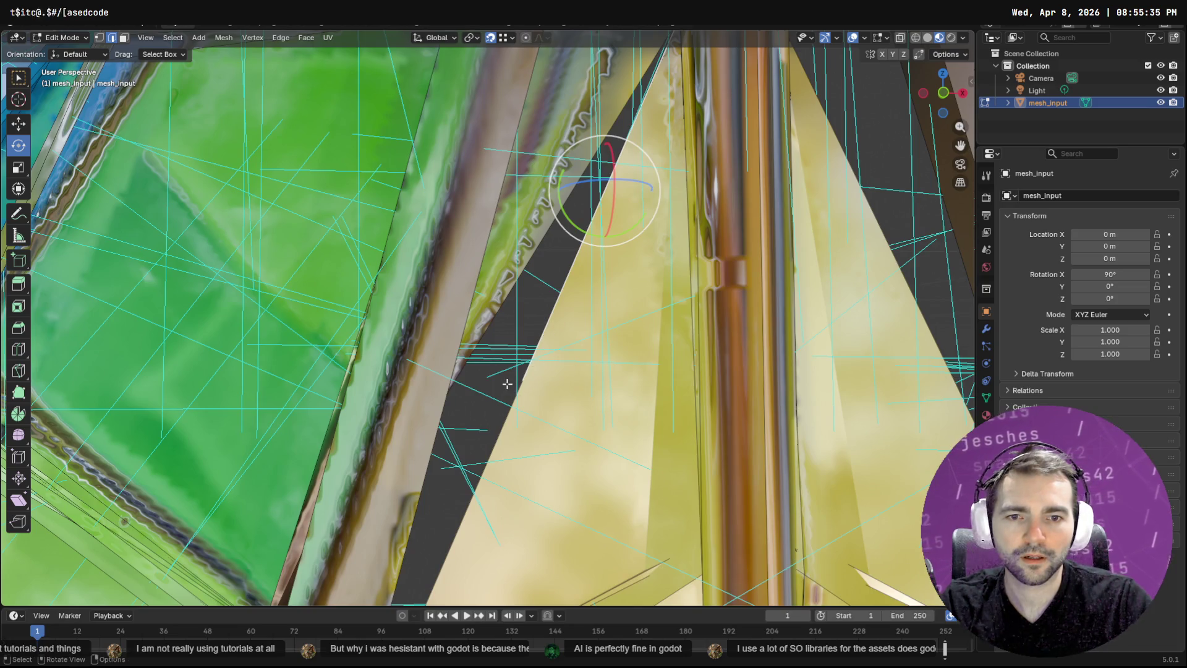
In vertex select mode, delete the stray vertex at the pane edge, then return to edge select
key(Tab)
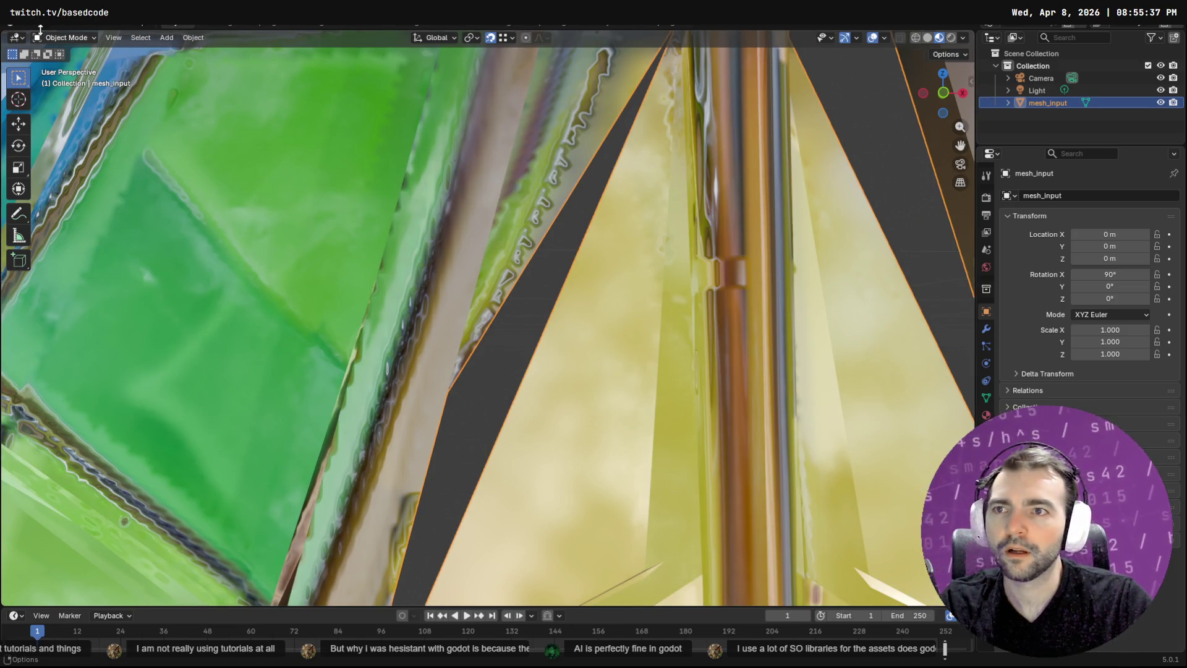
key(Tab)
key(1)
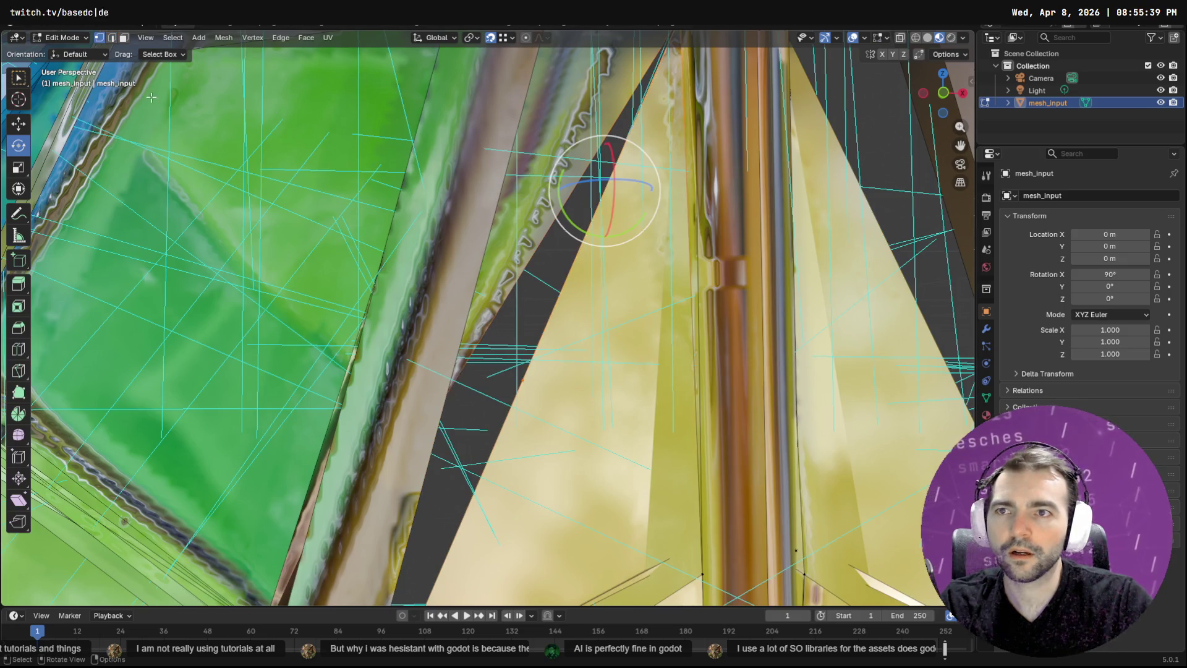
click(522, 378)
key(x)
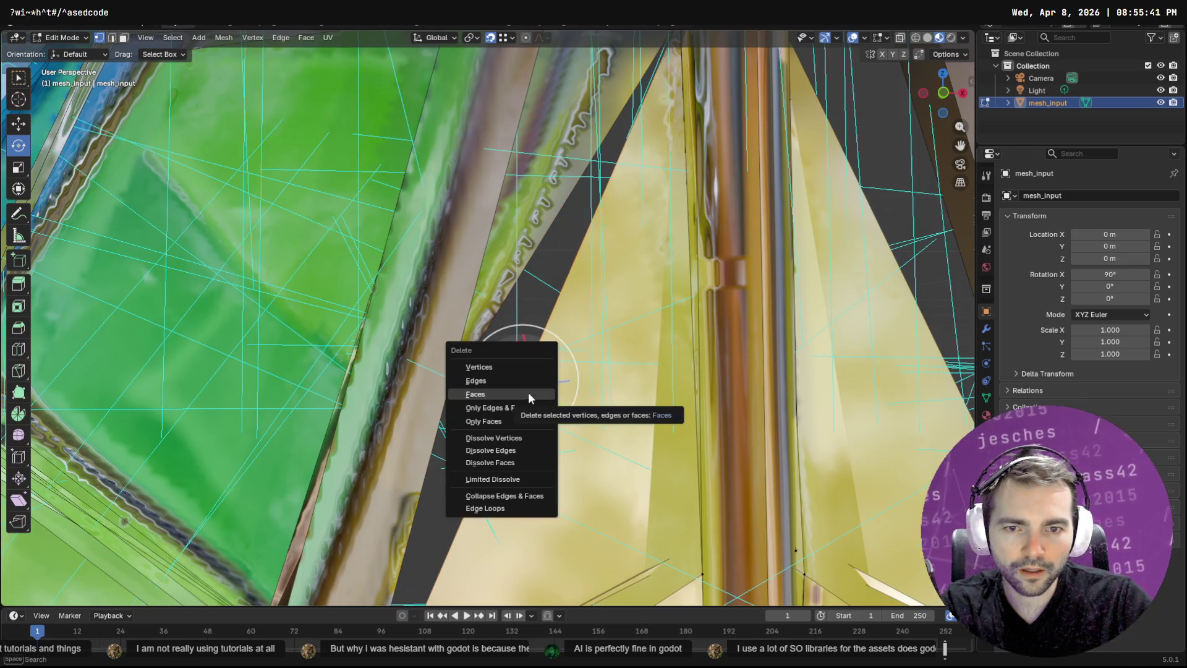
click(504, 360)
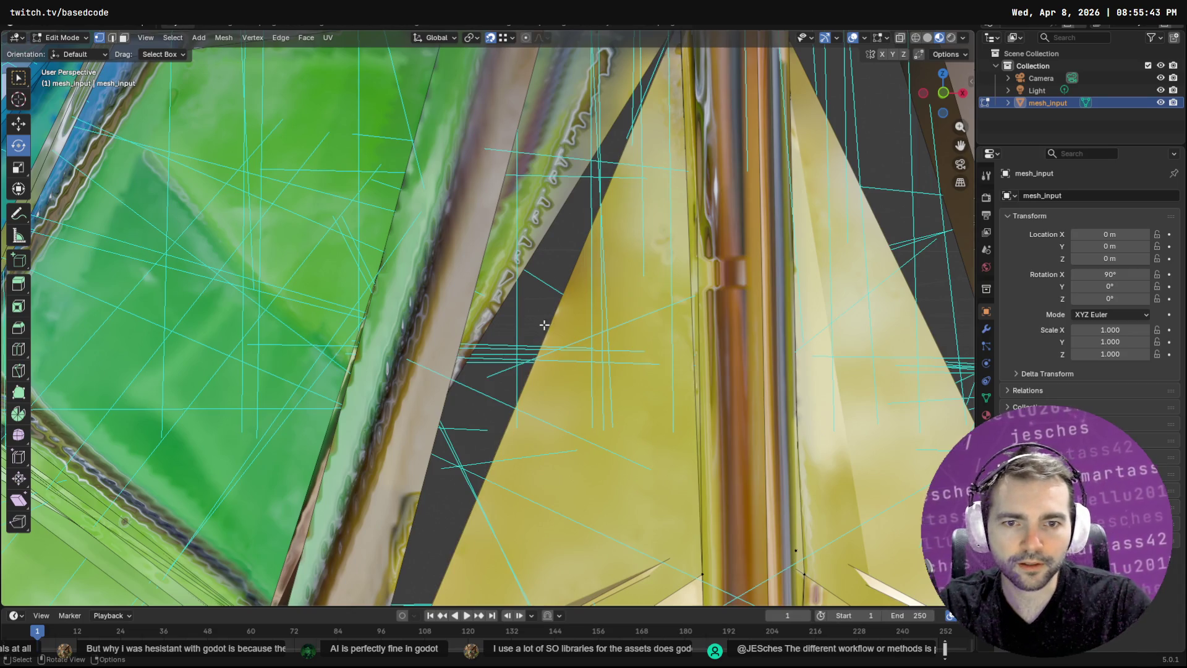
click(113, 39)
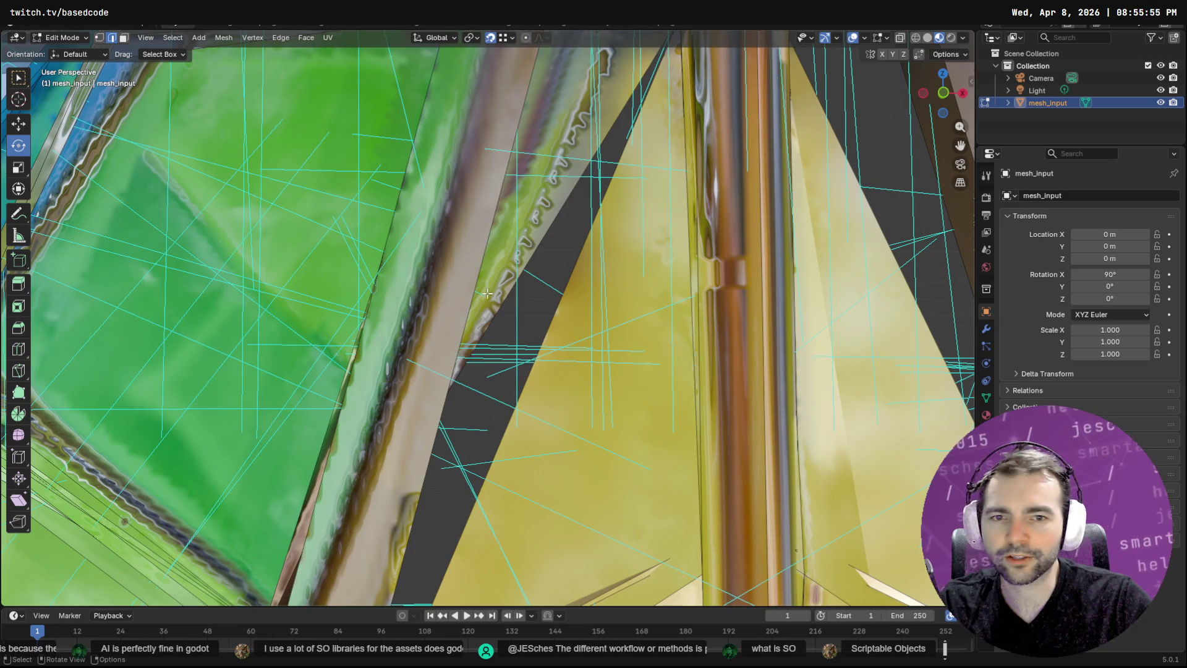
Select an edge beside the left yellow pane and adjust the view around it
click(558, 299)
scroll(589, 281, down, 2)
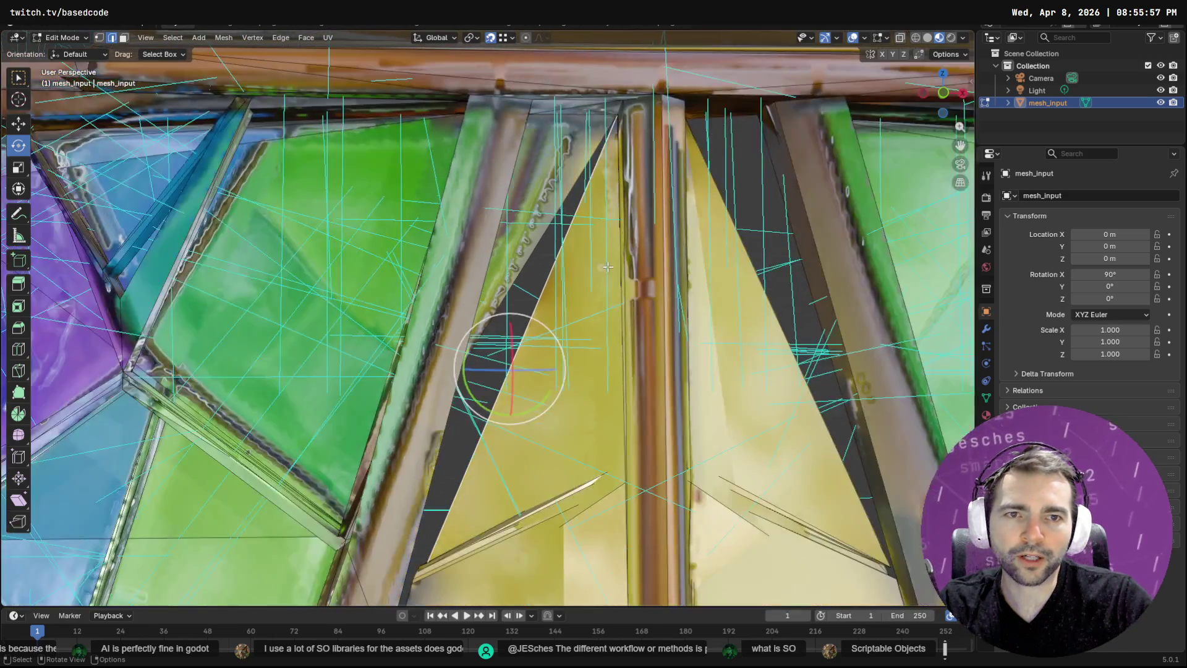
scroll(608, 266, right, 5)
scroll(607, 272, left, 5)
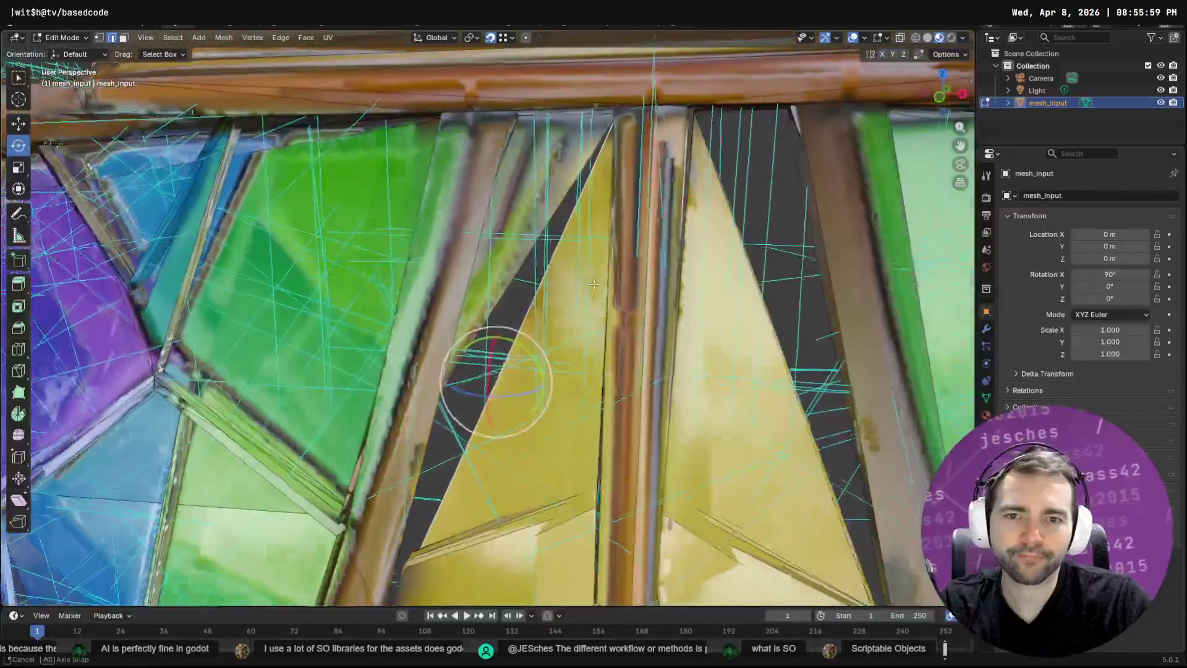
scroll(609, 276, down, 5)
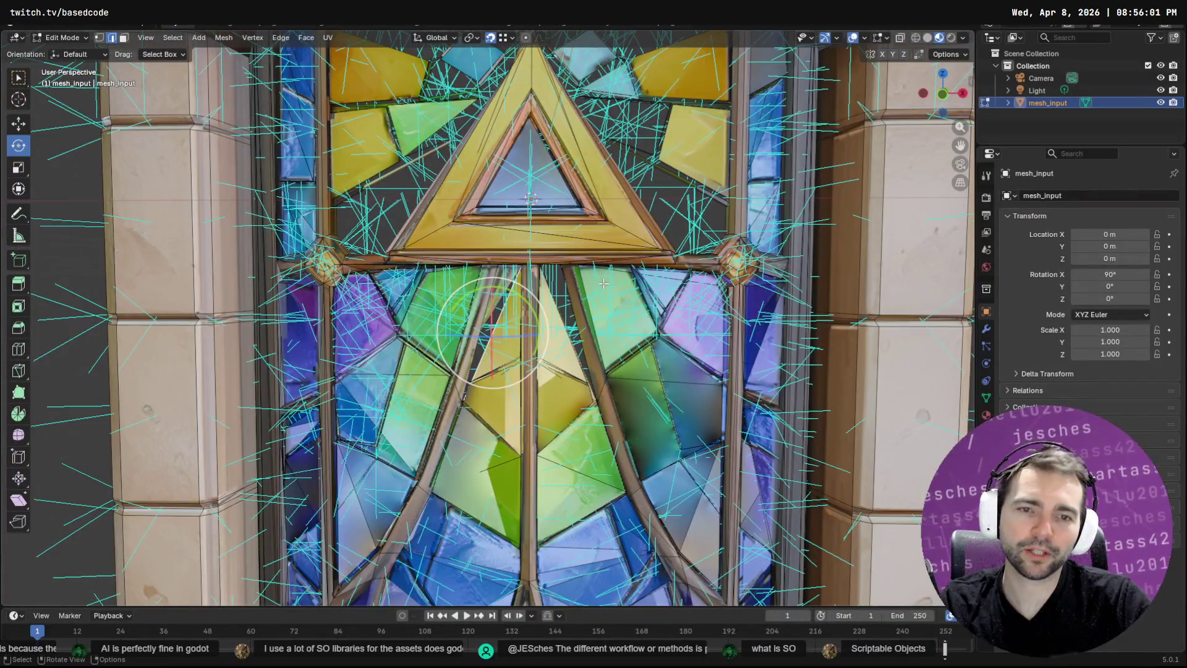
Delete the thin face beside the left yellow triangle with X > Faces
scroll(605, 285, up, 5)
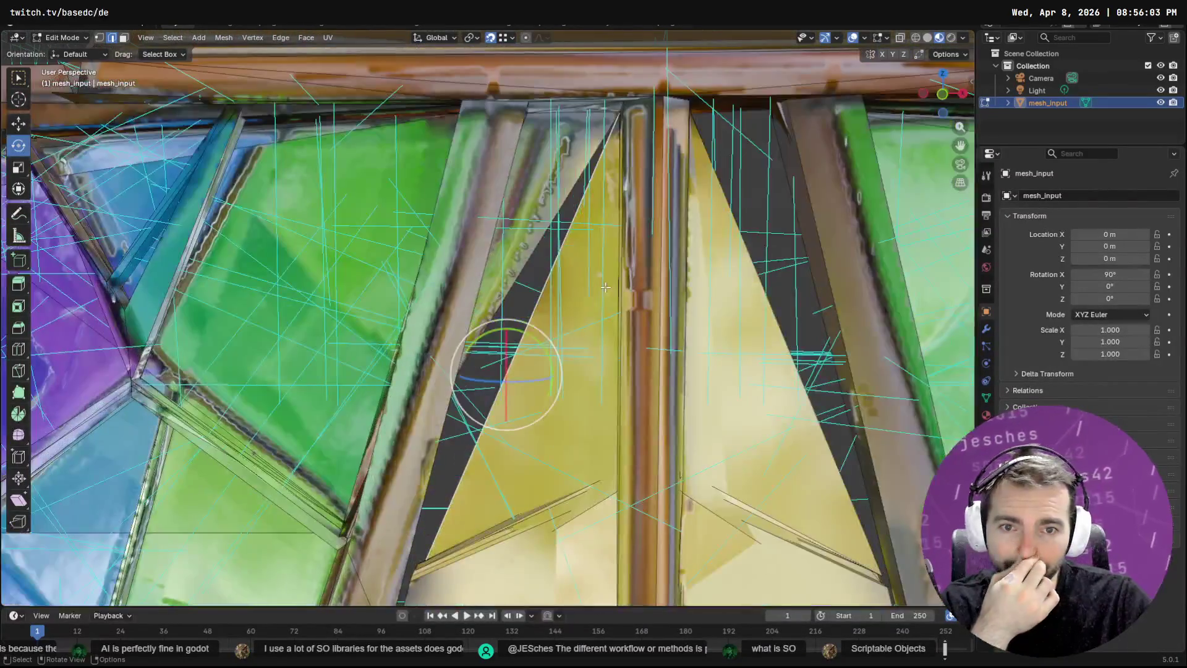
key(Tab)
key(Tab)
key(Tab)
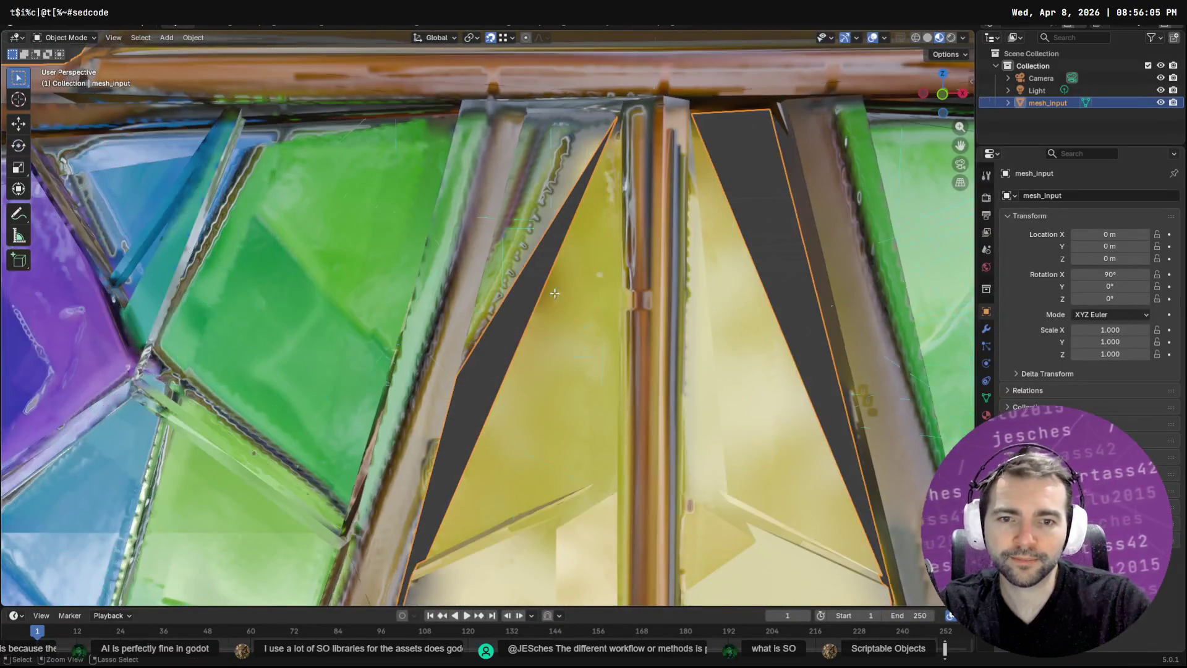
key(Tab)
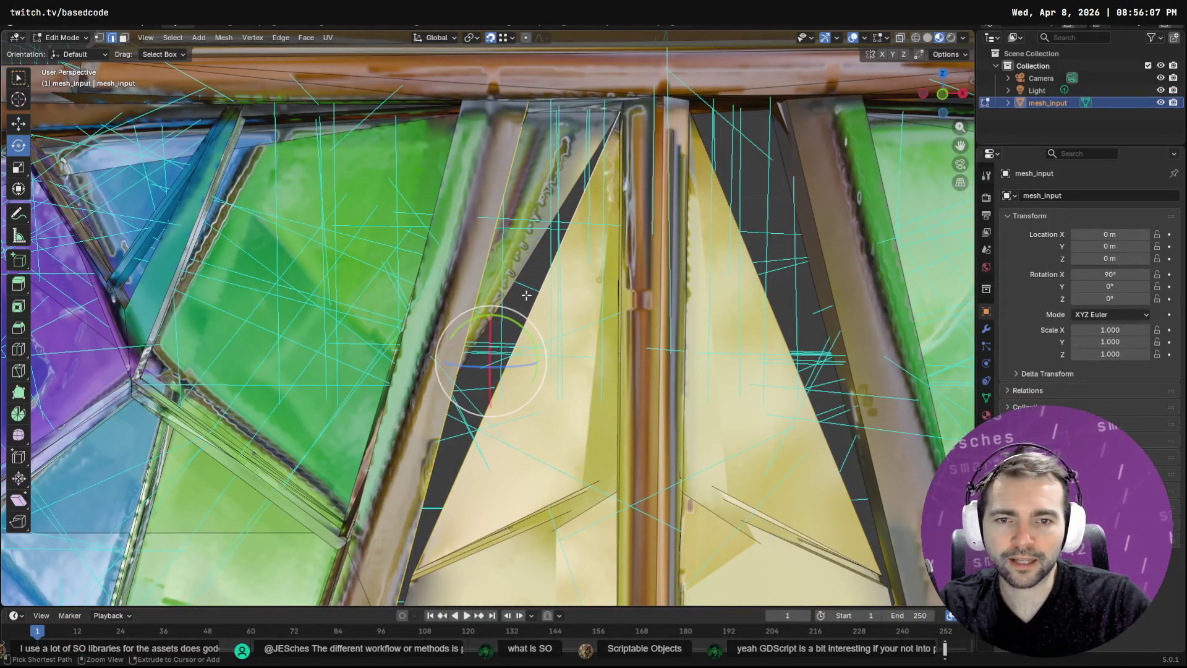
key(Tab)
key(Tab)
click(523, 286)
drag(519, 275, 517, 233)
click(517, 231)
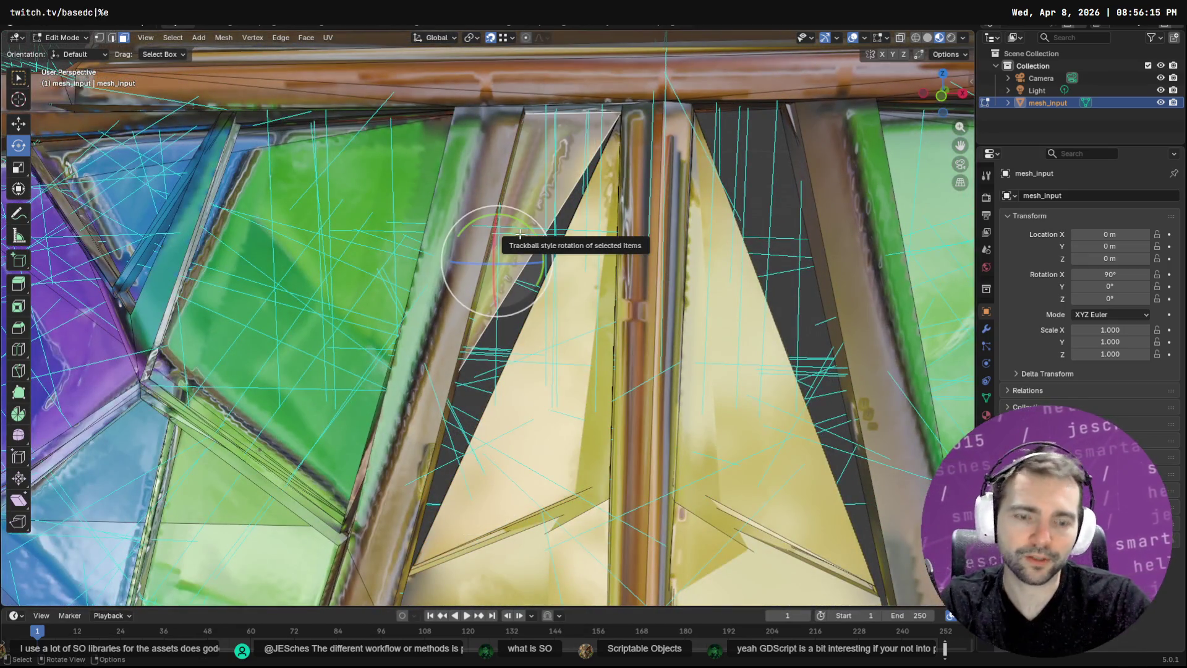
key(x)
click(515, 265)
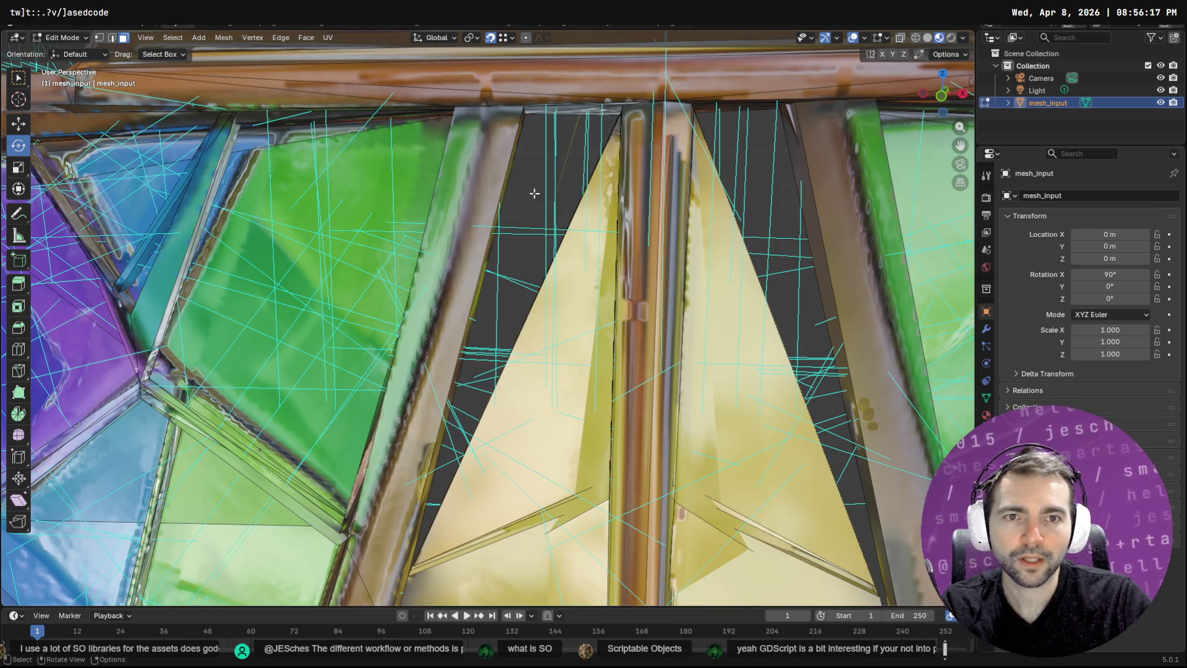
Circle-select and delete the green and pink faces, undo that, and open the Mesh menu
mouse_move(557, 260)
mouse_down()
mouse_move(646, 219)
mouse_move(395, 304)
mouse_up()
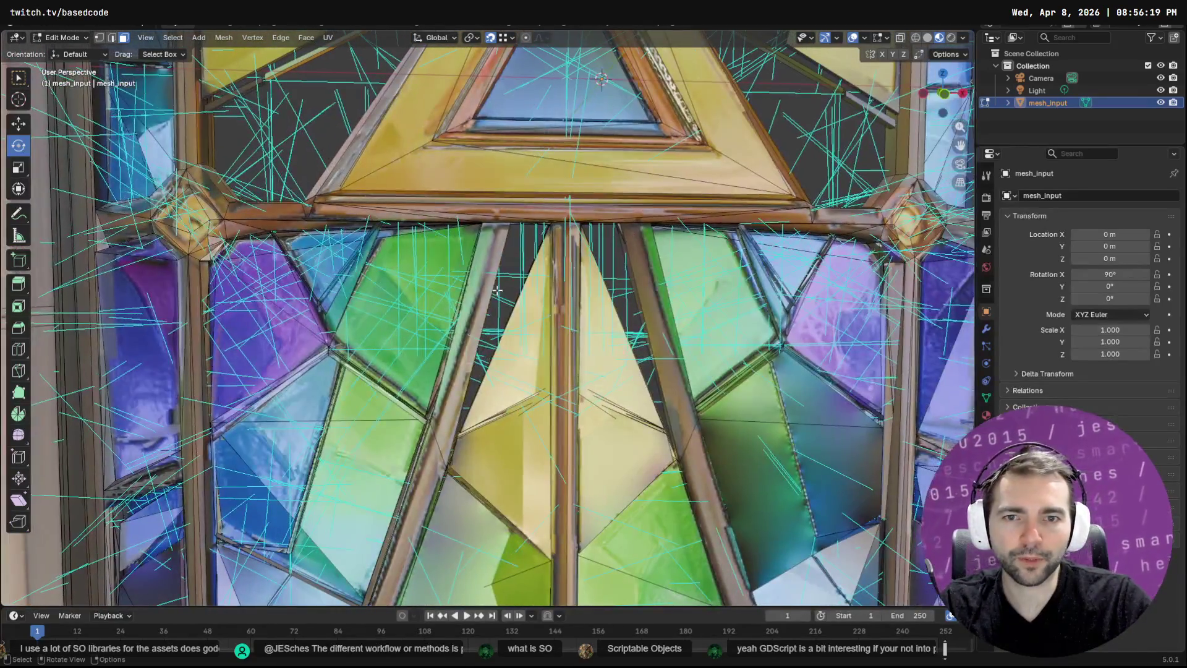
key(c)
click(391, 327)
key(Escape)
key(x)
click(377, 325)
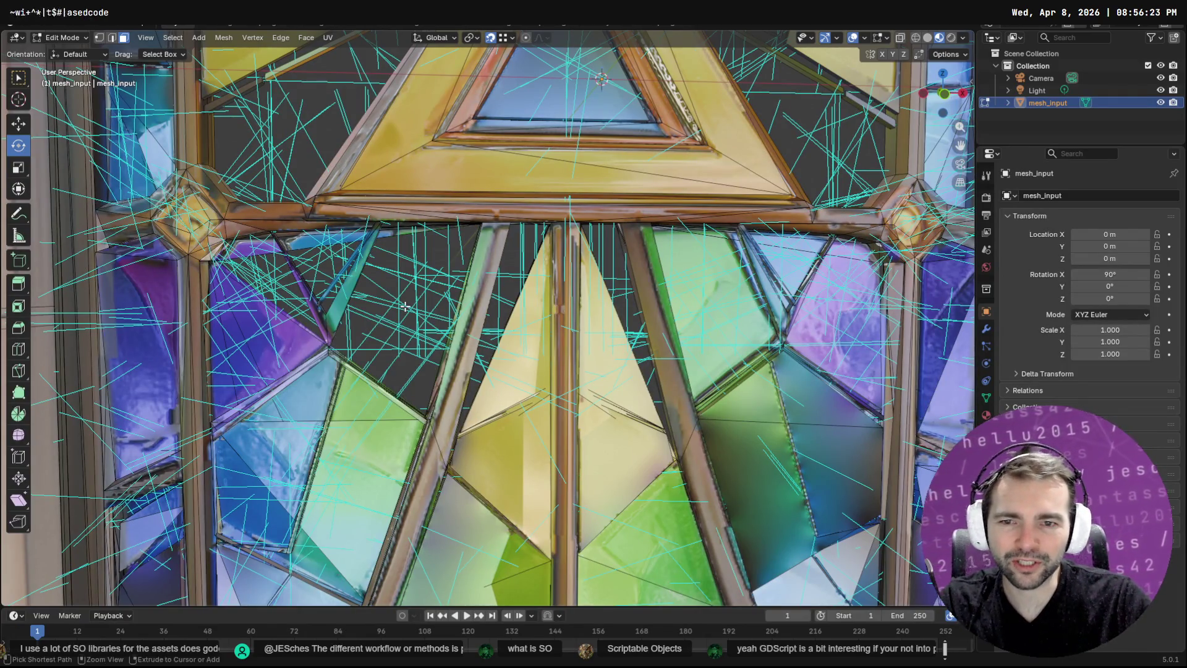
key(ctrl+z)
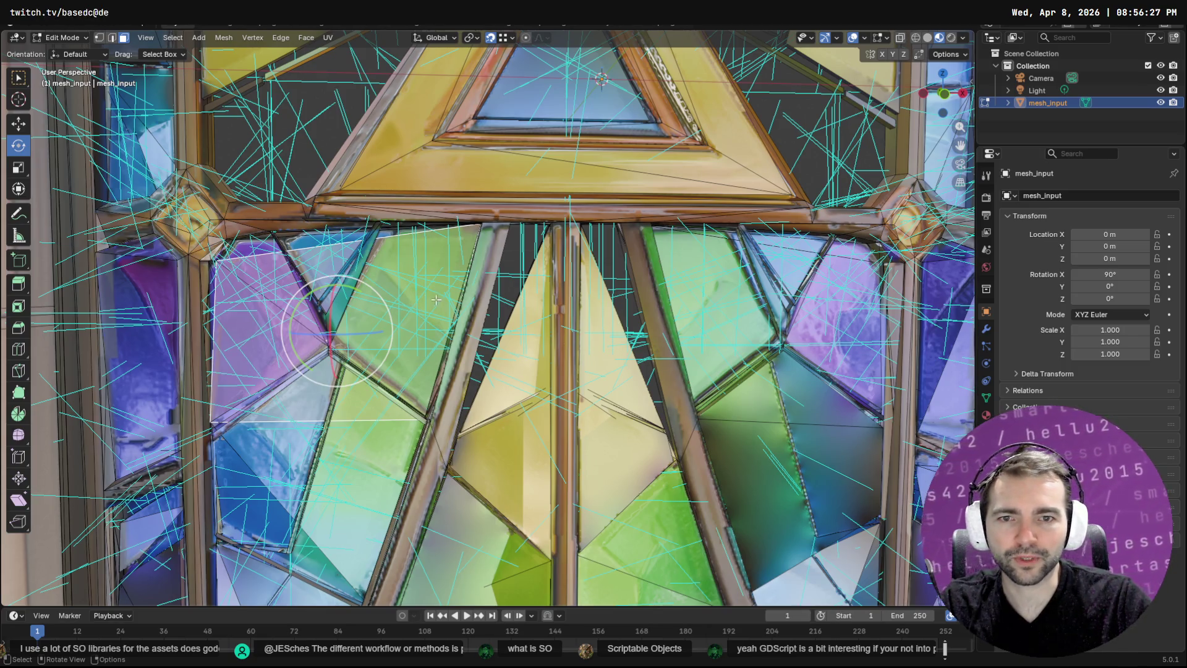
click(224, 38)
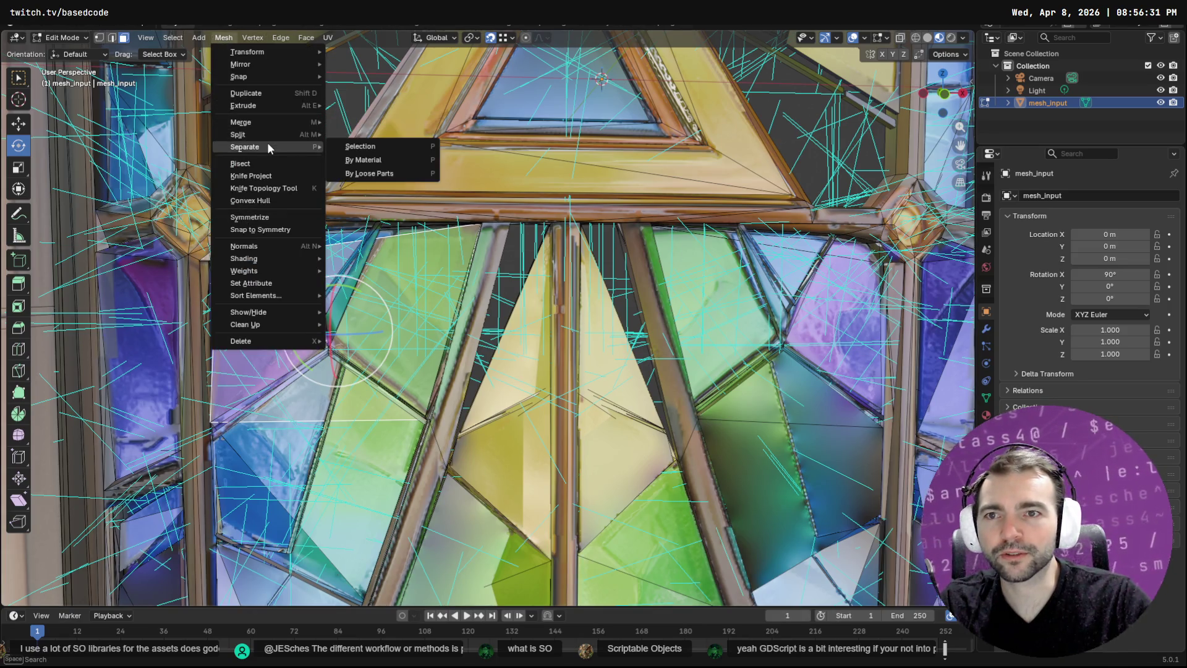
click(277, 94)
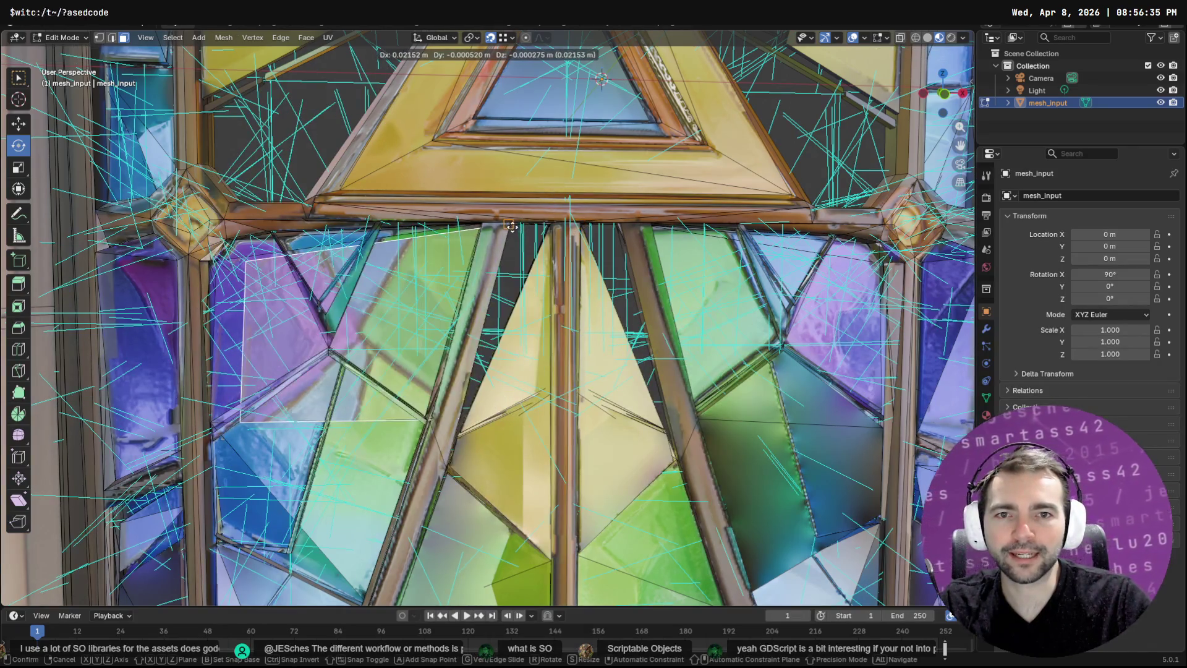
click(545, 223)
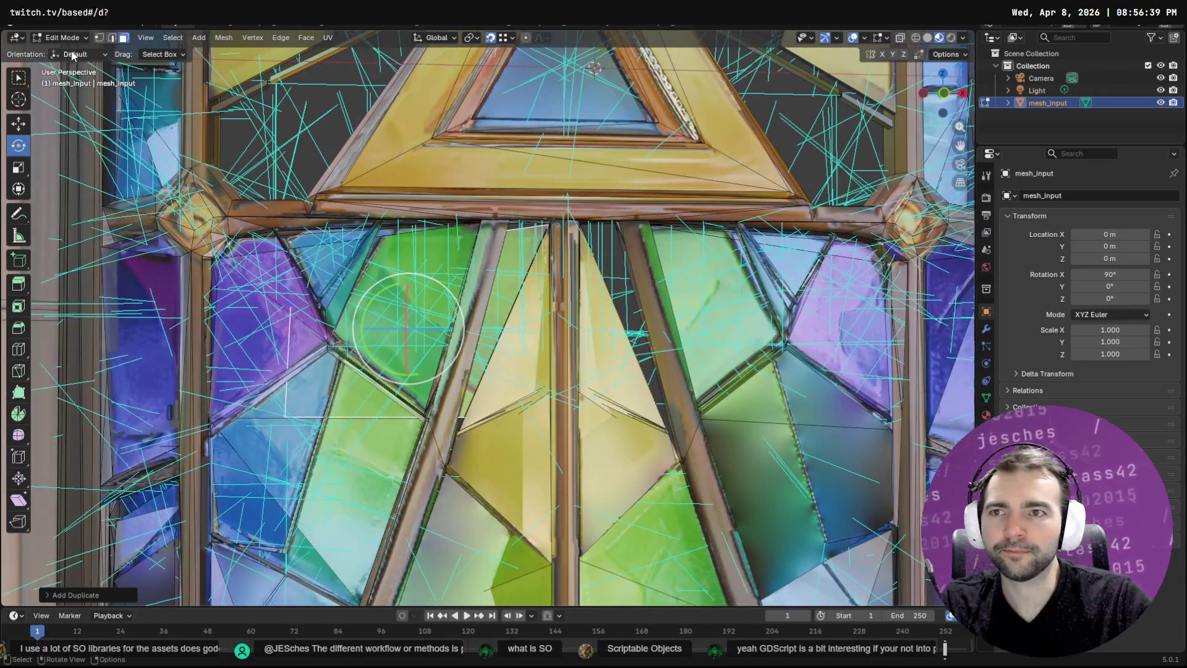
click(99, 38)
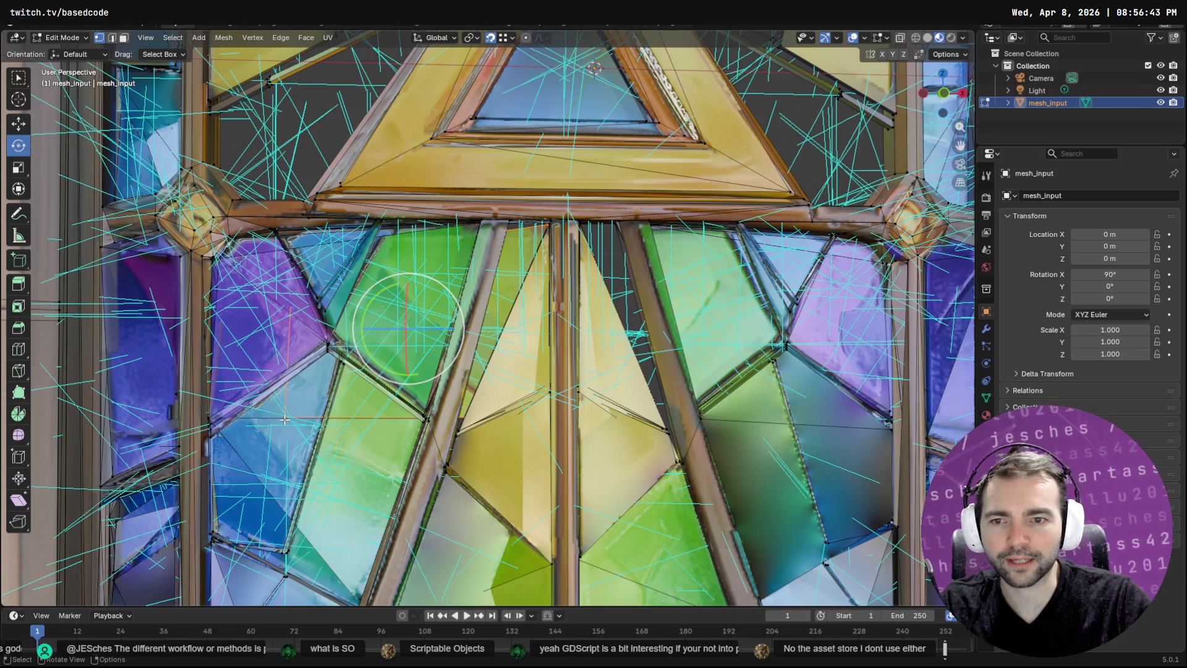
key(w)
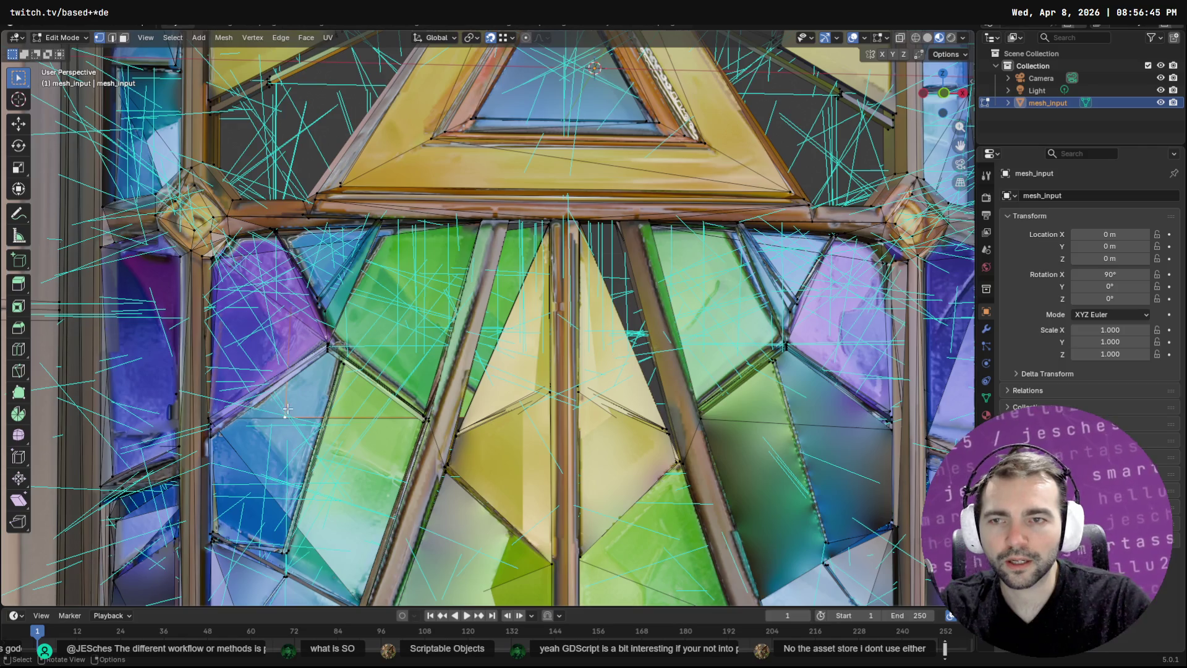
click(20, 122)
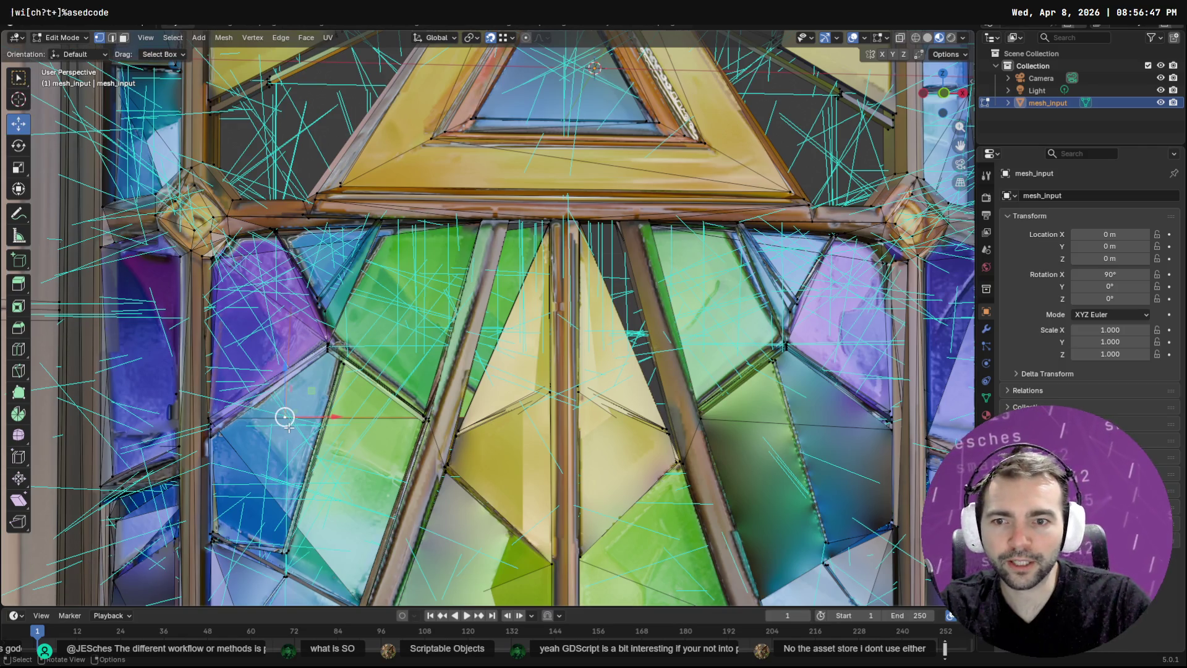
drag(285, 417, 455, 433)
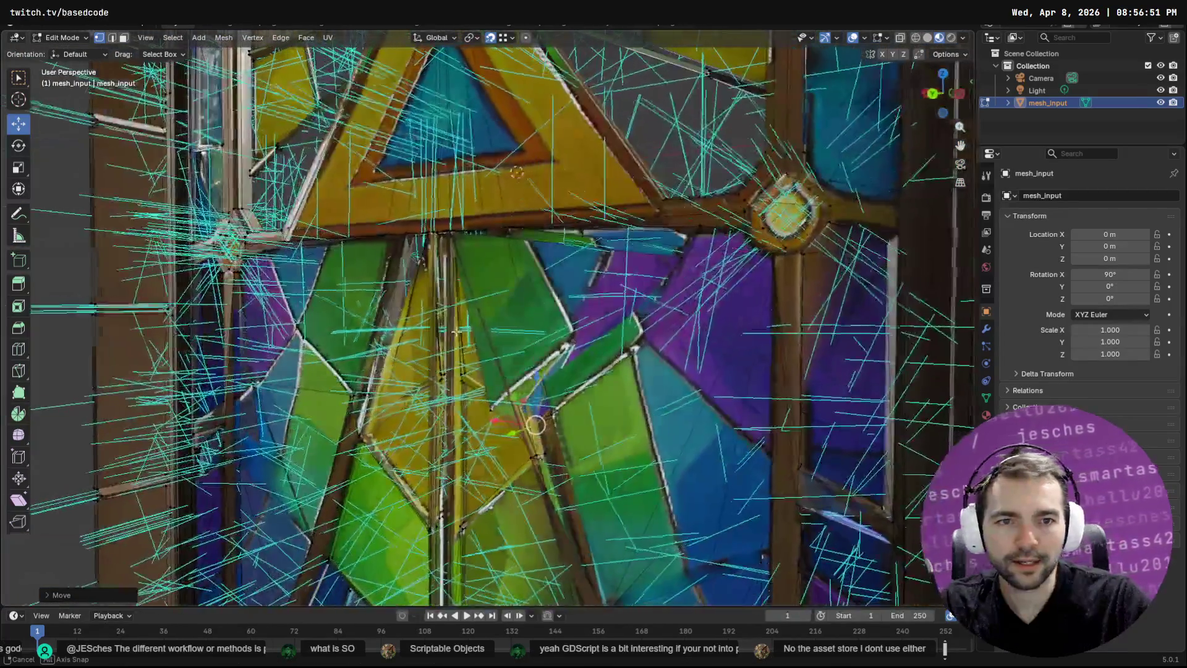
mouse_move(455, 332)
mouse_down()
mouse_move(530, 360)
mouse_move(635, 245)
mouse_move(619, 233)
mouse_move(443, 247)
mouse_move(365, 297)
mouse_up()
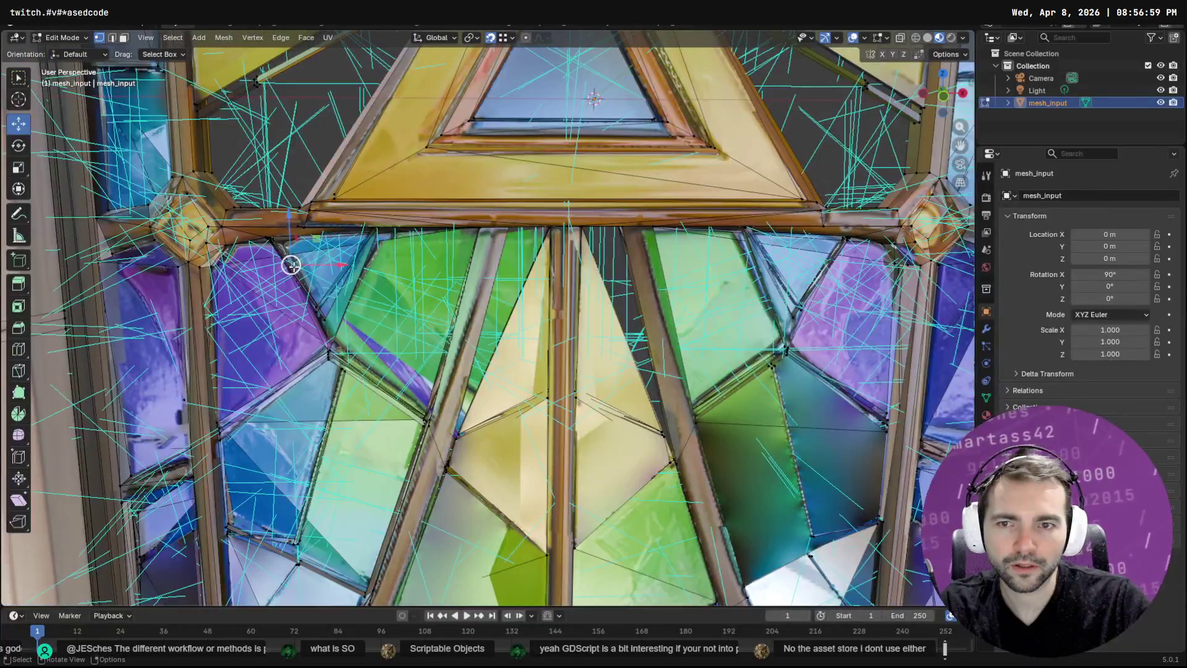
key(g)
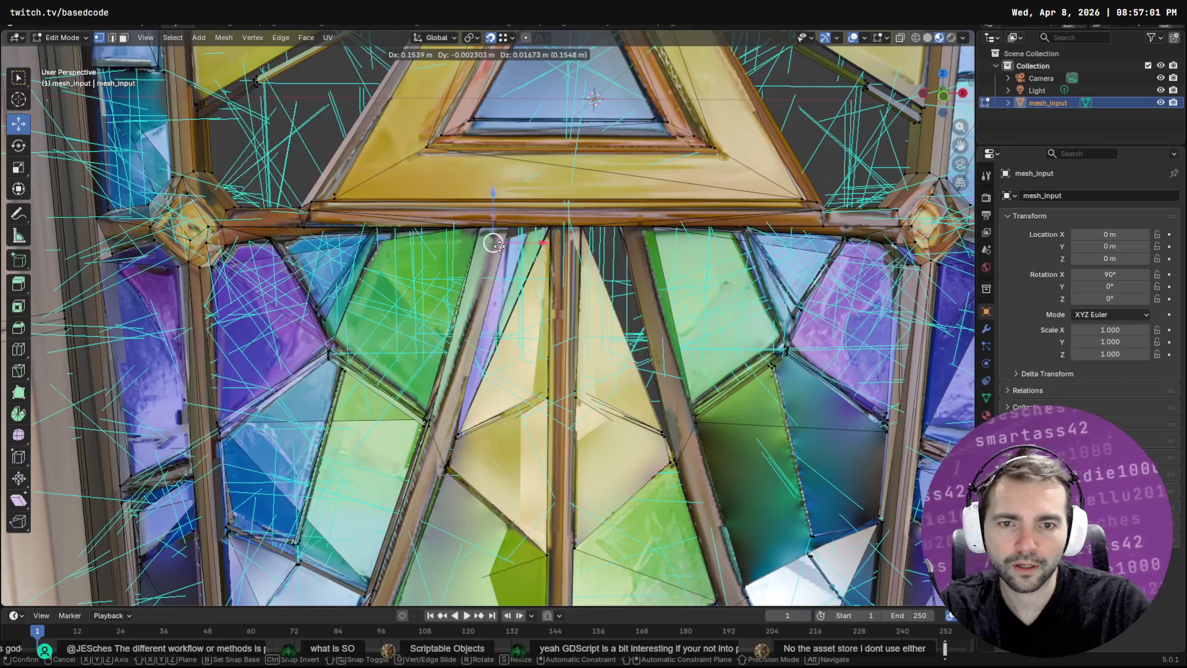
click(506, 240)
mouse_move(506, 240)
mouse_down()
mouse_move(270, 248)
mouse_move(294, 254)
mouse_up()
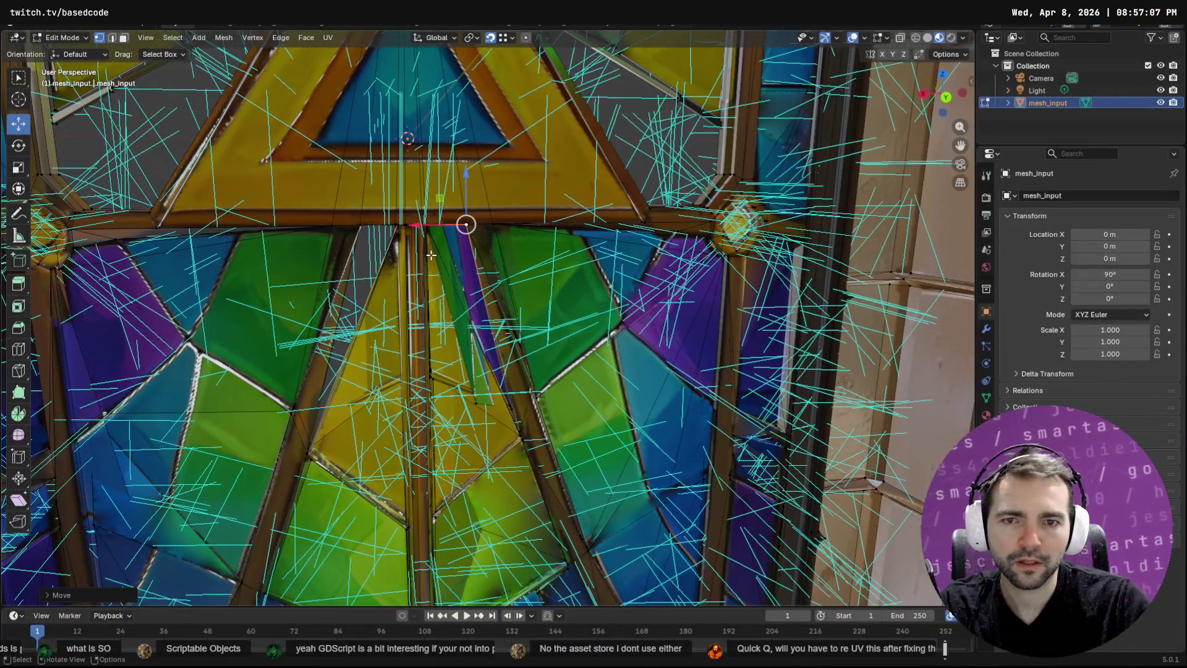
drag(462, 263, 676, 259)
click(502, 267)
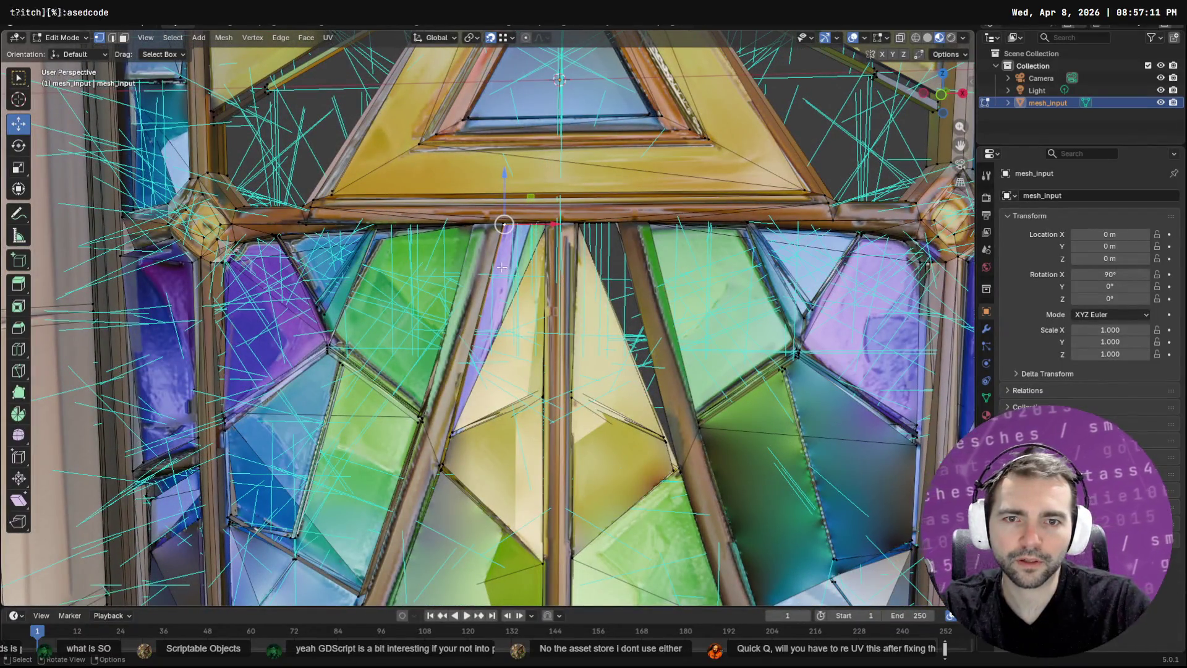
mouse_move(557, 260)
mouse_down()
mouse_move(272, 261)
mouse_move(285, 259)
mouse_up()
key(F3)
Grow the selection with Select More and delete the grown faces
text(more)
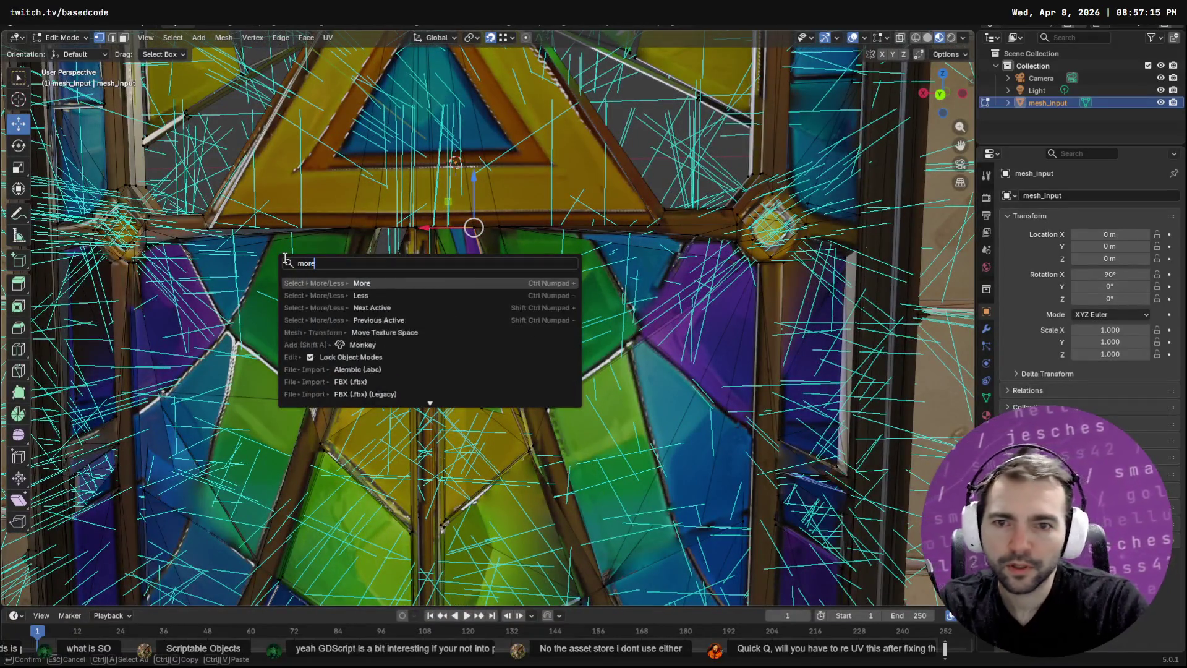
key(Return)
key(shift+g)
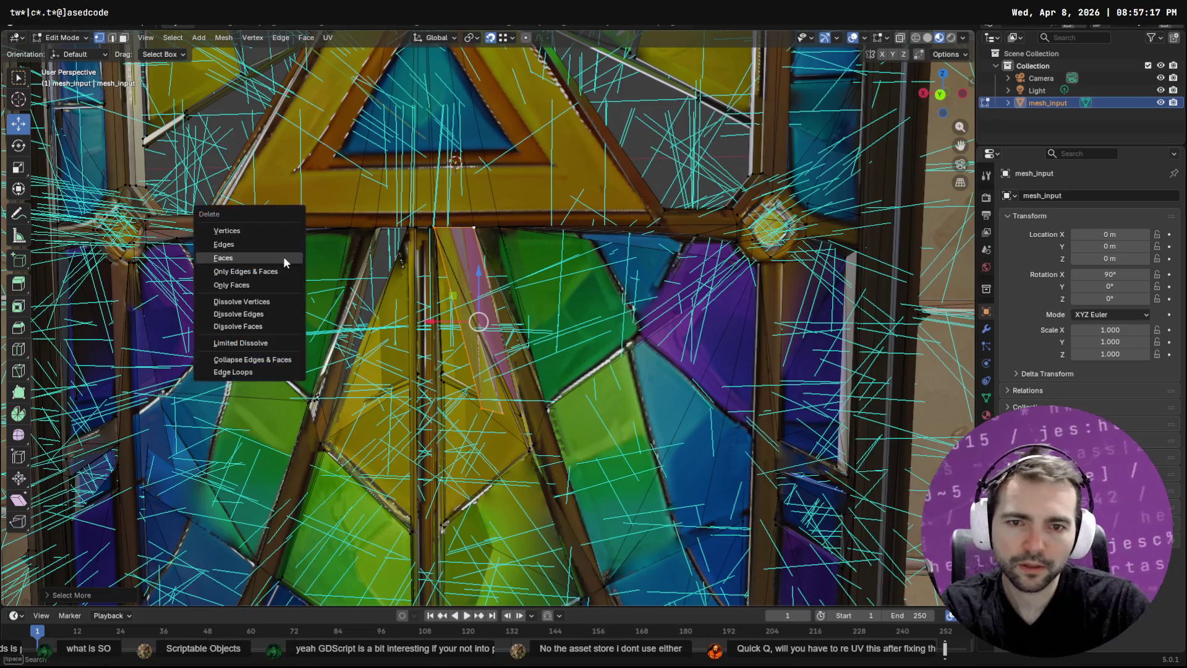
click(283, 255)
mouse_move(601, 359)
mouse_down()
mouse_move(563, 283)
mouse_move(457, 346)
mouse_move(341, 379)
mouse_up()
mouse_move(392, 475)
mouse_down()
mouse_move(290, 270)
mouse_move(265, 279)
mouse_move(531, 284)
mouse_up()
Switch to face select and pick the green pane below the window's centre
click(124, 38)
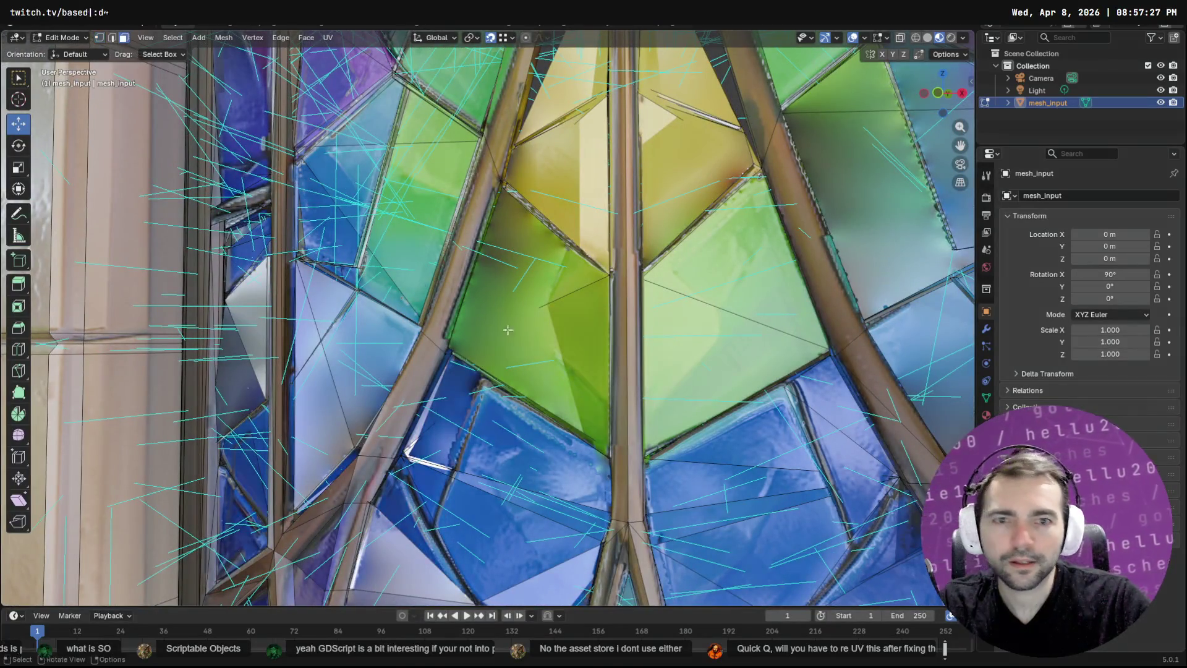
click(529, 305)
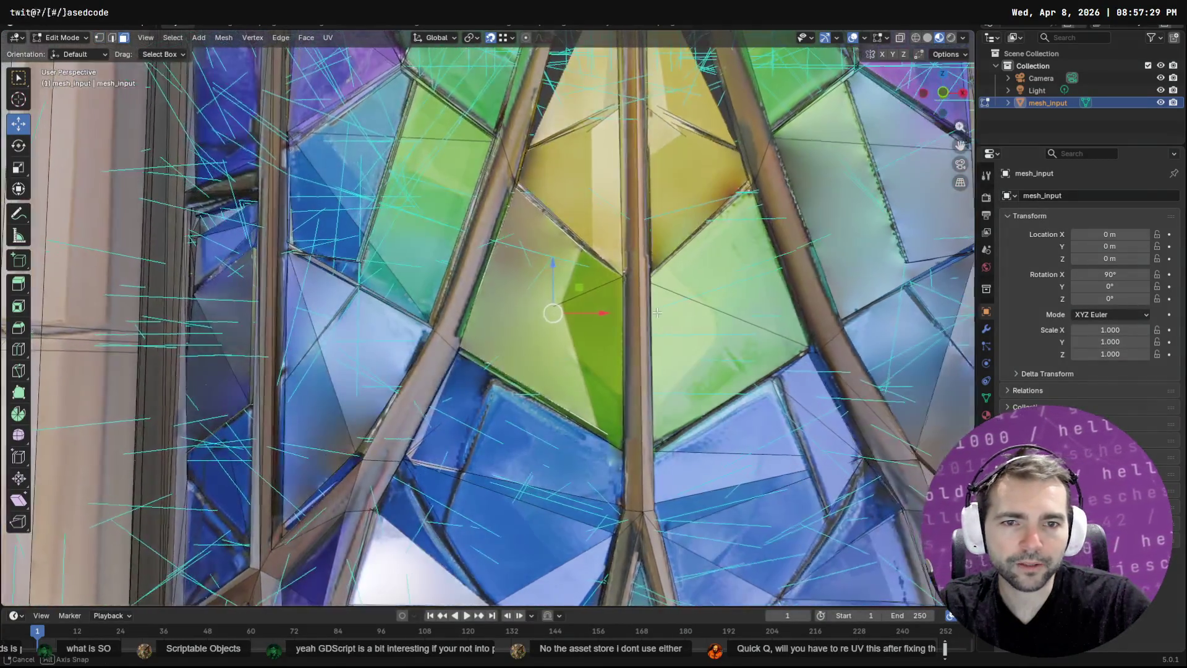
key(F3)
Duplicate the green pane face, cancelling the move so the copy stays in place
text(dupl)
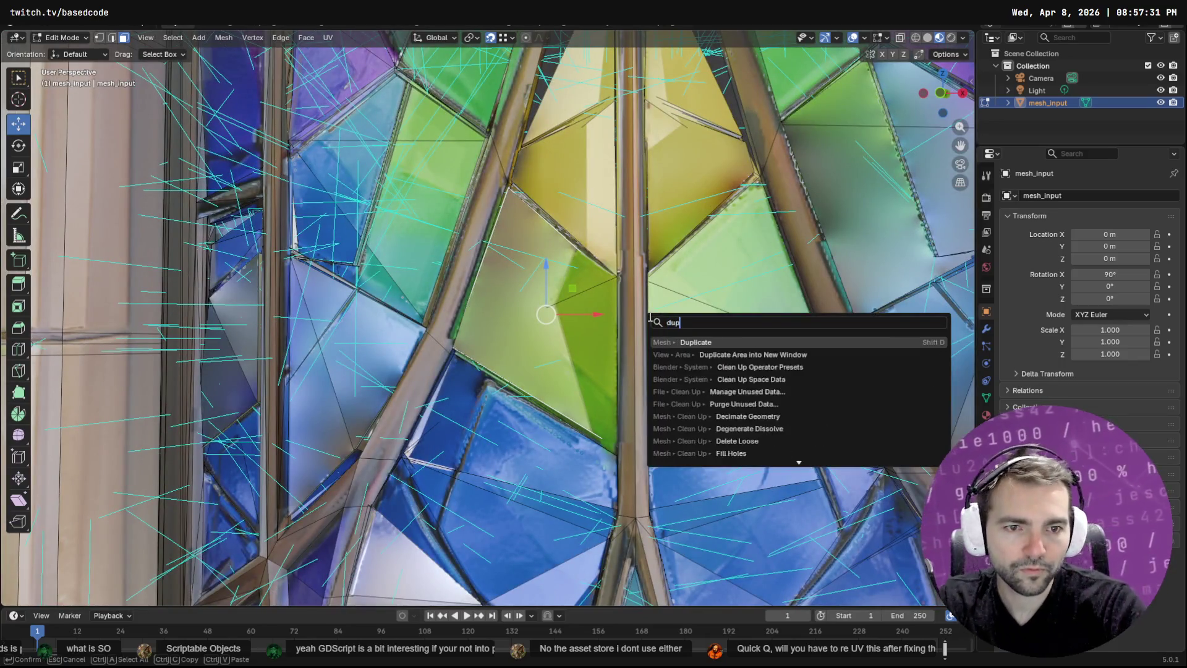
key(Return)
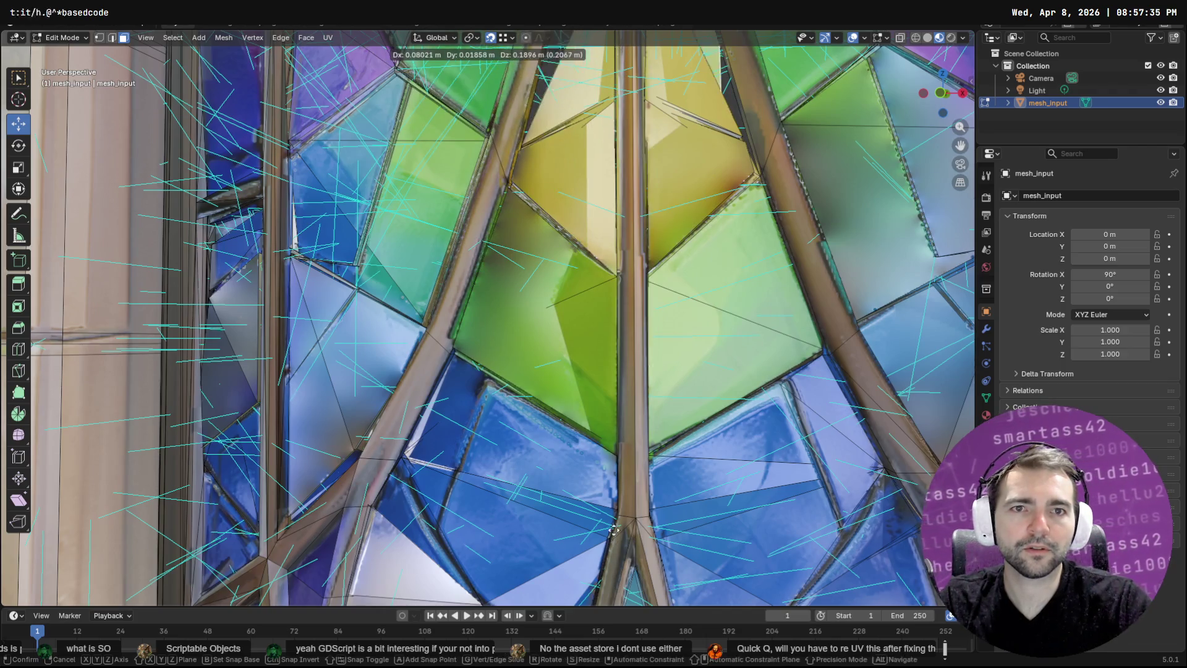
key(shift+z)
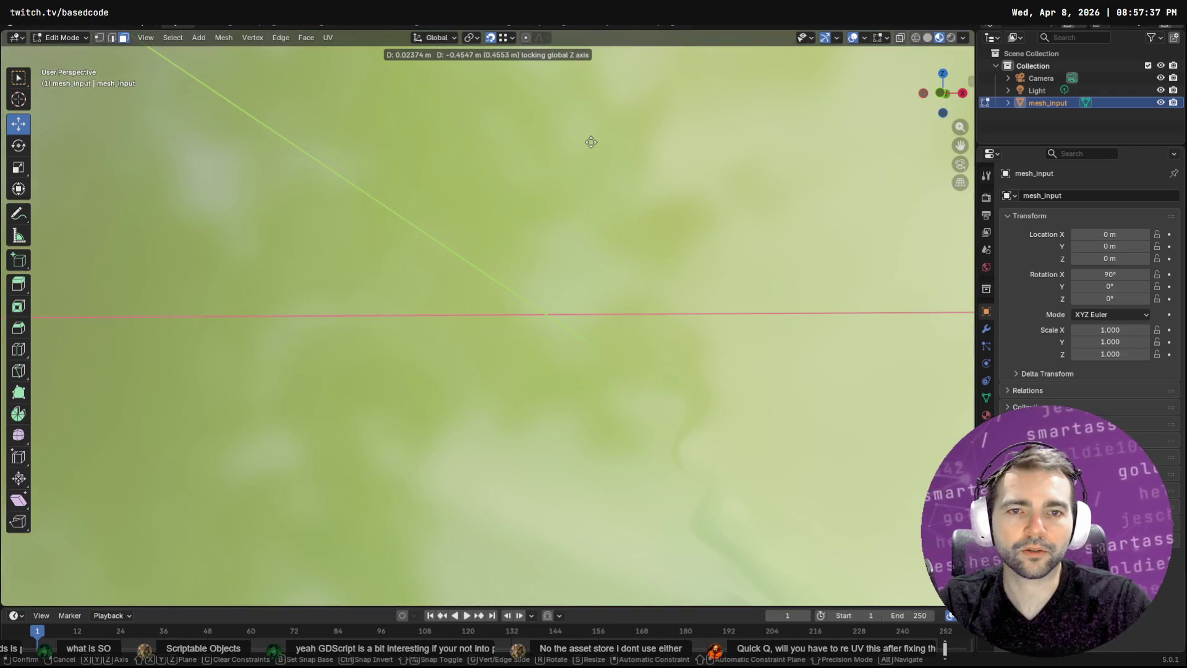
right_click(597, 174)
mouse_move(580, 258)
mouse_down()
mouse_move(510, 435)
mouse_move(495, 214)
mouse_move(509, 217)
mouse_up()
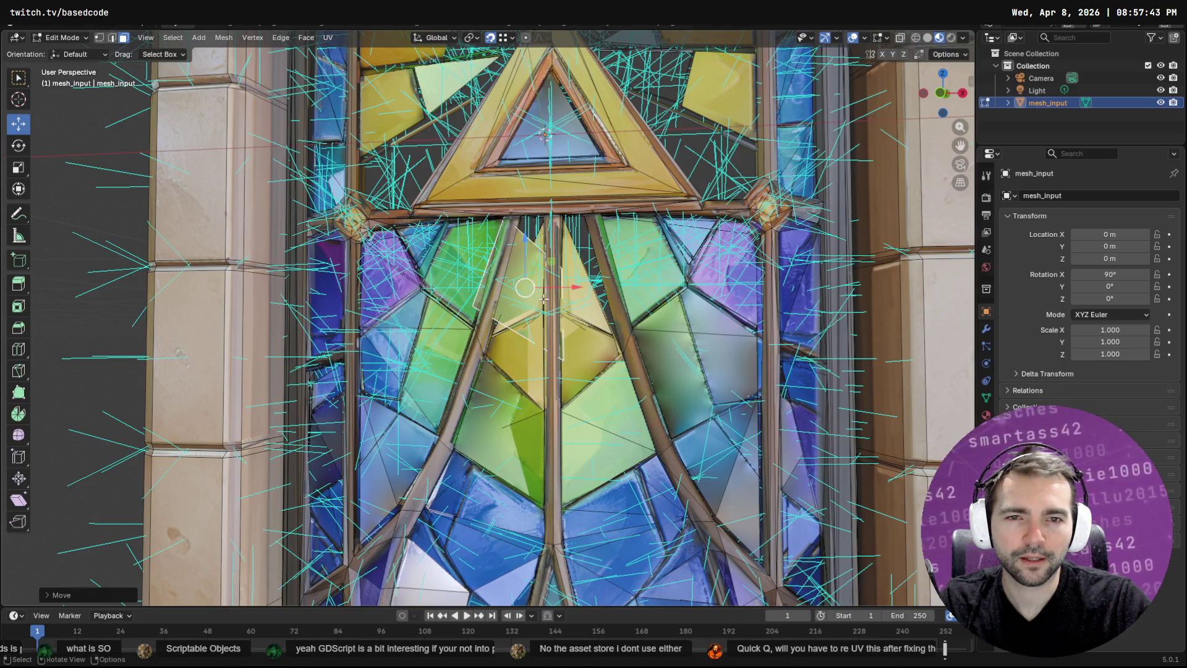
scroll(538, 247, up, 5)
scroll(569, 231, down, 2)
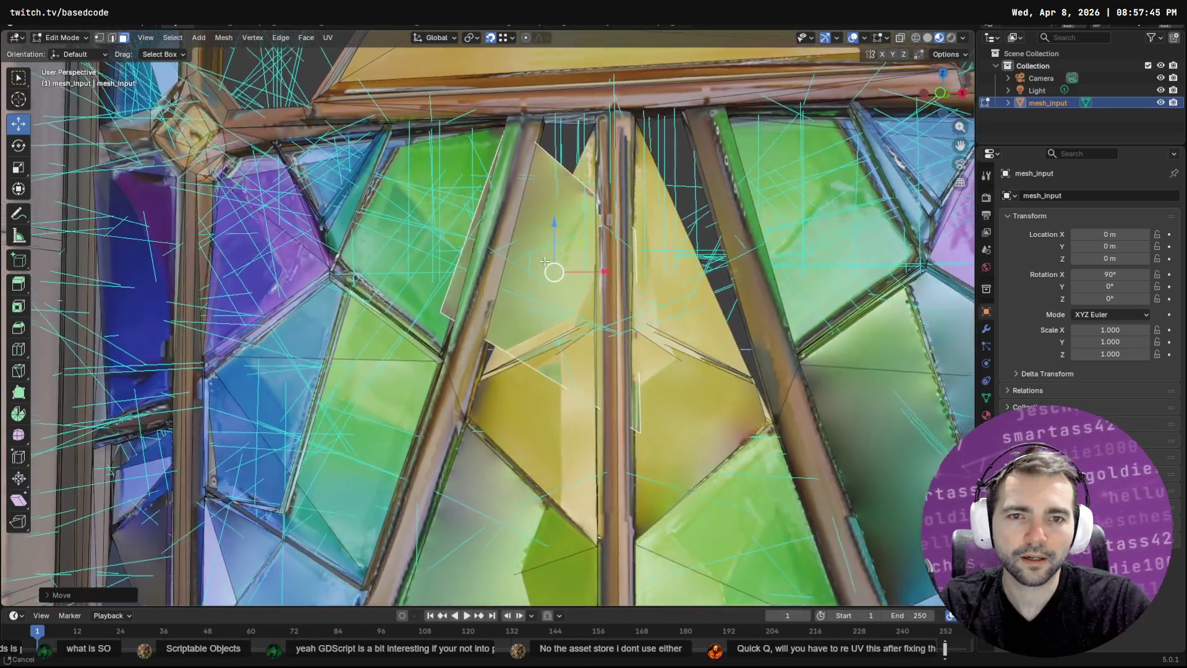
Pull a pane corner vertex up onto the top beam; arrow keys only change timeline frames
click(100, 38)
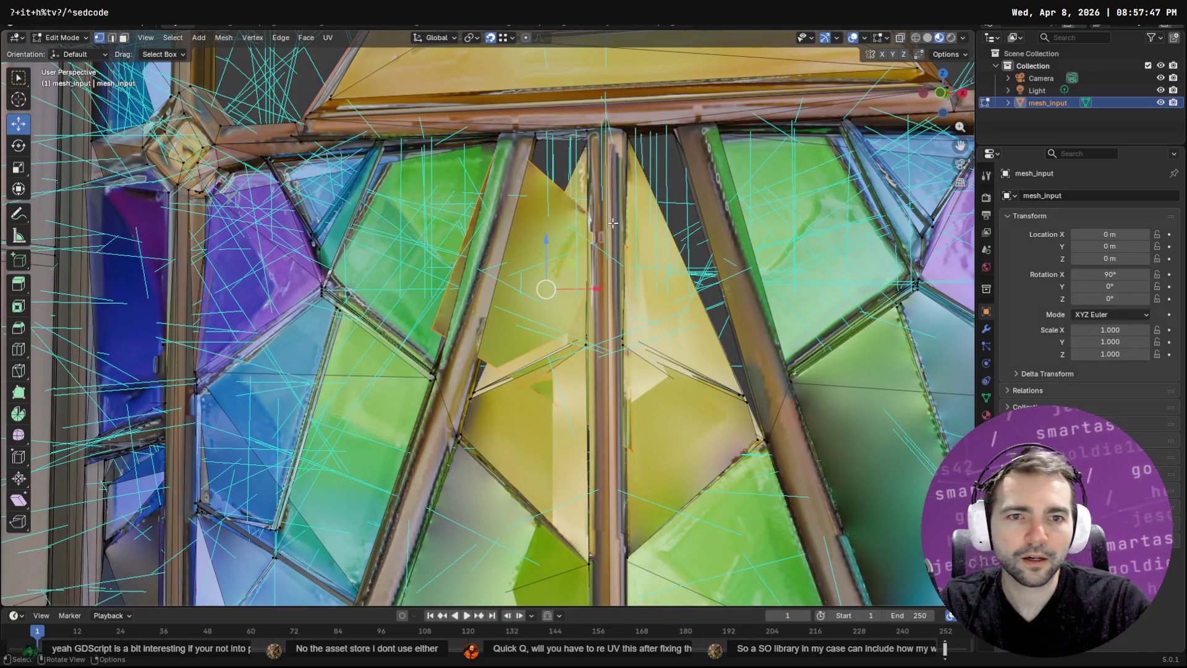
click(627, 246)
drag(627, 247, 586, 130)
key(Left)
key(Down)
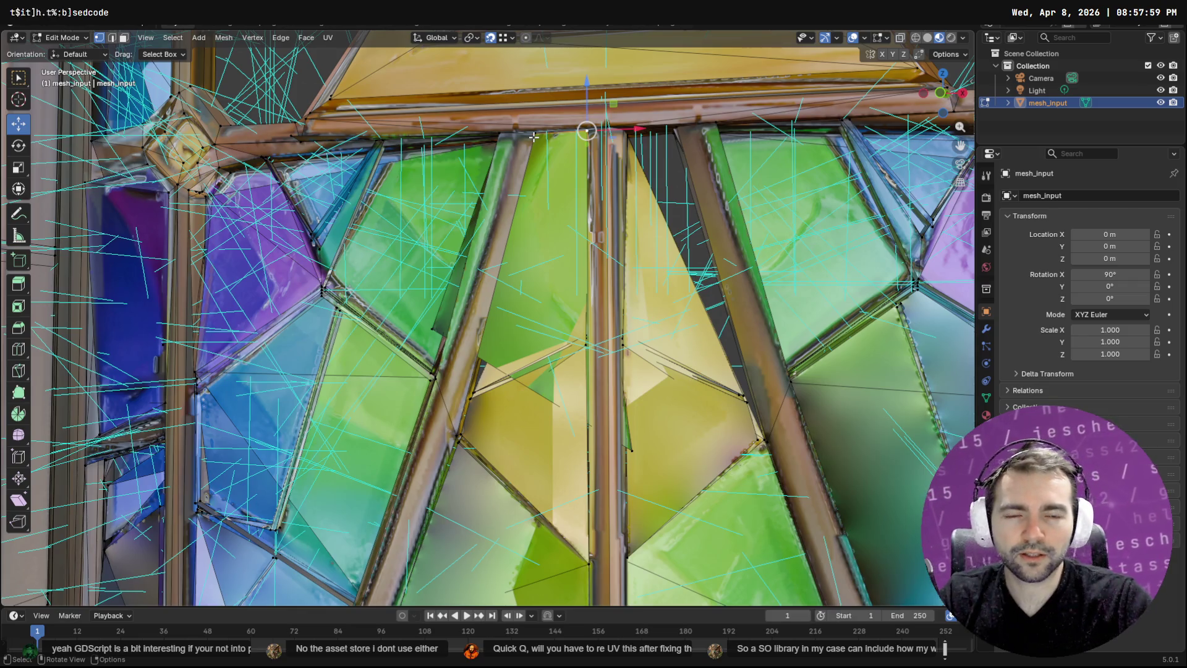
key(F3)
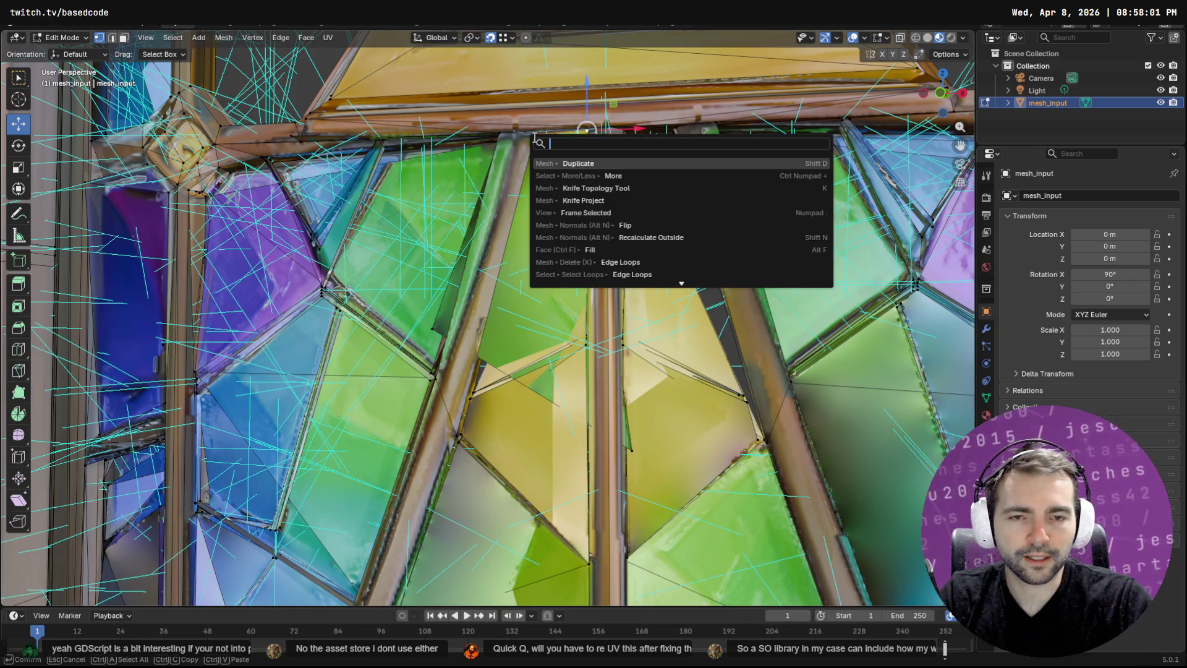
key(Escape)
key(Left)
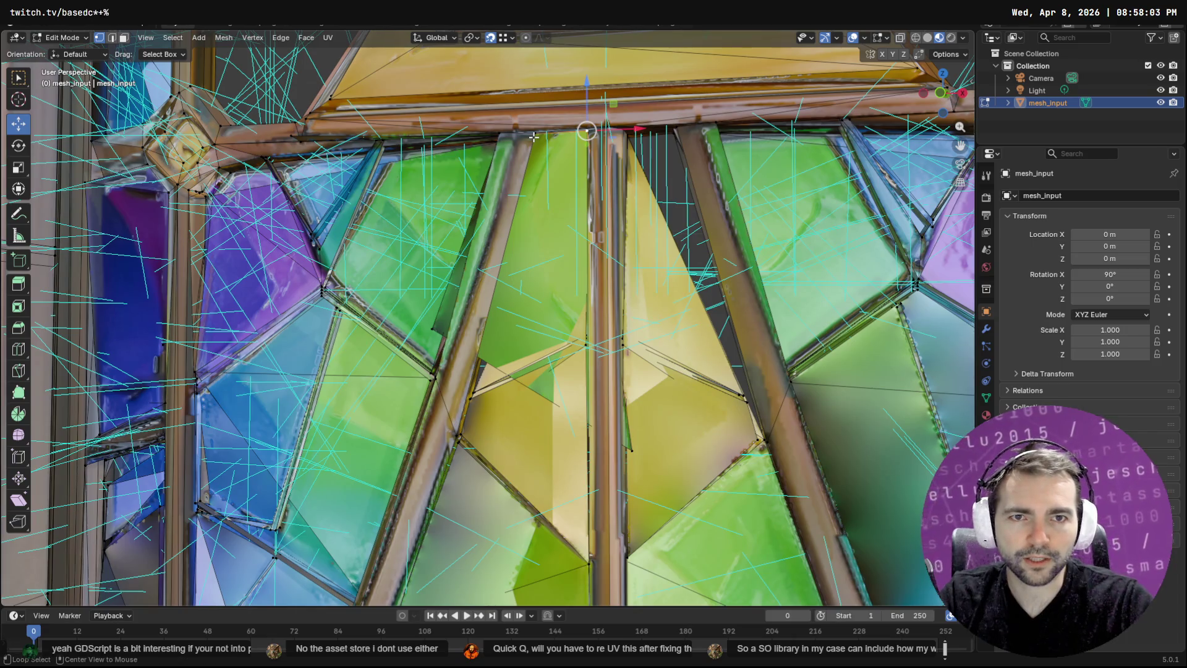
key(Right)
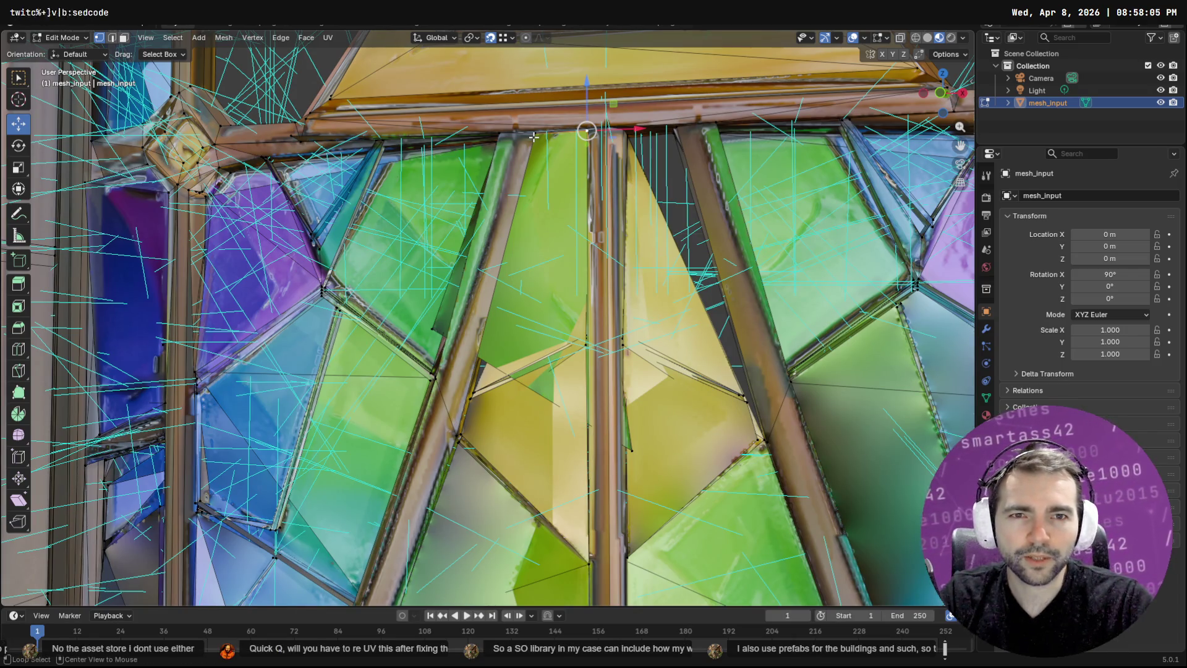
Place the 3D cursor at the pane corner and orbit in closer to the centre panes
shift+right_click(537, 134)
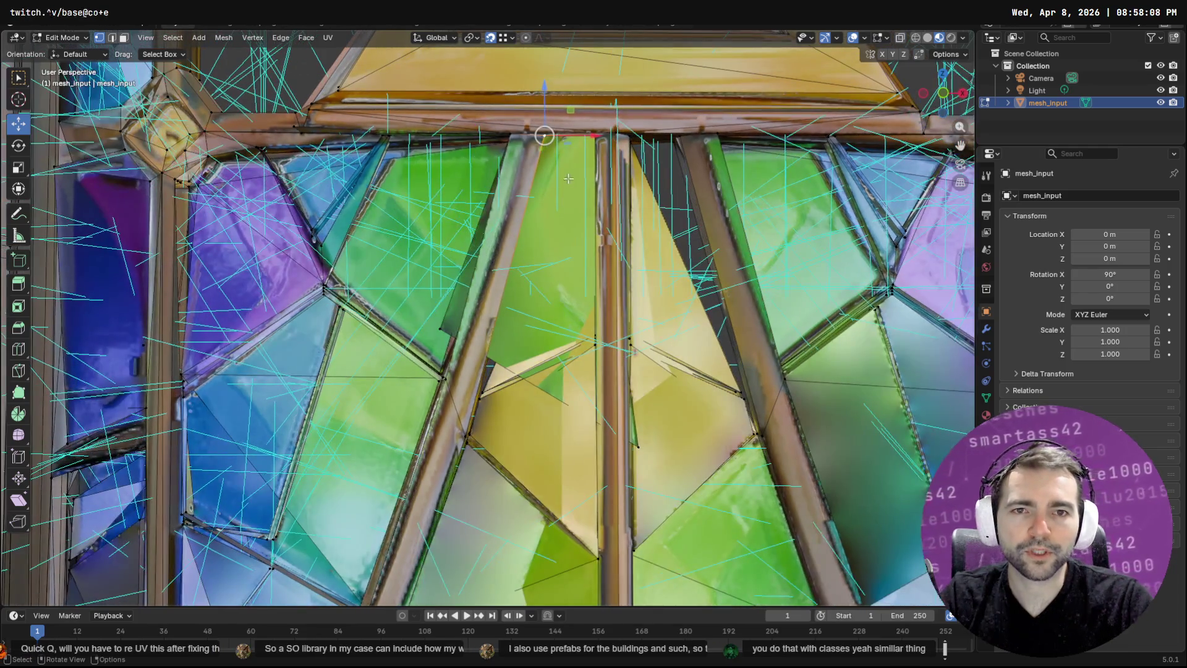
mouse_move(568, 179)
mouse_down()
mouse_move(899, 202)
mouse_move(687, 170)
mouse_up()
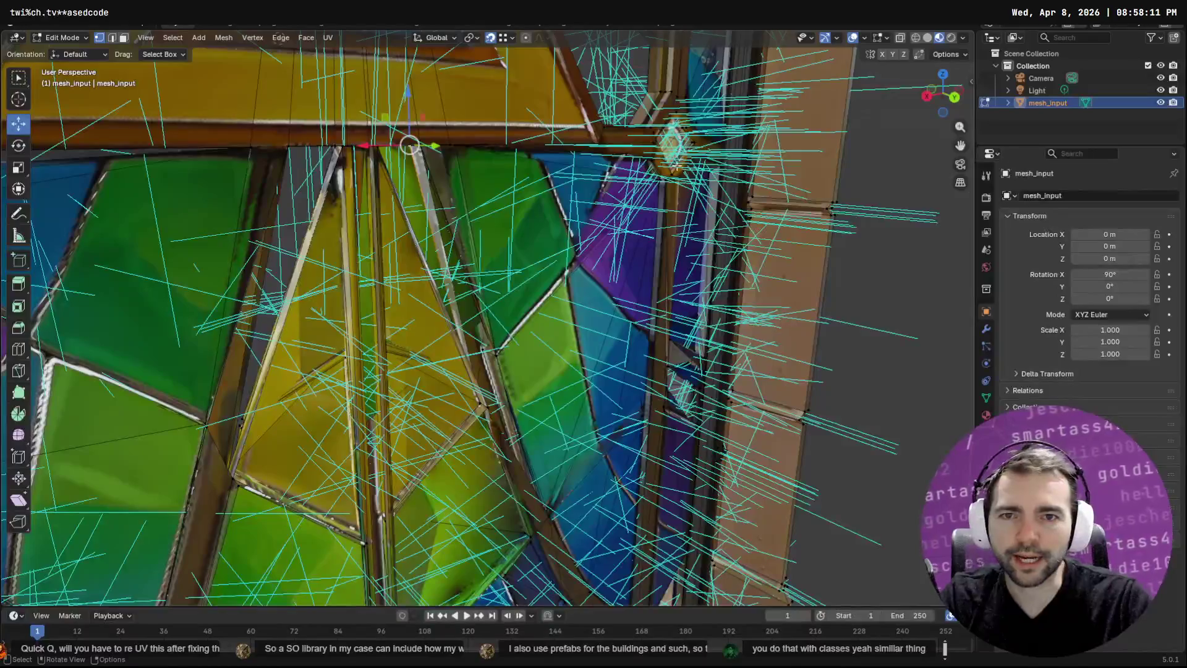
mouse_move(448, 144)
mouse_down()
mouse_move(438, 161)
mouse_move(424, 152)
mouse_move(432, 165)
mouse_move(405, 194)
mouse_move(170, 185)
mouse_move(636, 188)
mouse_move(519, 319)
mouse_move(518, 228)
mouse_up()
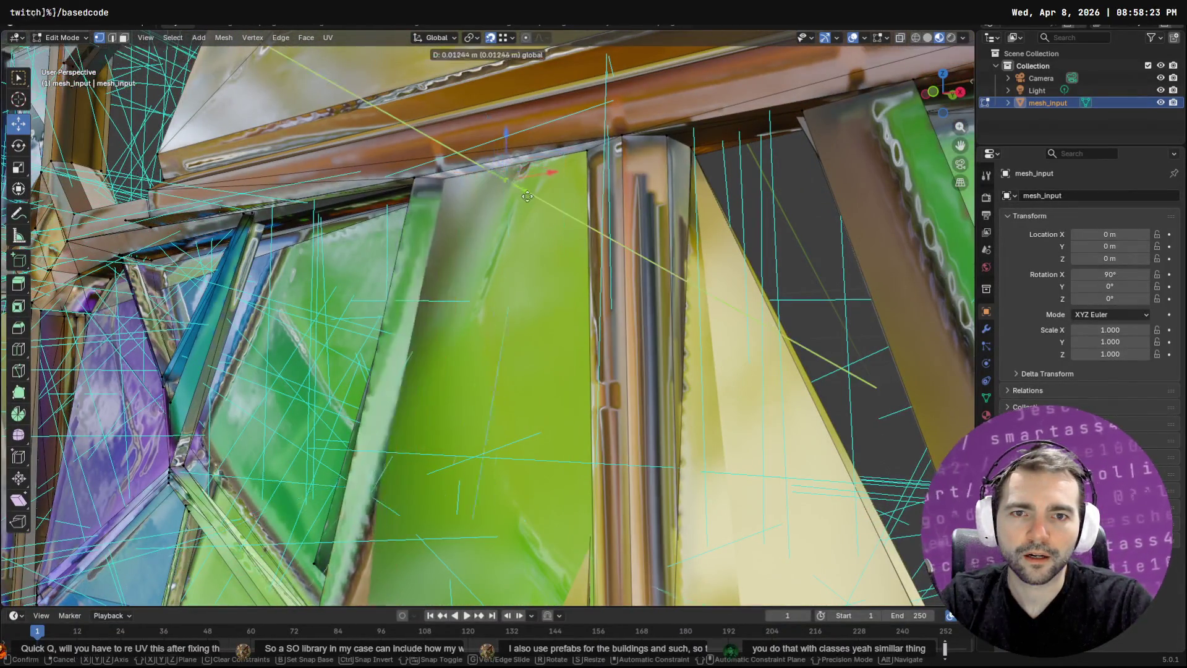
drag(495, 220, 624, 334)
scroll(624, 334, down, 5)
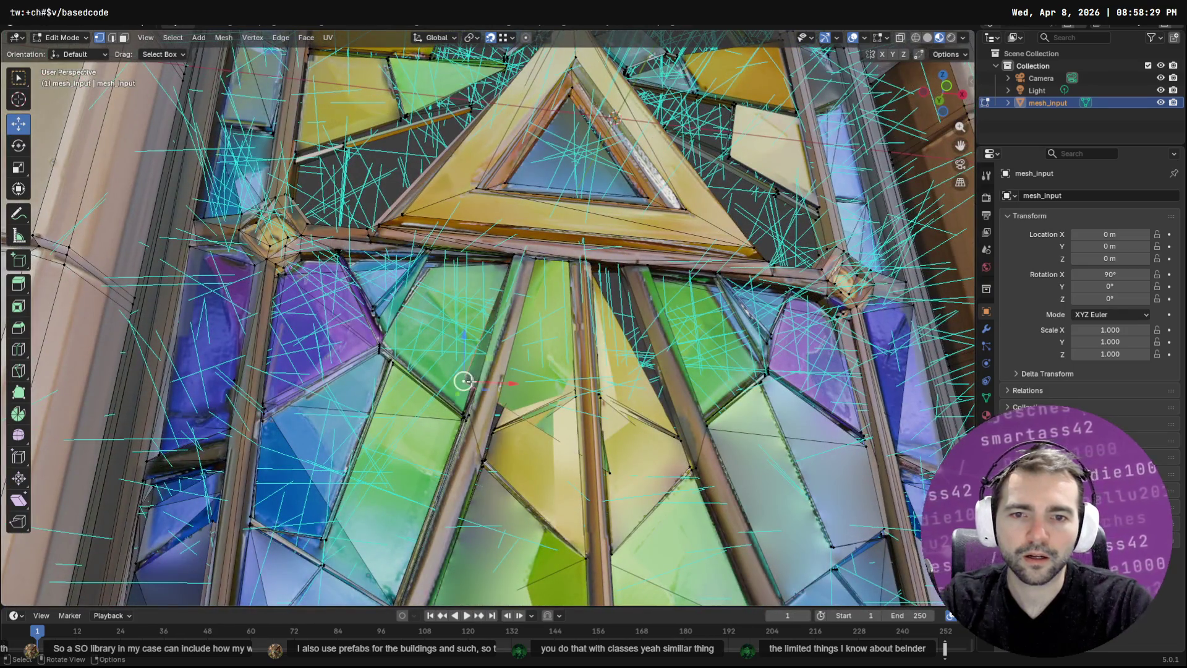
Grow the vertex selection with Select More and move it sideways along X
key(F3)
text(more)
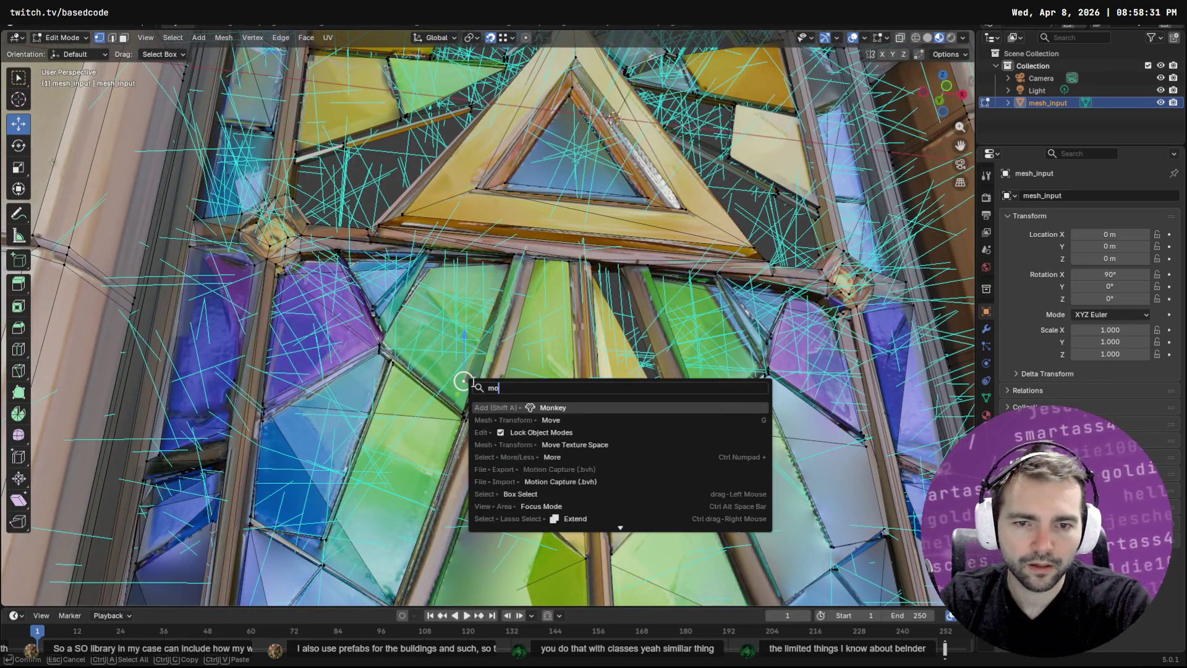
key(Return)
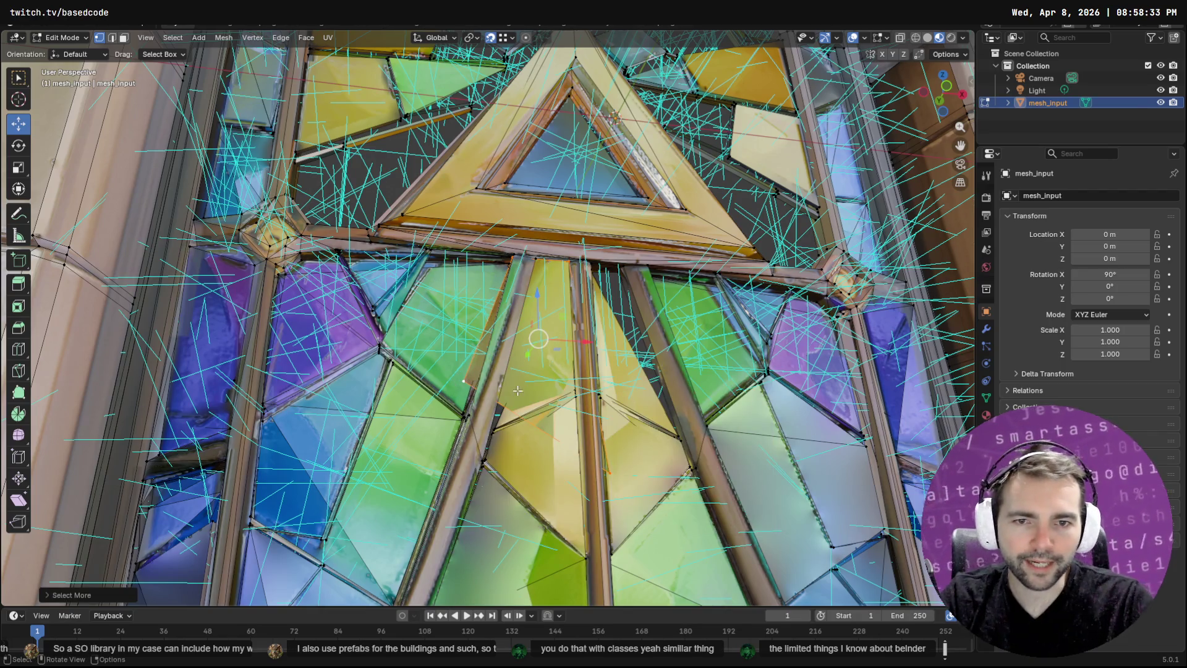
key(g)
key(x)
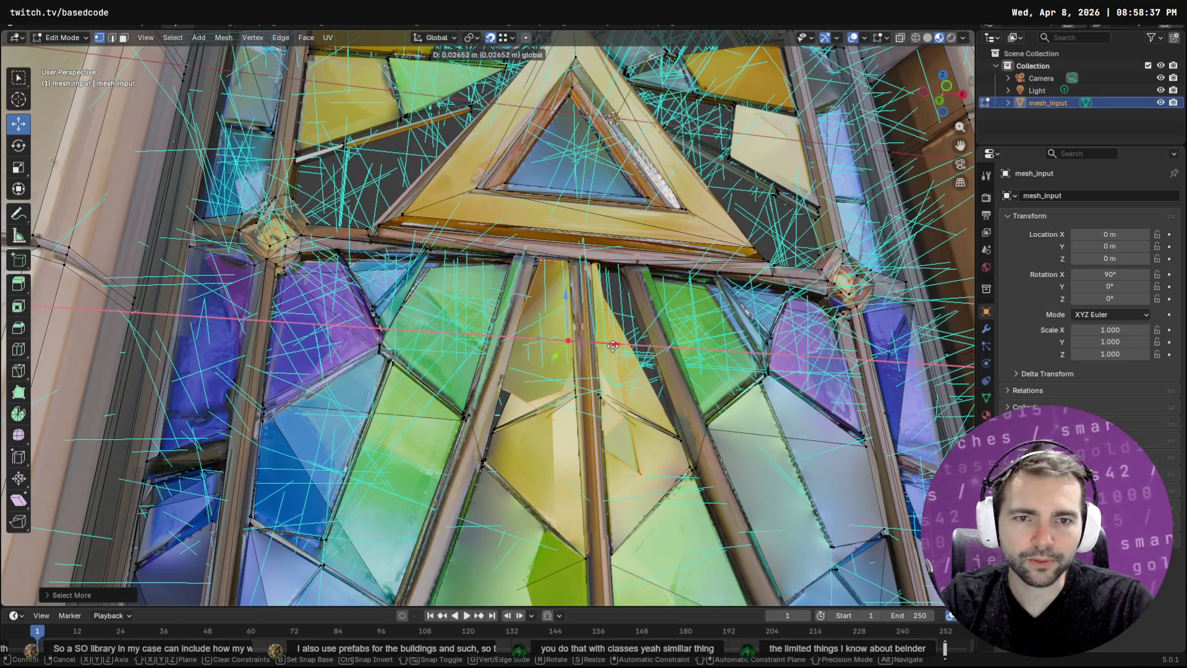
click(610, 345)
Drag the vertex at the gap's corner up-left against the central bar
click(541, 261)
mouse_move(549, 262)
mouse_down()
mouse_move(557, 306)
mouse_move(568, 282)
mouse_move(605, 293)
mouse_move(578, 263)
mouse_move(580, 273)
mouse_up()
click(635, 263)
drag(680, 431, 636, 414)
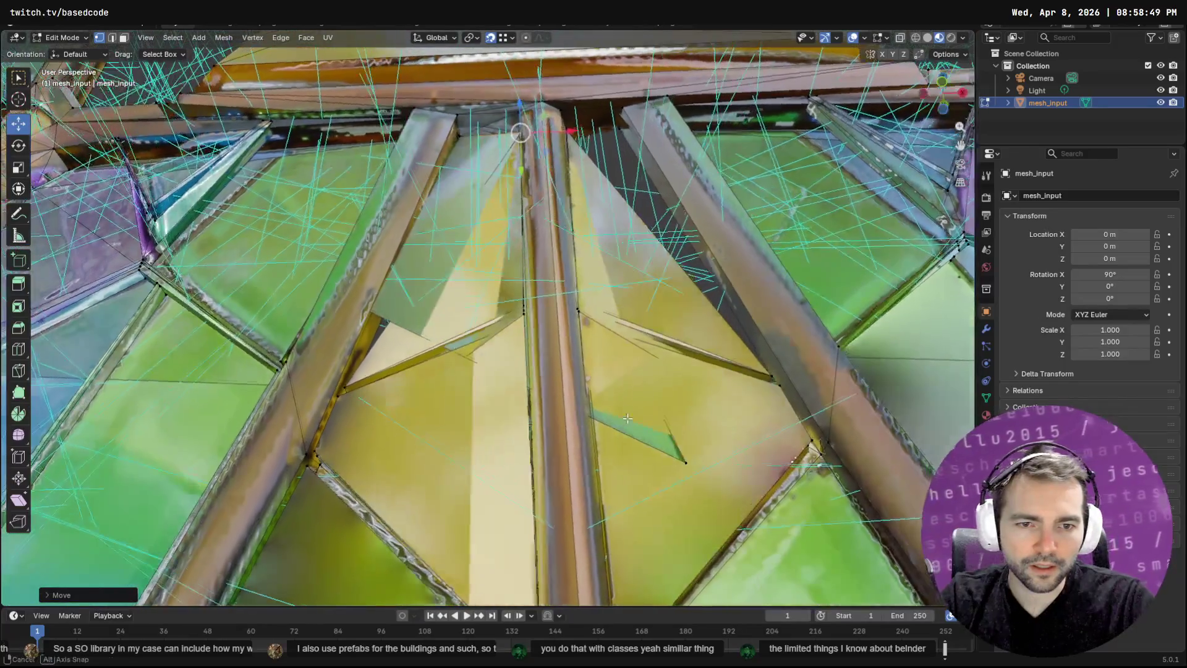
click(686, 461)
mouse_move(686, 461)
mouse_down()
mouse_move(538, 339)
mouse_move(523, 303)
mouse_up()
mouse_move(387, 301)
mouse_down()
mouse_move(638, 351)
mouse_move(399, 328)
mouse_move(403, 351)
mouse_up()
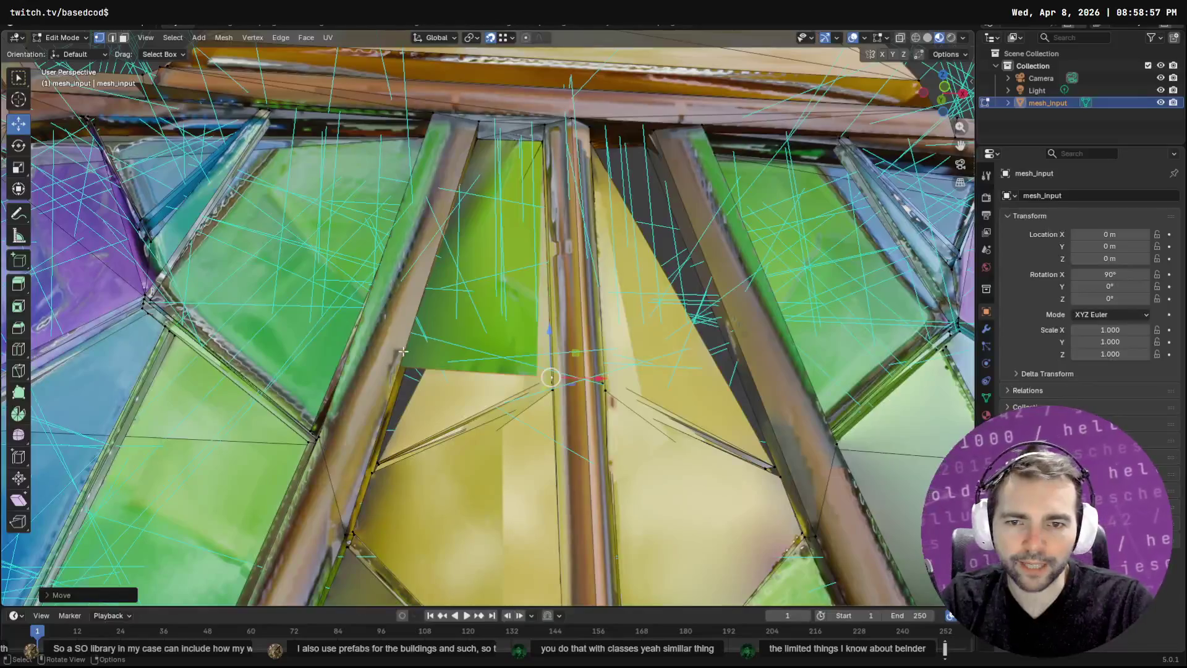
Turn on X-ray, then move a left-pane vertex and undo the move
click(900, 37)
click(386, 367)
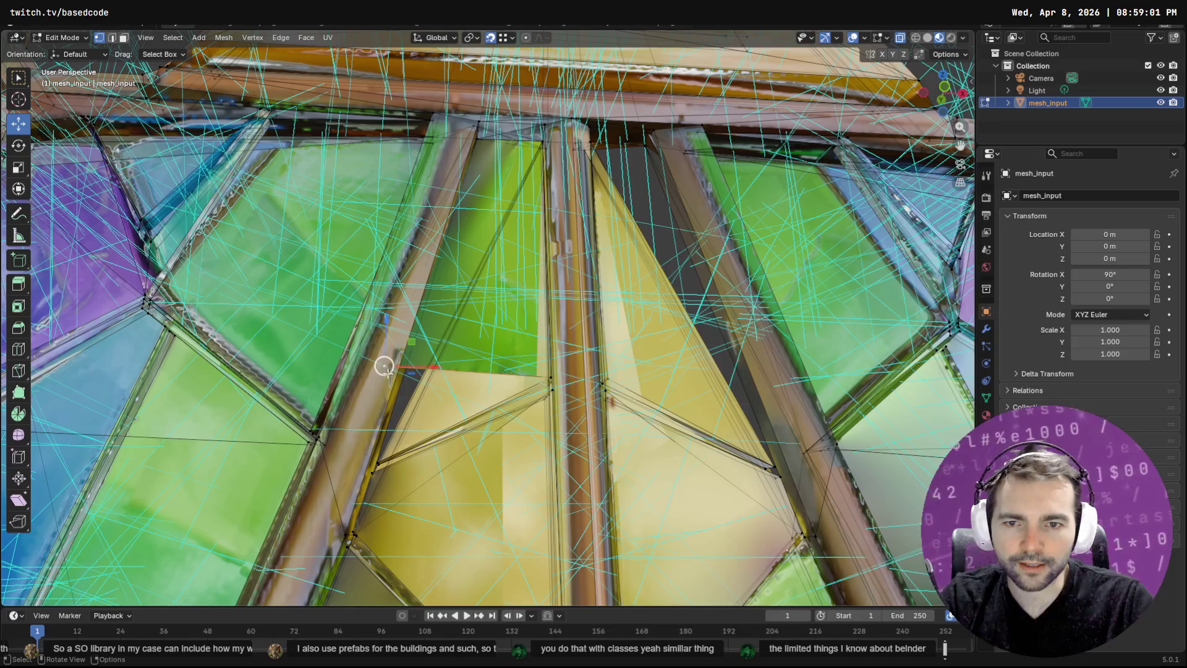
key(g)
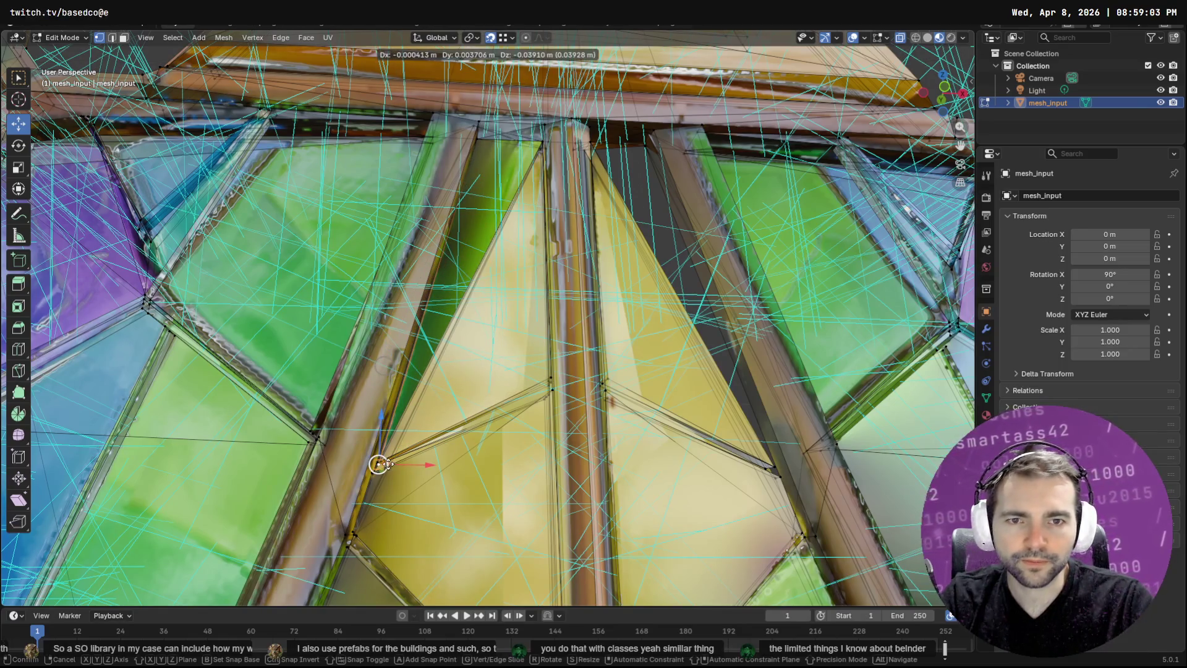
click(379, 463)
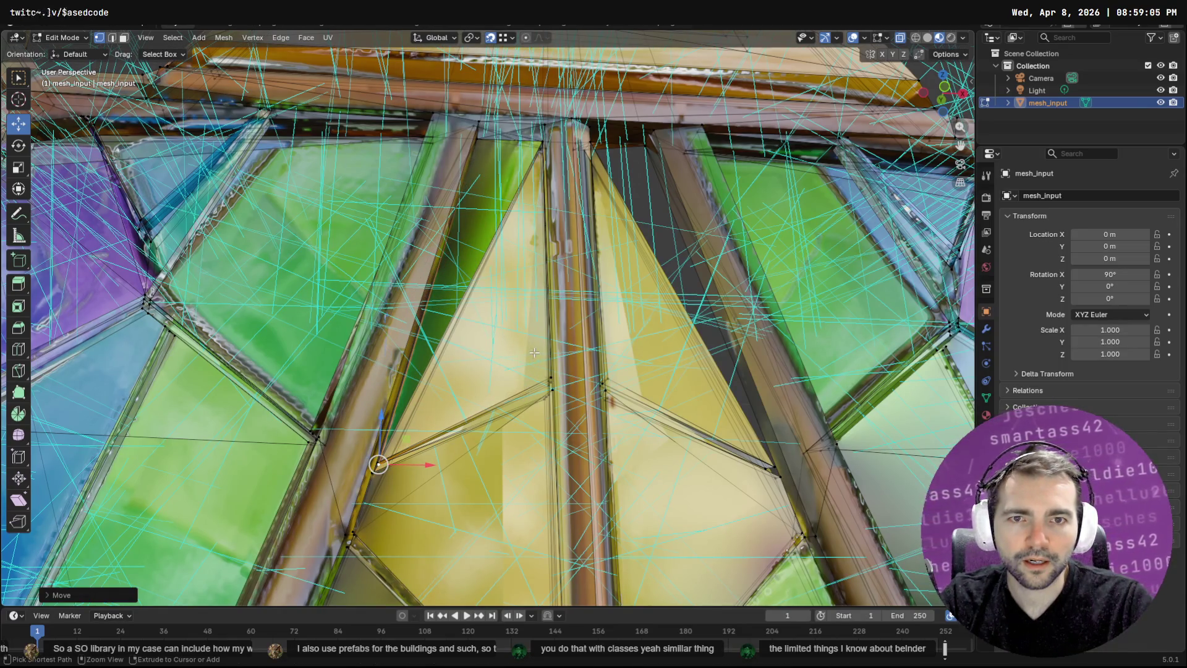
key(ctrl+z)
Select vertices on the right and by the left strut, and try an F3 search for 'right'
click(552, 377)
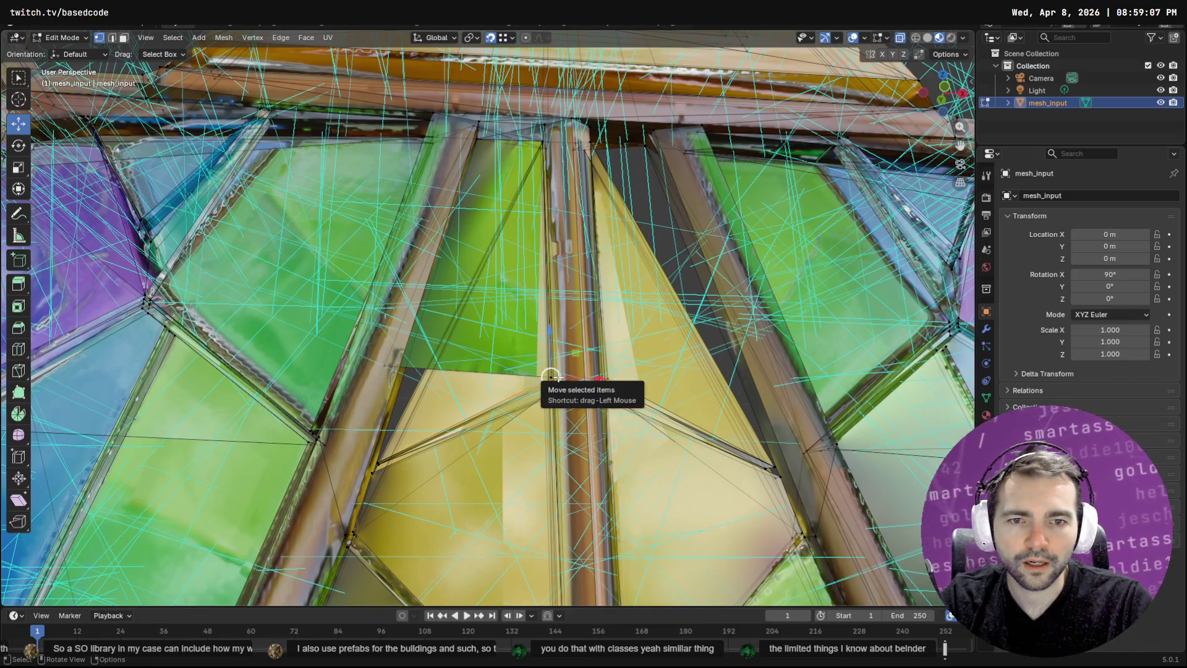
click(390, 362)
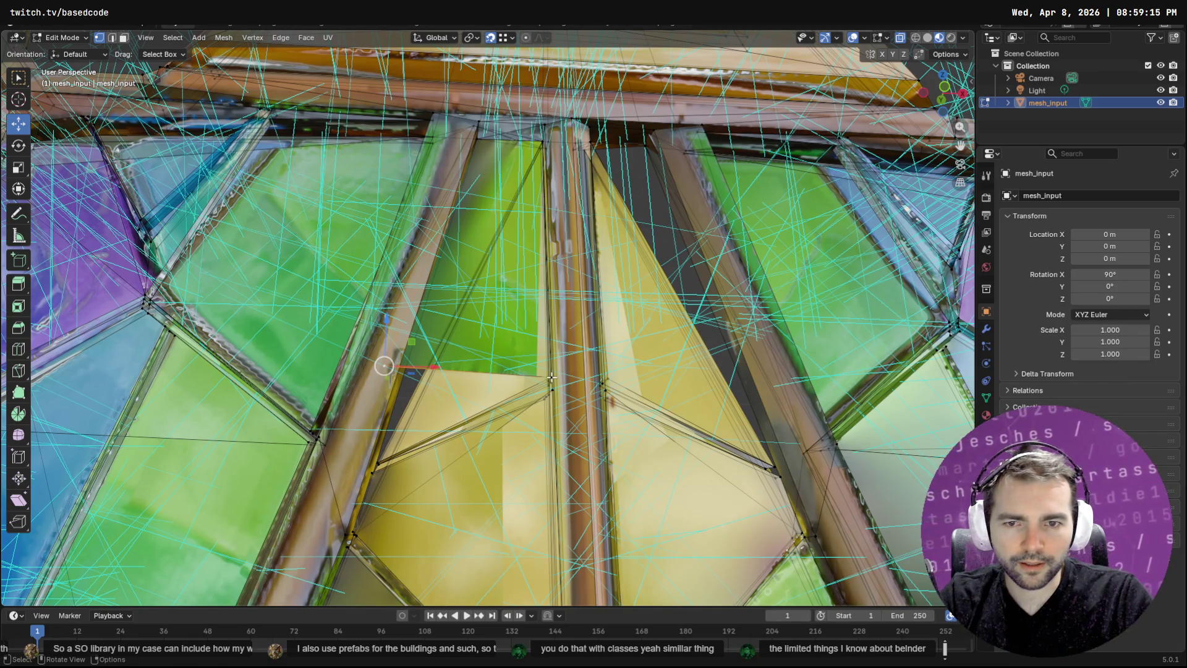
key(F3)
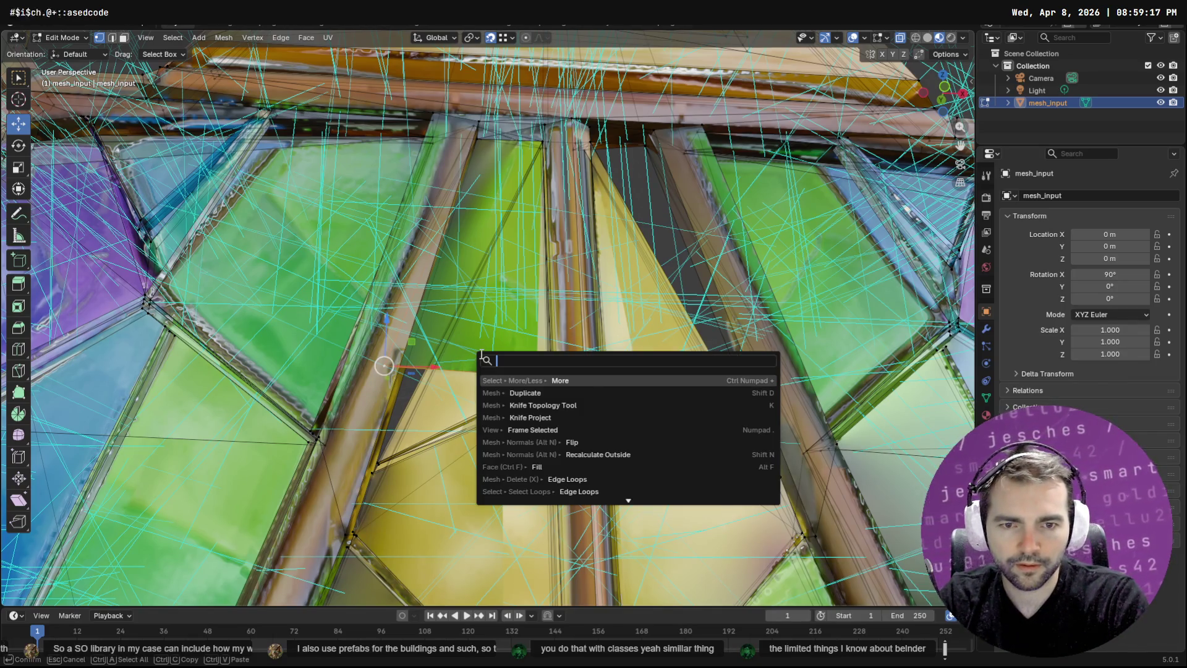
text(right)
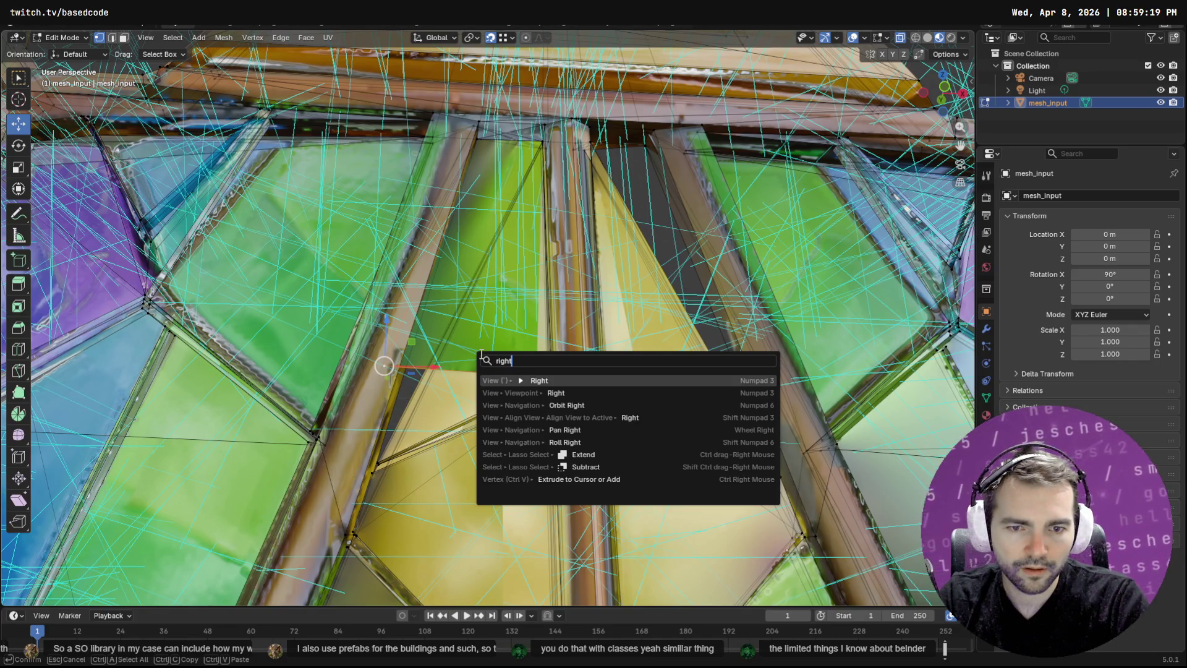
key(Escape)
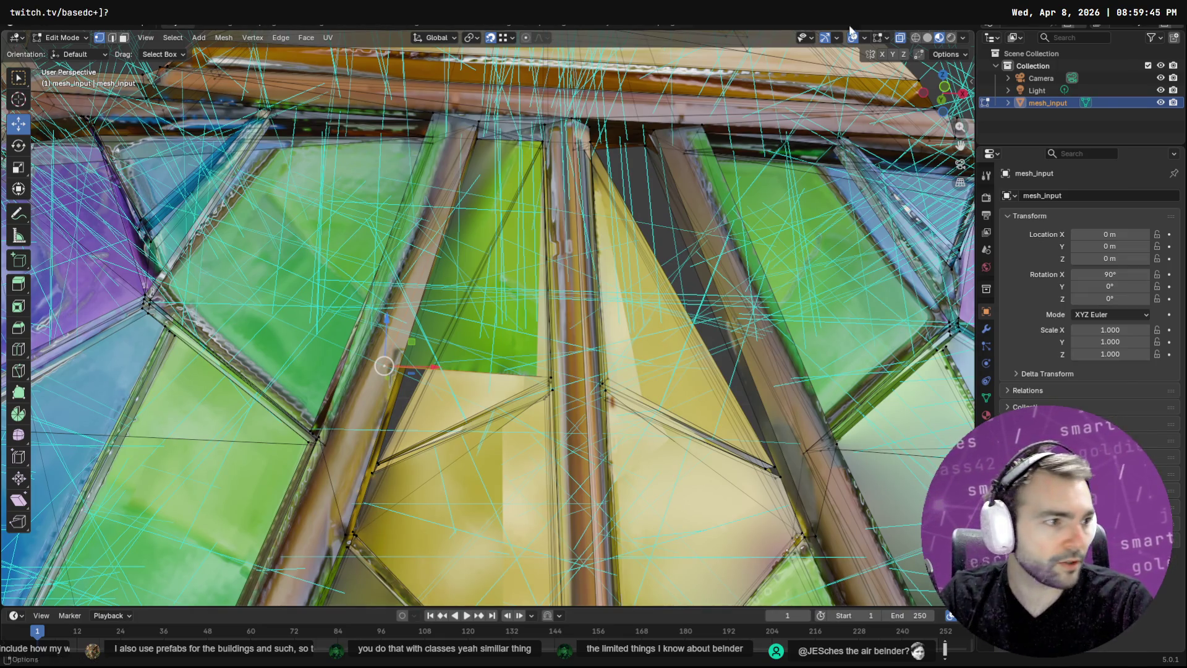
key(alt+Tab)
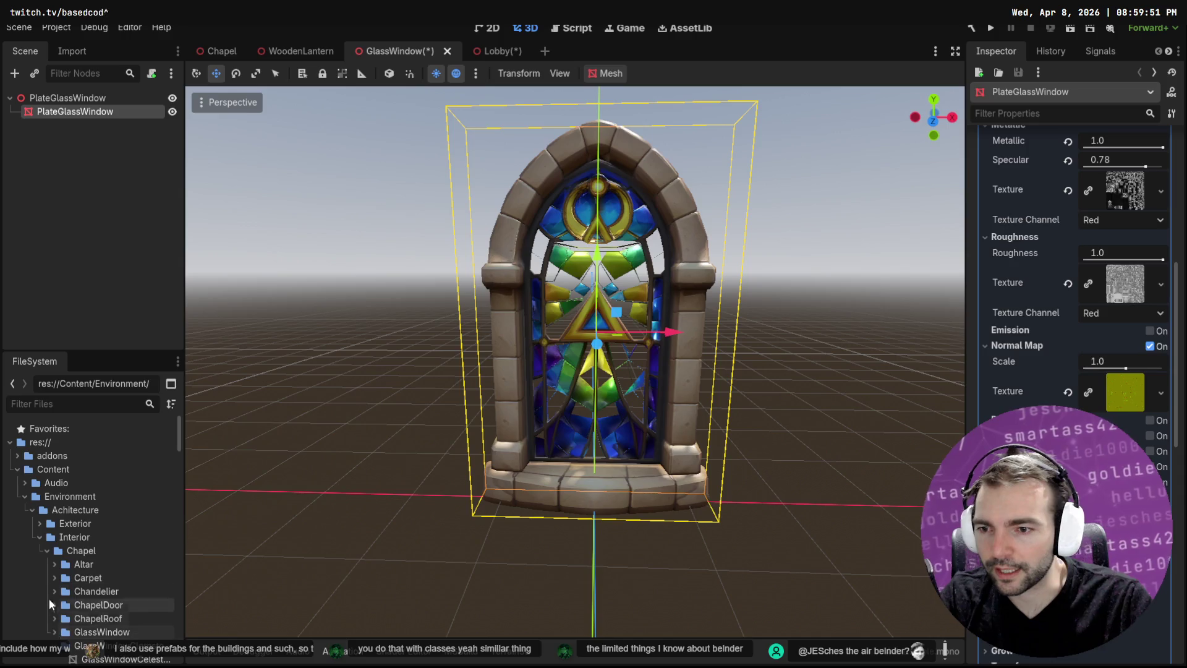
Collapse the Chapel, Crypts, Interior, Achitecture and Environment folders in the FileSystem dock
click(46, 548)
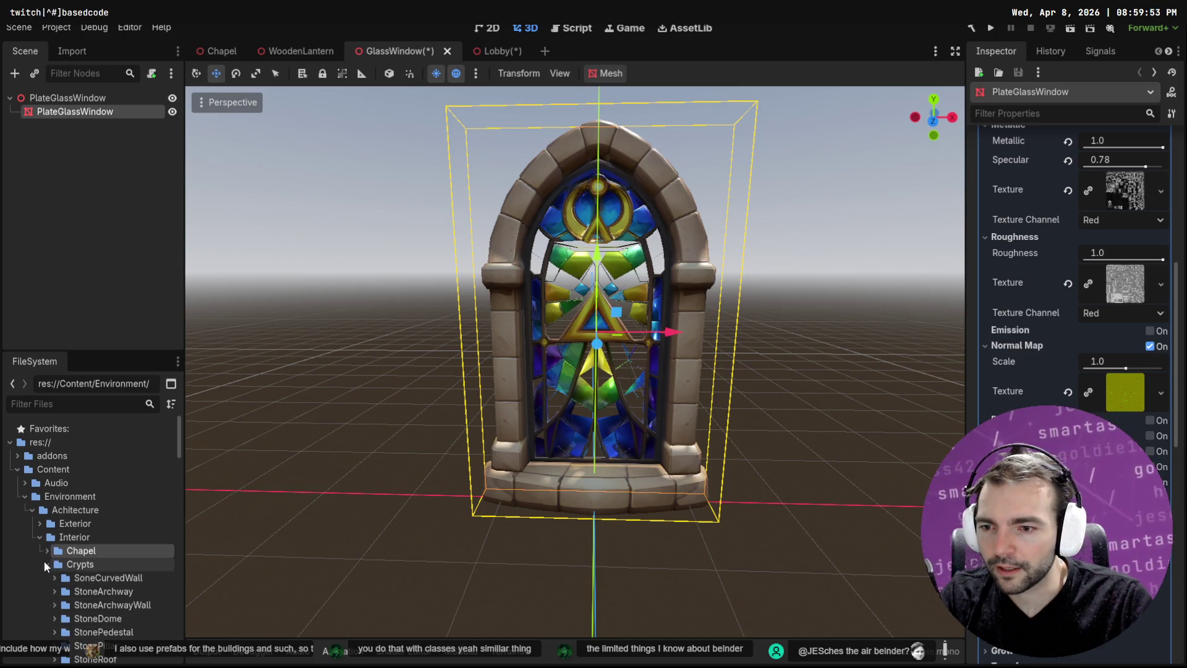
click(47, 563)
click(39, 535)
scroll(30, 617, down, 5)
scroll(42, 588, down, 8)
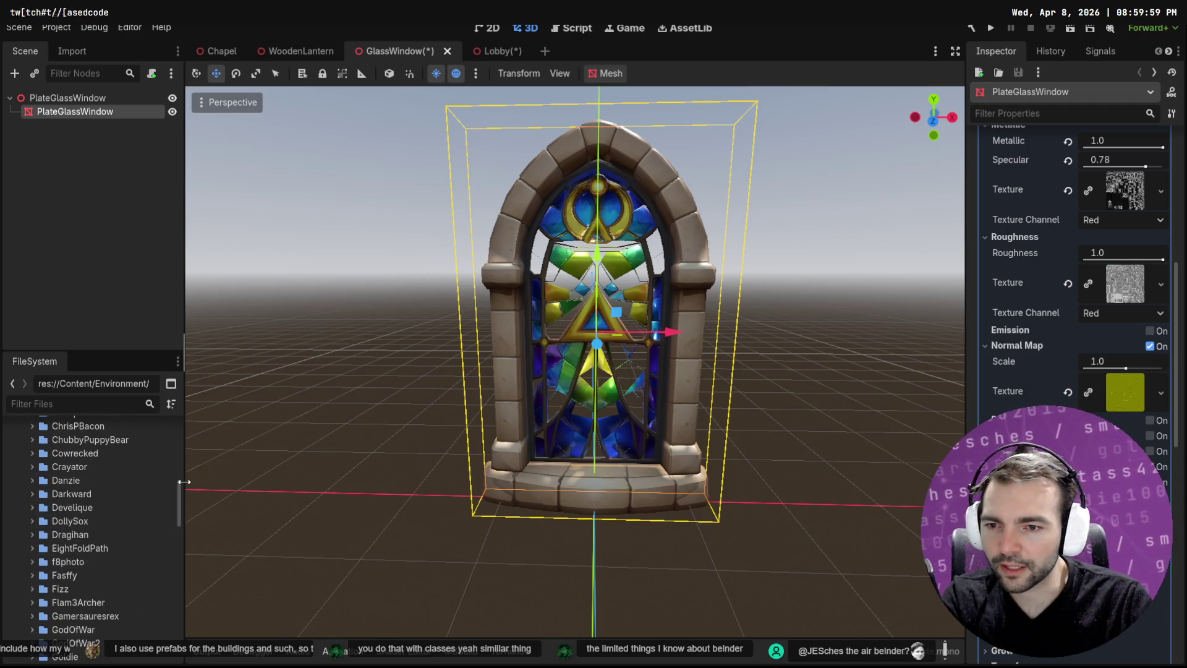
scroll(86, 569, up, 10)
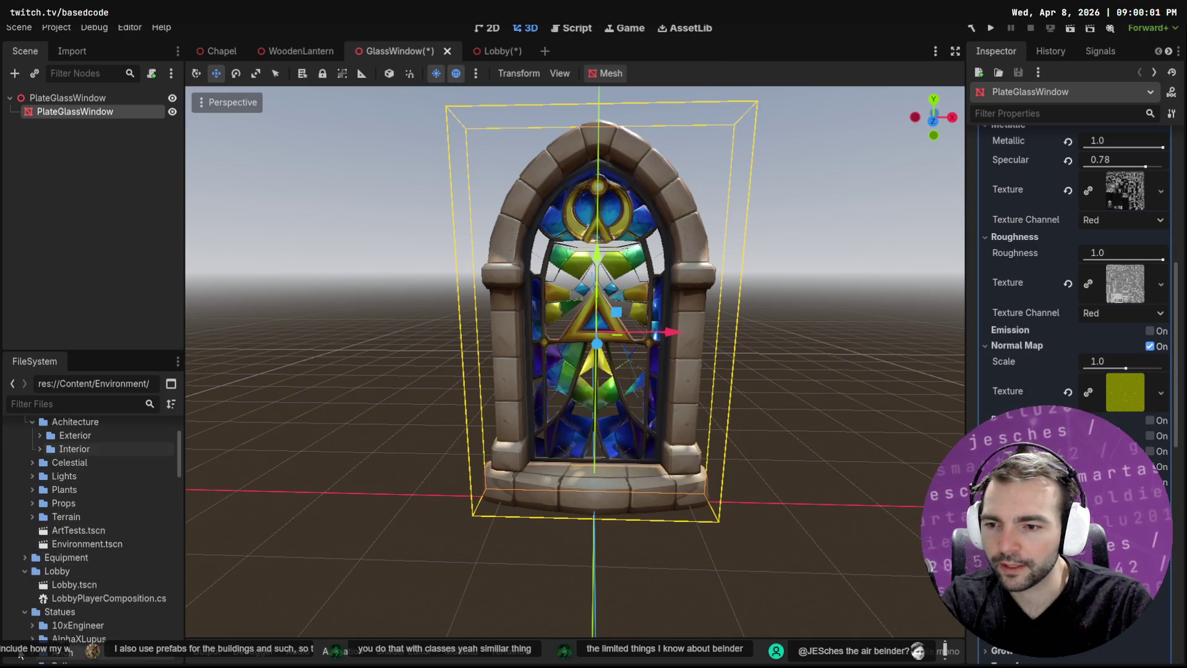
scroll(29, 504, up, 2)
click(32, 481)
click(24, 468)
Expand Character > Monsters > Mummy and preview MummyCharacter_AbilityIcon.png
scroll(18, 588, down, 2)
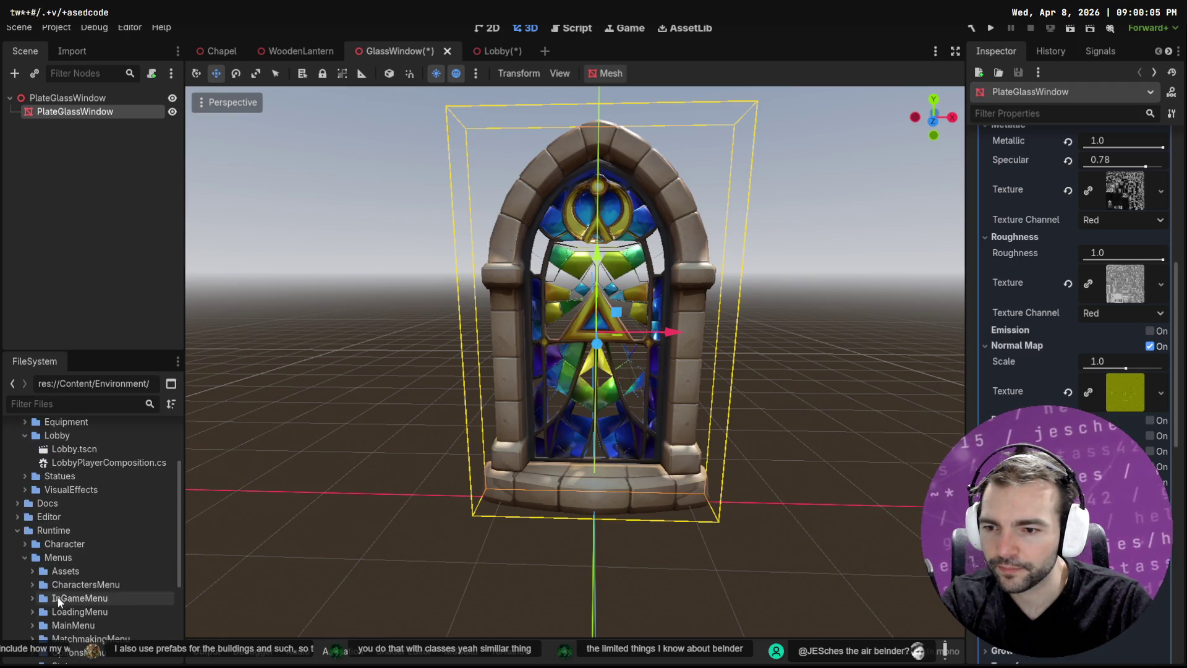
click(24, 559)
click(25, 543)
click(32, 584)
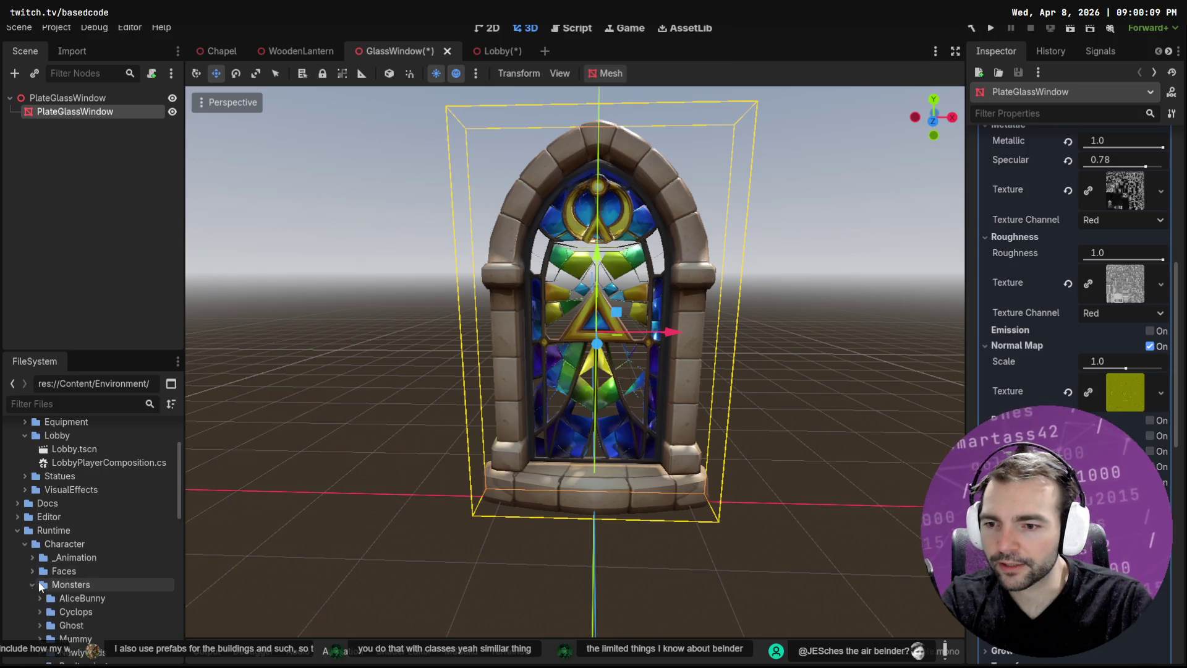
scroll(61, 546, down, 3)
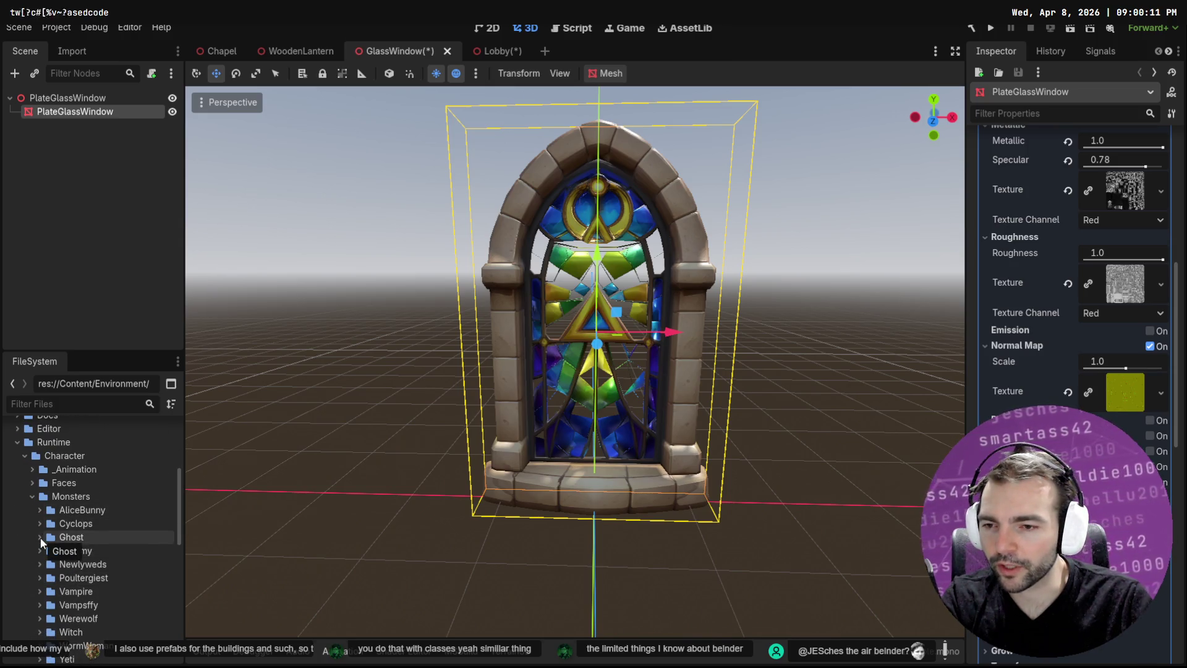
click(40, 537)
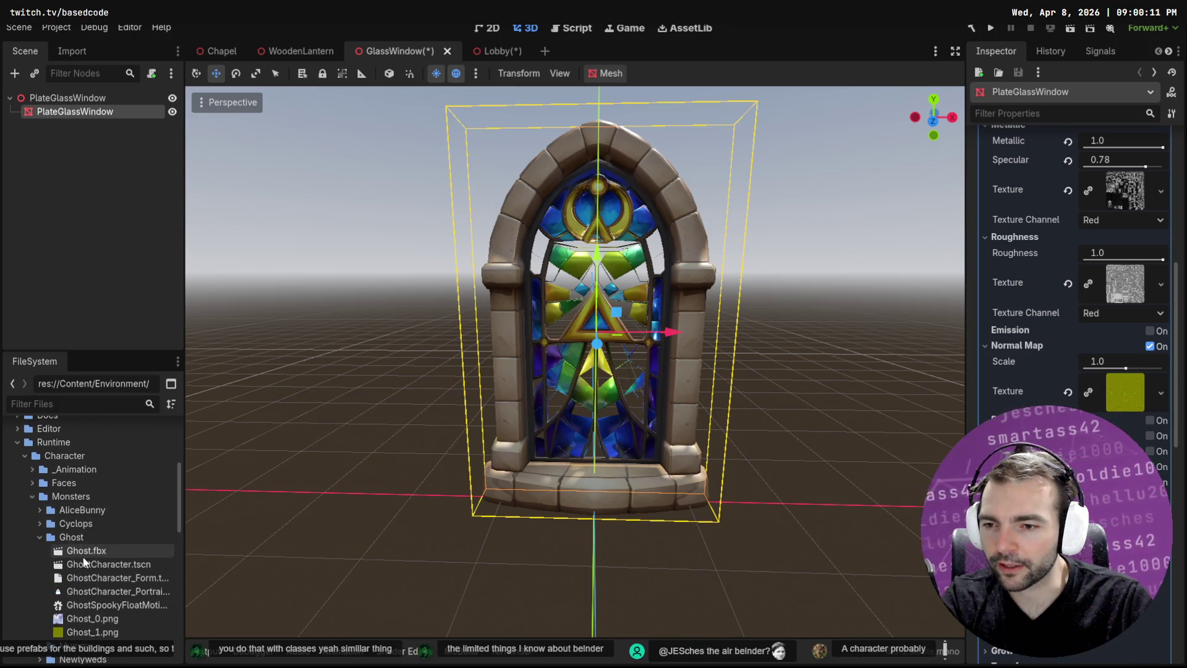
click(40, 537)
click(39, 551)
scroll(81, 572, down, 2)
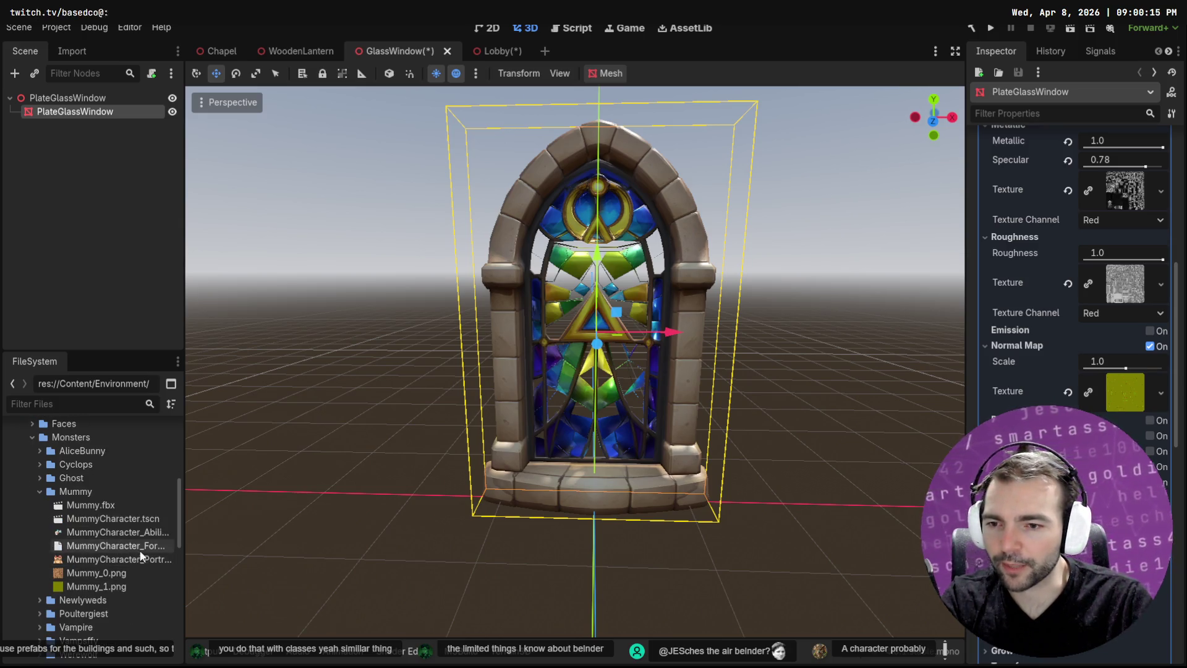
click(144, 535)
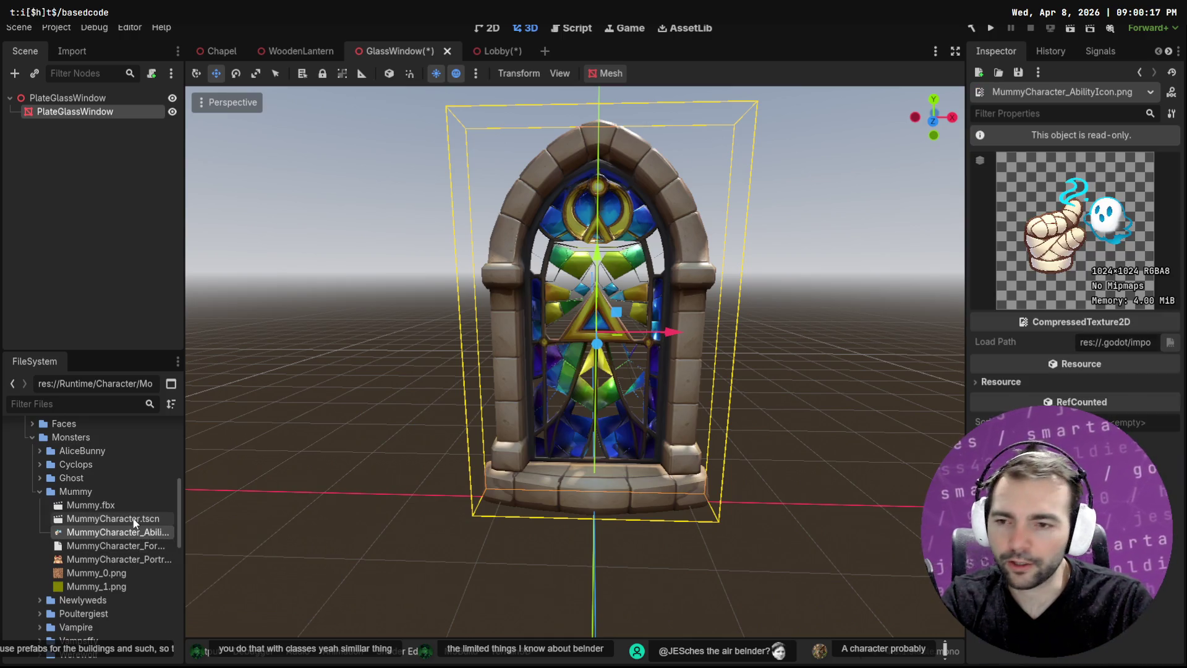
Inspect MummyCharacter_Form.tres, select its Ability Description text, and switch to the Chapel scene
click(116, 545)
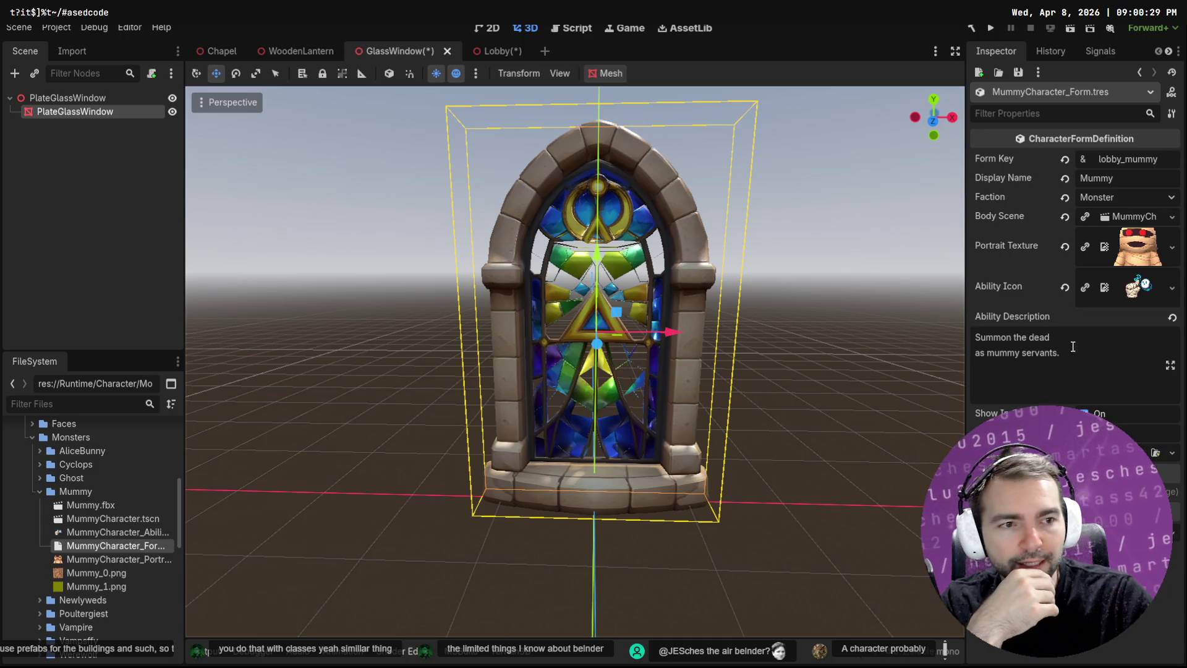
drag(1061, 353, 935, 339)
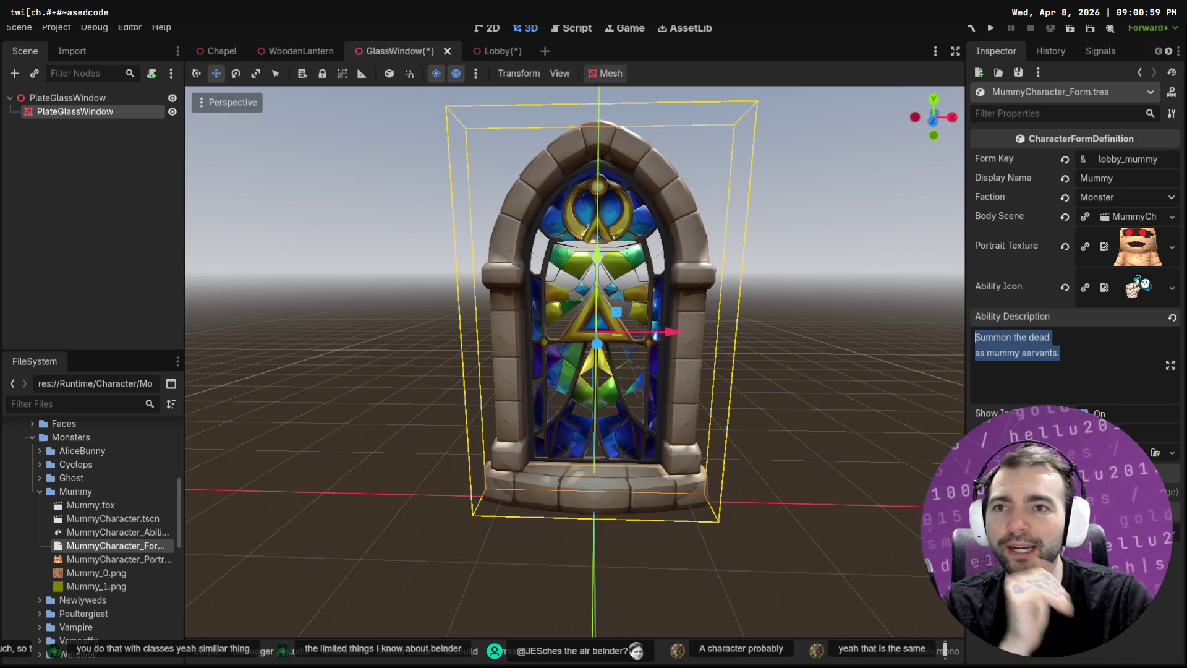
click(218, 52)
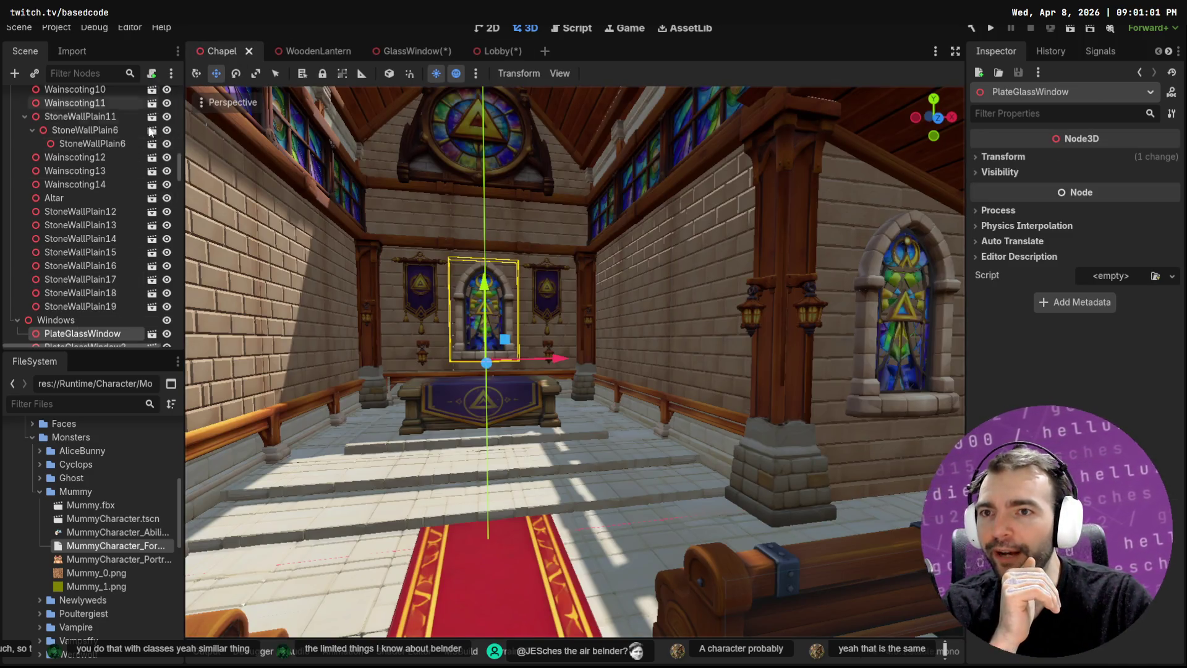
drag(179, 165, 175, 93)
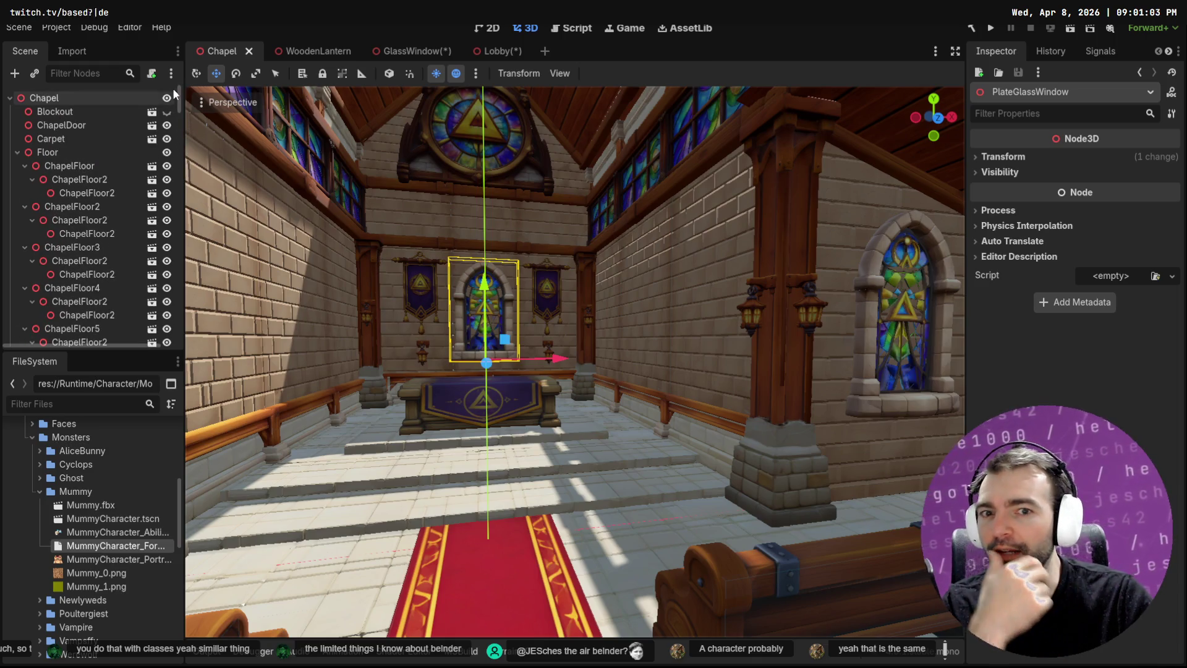
mouse_move(811, 292)
mouse_down()
mouse_move(704, 290)
mouse_move(806, 295)
mouse_up()
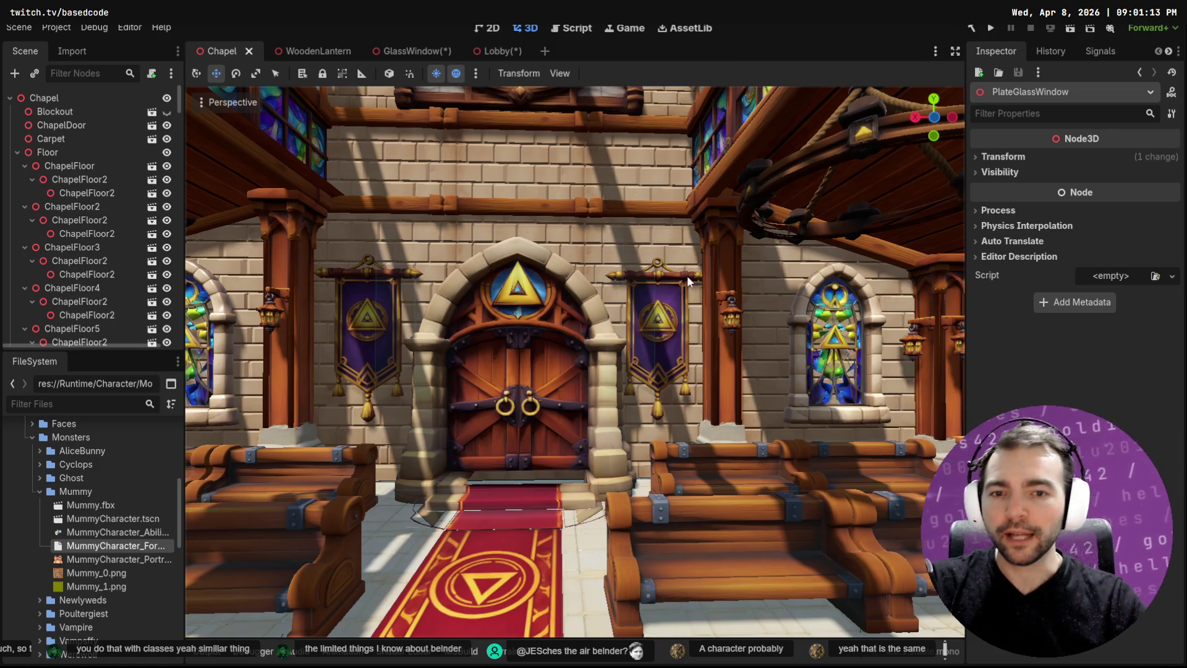
mouse_move(693, 279)
mouse_down()
mouse_move(457, 288)
mouse_move(689, 283)
mouse_up()
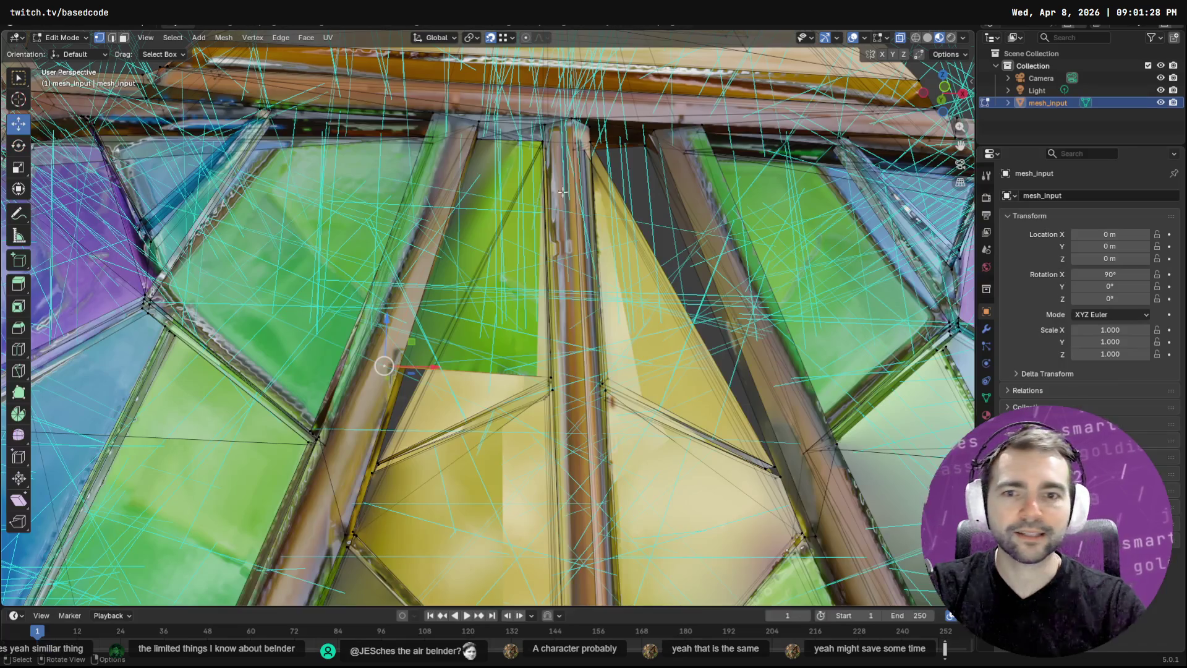
right_click(564, 192)
Subdivide the selected edges and drag two vertices down-left onto the lead strip
click(570, 194)
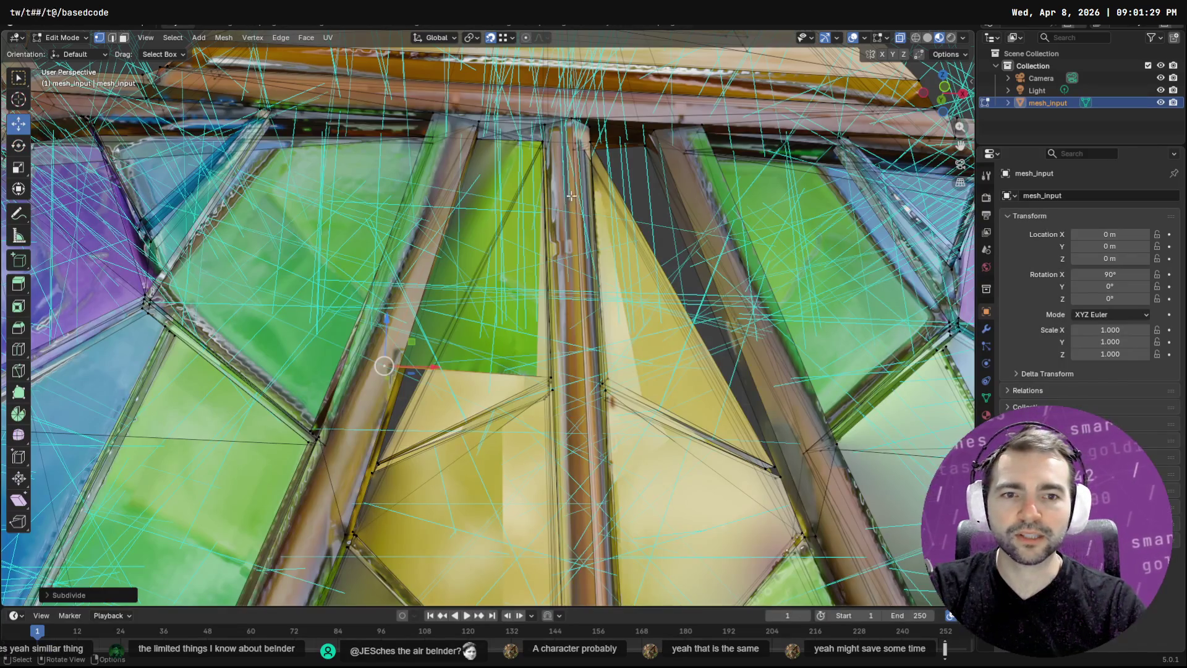
mouse_move(565, 187)
mouse_down()
mouse_move(574, 214)
mouse_move(527, 313)
mouse_up()
drag(443, 280, 460, 349)
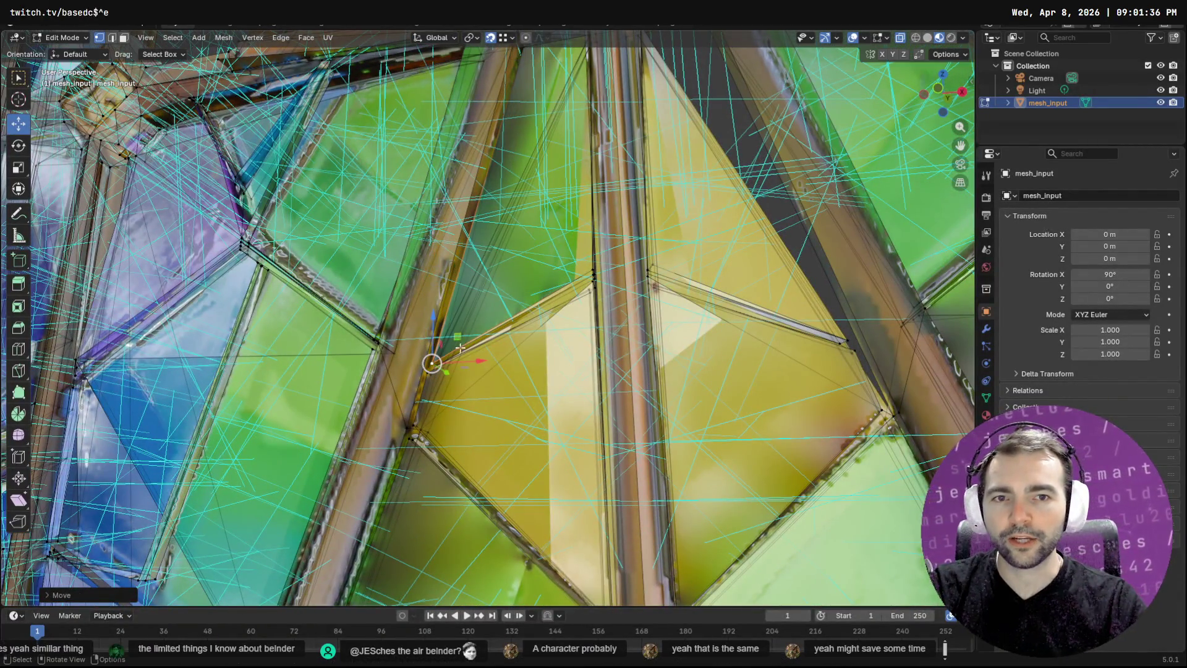
click(594, 270)
mouse_move(594, 270)
mouse_down()
mouse_move(456, 338)
mouse_move(435, 365)
mouse_up()
mouse_move(523, 304)
mouse_down()
mouse_move(565, 303)
mouse_move(509, 269)
mouse_up()
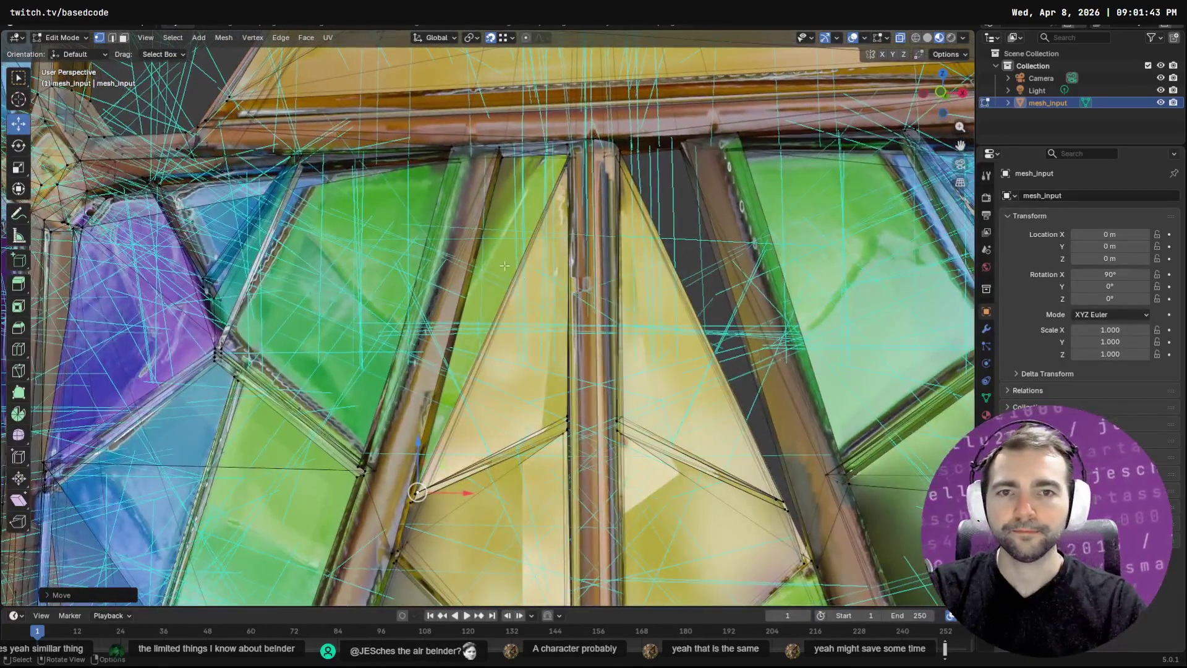
Grow the selection with Select More, slide it right toward the lead strip, and frame it
key(F3)
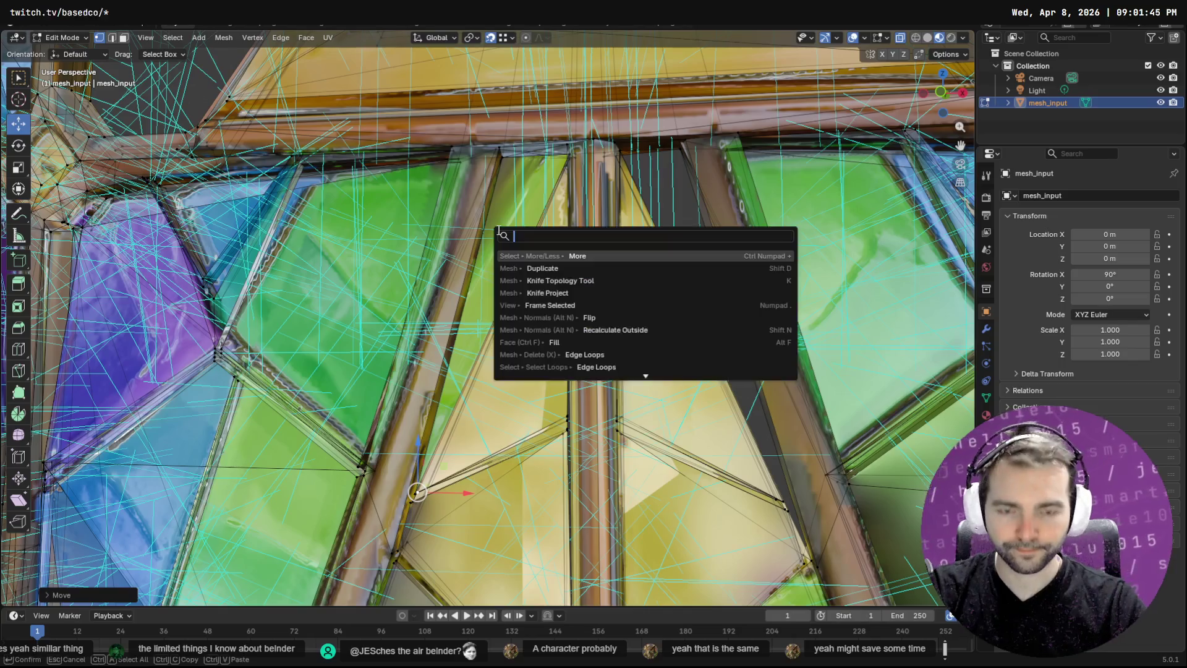
text(more)
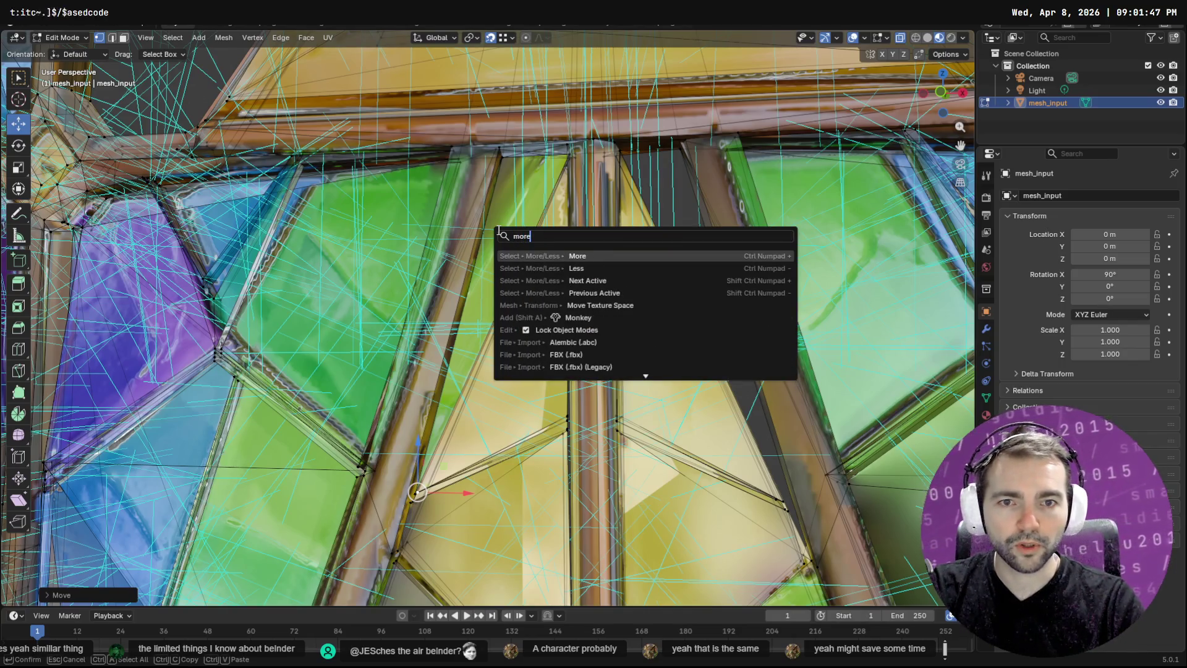
key(Return)
mouse_move(524, 319)
mouse_down()
mouse_move(644, 346)
mouse_move(635, 353)
mouse_up()
click(529, 495)
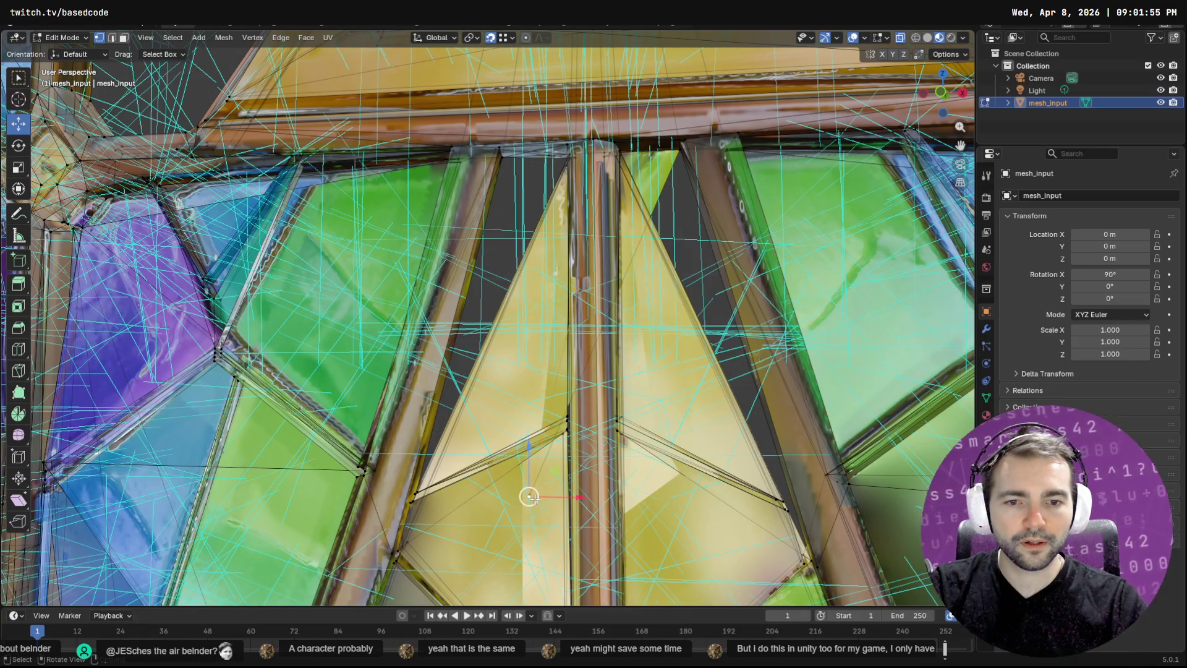
drag(529, 496, 745, 494)
key(Escape)
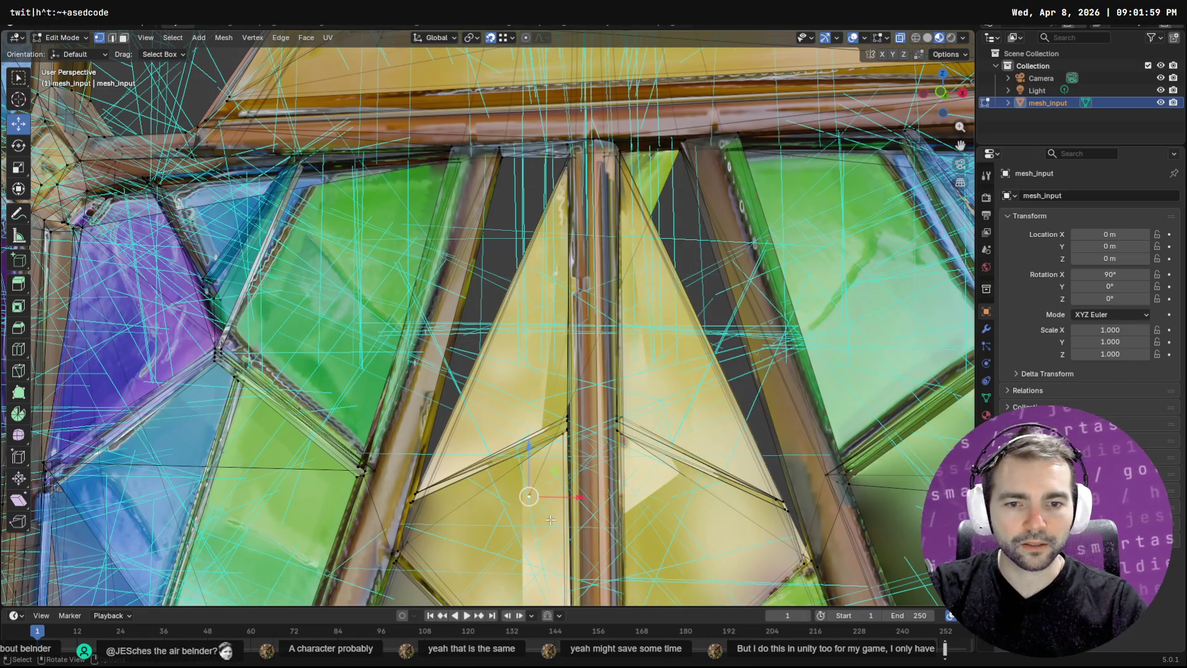
mouse_move(529, 495)
mouse_down()
mouse_move(784, 486)
mouse_move(818, 552)
mouse_up()
key(KP_Decimal)
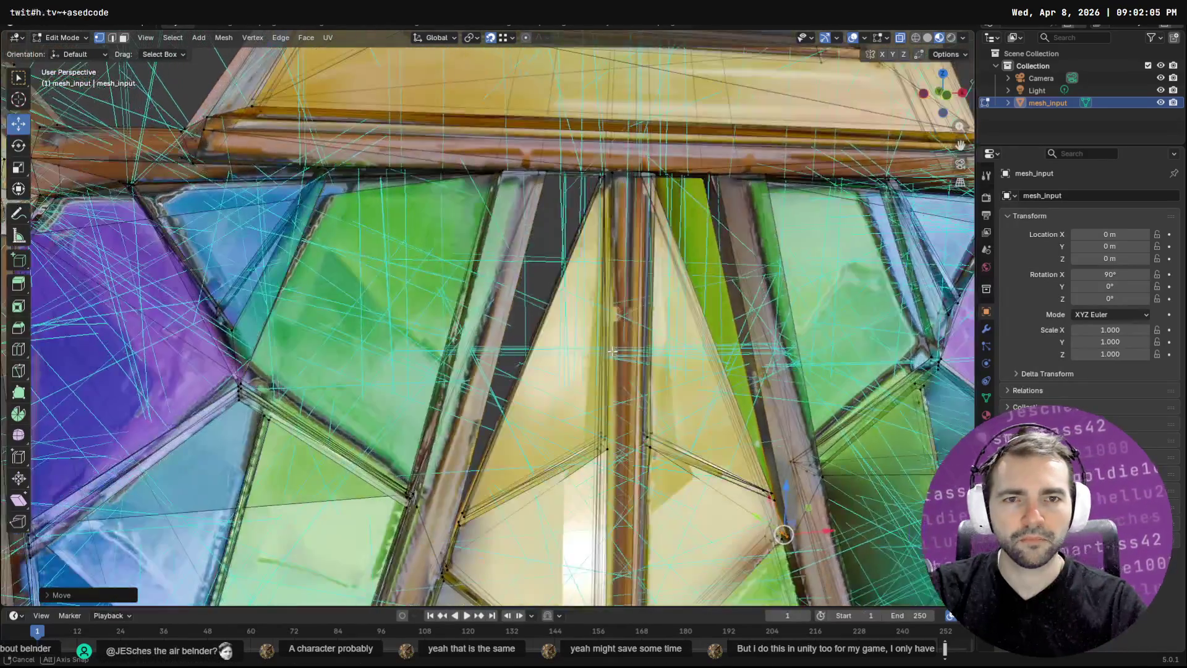
Duplicate the vertex run along the mullion edge and drop it onto the lower corner to fill the gap
ctrl+click(594, 348)
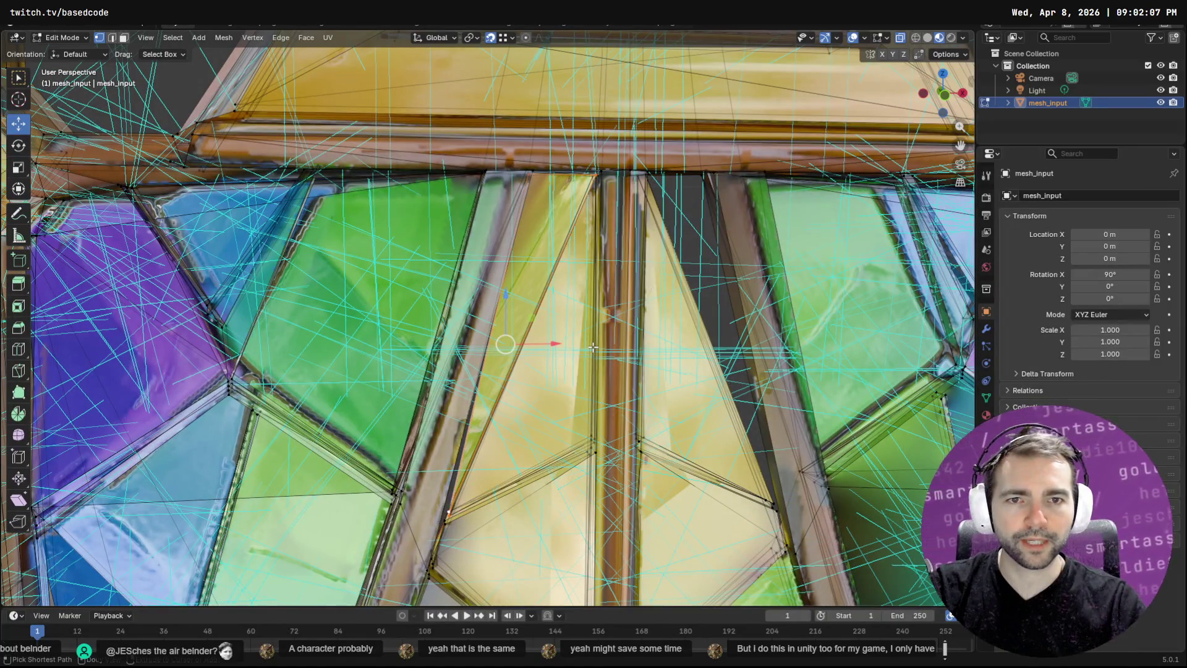
key(F3)
text(snap)
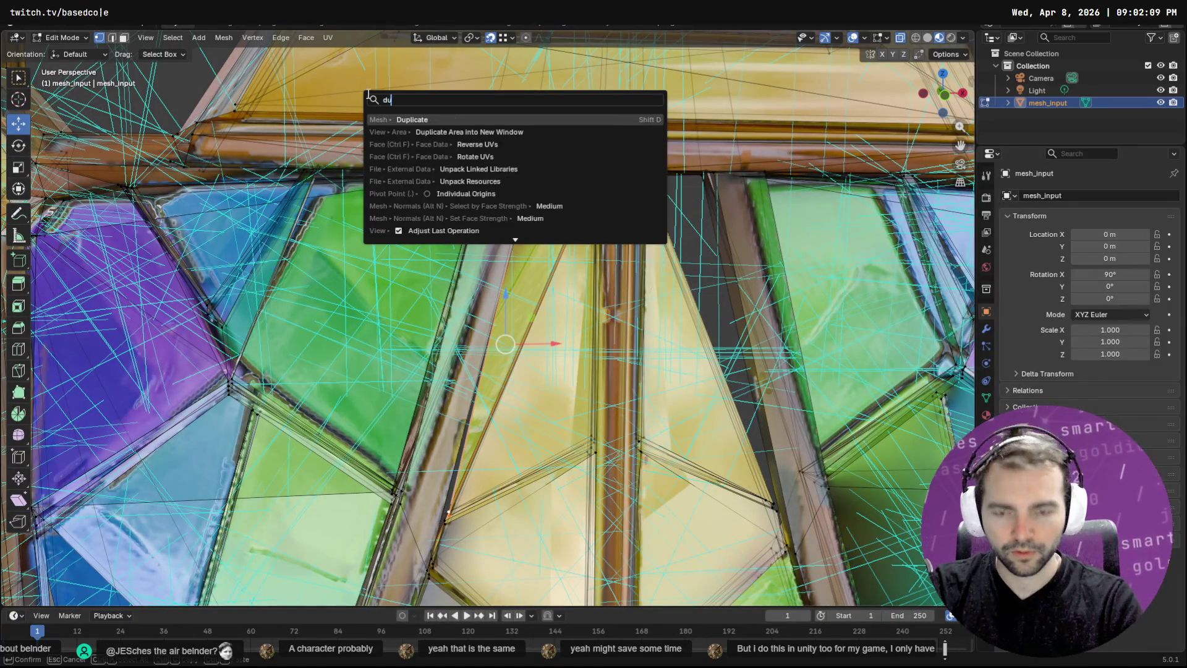
key(Return)
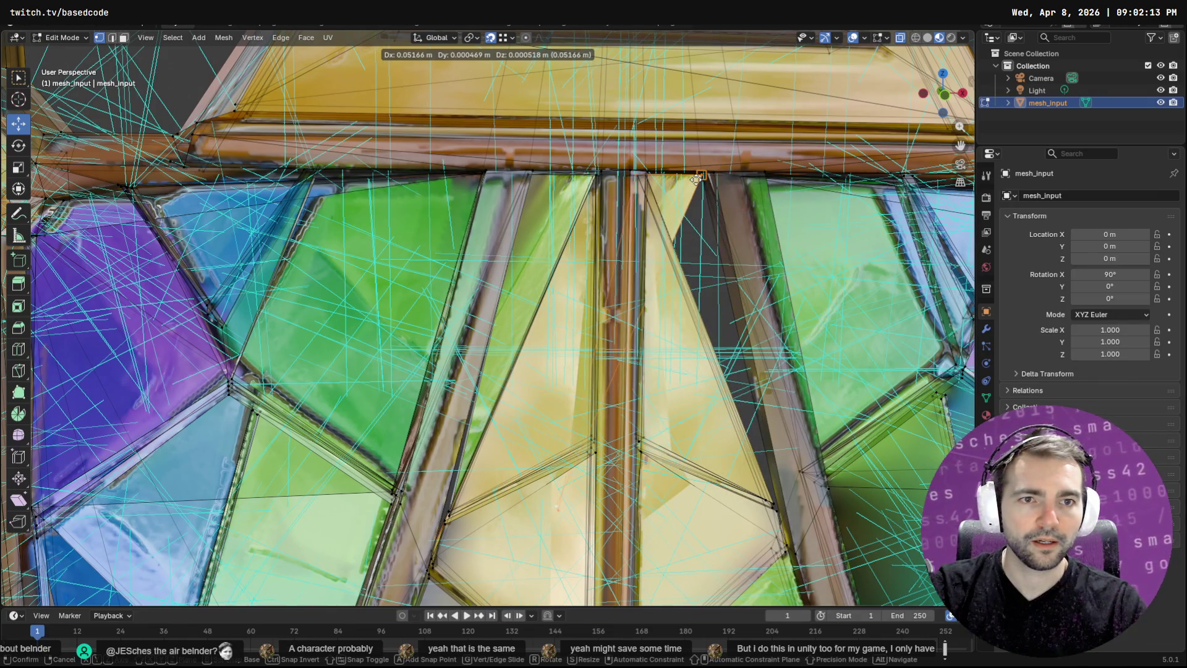
click(697, 178)
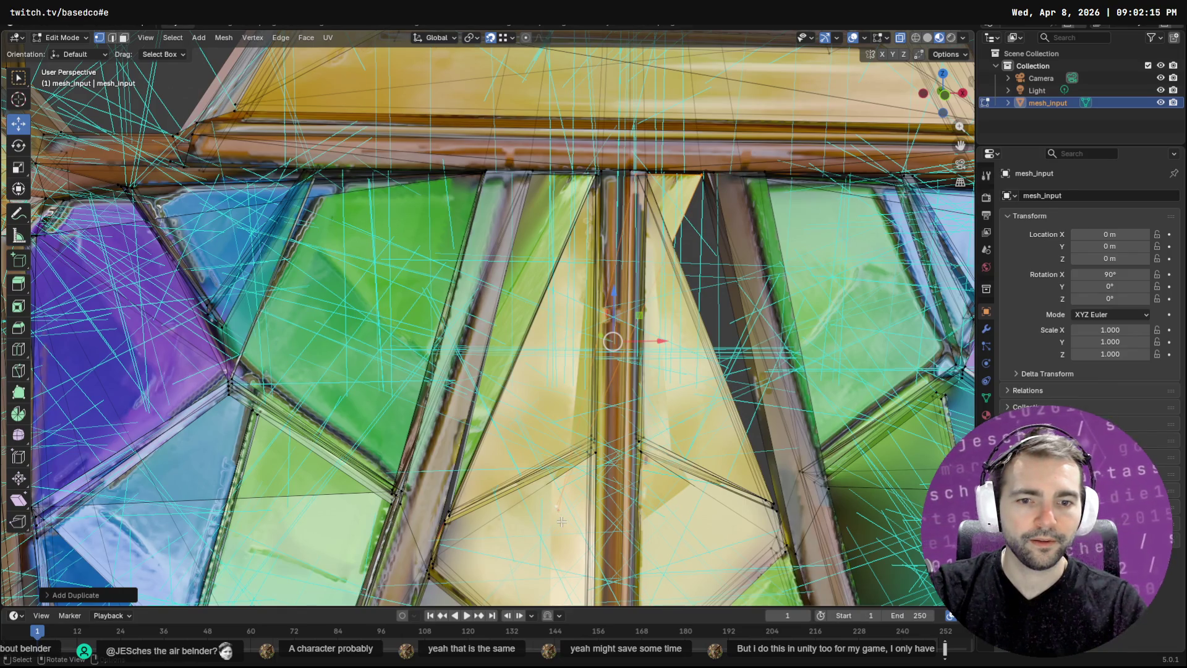
key(g)
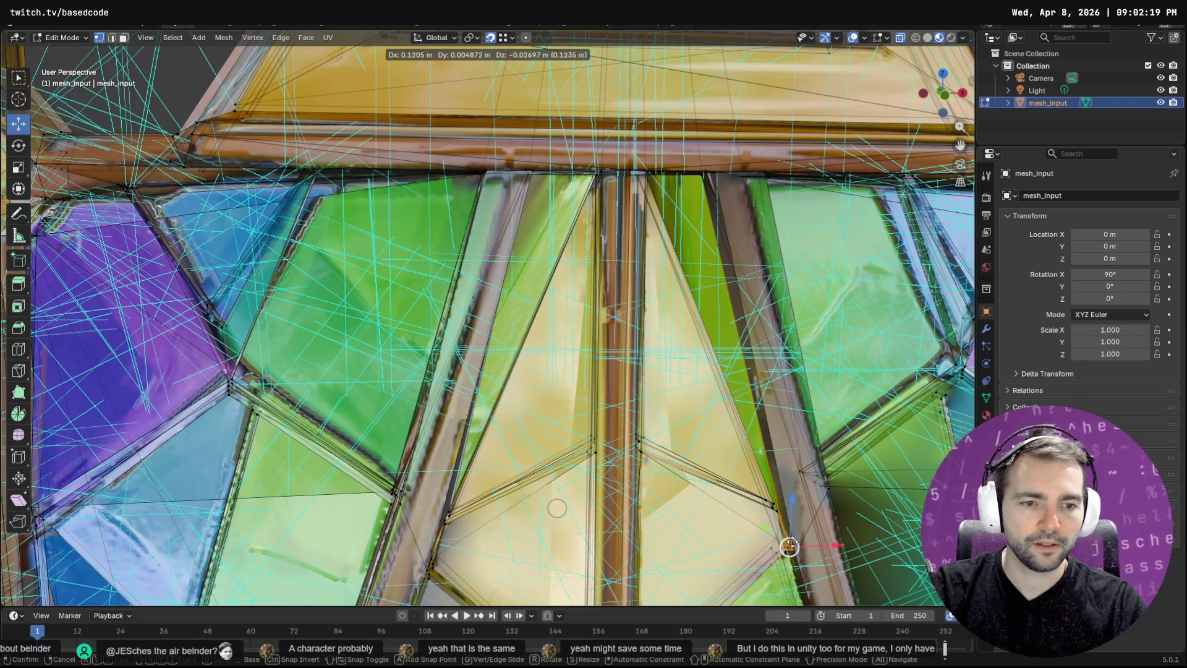
click(789, 547)
scroll(773, 442, down, 6)
Review the whole window, then extrude the upper-left yellow pane face in face select mode
key(Tab)
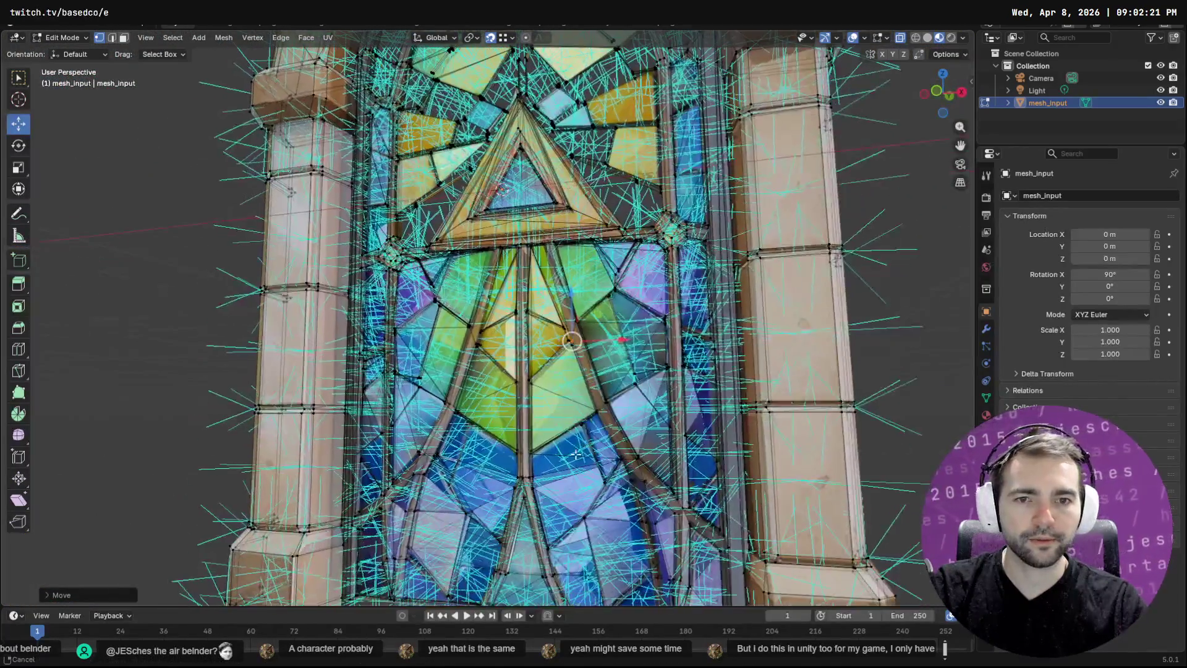
mouse_move(690, 191)
mouse_down()
mouse_move(759, 258)
mouse_move(666, 213)
mouse_move(739, 183)
mouse_move(722, 173)
mouse_move(695, 196)
mouse_move(655, 166)
mouse_move(669, 156)
mouse_move(632, 269)
mouse_up()
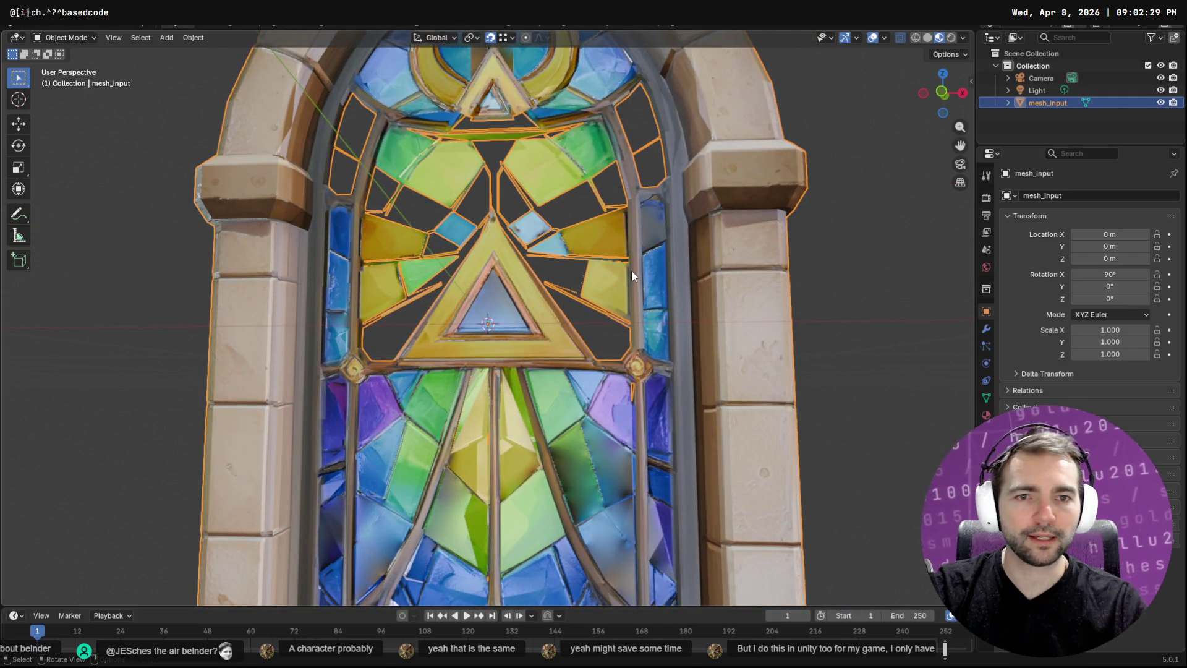
key(Tab)
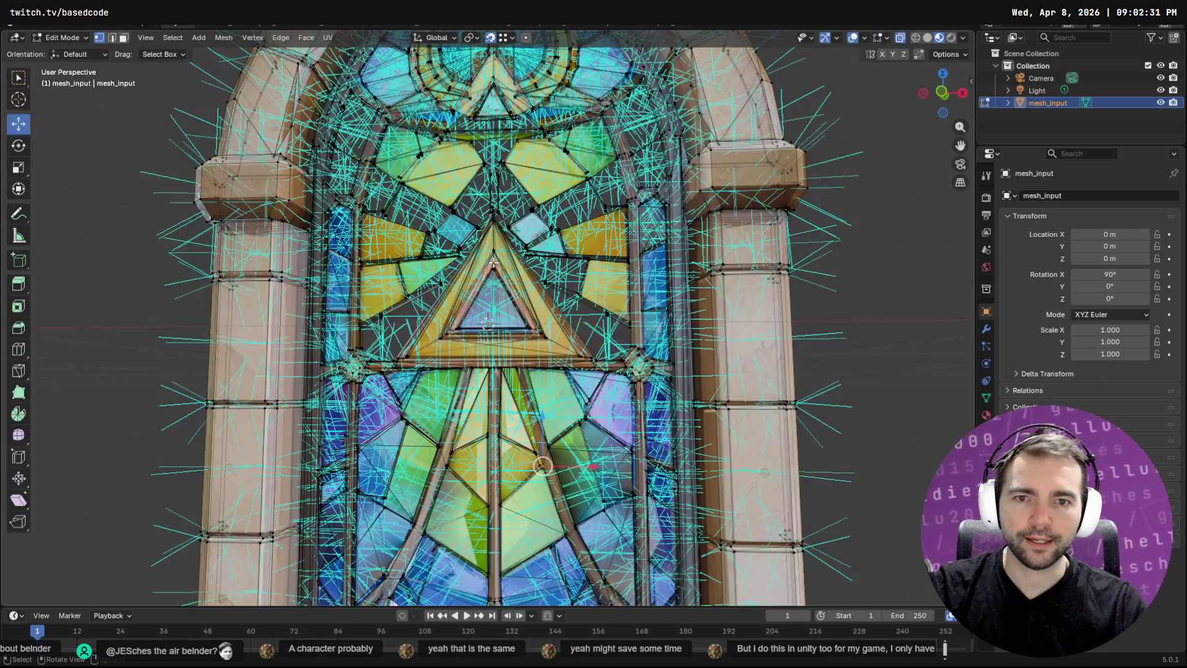
shift+right_click(397, 263)
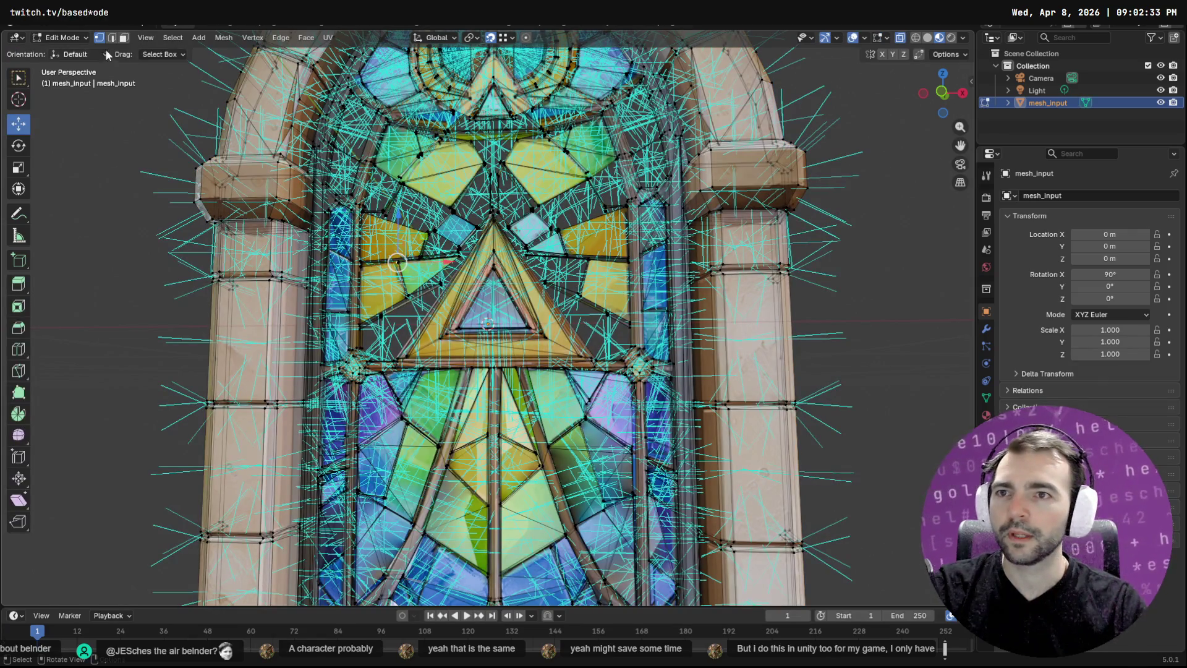
click(123, 38)
click(404, 246)
key(alt+e)
key(Return)
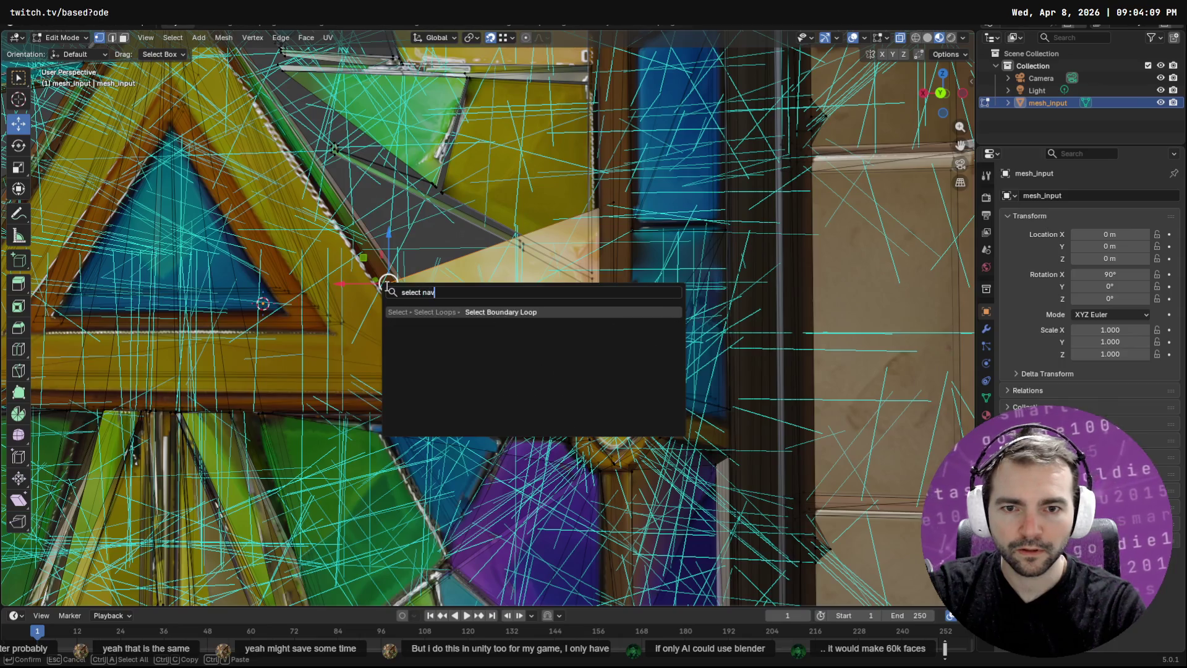
Search the operators for 'navigation', cancel without running anything, and go back to ChatGPT
text(navigation)
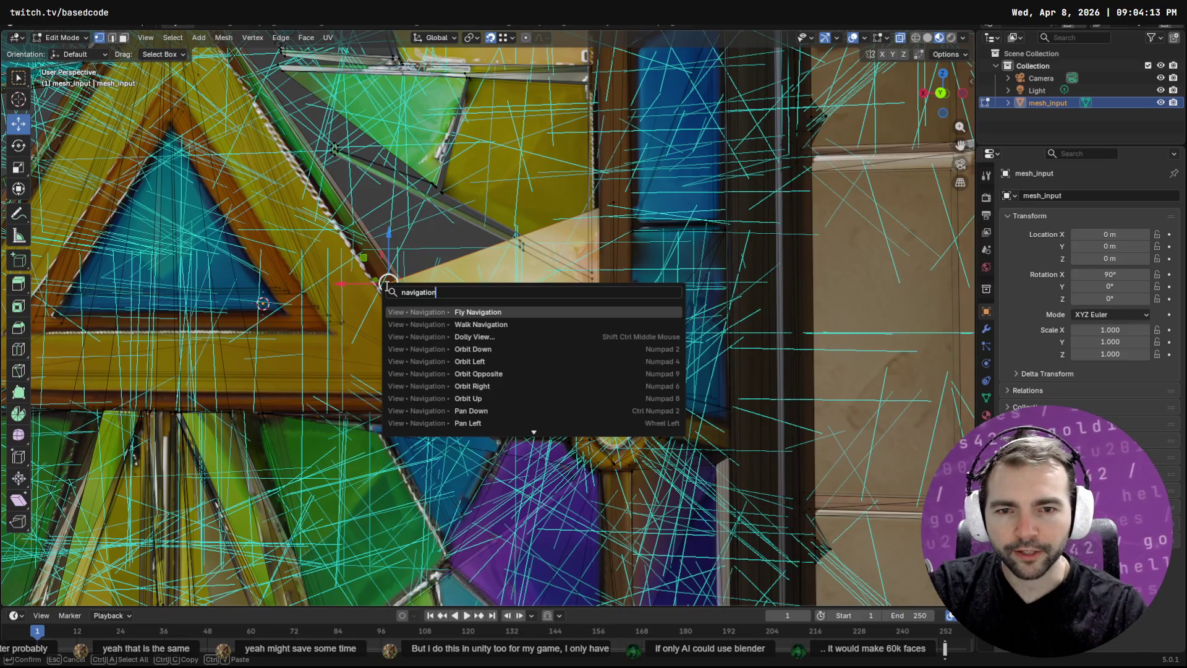
scroll(499, 404, down, 15)
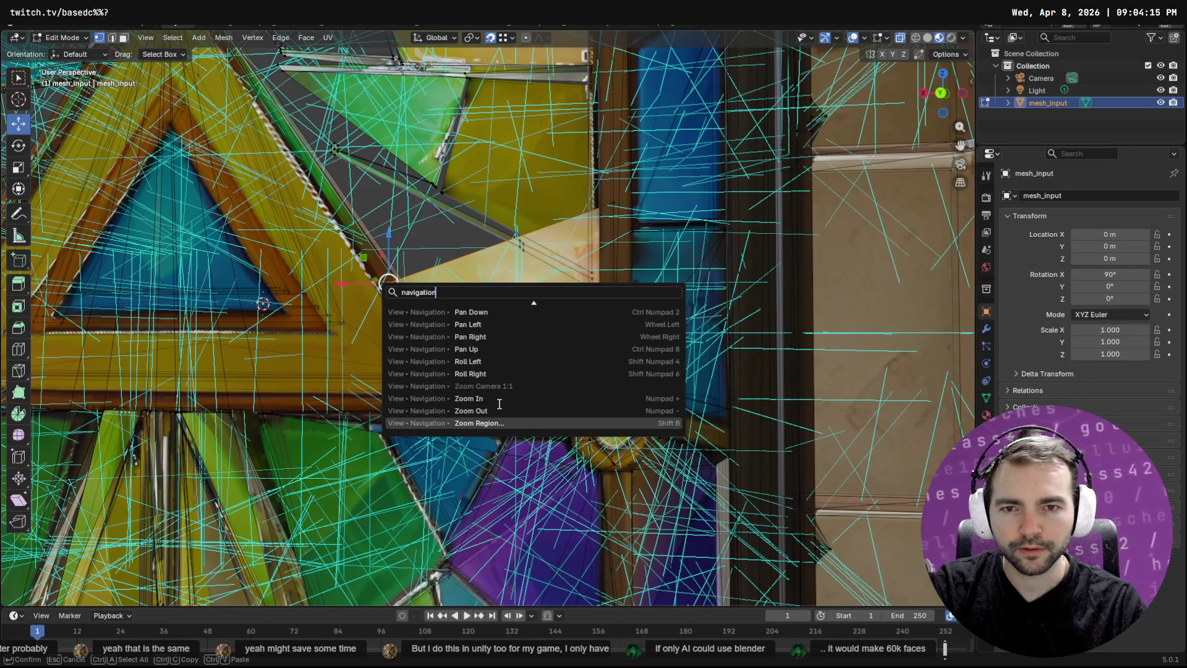
scroll(499, 404, down, 1)
scroll(499, 404, down, 3)
text(z)
key(BackSpace)
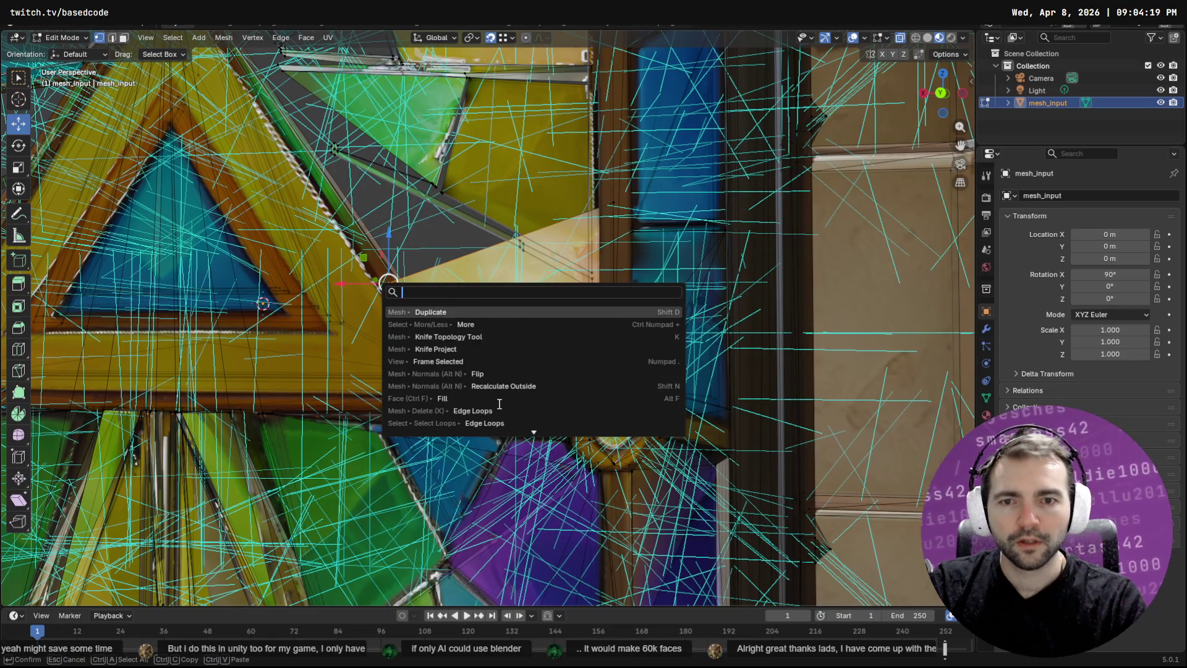
key(Escape)
key(alt+Tab)
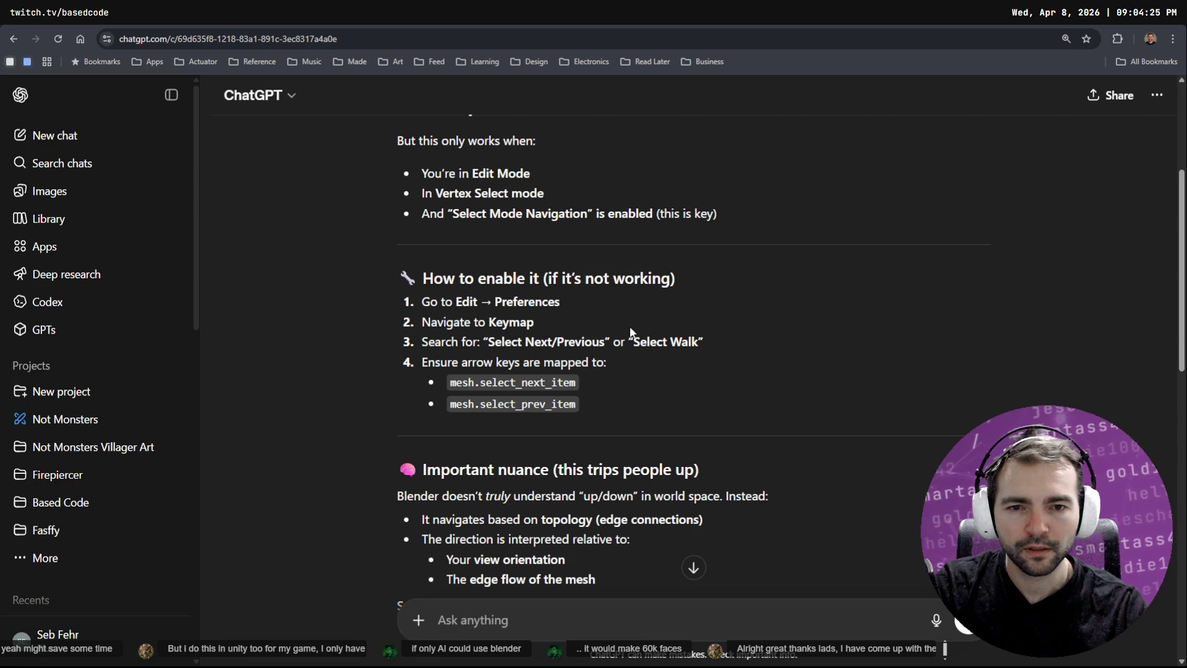
Reread the Mesh Select Mode part of ChatGPT's reply, then return to Blender
scroll(632, 333, down, 4)
scroll(657, 307, up, 4)
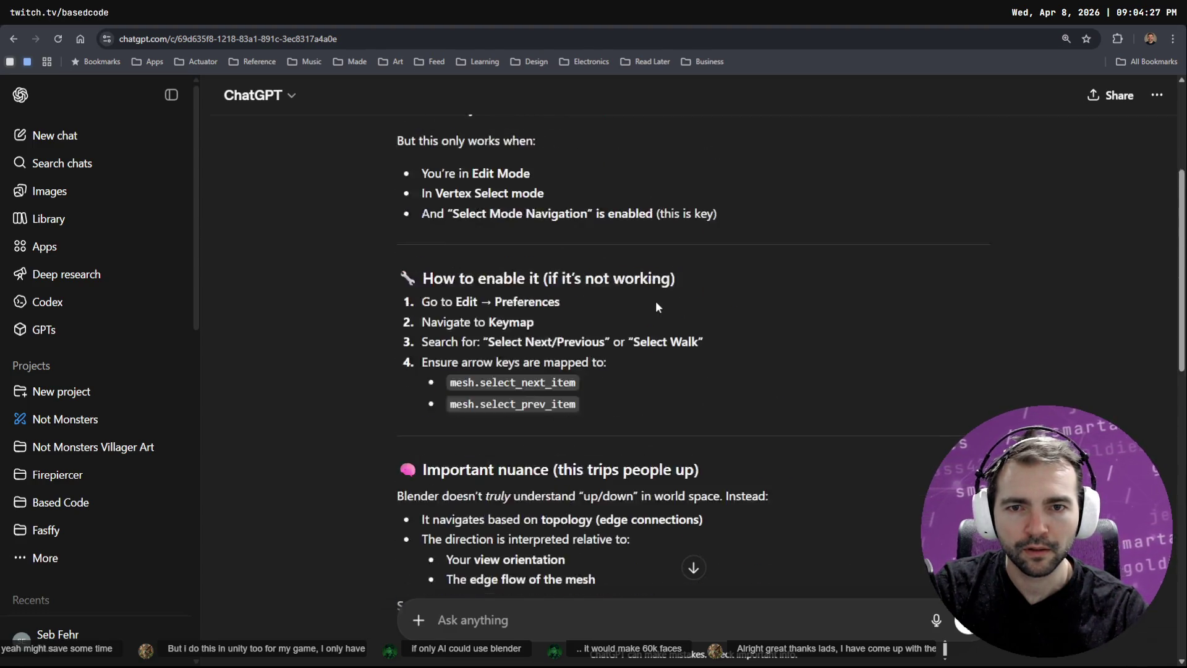
scroll(656, 301, up, 2)
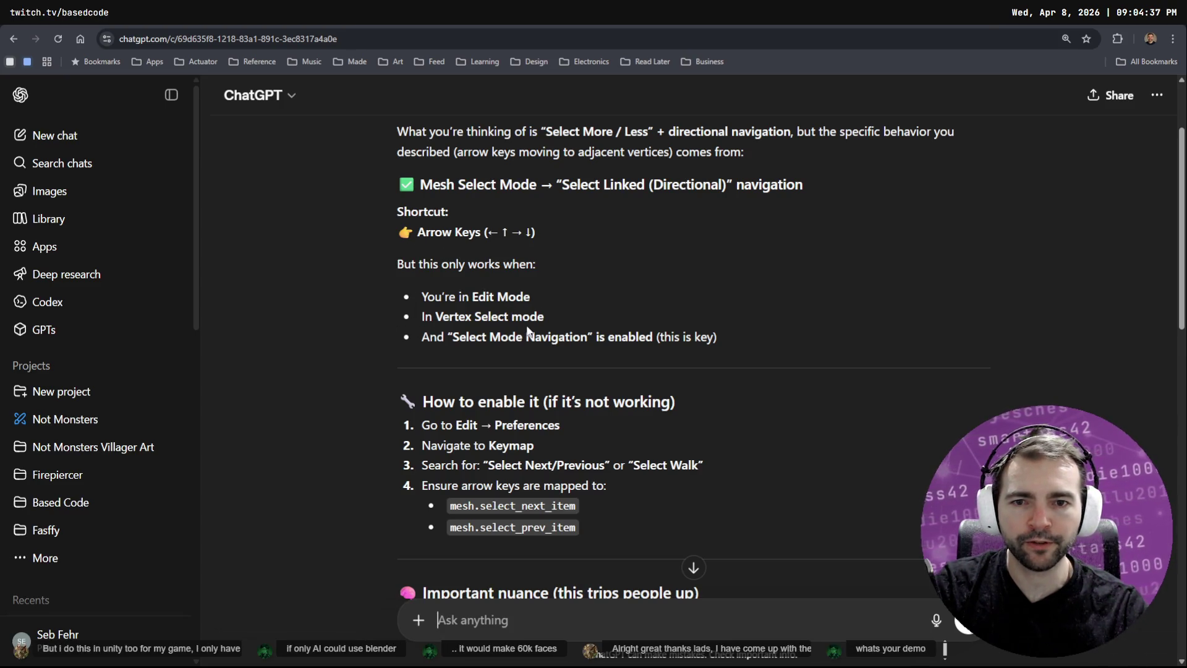
key(alt+Tab)
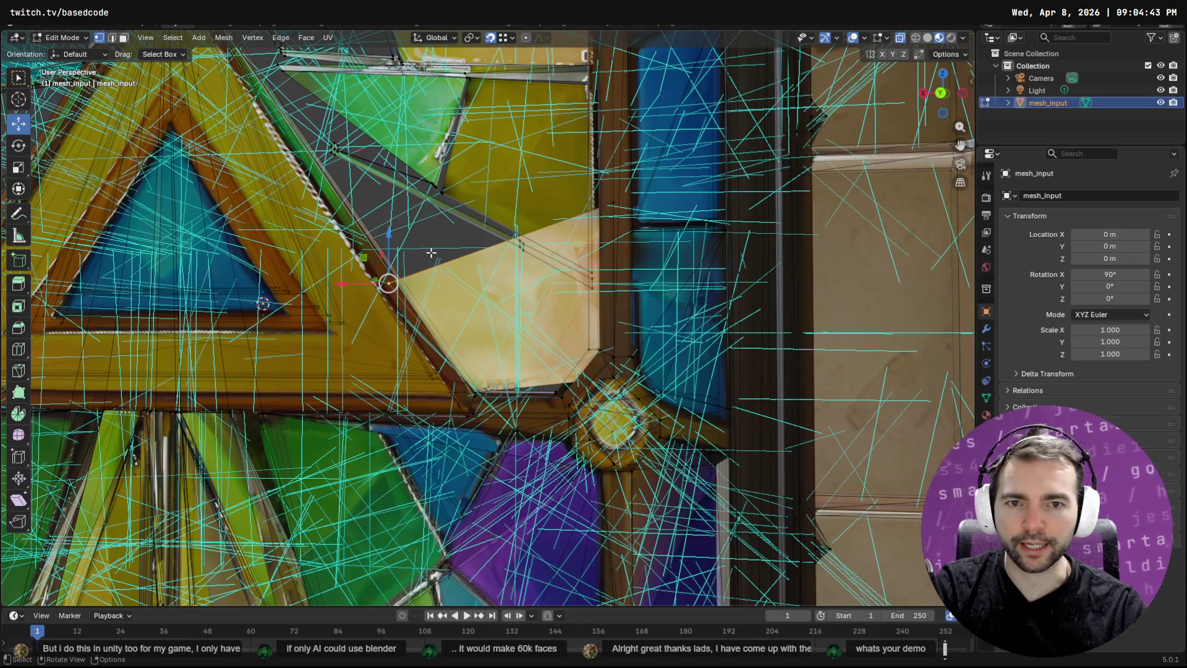
Stop playback at frame 0 and collapse the timeline, testing arrow keys for vertex stepping
key(space)
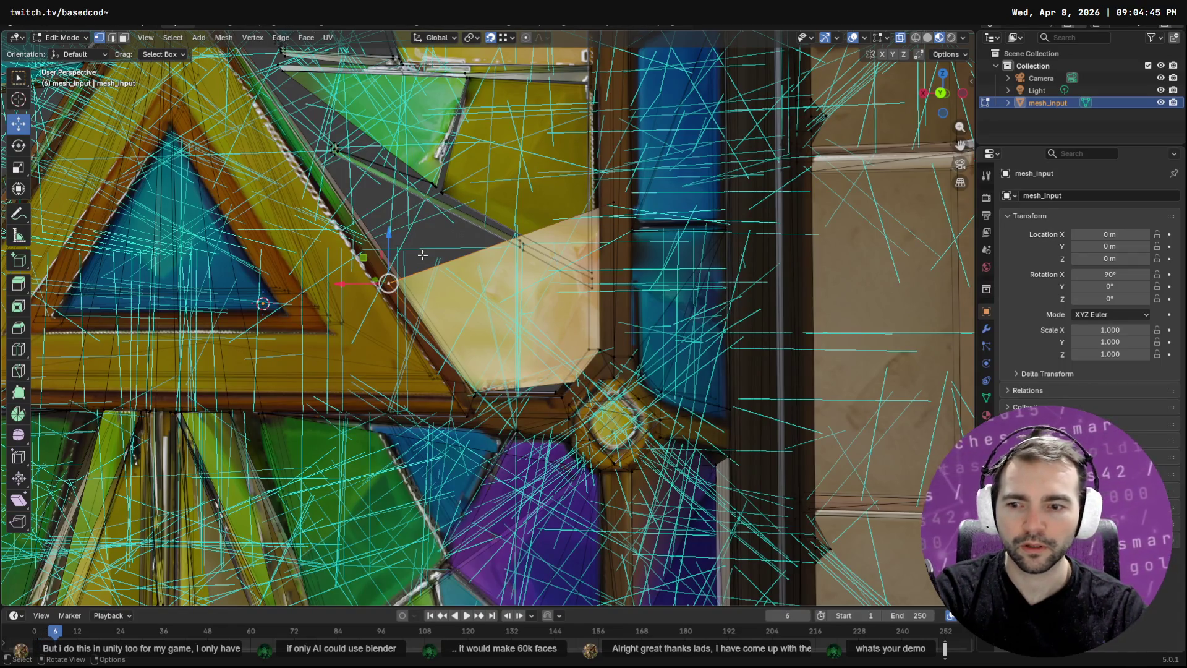
key(Escape)
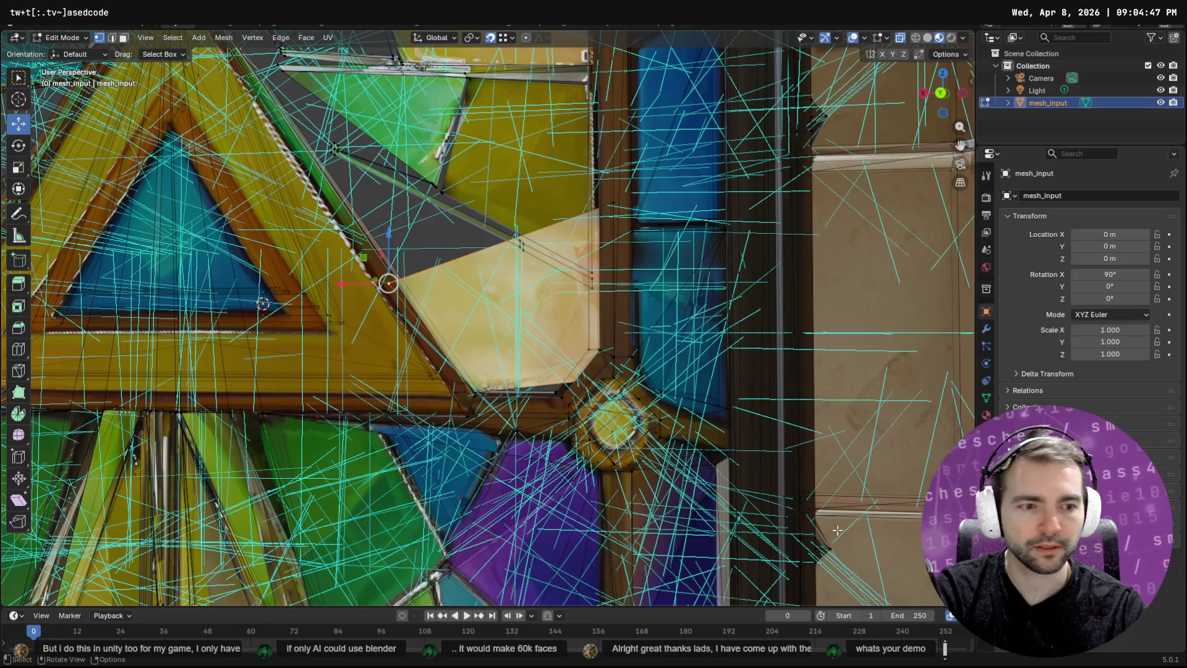
click(17, 617)
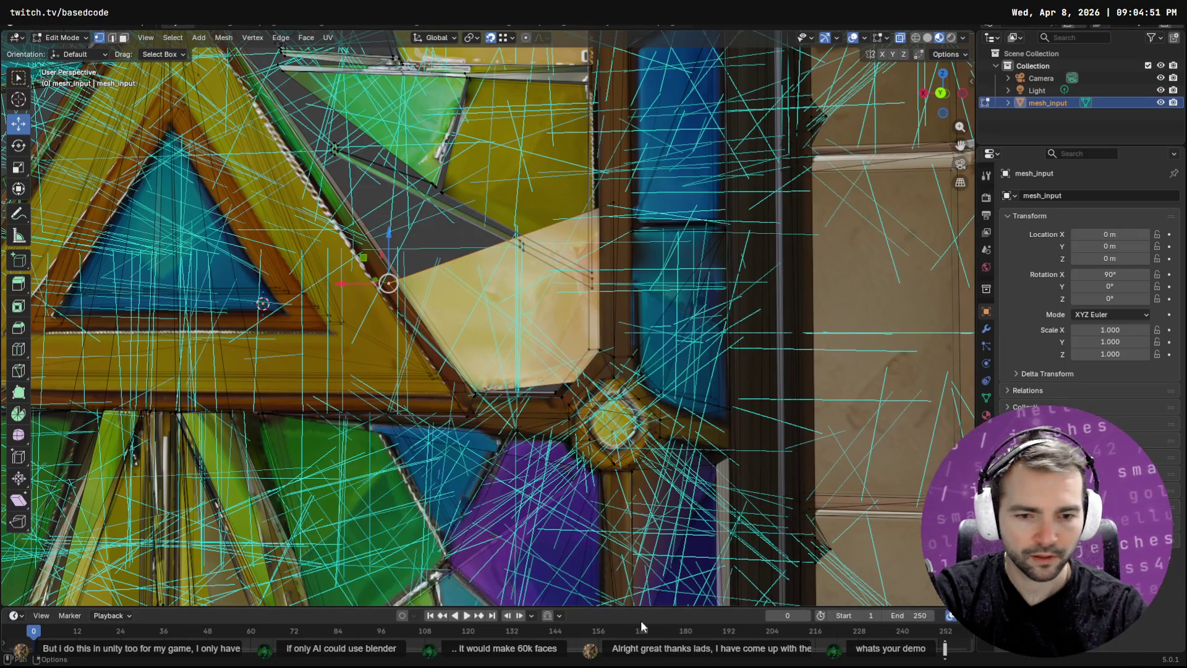
drag(614, 610, 614, 640)
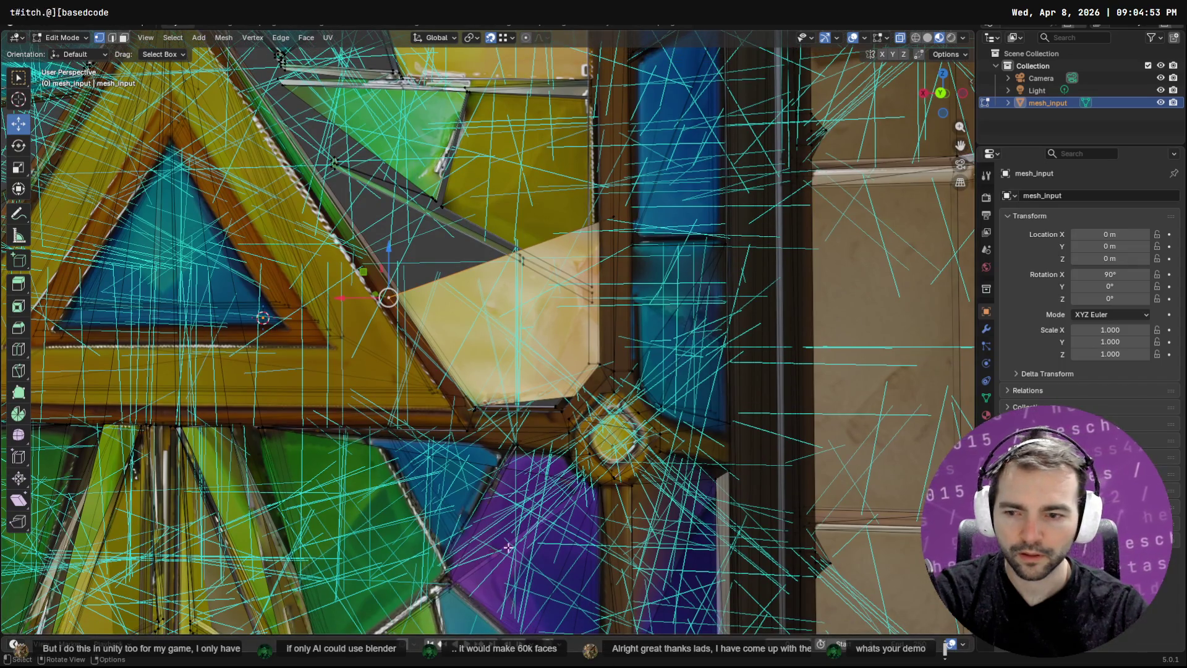
key(Up)
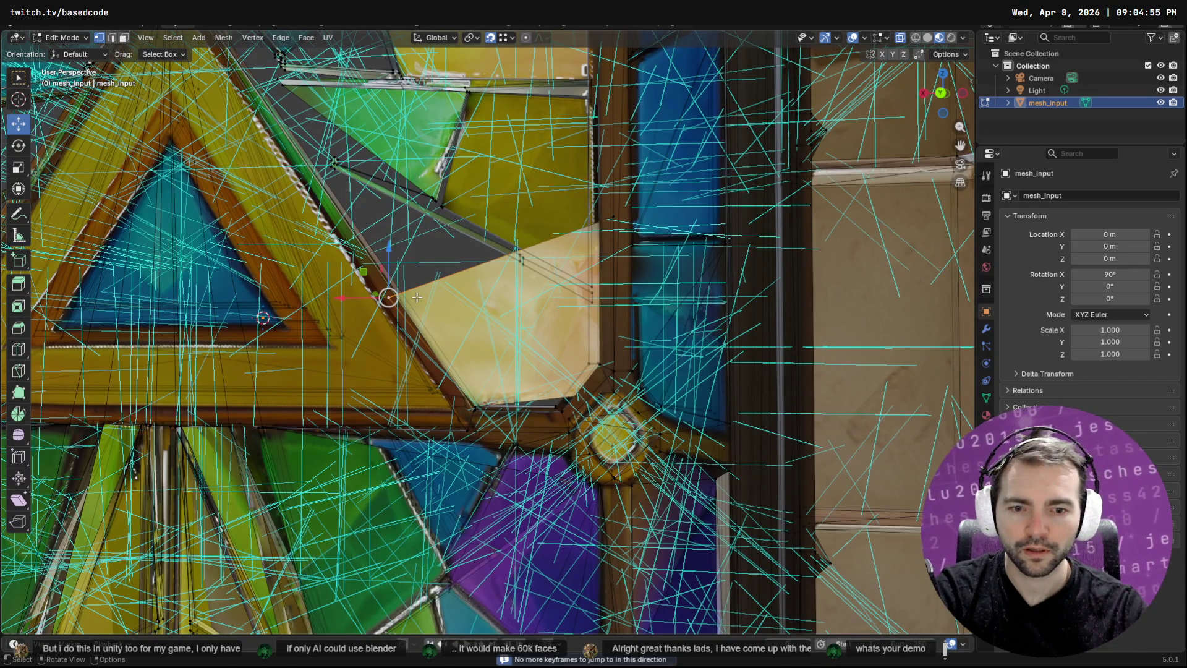
key(Right)
Join the timeline area into the 3D viewport while keeping the mesh in Edit Mode
drag(197, 638, 193, 502)
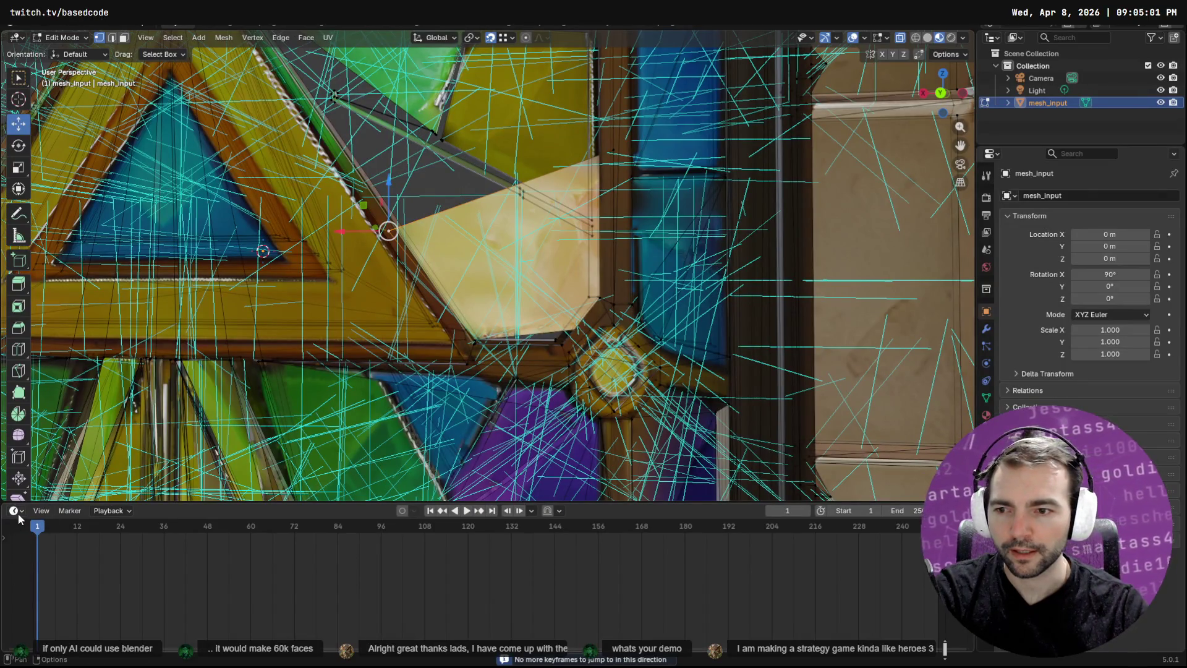
right_click(75, 499)
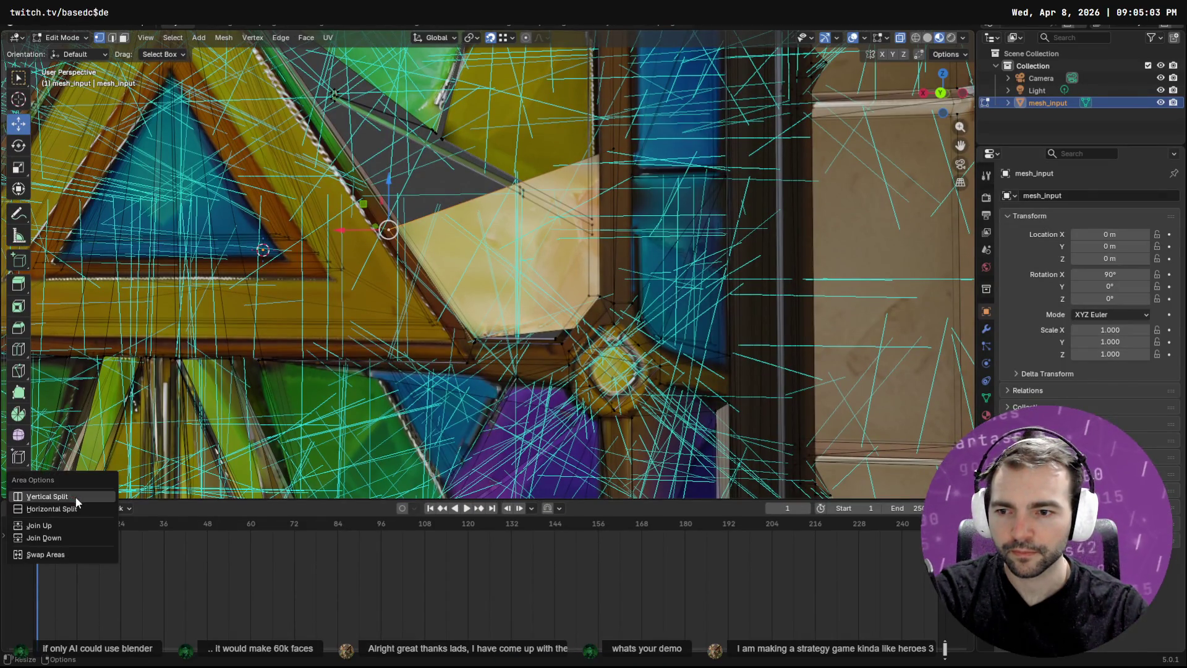
click(86, 535)
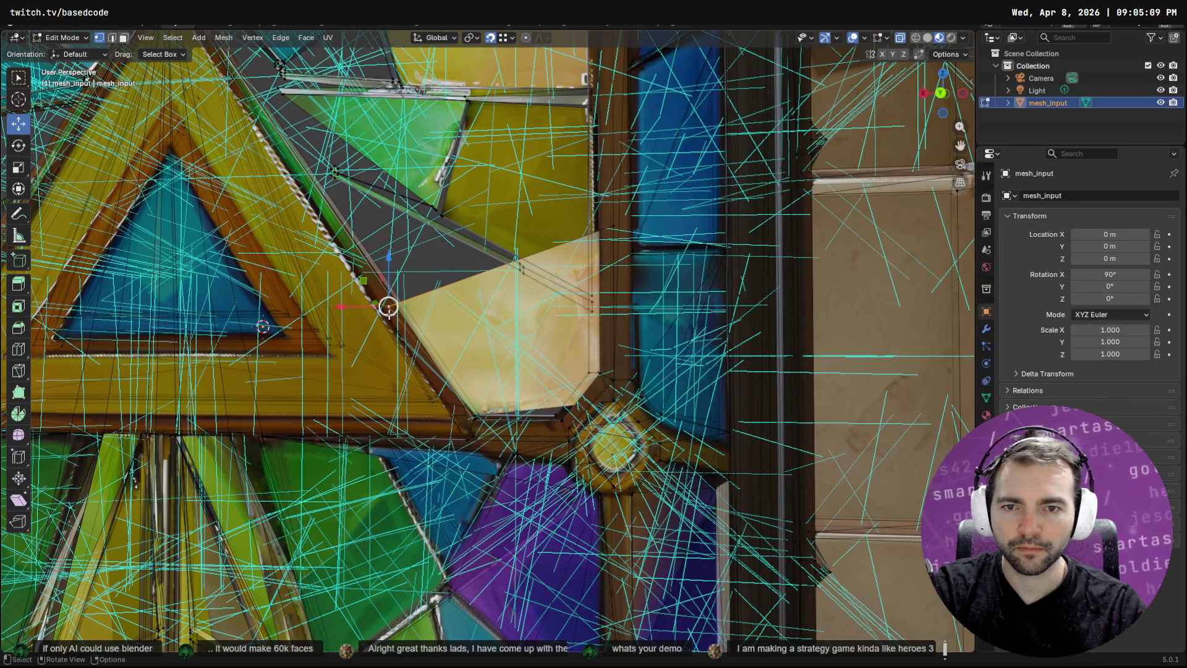
key(Up)
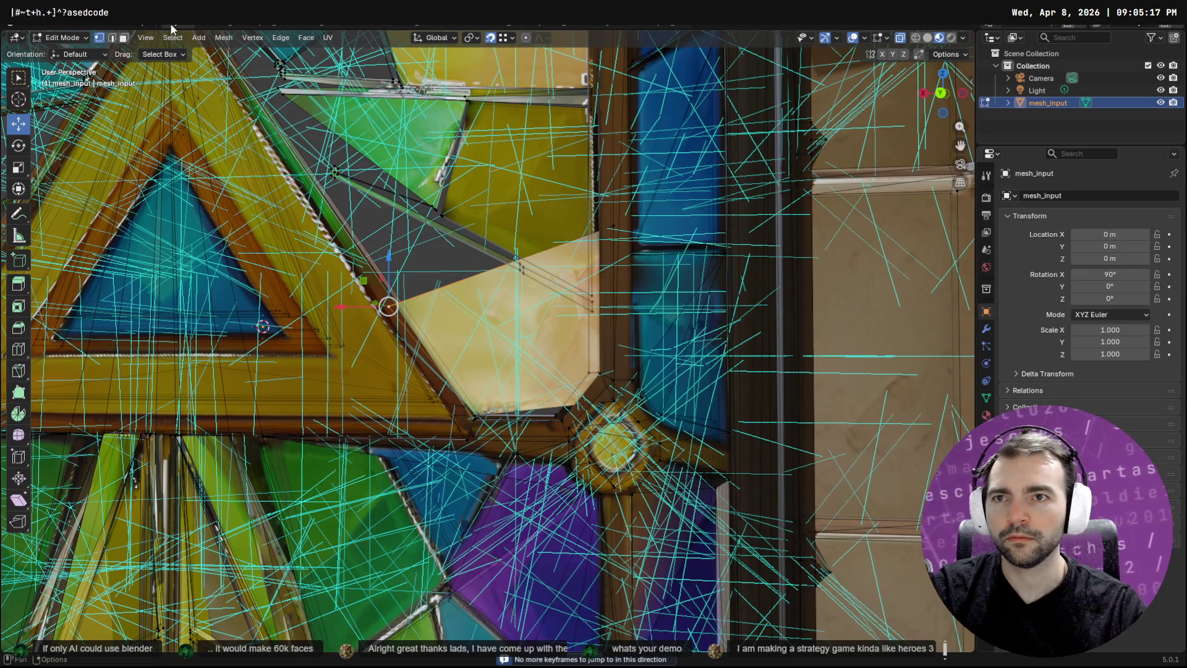
key(shift+alt+z)
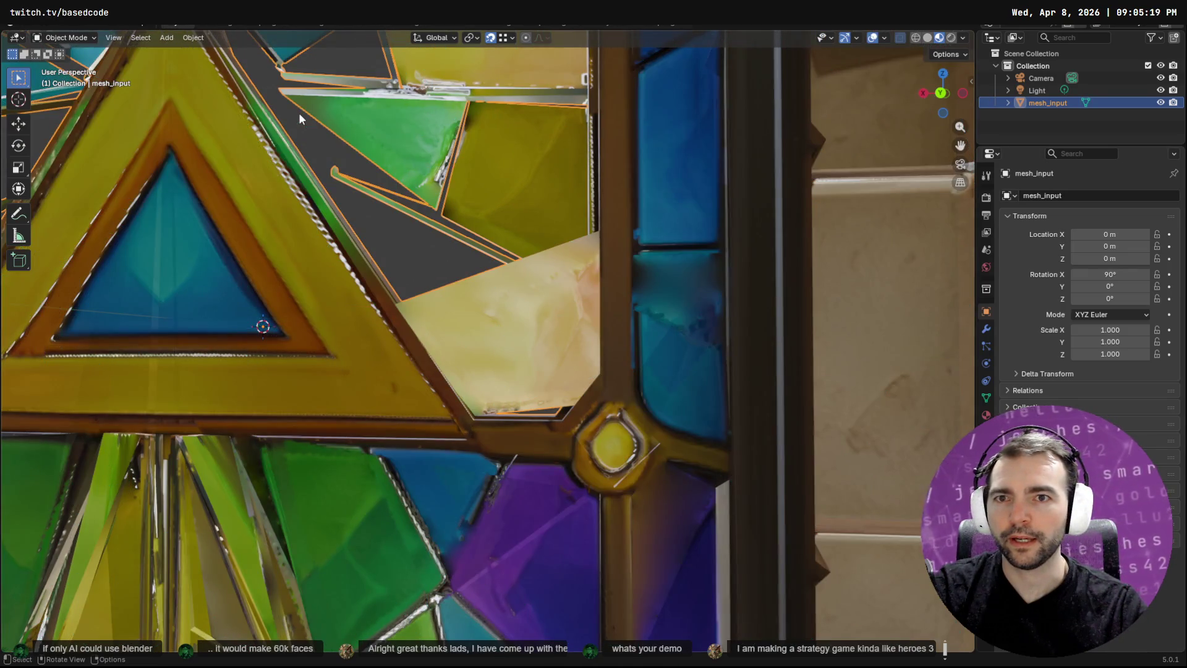
key(shift+alt+z)
click(61, 38)
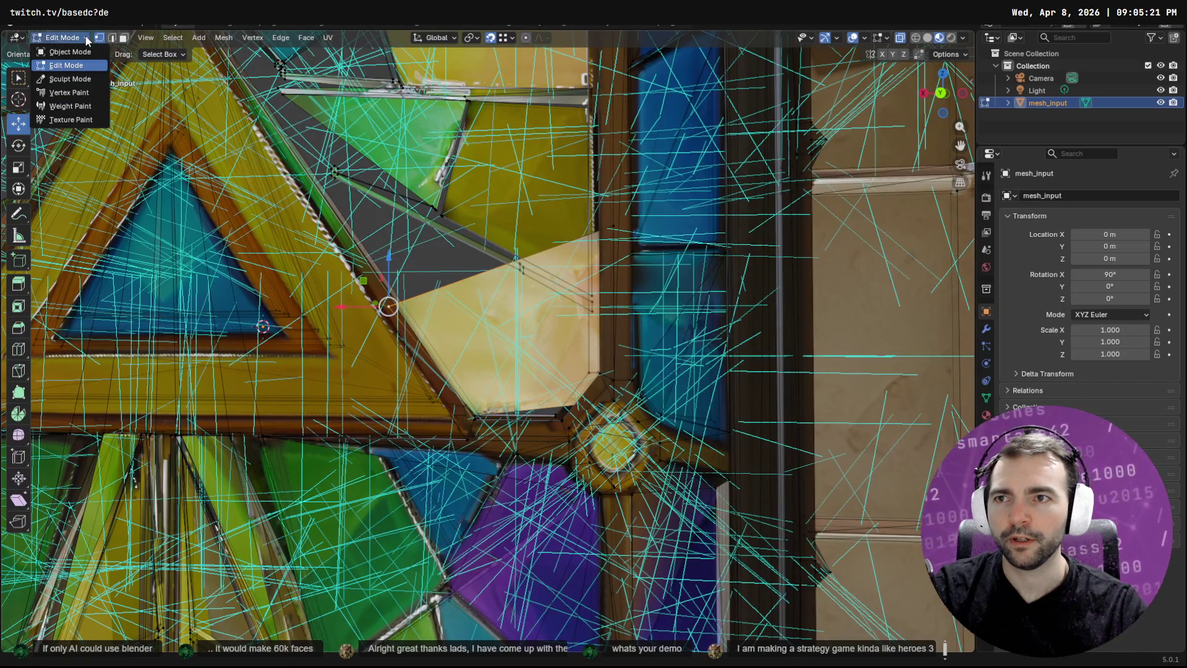
click(100, 39)
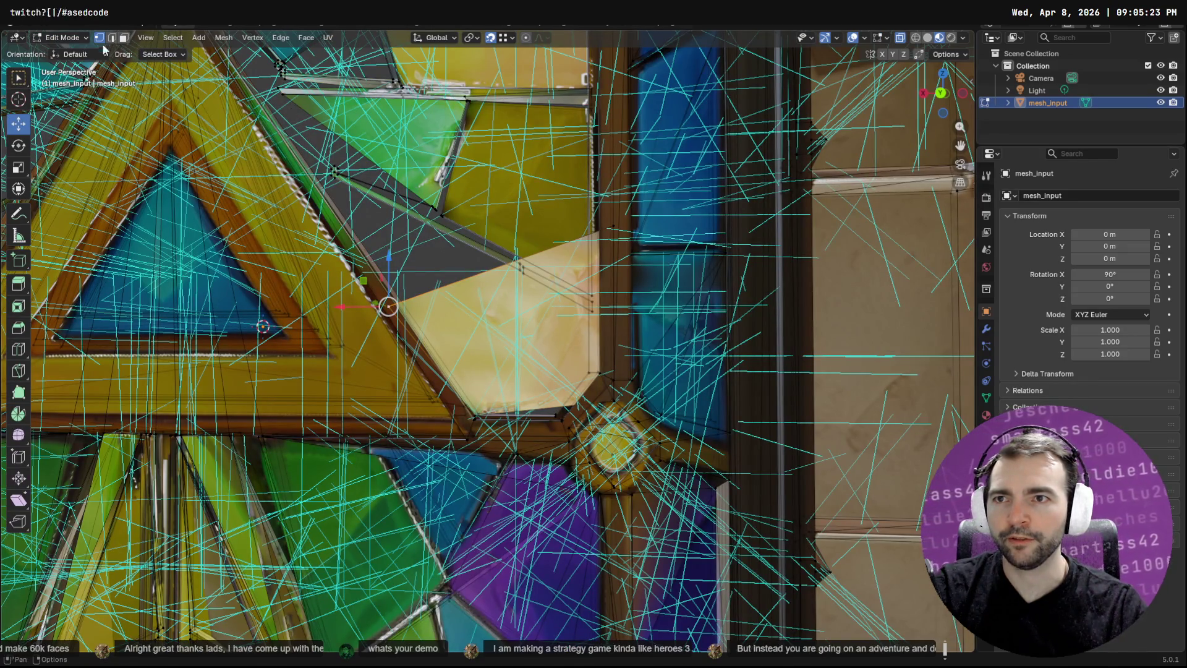
key(alt+Tab)
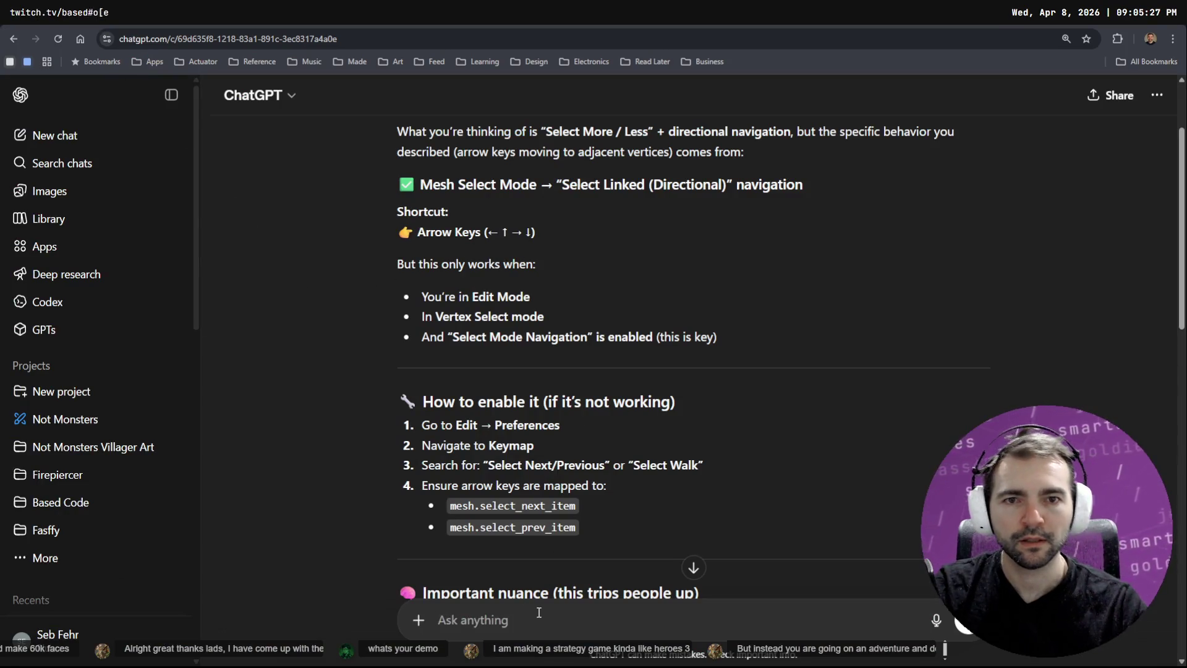
Ask ChatGPT by voice 'how do I enable select mode navigation?' and return to Blender after reading
key(super+h)
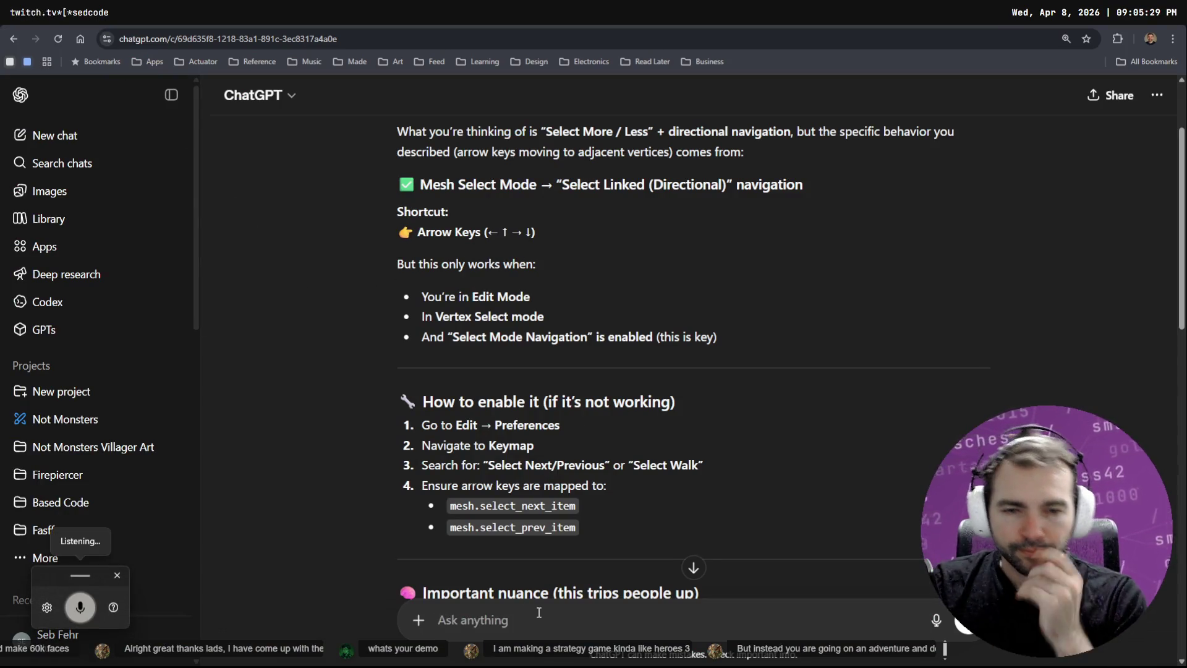
key(super+h)
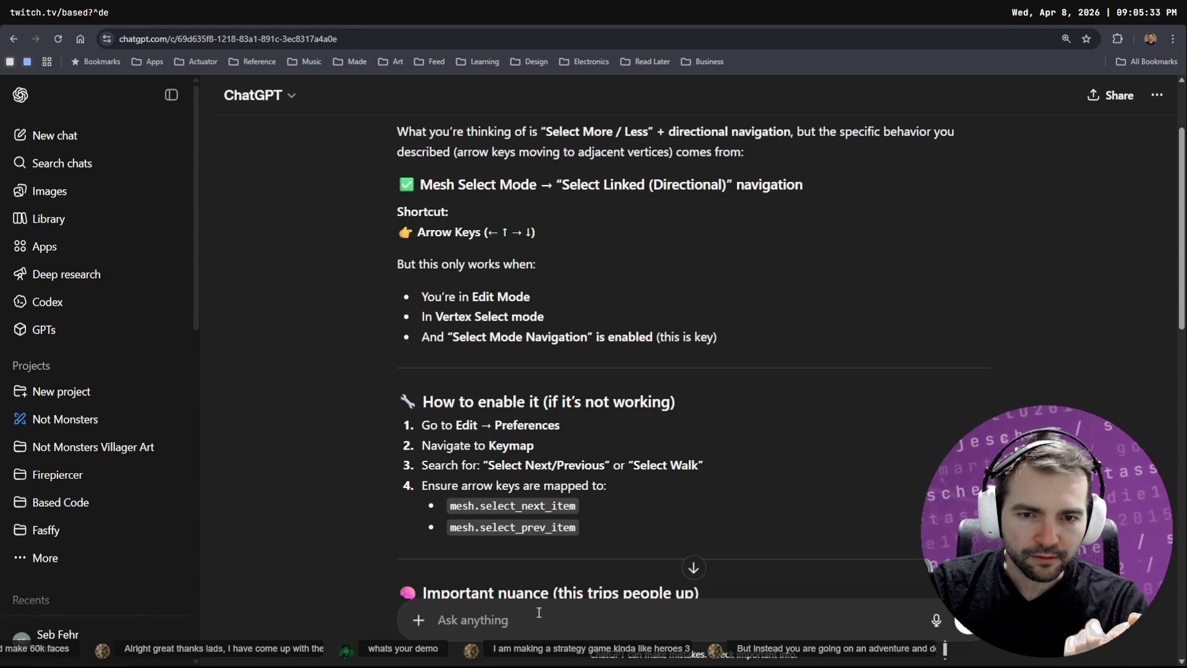
key(super+h)
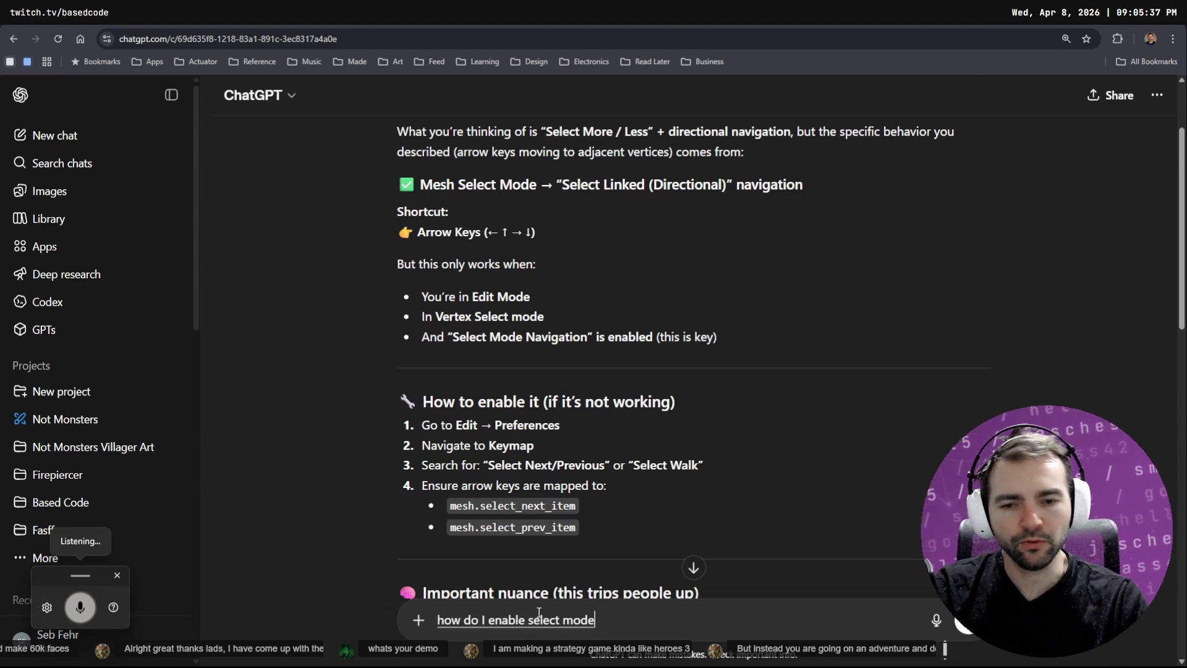
key(Return)
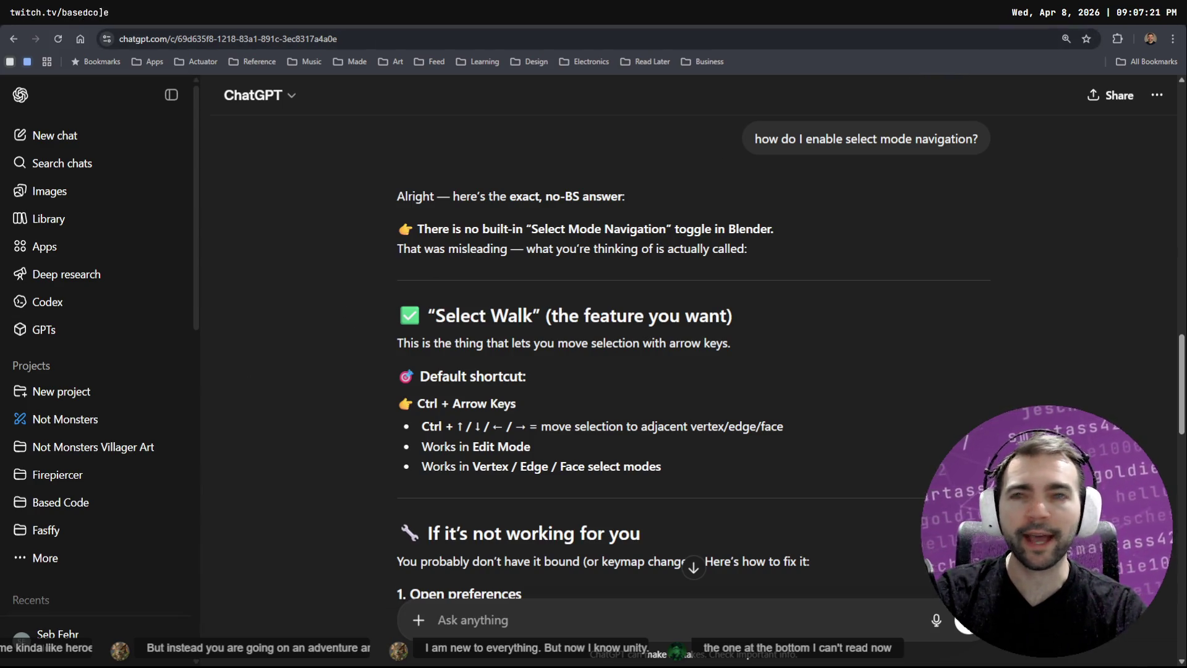
key(alt+Tab)
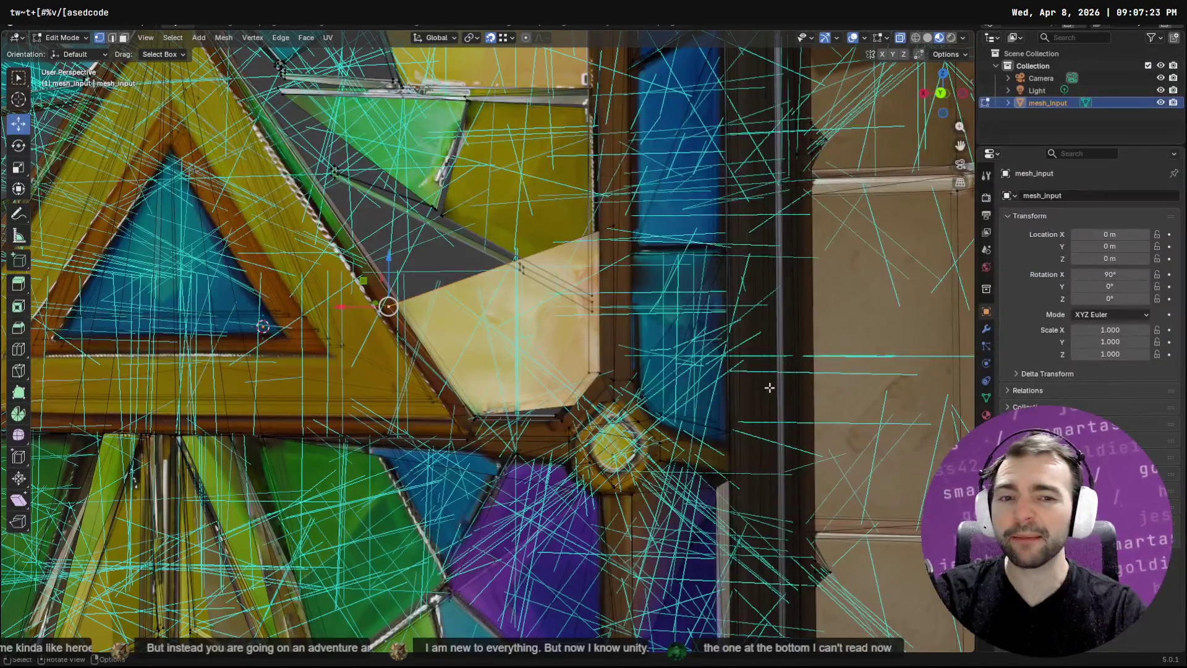
Orbit and zoom around the window mesh, then scroll ChatGPT's answer to the Select Walk section
scroll(506, 255, up, 2)
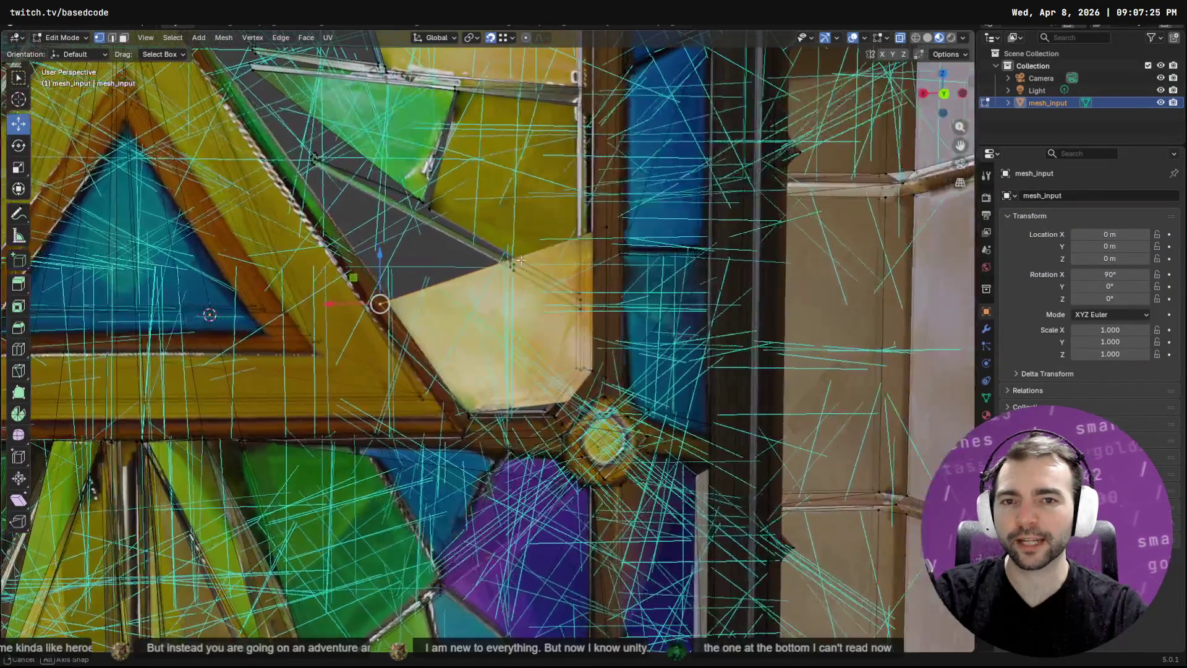
mouse_move(506, 254)
mouse_down()
mouse_move(556, 309)
mouse_move(663, 377)
mouse_move(789, 326)
mouse_up()
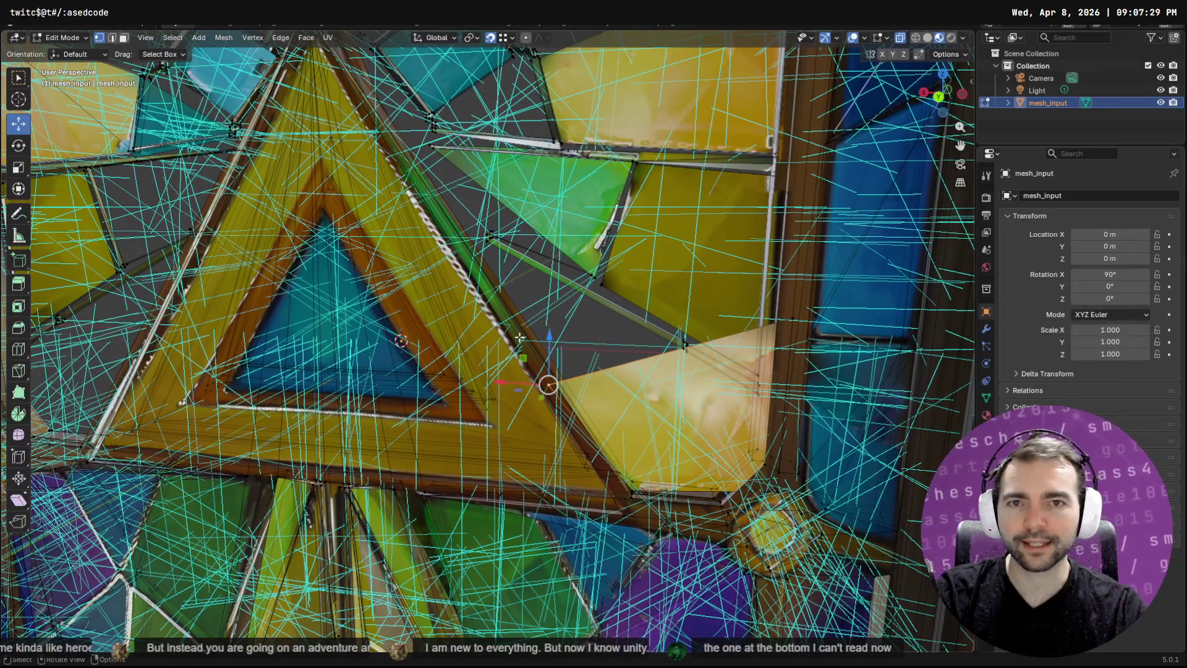
key(alt+Tab)
scroll(536, 327, down, 4)
scroll(536, 322, up, 2)
scroll(508, 262, up, 2)
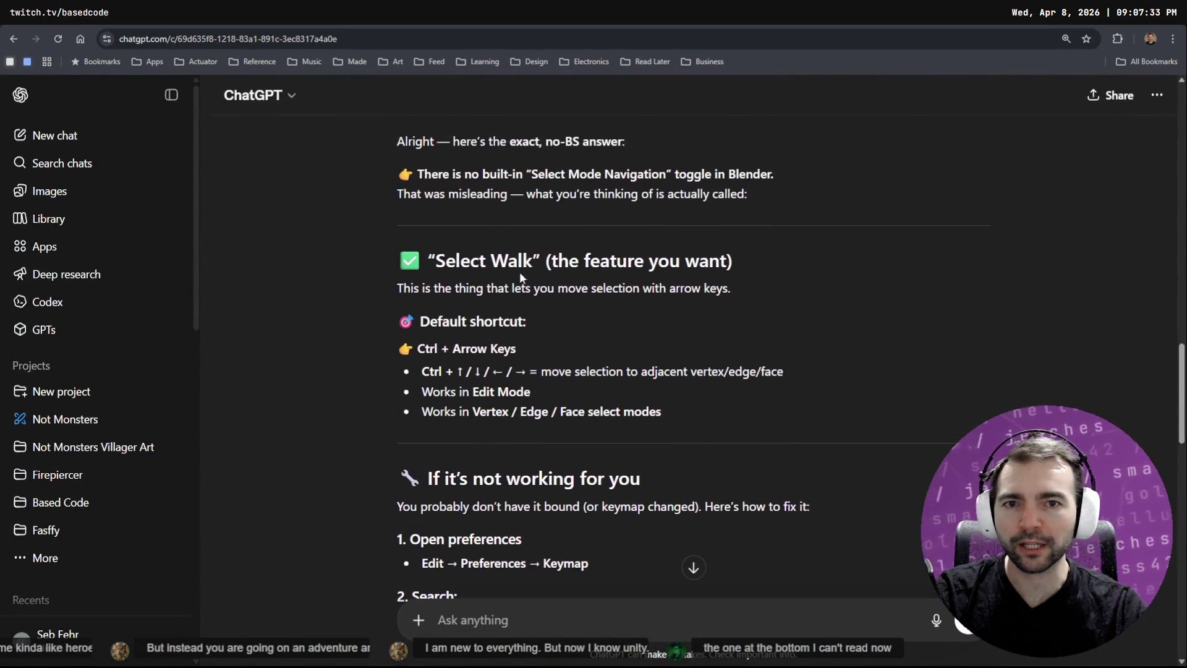
Scroll ChatGPT's answer to the Select Walk keymap steps listing mesh.select_walk and its bindings
scroll(600, 373, up, 1)
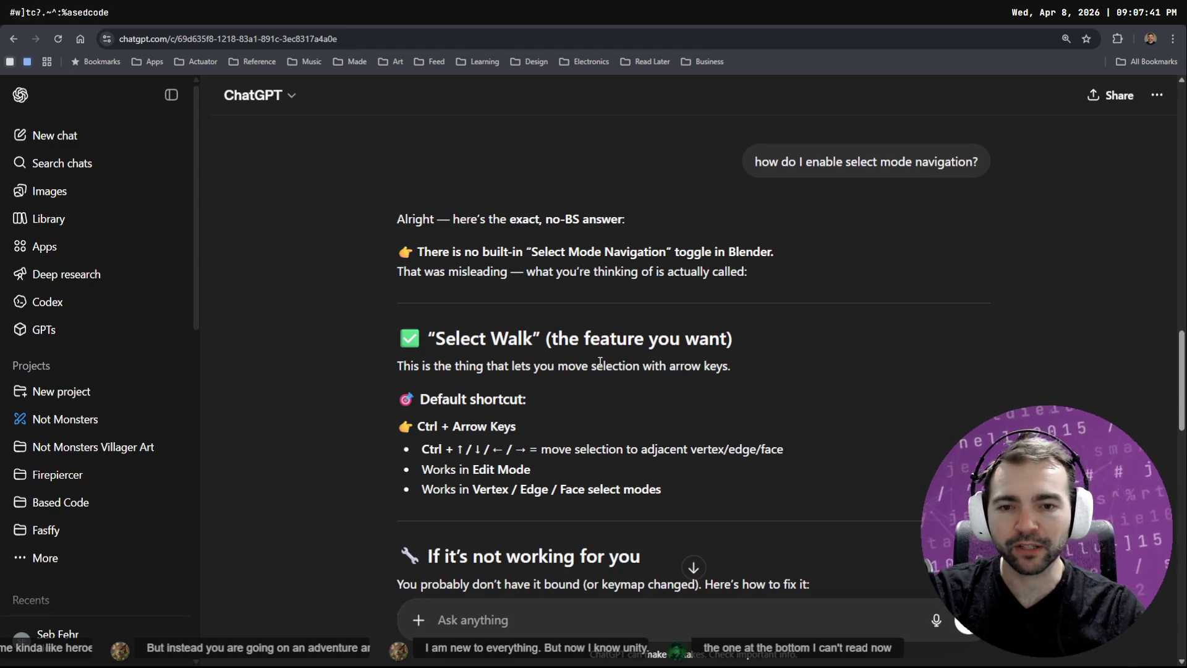
scroll(635, 370, down, 1)
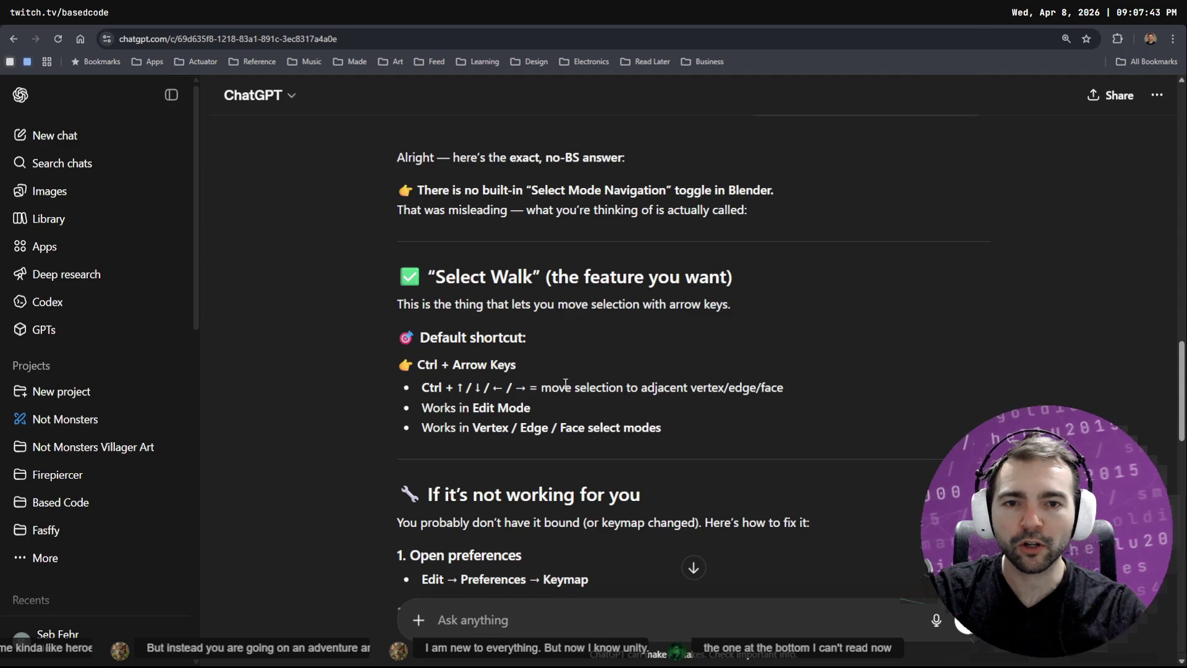
key(alt+Tab)
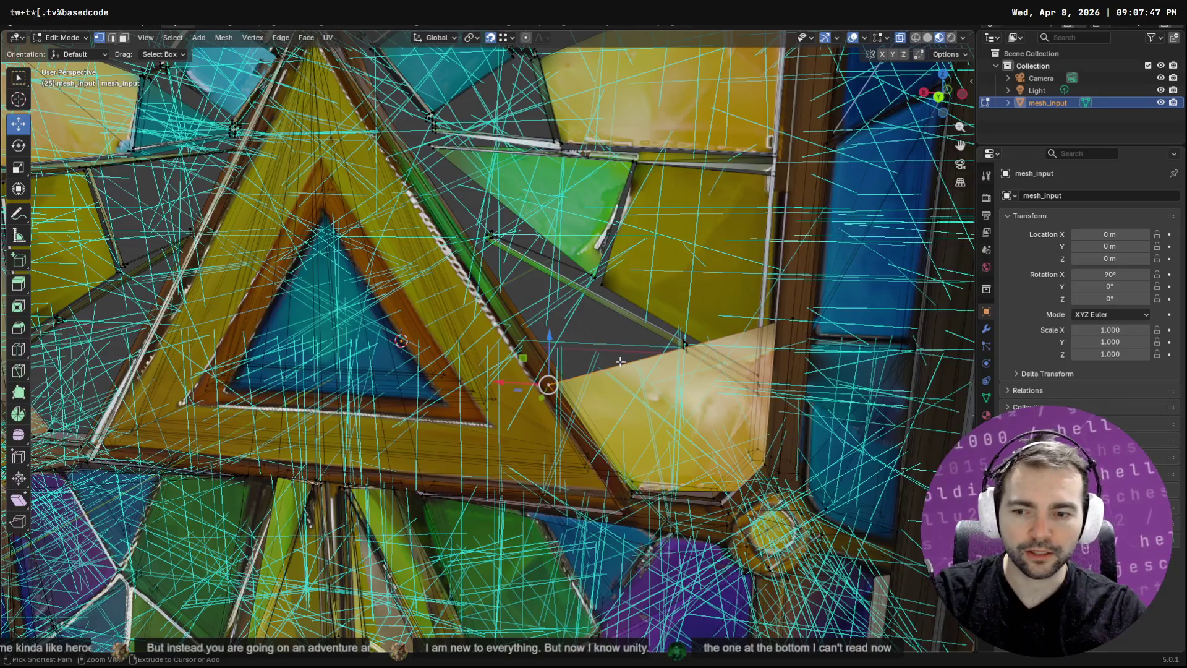
key(alt+Tab)
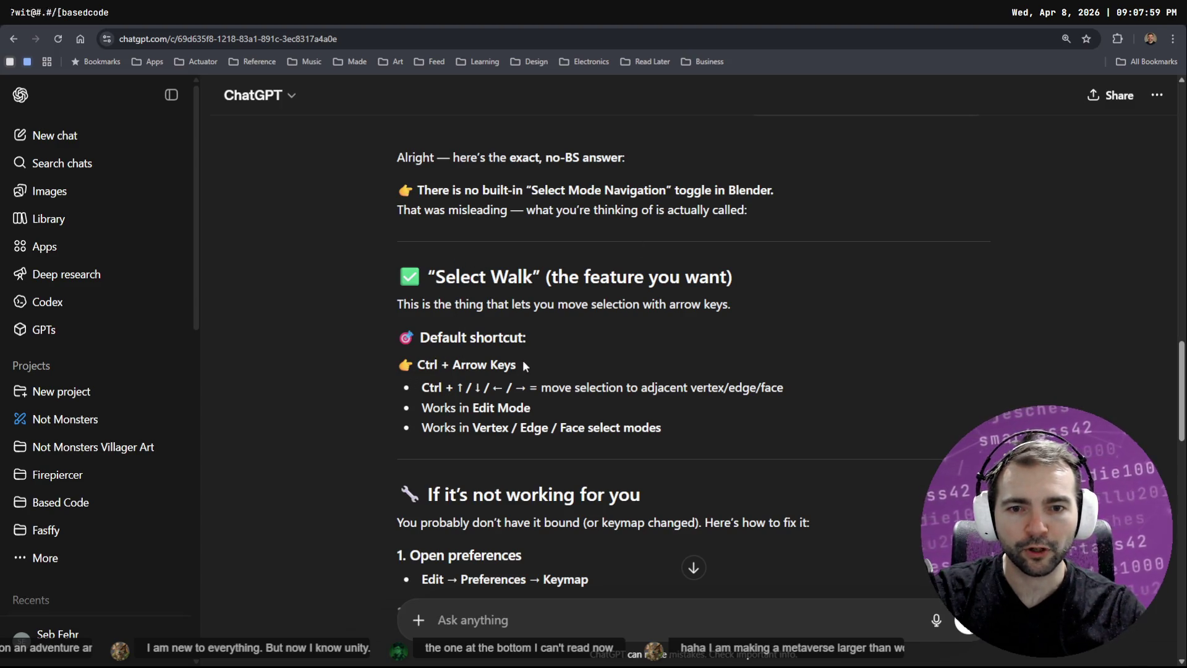
scroll(623, 422, down, 3)
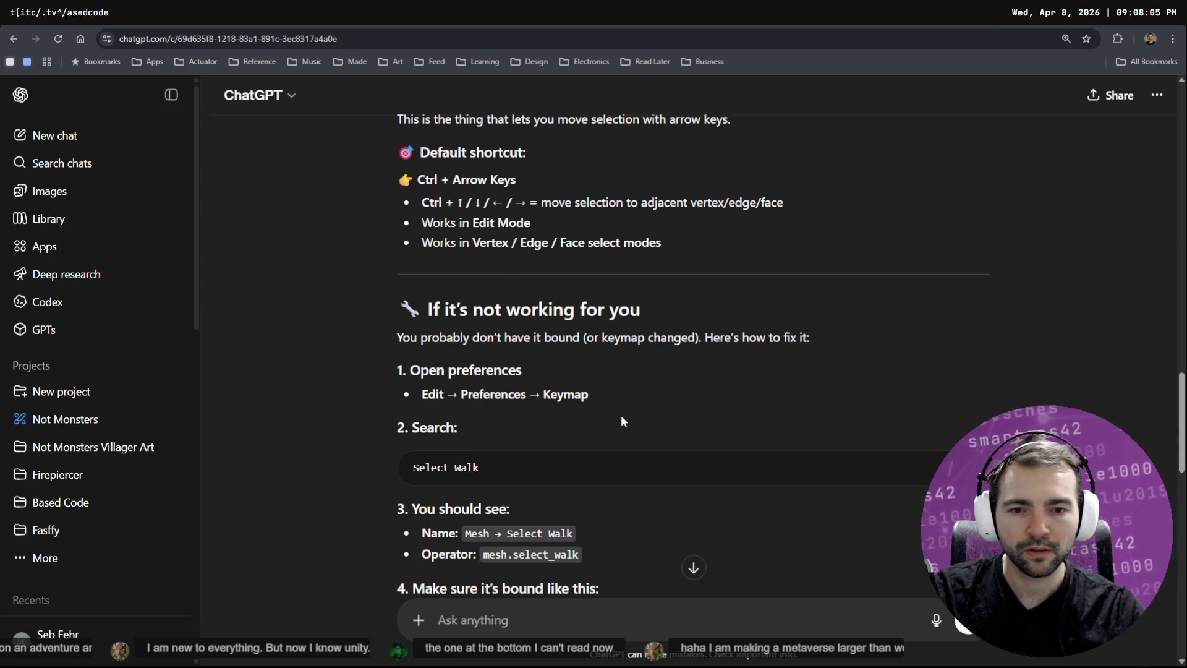
scroll(622, 421, down, 1)
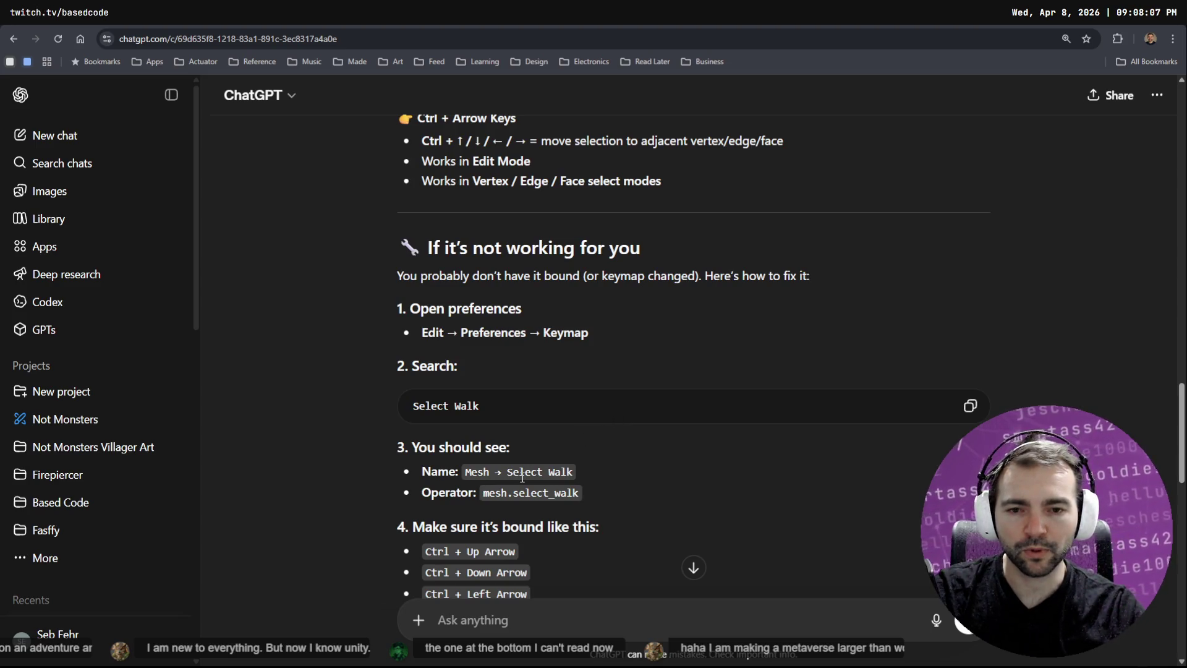
key(alt+Tab)
Search Blender's commands for 'select walk', find no match, and open the Edit menu
key(F3)
text(se)
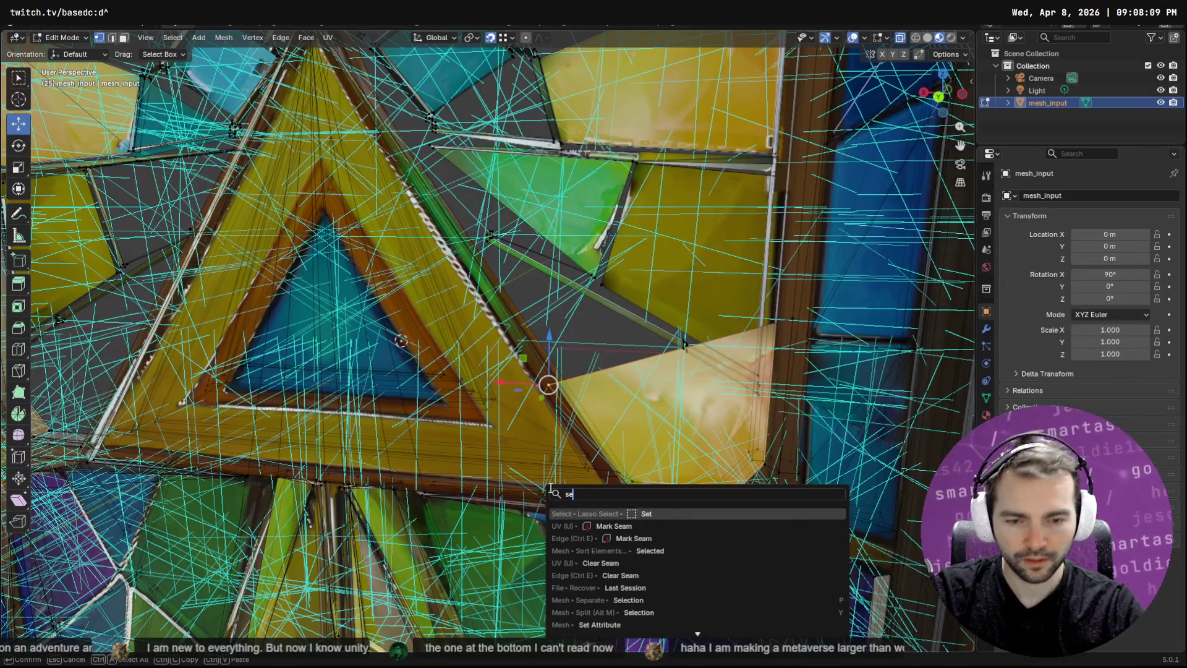
text(lect wa)
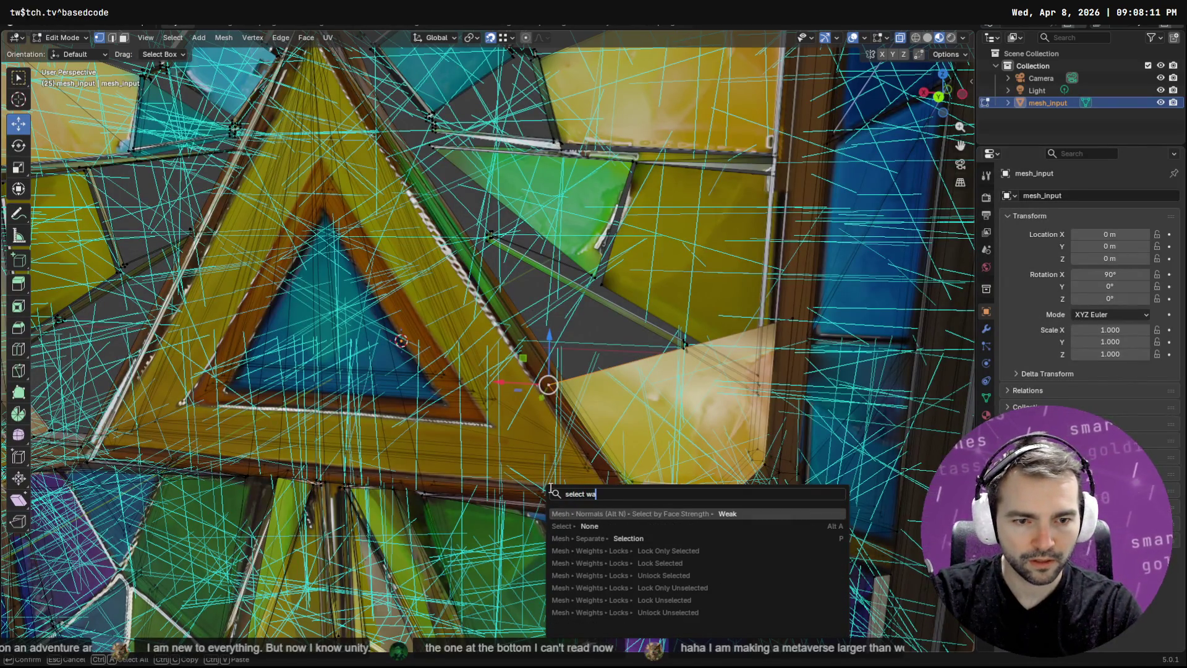
text(lk)
key(BackSpace)
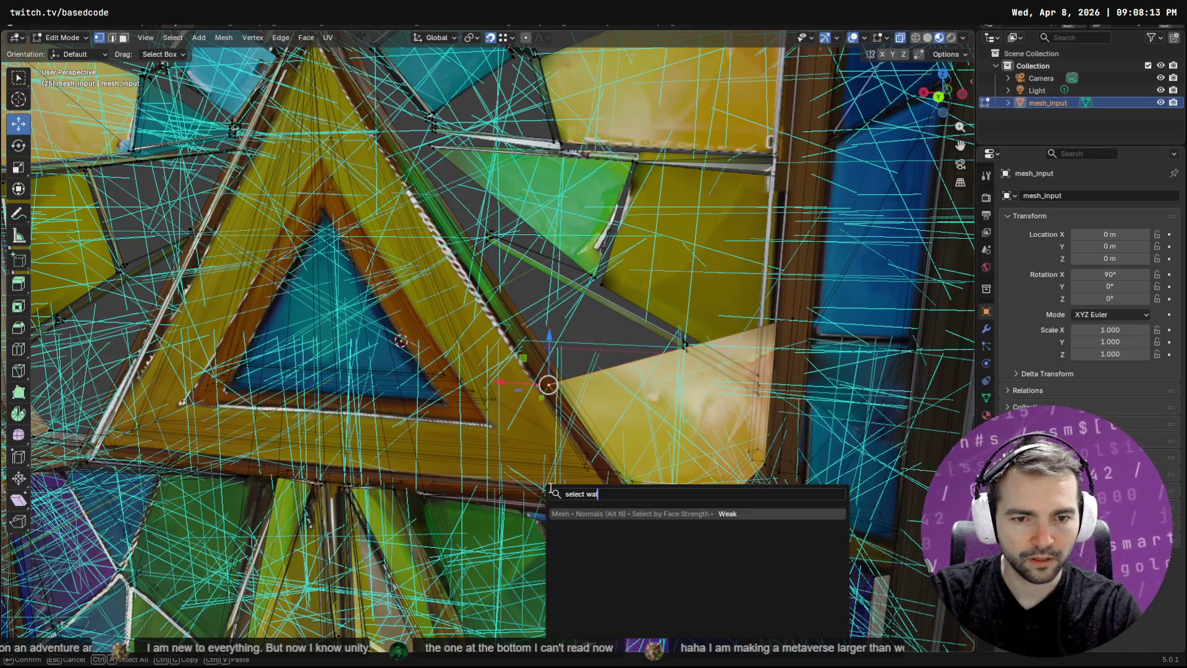
key(BackSpace)
key(BackSpace)
key(BackSpace)
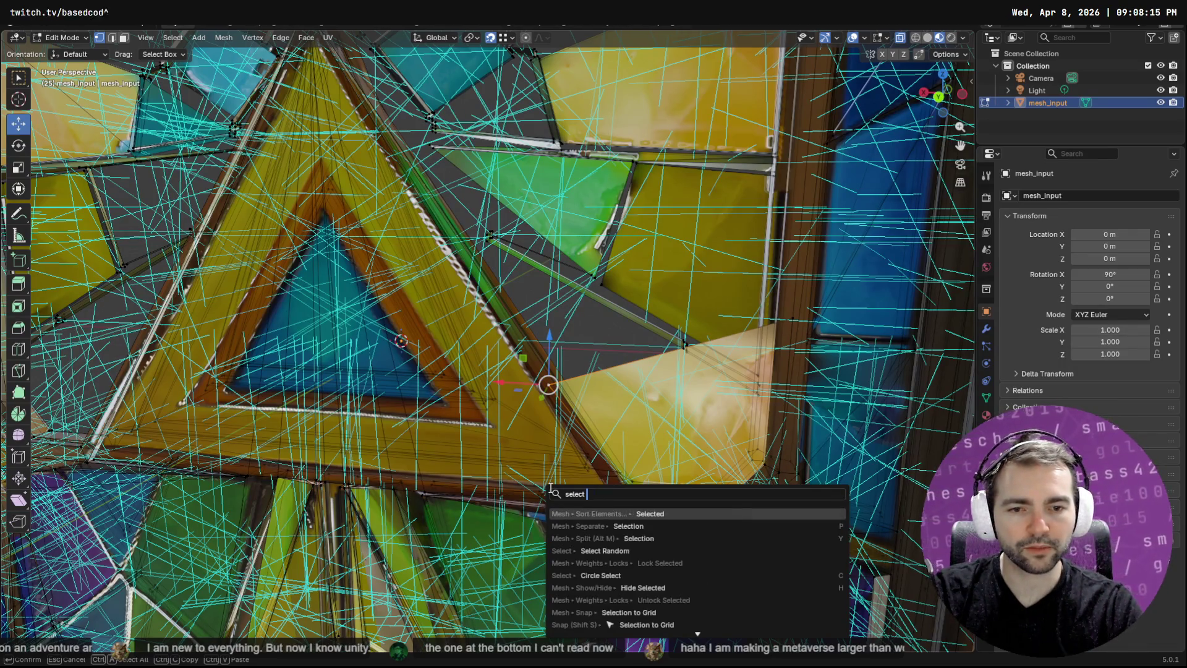
key(Escape)
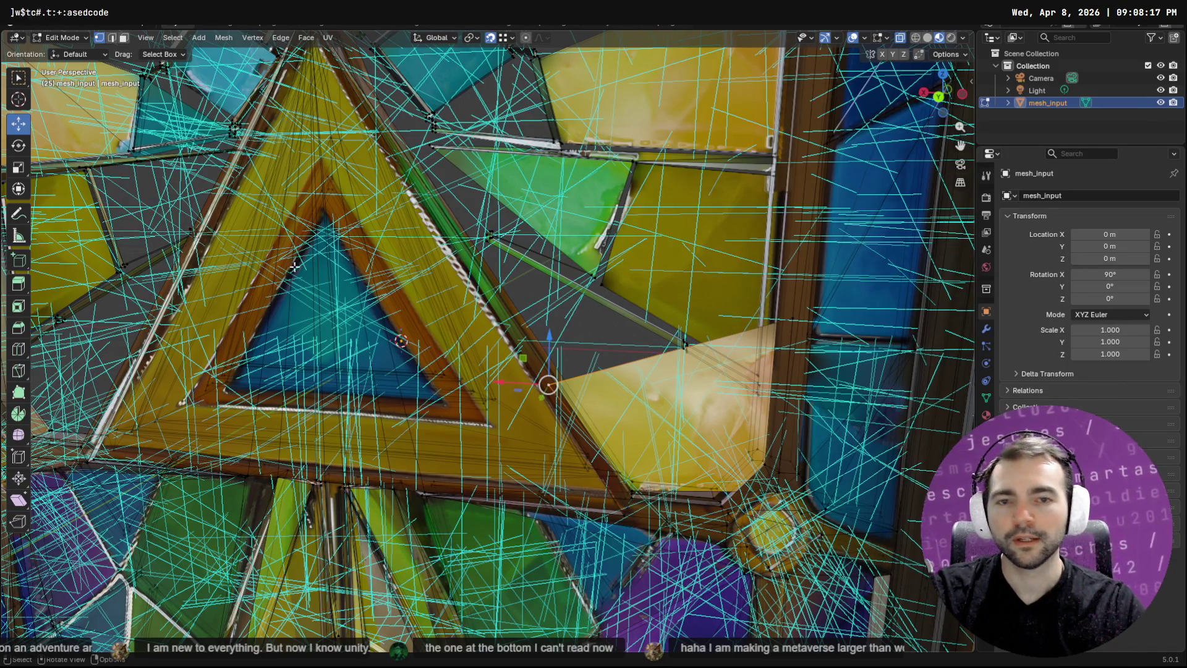
key(alt+Tab)
key(alt+Tab)
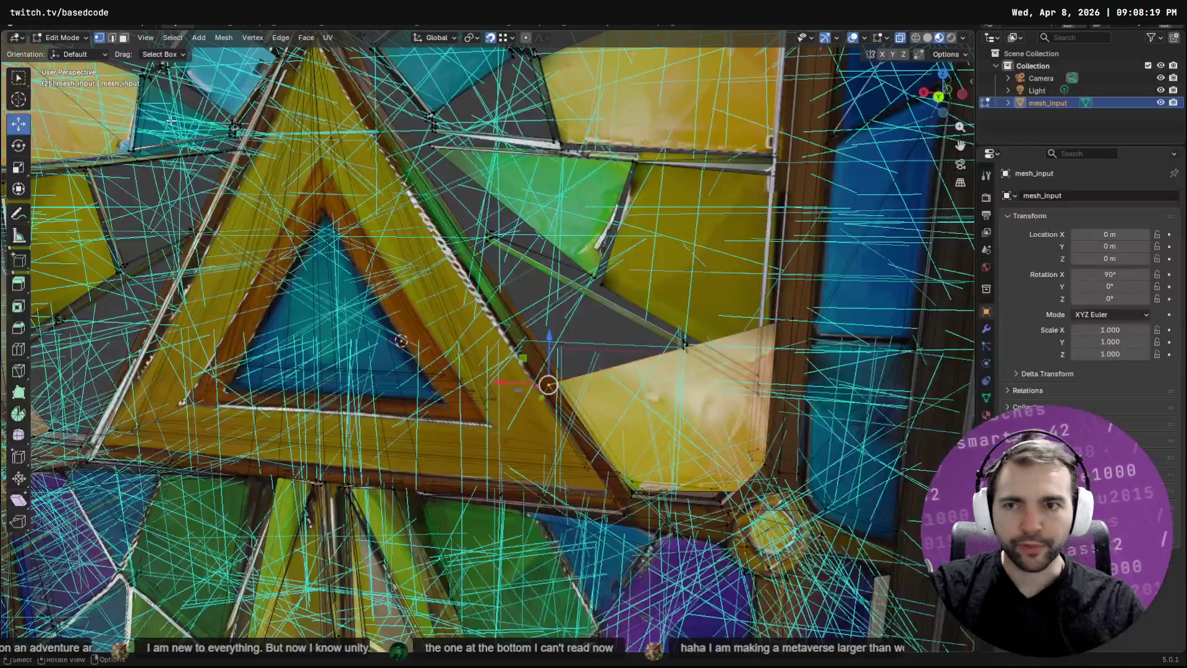
click(50, 17)
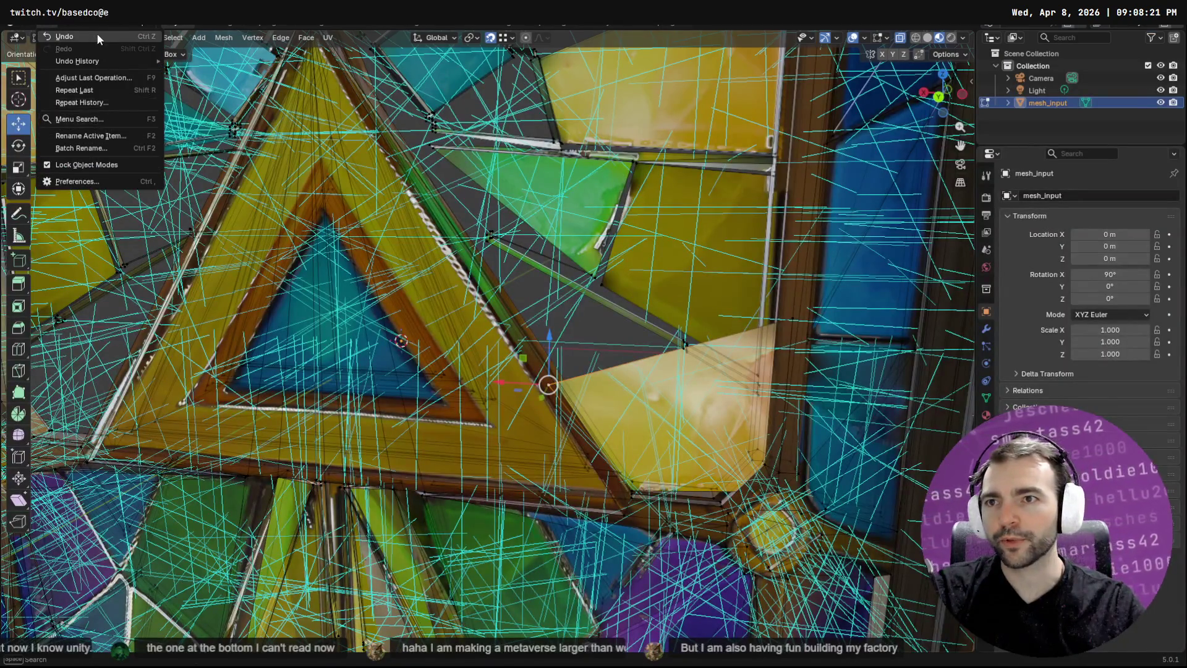
Open Preferences on Keymap and search entry names for 'select walk', finding only Select Word
click(111, 180)
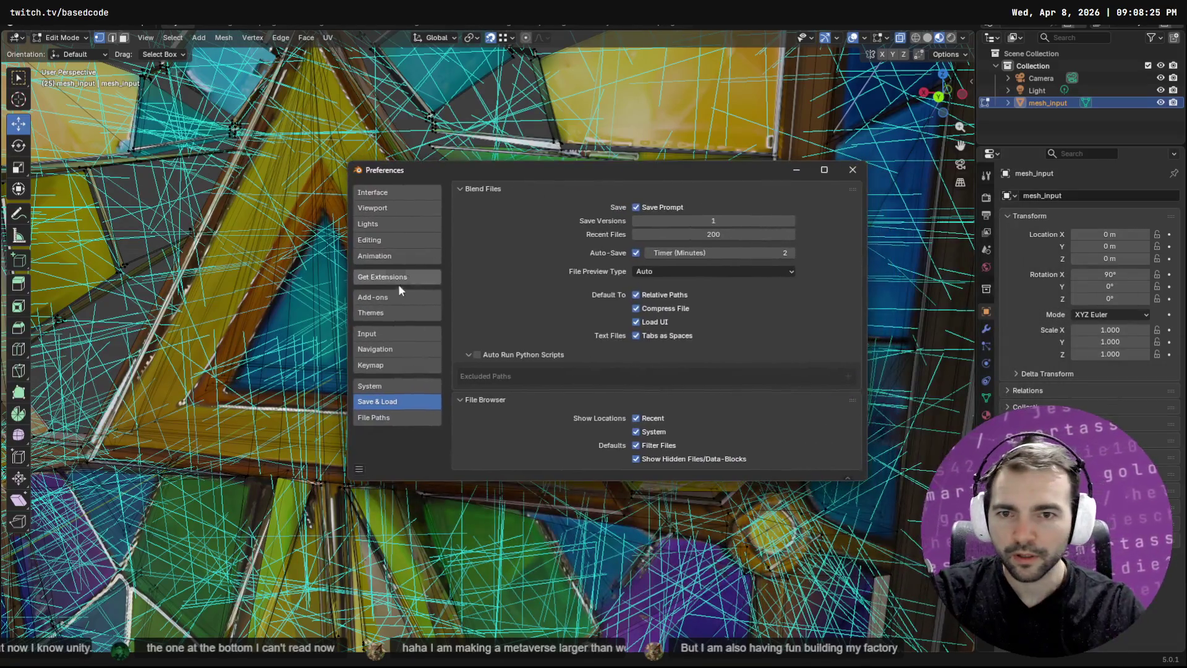
click(391, 362)
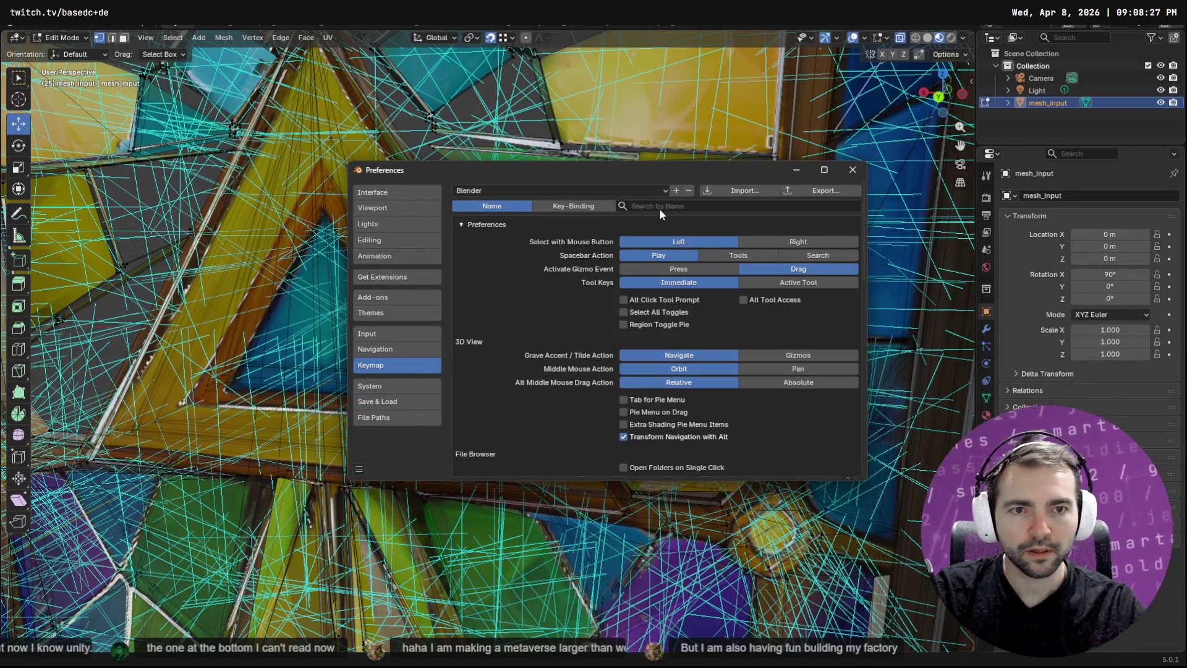
click(660, 207)
text(select)
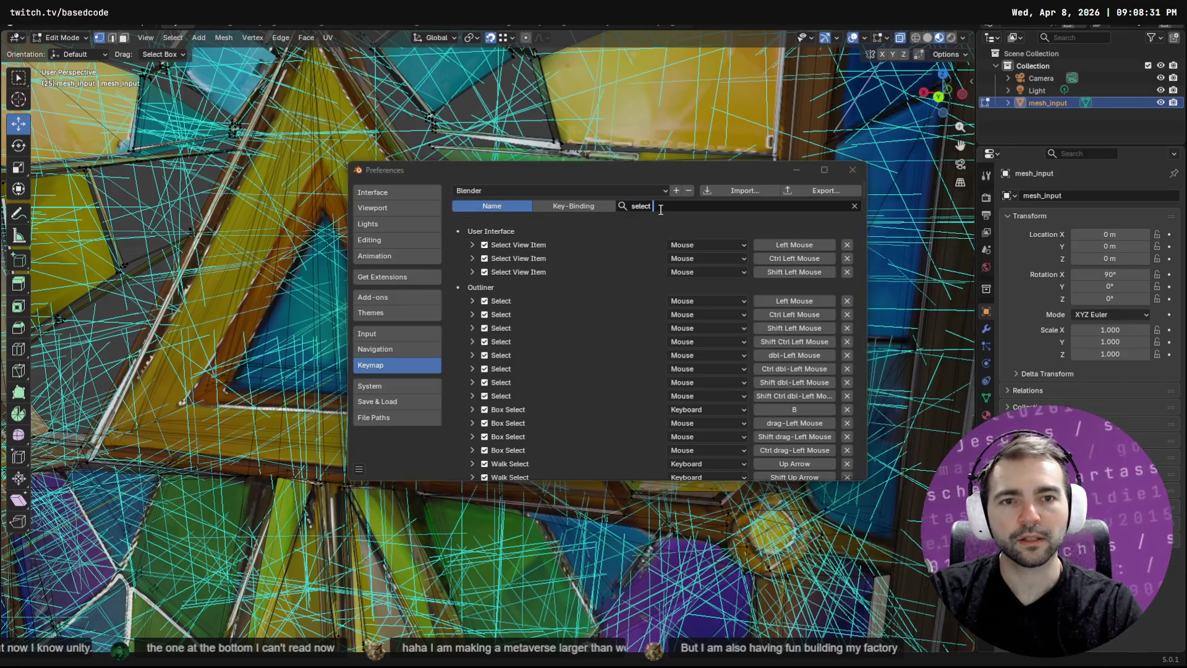
key(alt+Tab)
key(alt+Tab)
text(walk)
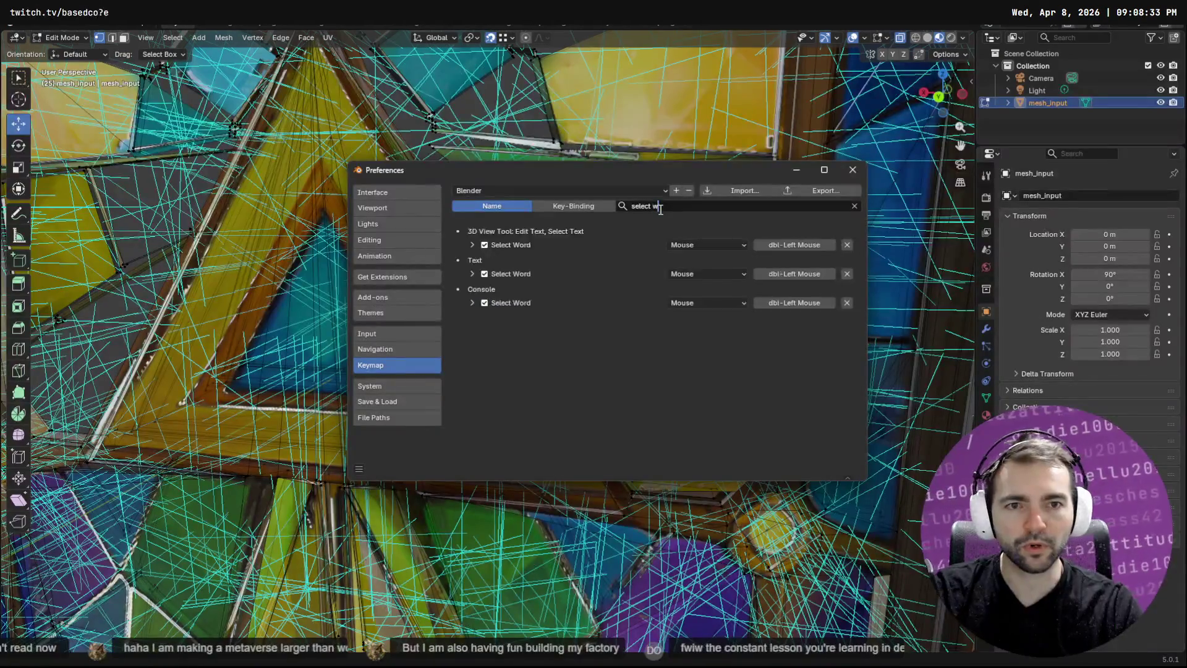
key(alt+Tab)
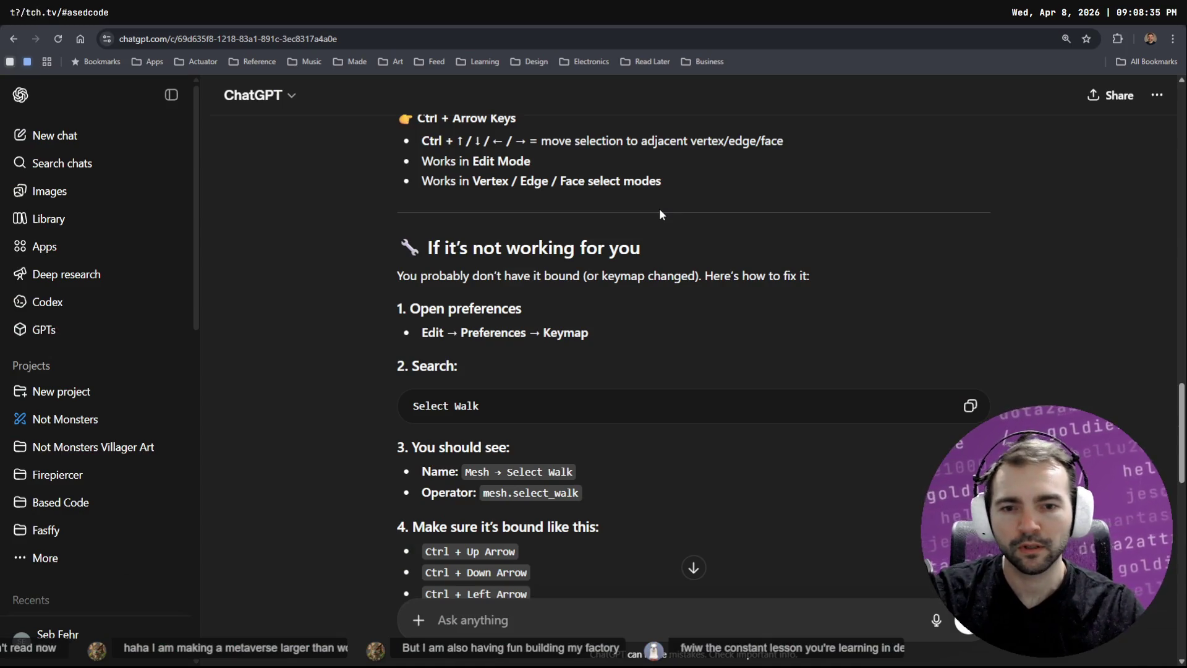
Tell ChatGPT by voice that Ctrl+arrows failed and Select Walk is missing from settings
scroll(679, 268, down, 4)
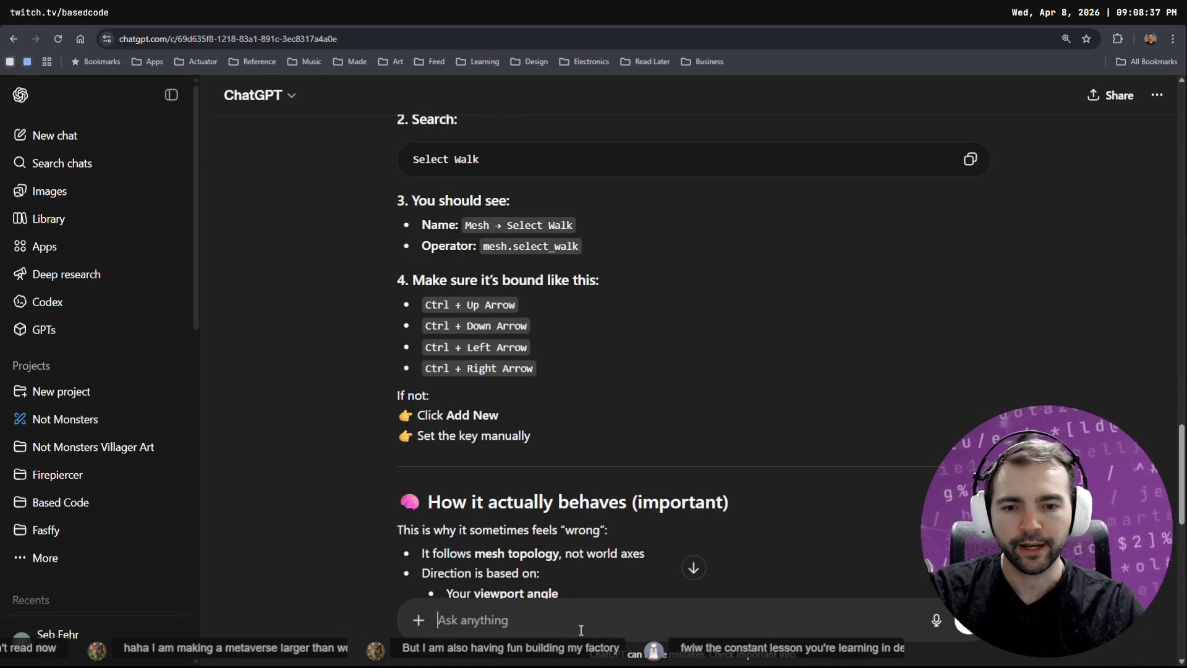
key(super+h)
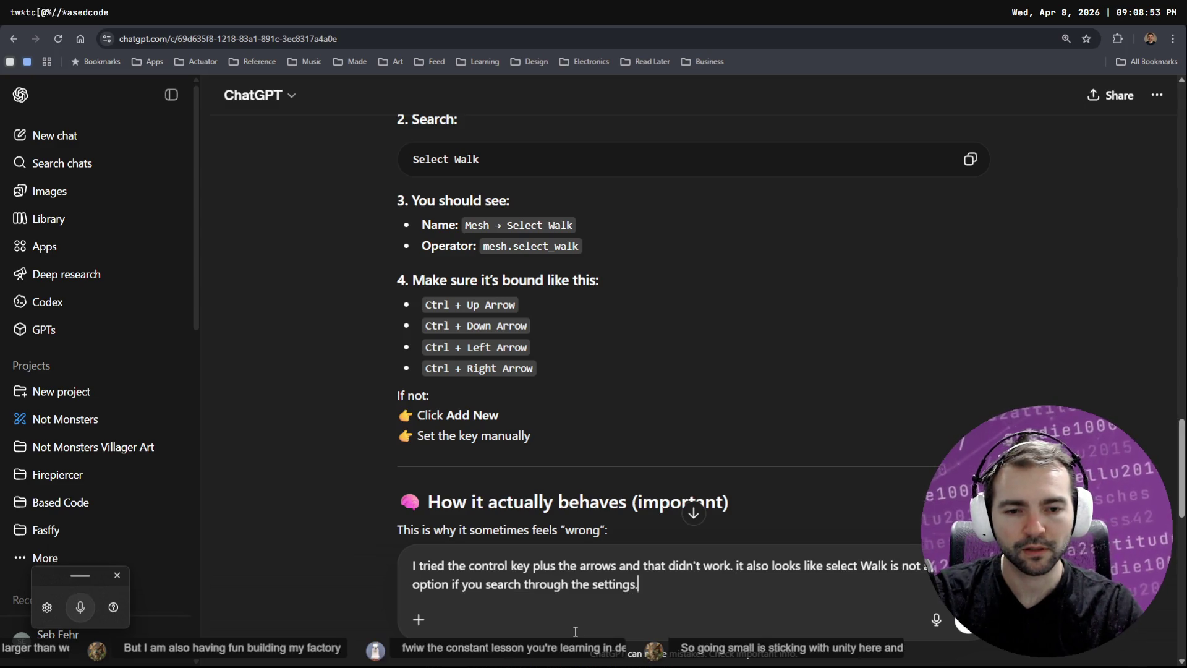
key(Return)
Read the reply recommending Select More / Less (Directional), highlighting its Maya-style config suggestion
scroll(696, 295, up, 10)
scroll(732, 285, down, 5)
scroll(729, 268, up, 4)
scroll(725, 269, down, 4)
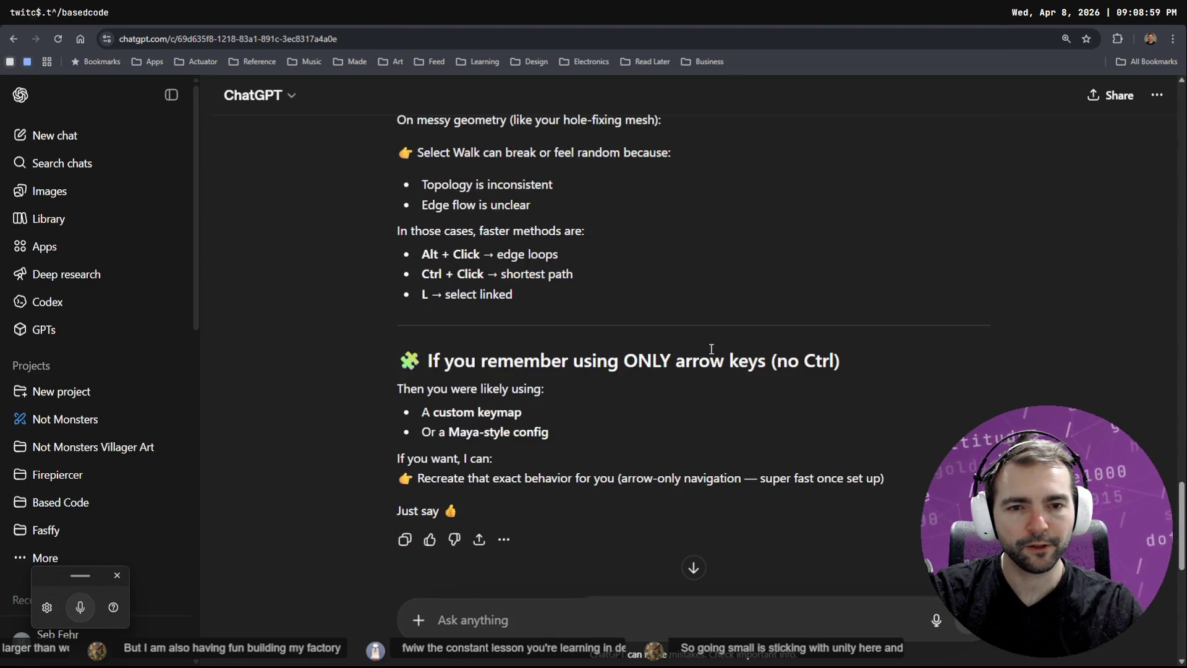
drag(549, 432, 421, 433)
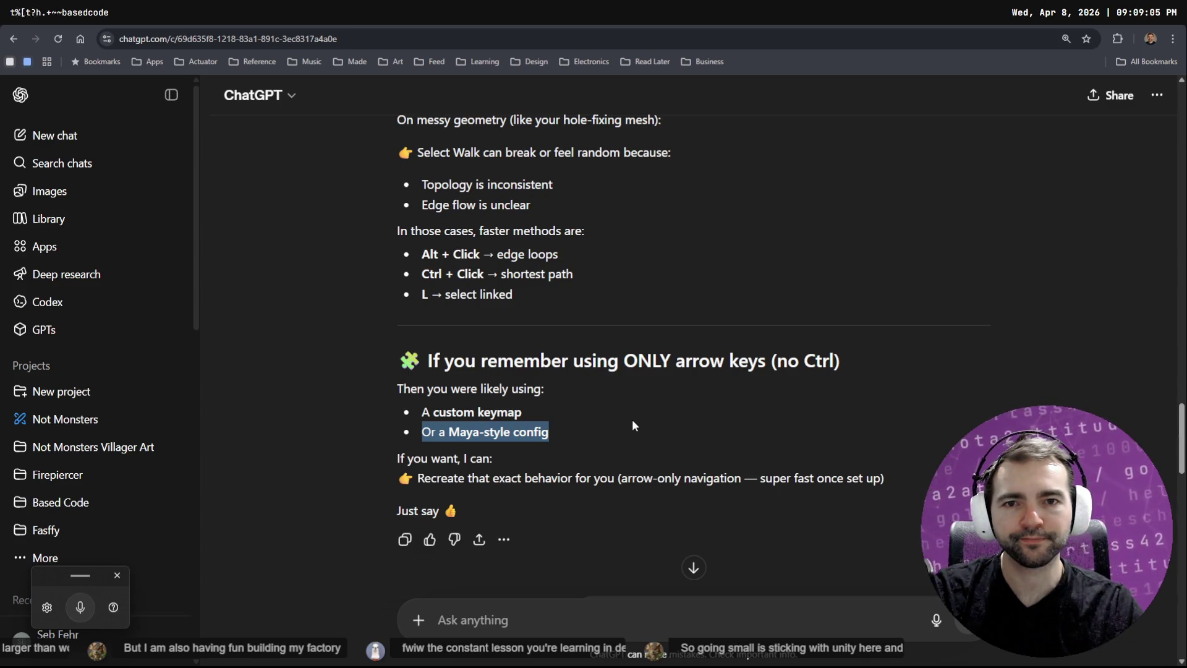
scroll(659, 389, down, 3)
scroll(656, 399, down, 5)
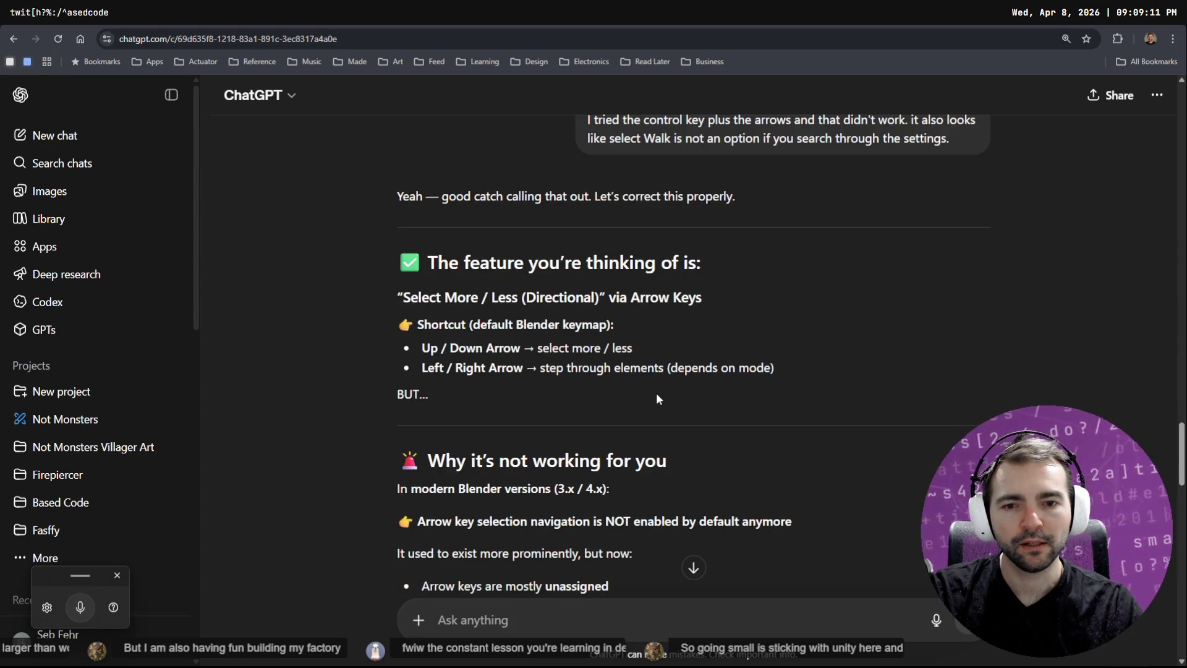
Scroll down through ChatGPT's previous reply
scroll(656, 393, down, 10)
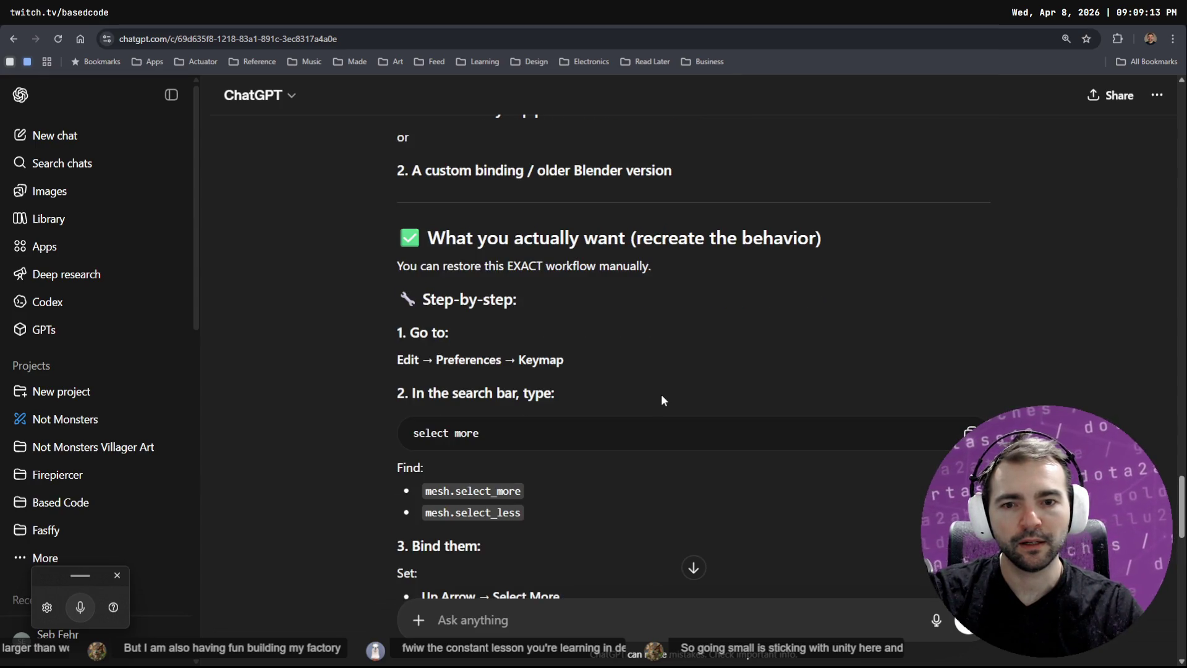
scroll(661, 401, down, 7)
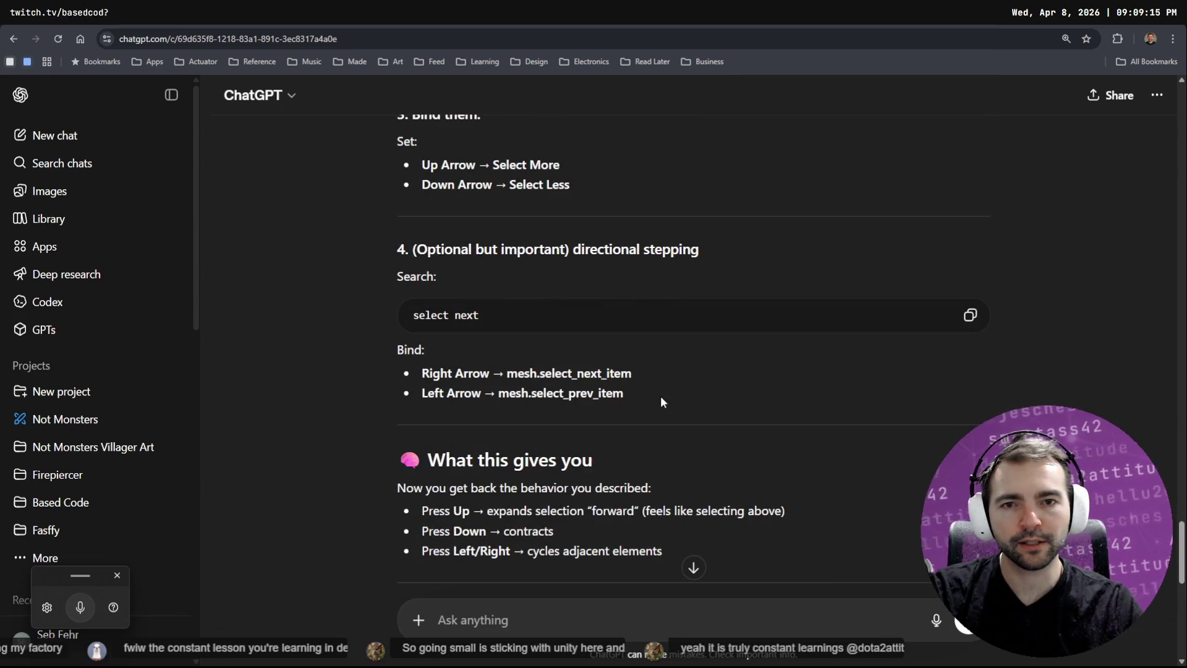
scroll(461, 340, down, 7)
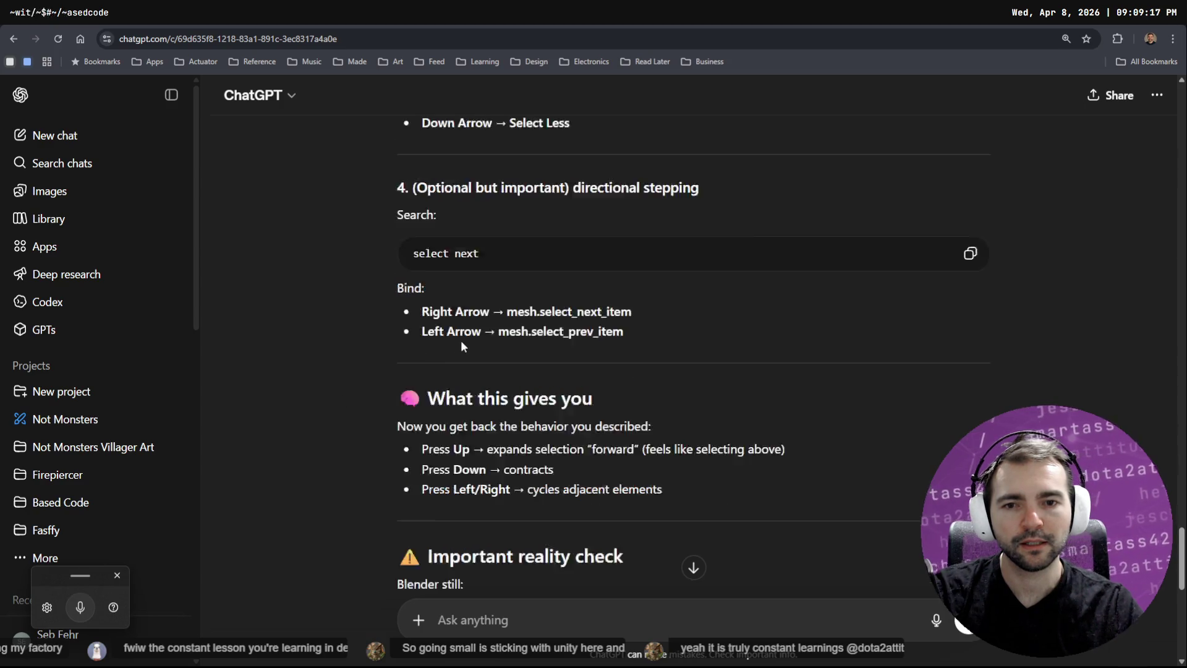
scroll(472, 354, down, 5)
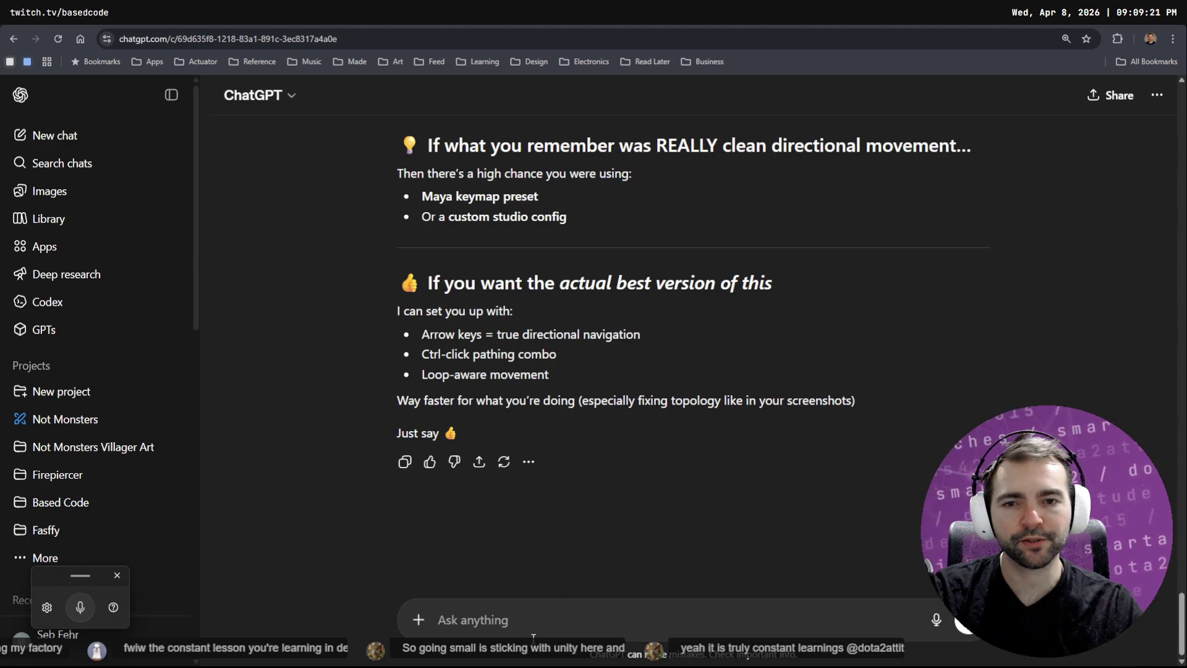
Dictate and send 'I am probably thinking of the Maya feature. what's the equivalent in Blender?'
key(super+h)
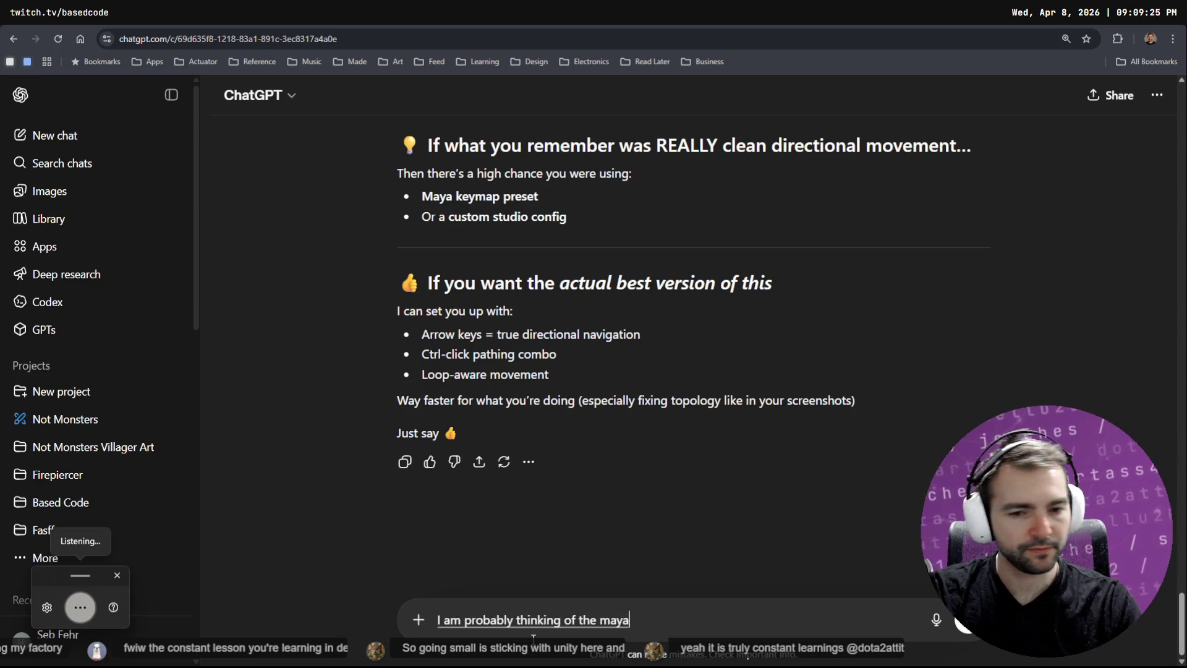
key(super+h)
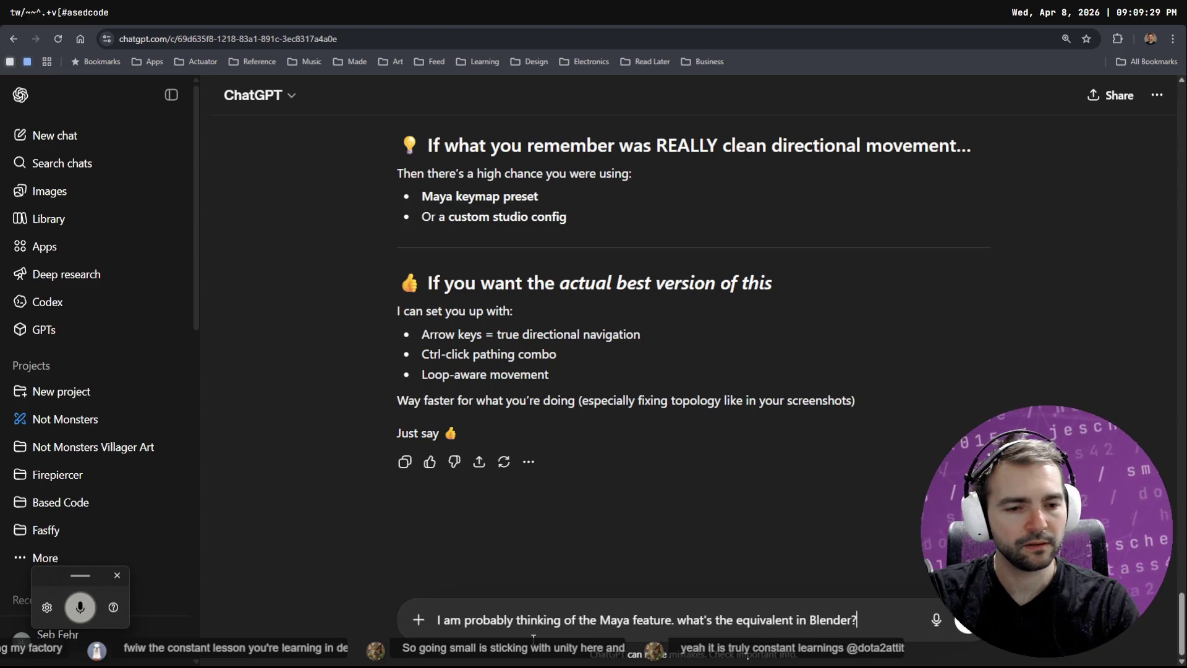
key(Return)
key(alt+Tab)
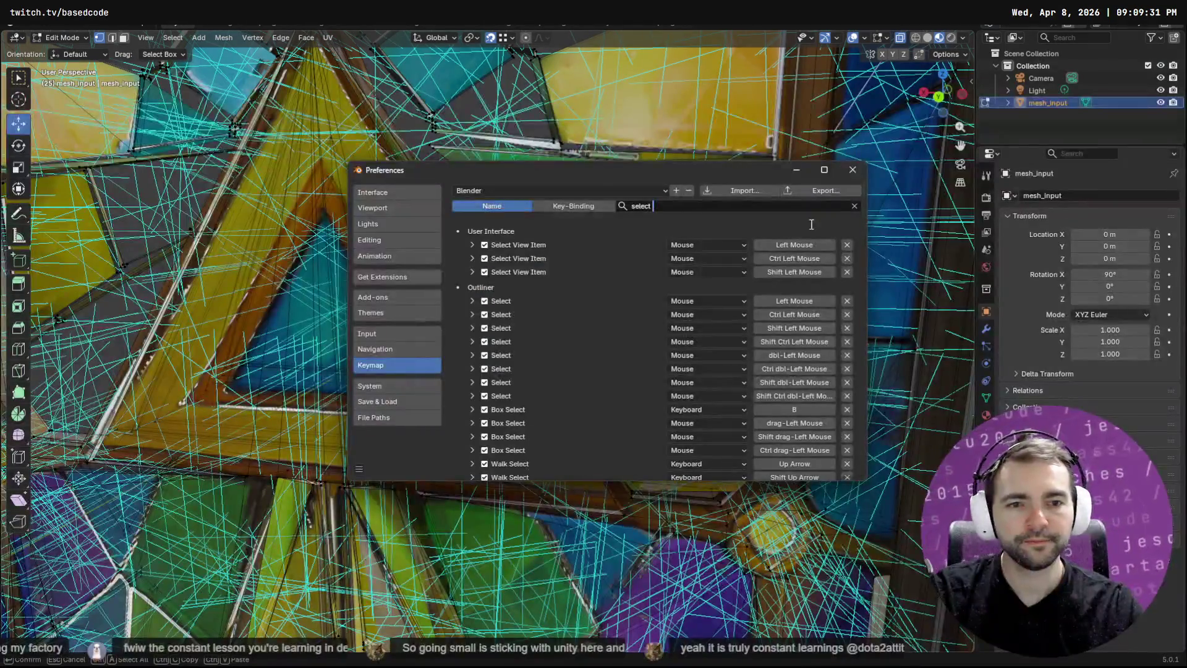
Read ChatGPT's answer naming Shortest Path Select as the closest equivalent, then return to Blender
key(alt+Tab)
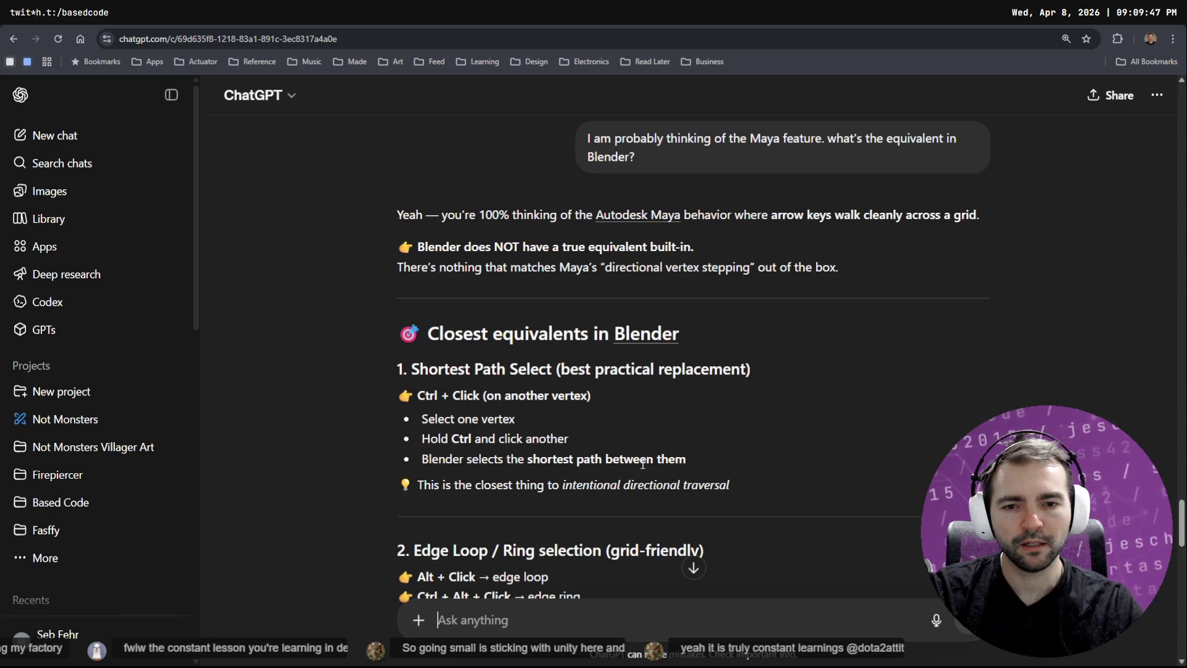
key(alt+Tab)
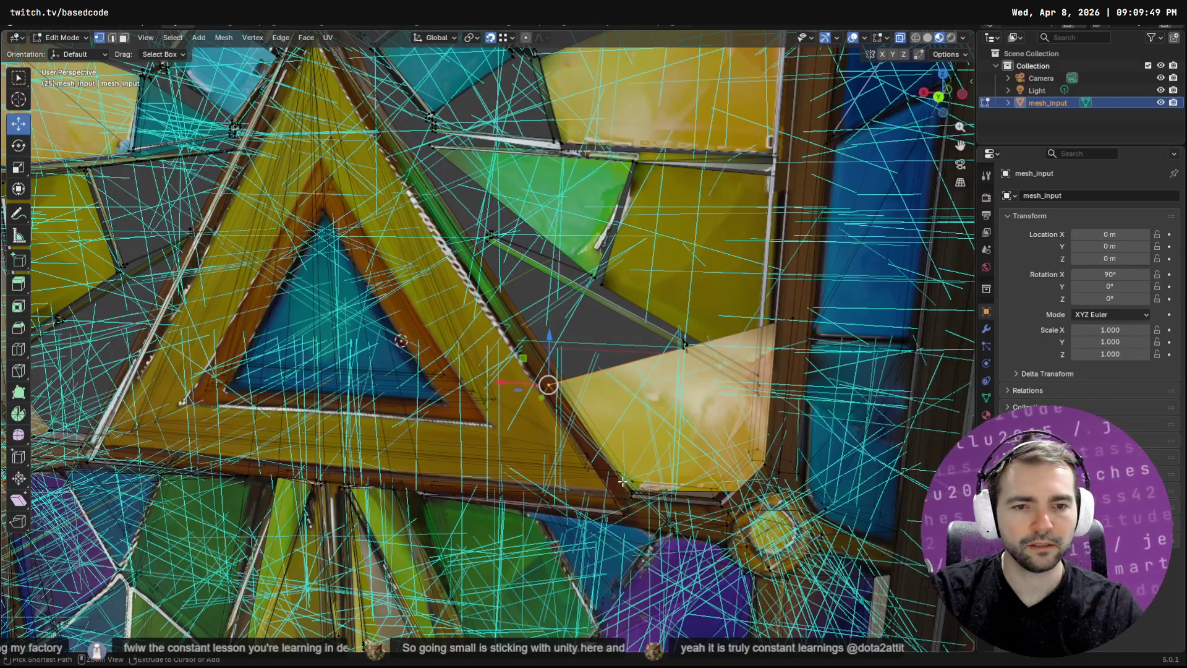
Ctrl+click pane-edge vertices for a shortest path, then select the yellow pane's corner vertex by the beam
ctrl+click(637, 482)
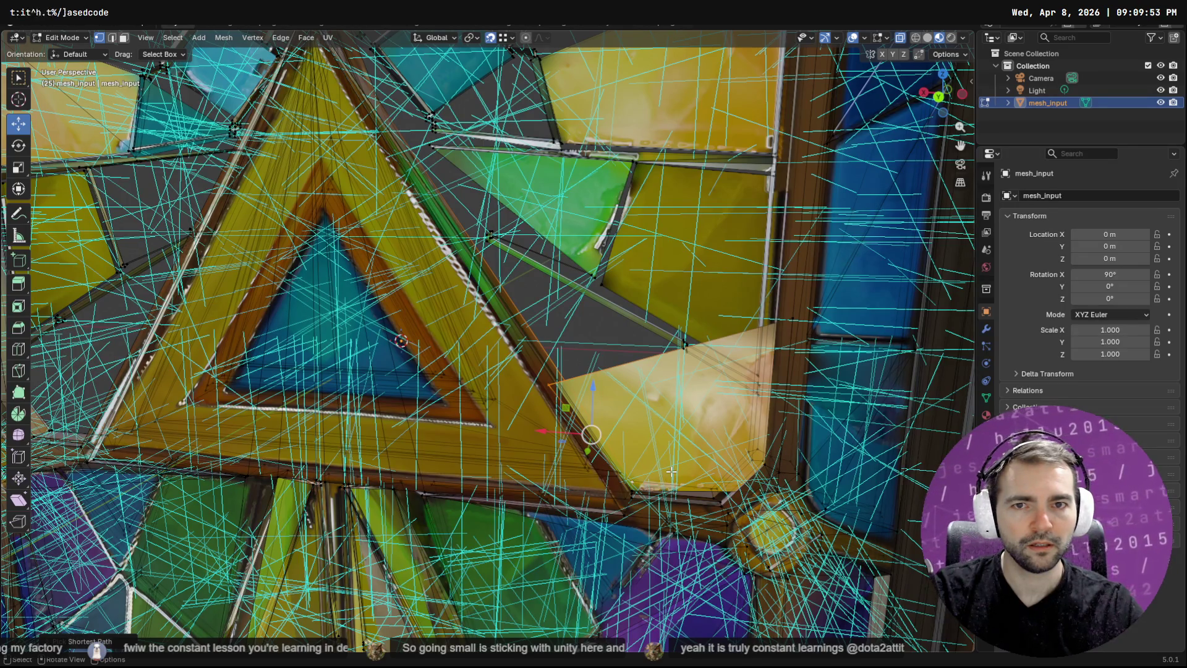
ctrl+click(709, 479)
mouse_move(710, 479)
mouse_down()
mouse_move(668, 367)
mouse_move(583, 495)
mouse_move(701, 503)
mouse_move(553, 324)
mouse_move(583, 332)
mouse_move(562, 327)
mouse_move(485, 241)
mouse_move(600, 299)
mouse_up()
click(426, 149)
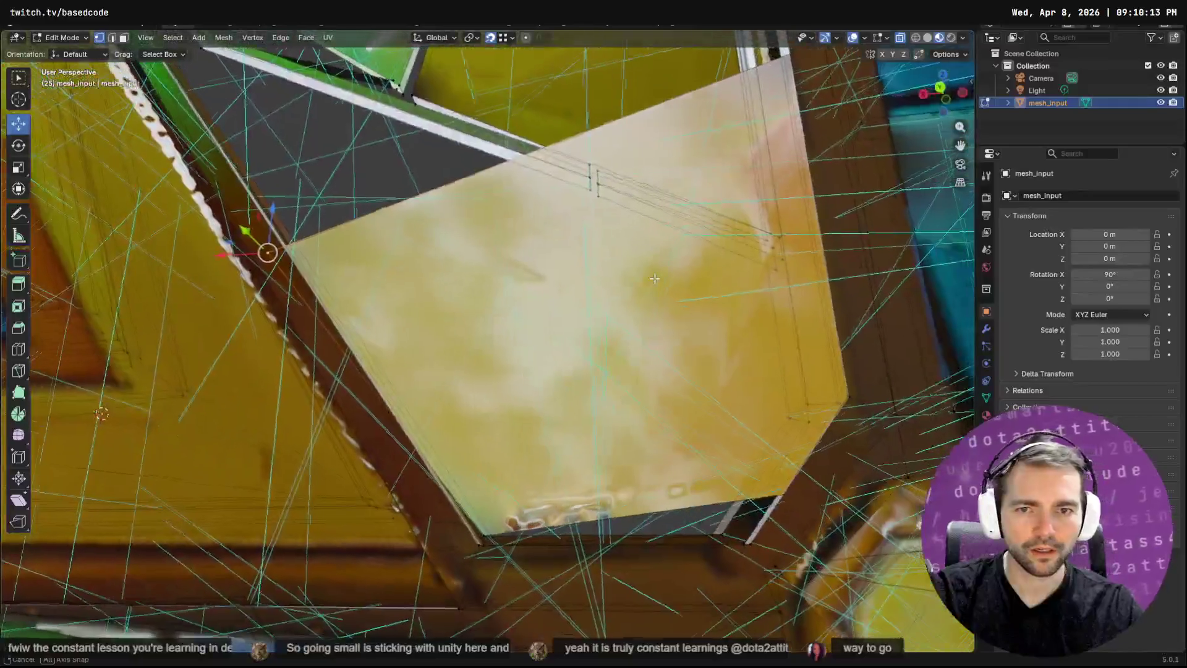
Nudge the pale yellow pane's bottom-left corner vertex slightly down toward the frame
key(F3)
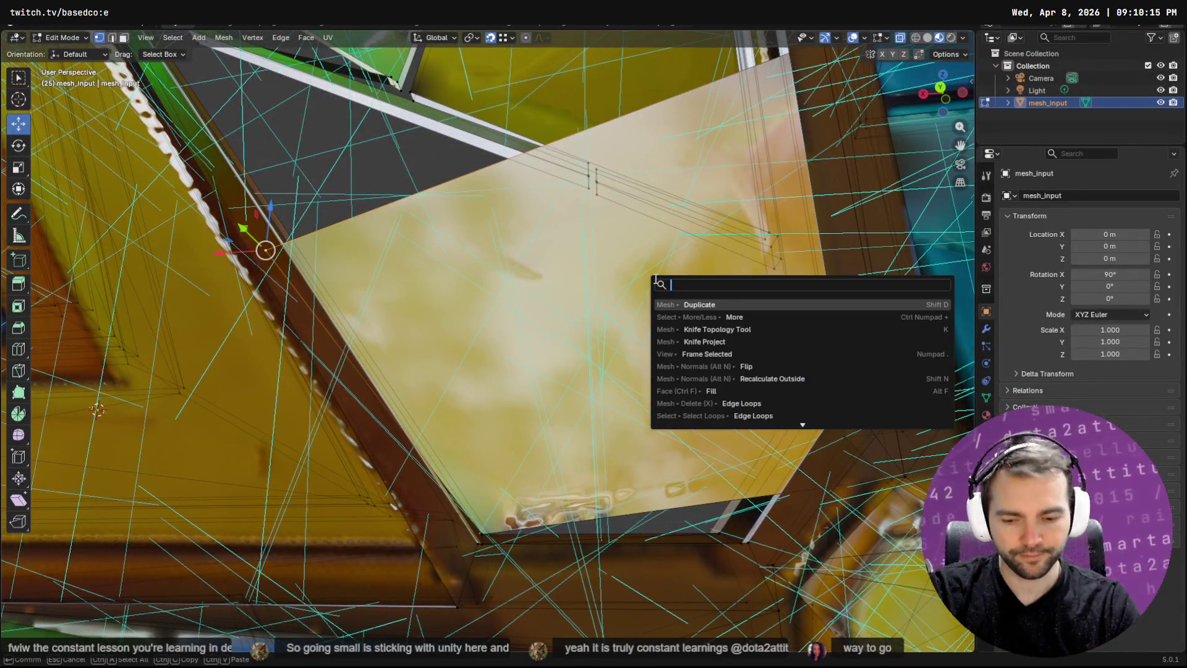
text(more)
key(Return)
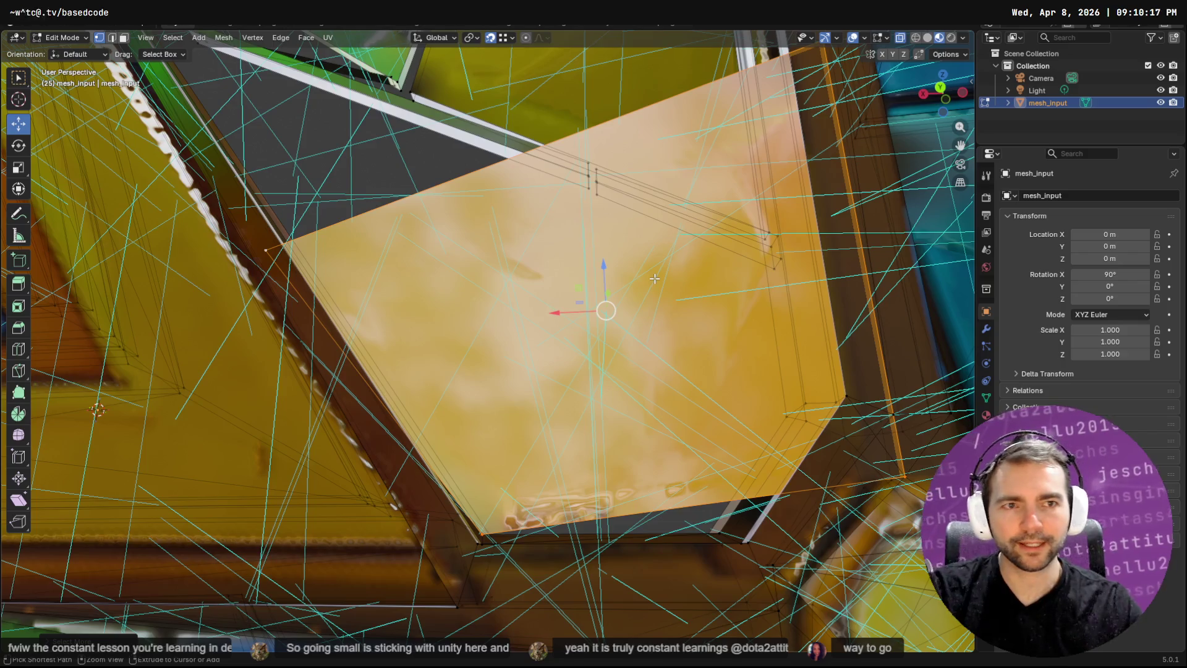
key(ctrl+z)
drag(705, 264, 557, 447)
mouse_move(513, 591)
mouse_down()
mouse_move(587, 615)
mouse_move(498, 625)
mouse_up()
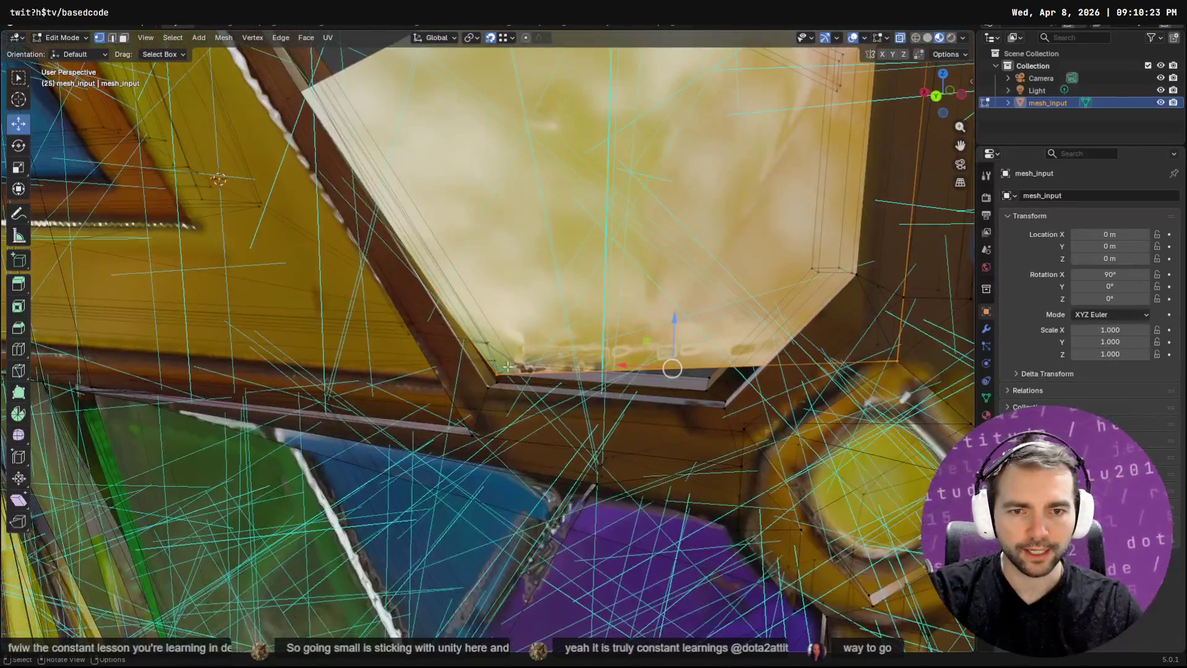
click(496, 374)
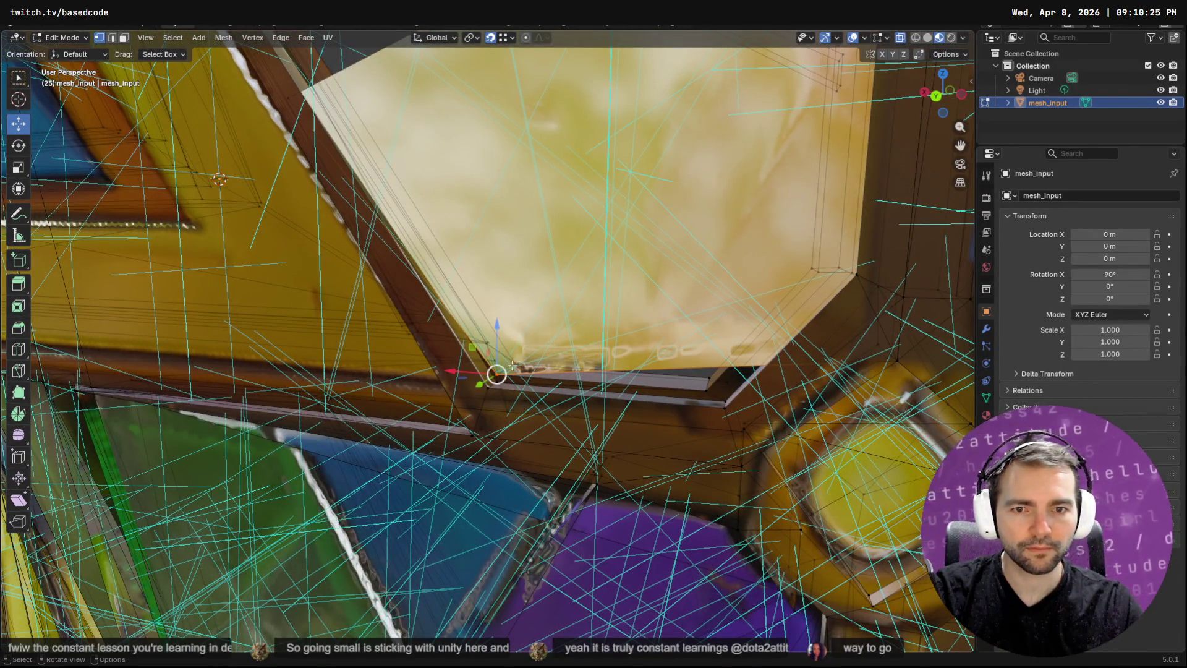
drag(496, 374, 497, 381)
Zoom around and select vertices beside the round fitting
scroll(620, 350, down, 5)
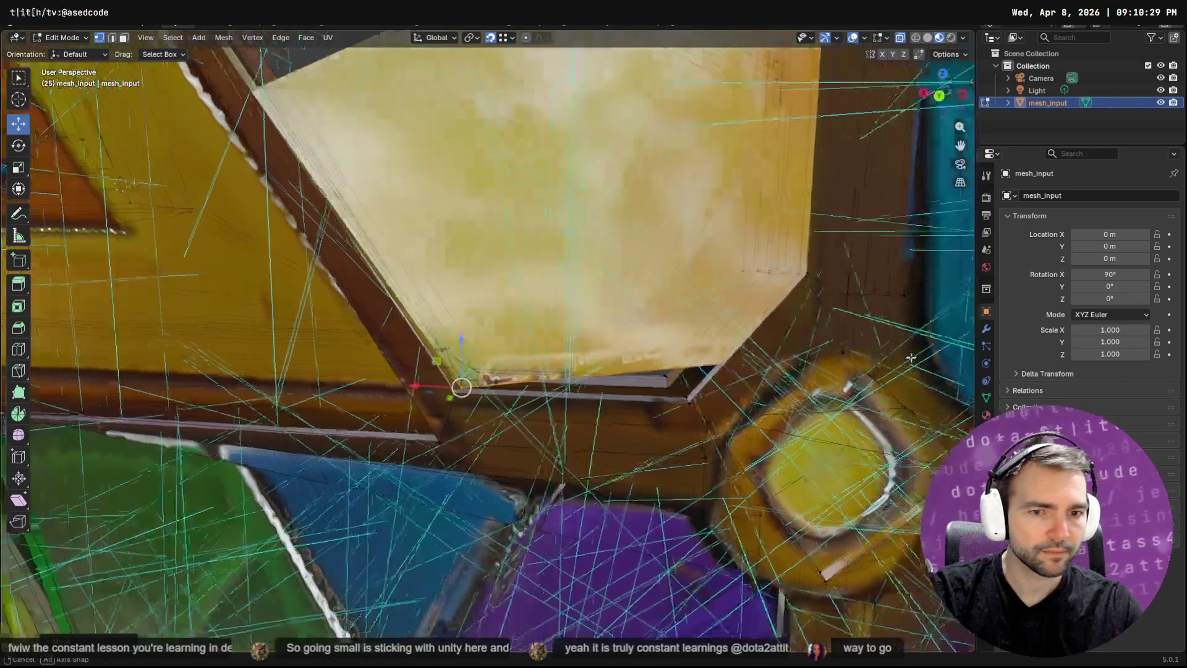
scroll(620, 350, down, 3)
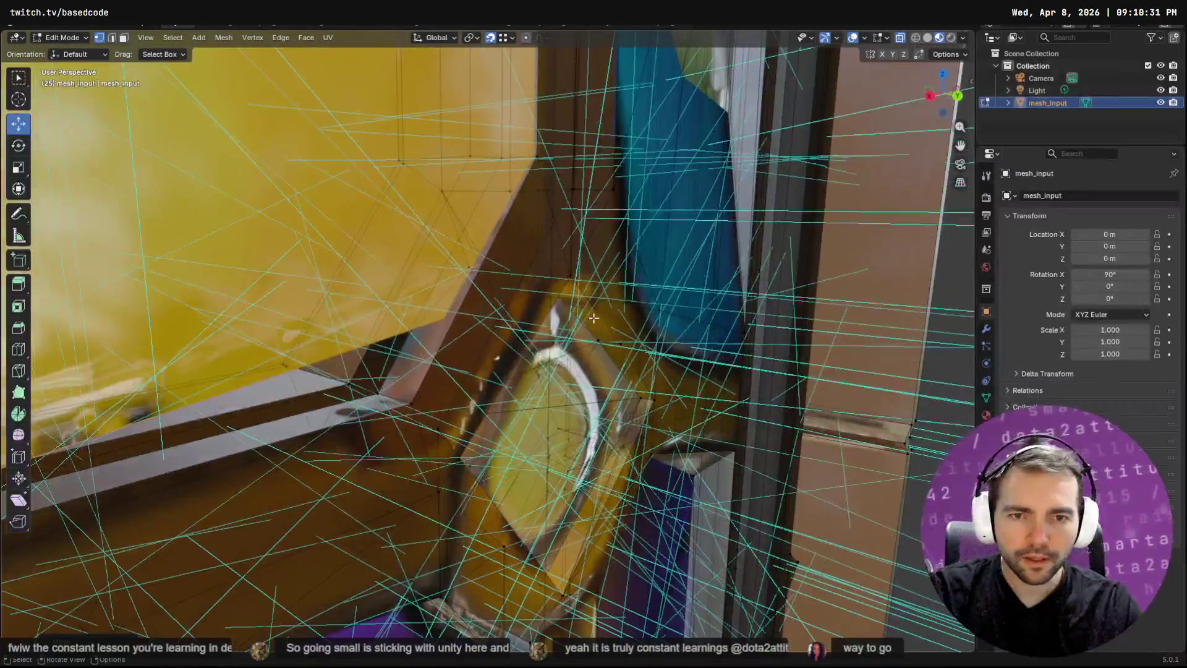
scroll(589, 304, down, 3)
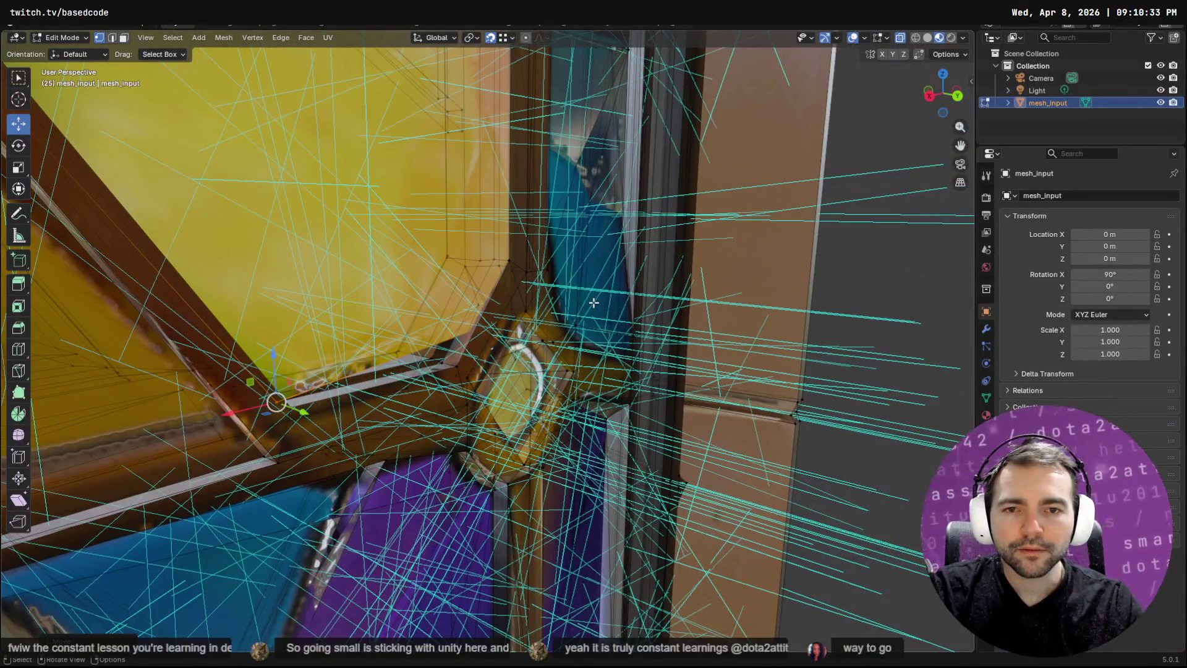
scroll(589, 304, up, 2)
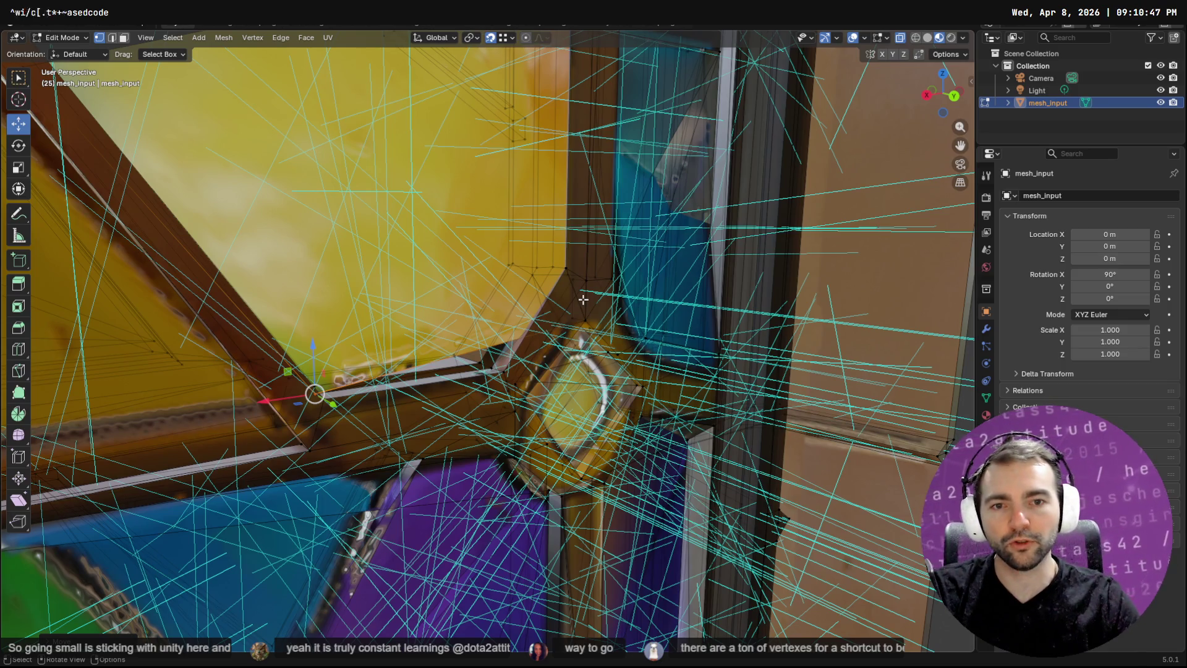
scroll(639, 313, up, 4)
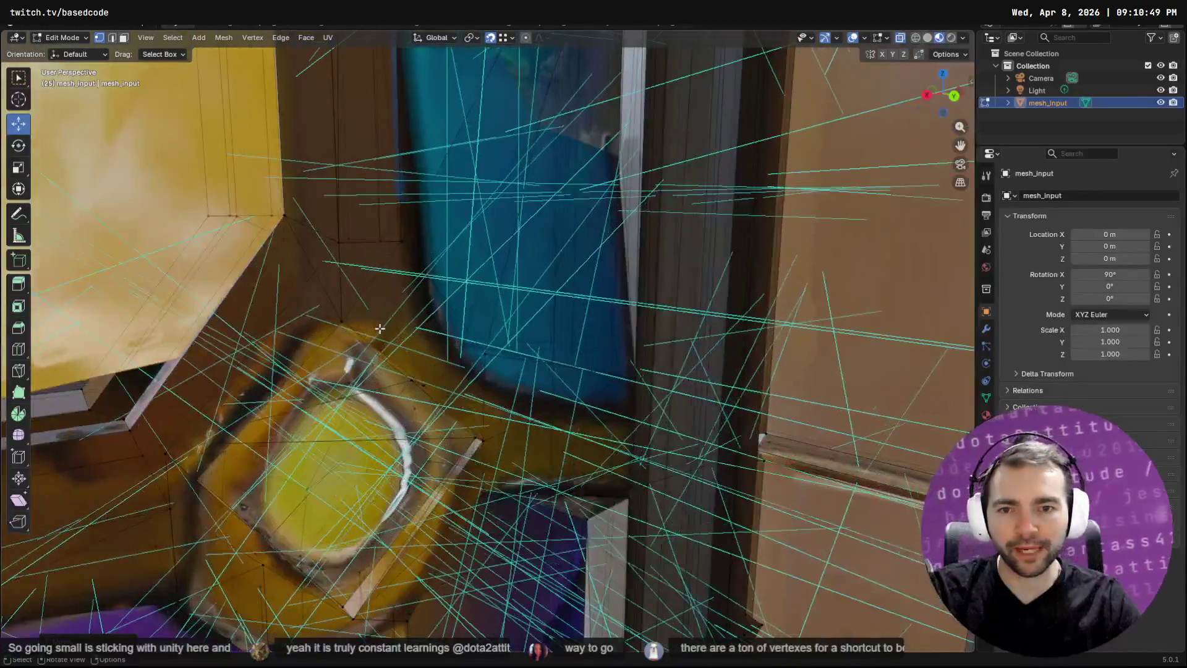
scroll(321, 326, up, 2)
click(321, 326)
mouse_move(321, 326)
mouse_down()
mouse_move(597, 353)
mouse_move(678, 321)
mouse_up()
click(690, 319)
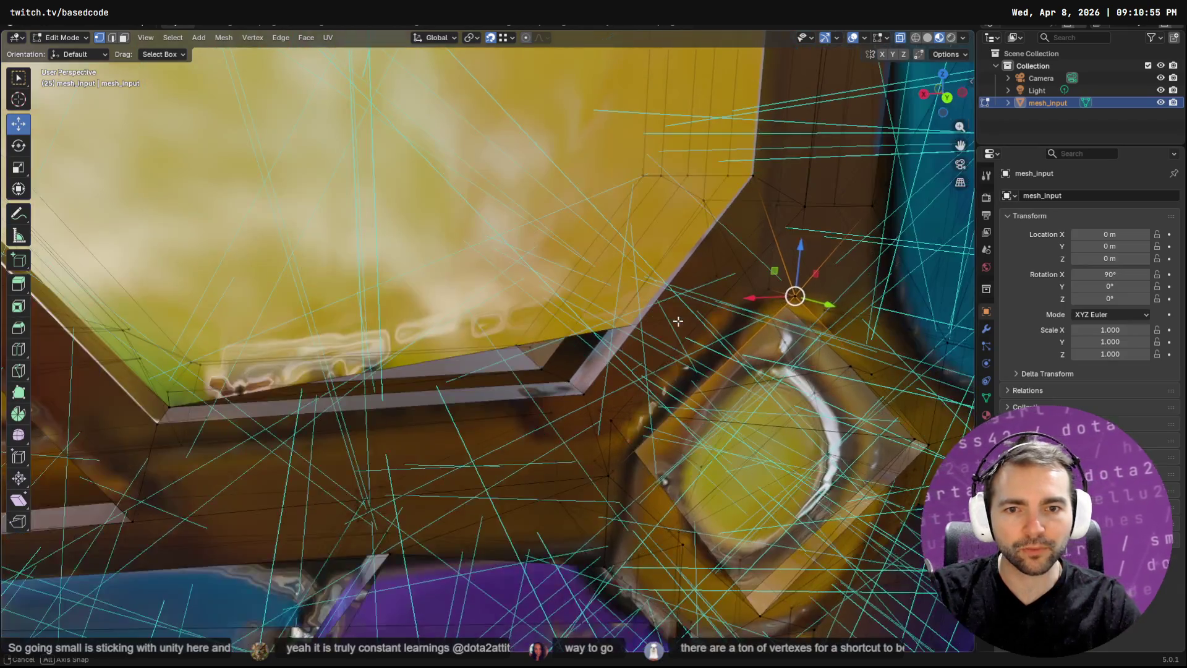
Select a vertex on the pale yellow pane and expand to the whole pane face
click(168, 407)
mouse_move(168, 407)
mouse_down()
mouse_move(200, 429)
mouse_move(327, 291)
mouse_up()
click(141, 209)
key(F3)
key(Return)
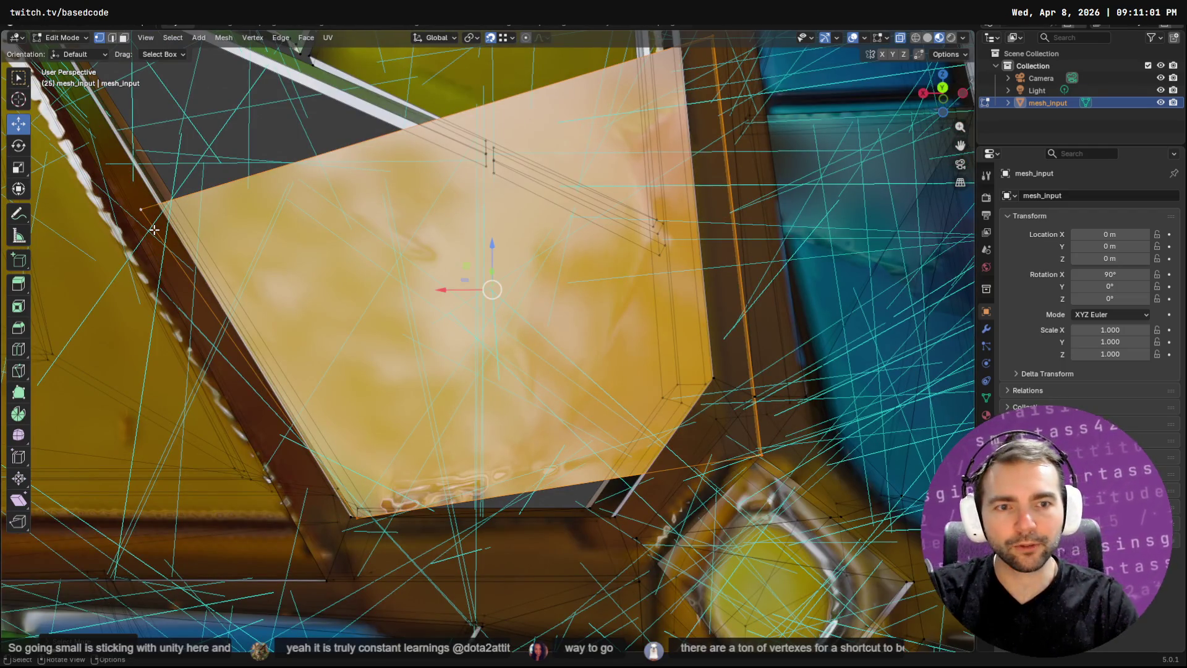
Trim the selection to the lower corner vertex and move it left onto the frame
ctrl+click(132, 253)
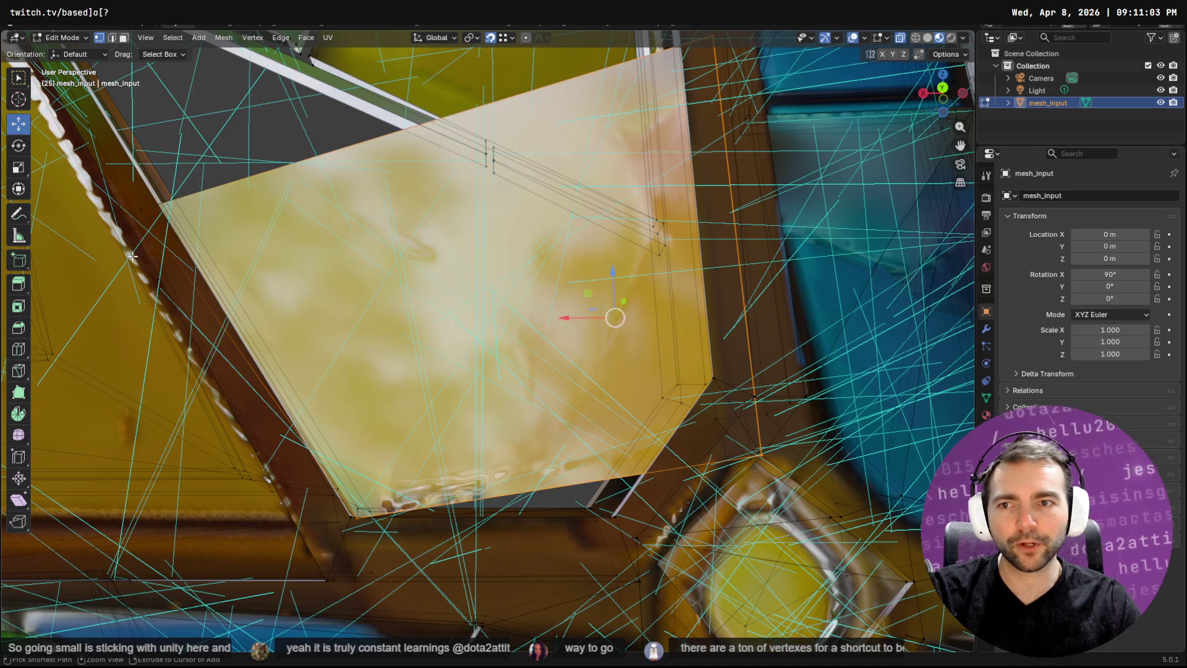
ctrl+click(356, 553)
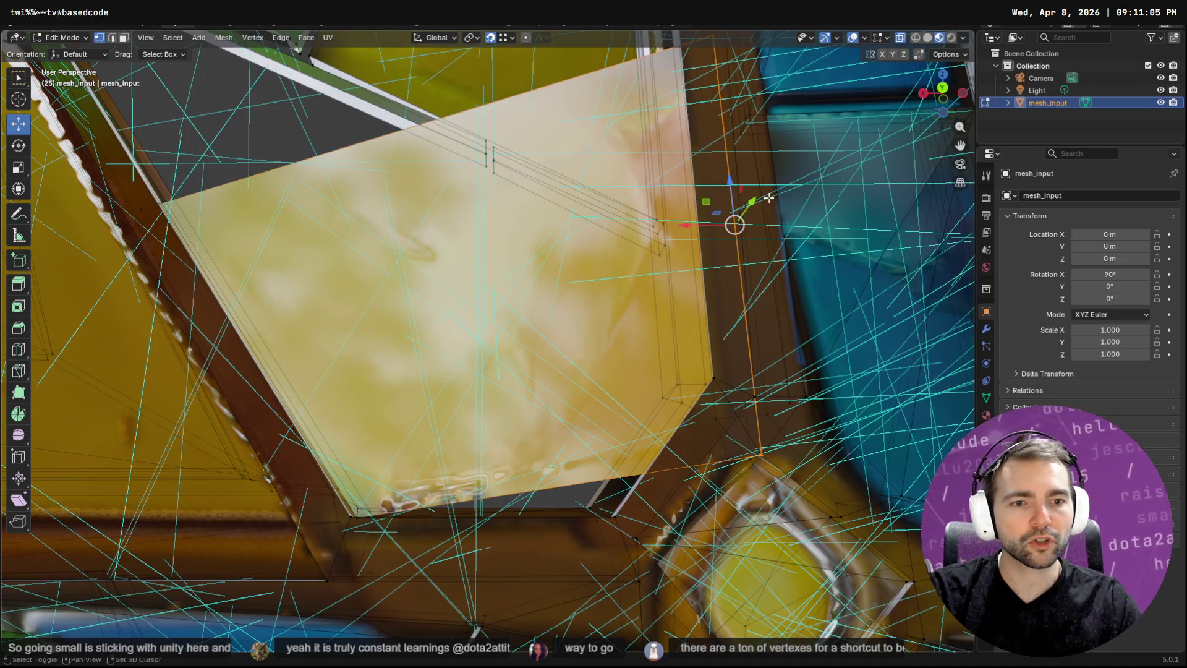
key(KP_8)
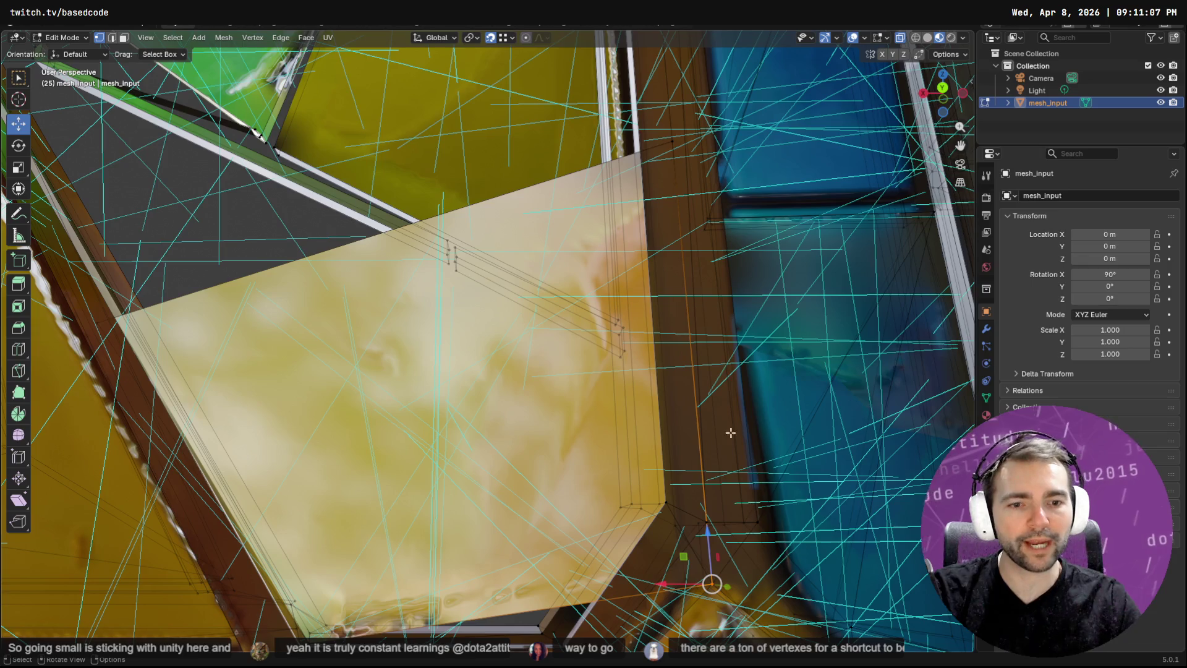
key(KP_2)
mouse_move(646, 473)
mouse_down()
mouse_move(487, 523)
mouse_move(448, 514)
mouse_move(539, 494)
mouse_up()
Orbit, pan and zoom around the window to inspect the remaining pane gaps
scroll(601, 424, up, 3)
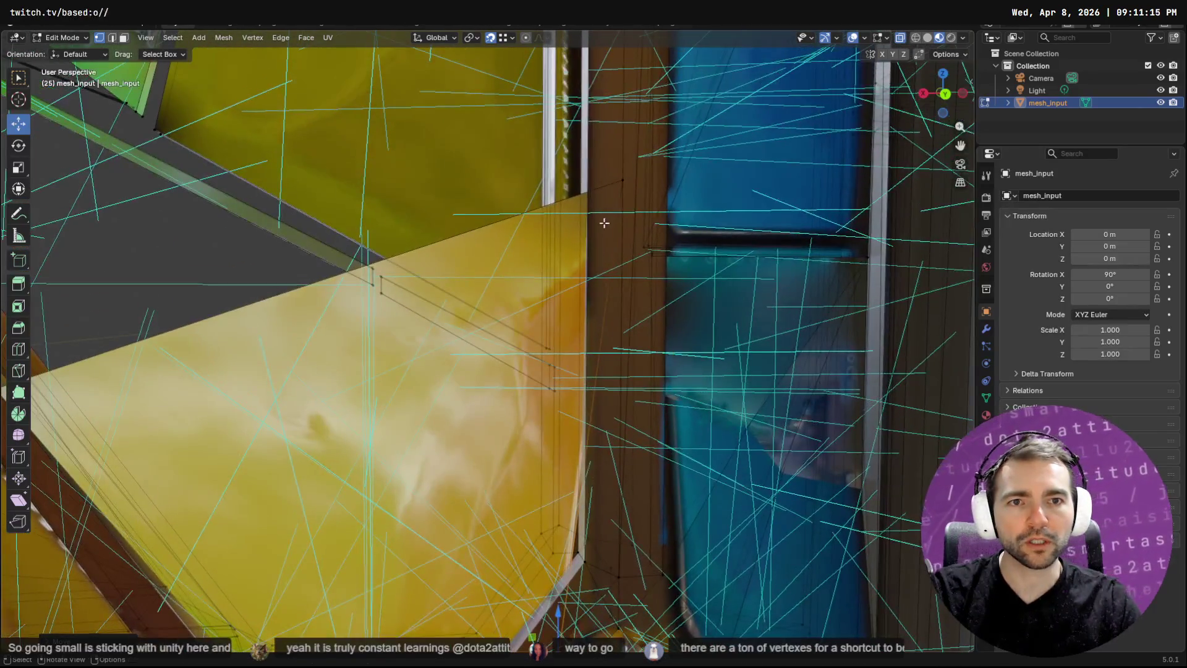
mouse_move(626, 184)
mouse_down()
mouse_move(609, 194)
mouse_move(575, 325)
mouse_move(563, 482)
mouse_move(591, 535)
mouse_move(511, 376)
mouse_move(512, 286)
mouse_move(789, 344)
mouse_move(494, 246)
mouse_up()
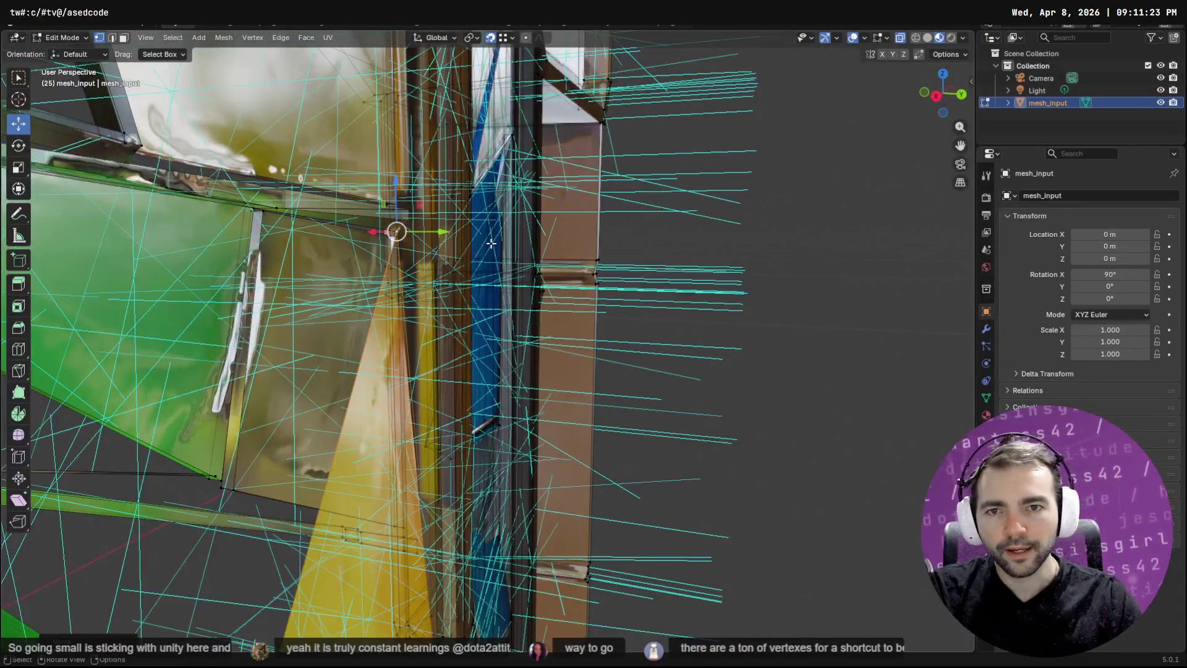
mouse_move(392, 346)
mouse_down()
mouse_move(566, 421)
mouse_move(651, 557)
mouse_move(565, 188)
mouse_move(604, 287)
mouse_move(572, 206)
mouse_move(458, 287)
mouse_up()
scroll(458, 286, up, 5)
mouse_move(309, 167)
mouse_down()
mouse_move(420, 170)
mouse_move(365, 184)
mouse_move(357, 167)
mouse_move(335, 243)
mouse_up()
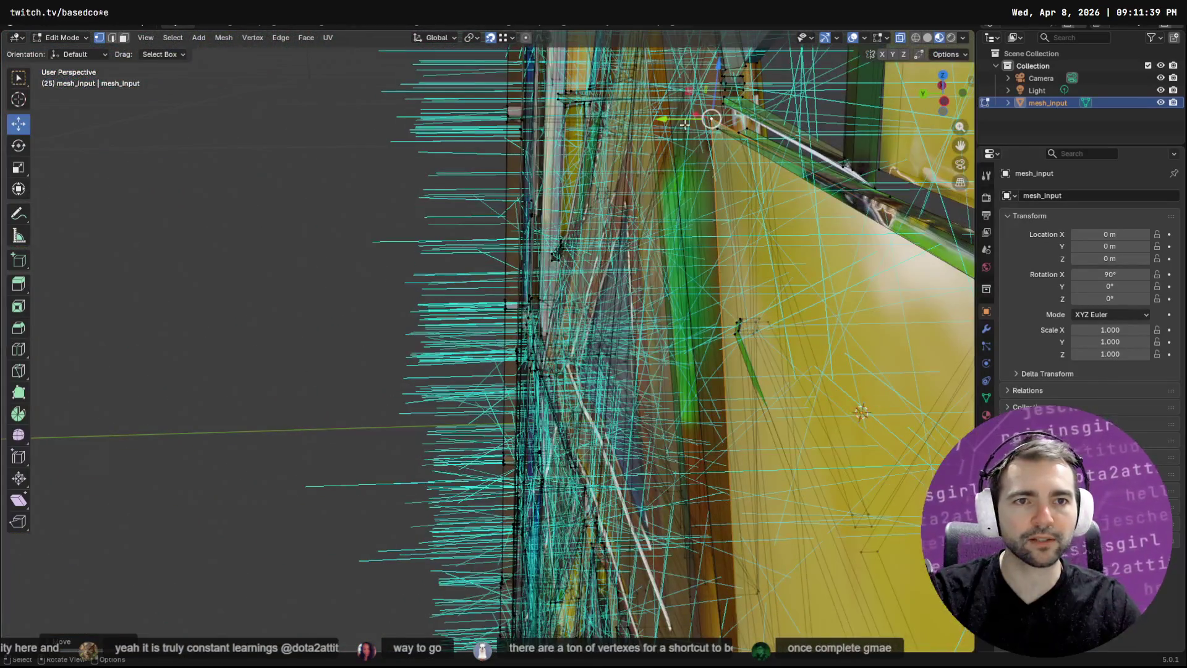
mouse_move(742, 247)
mouse_down()
mouse_move(760, 168)
mouse_move(769, 225)
mouse_up()
scroll(761, 168, down, 5)
scroll(628, 284, up, 5)
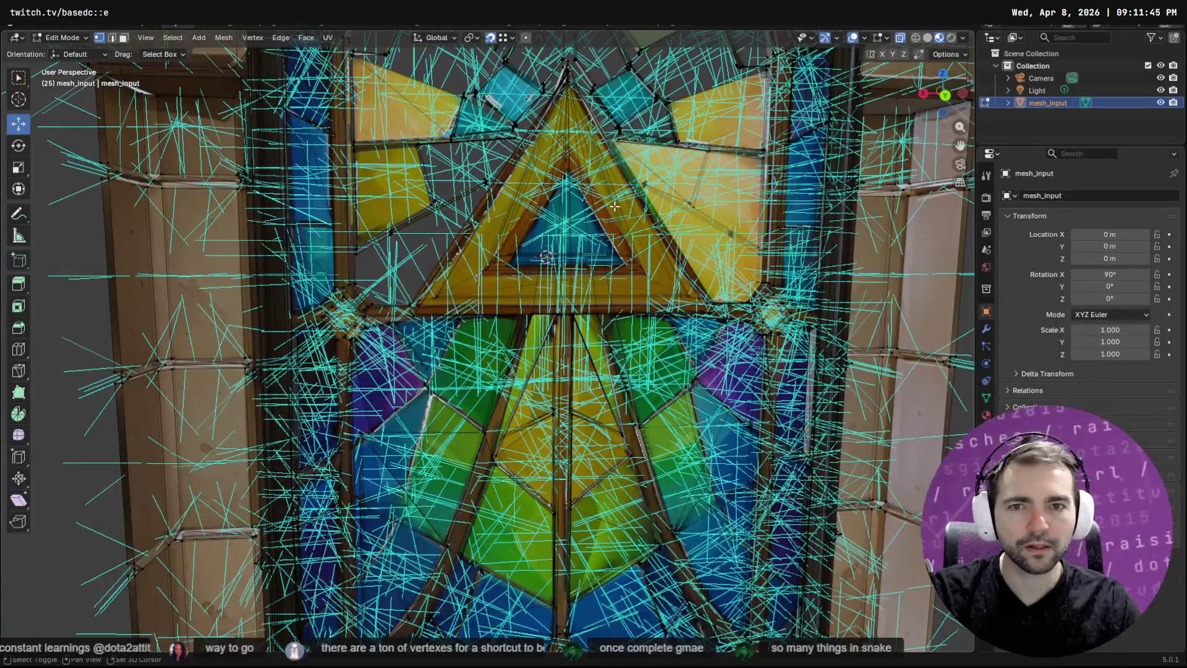
Orbit around the central triangle and toggle out of and back into Edit Mode
mouse_move(616, 206)
mouse_down()
mouse_move(649, 191)
mouse_move(383, 253)
mouse_move(499, 264)
mouse_up()
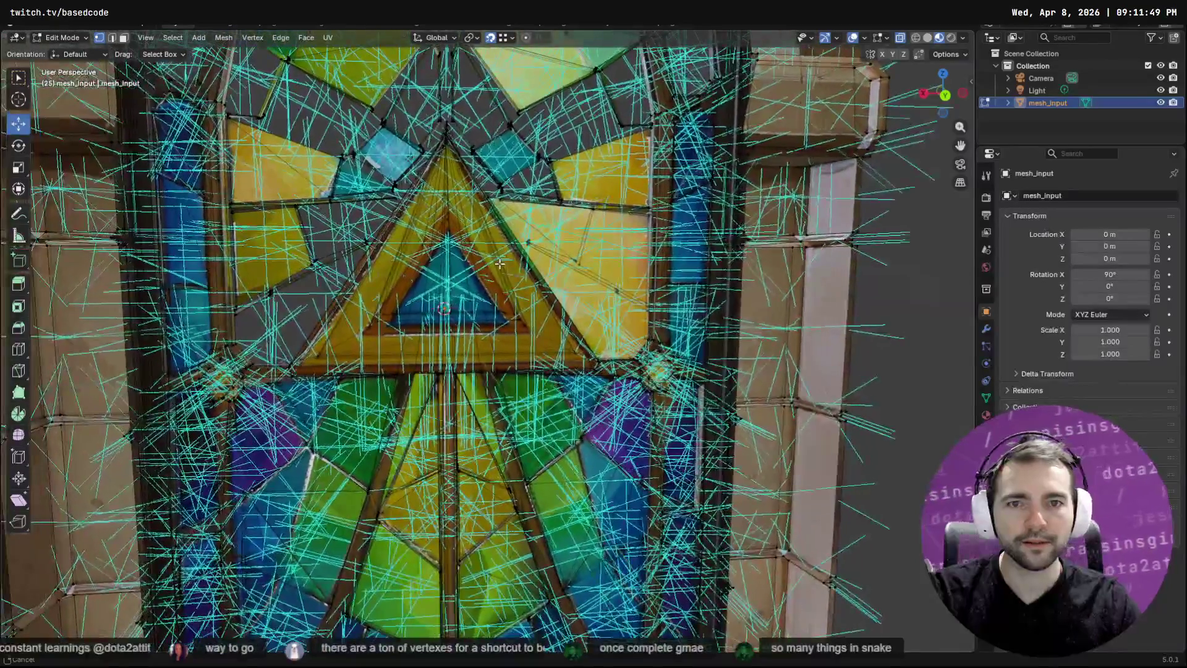
key(Tab)
key(Tab)
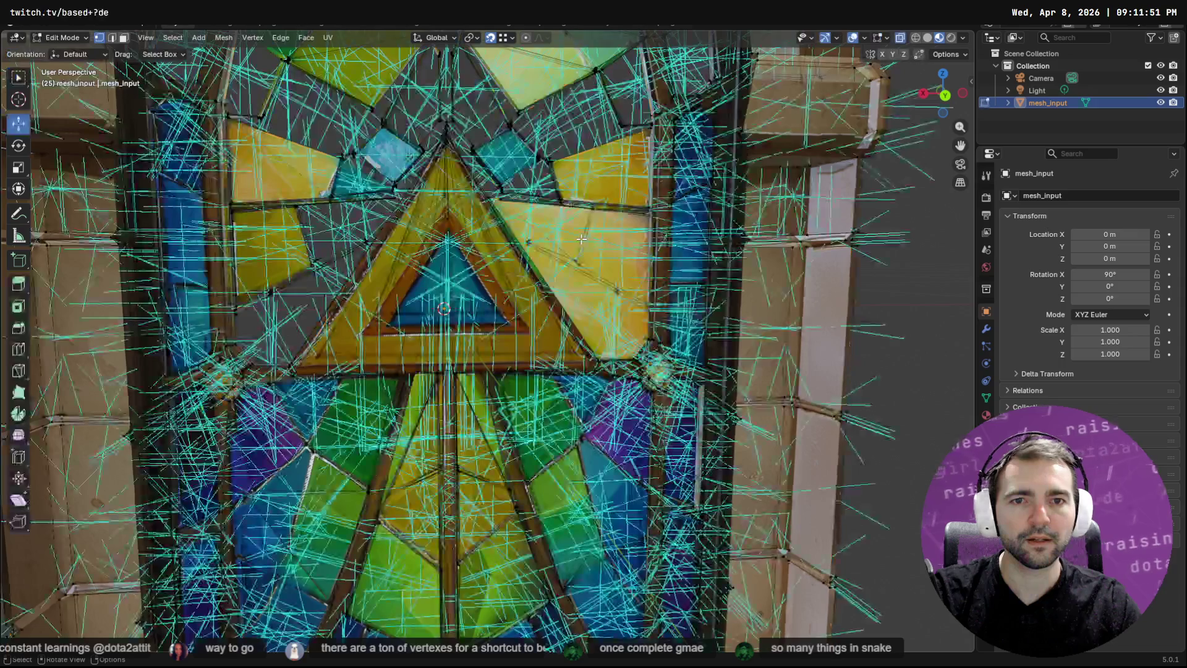
key(F3)
key(Escape)
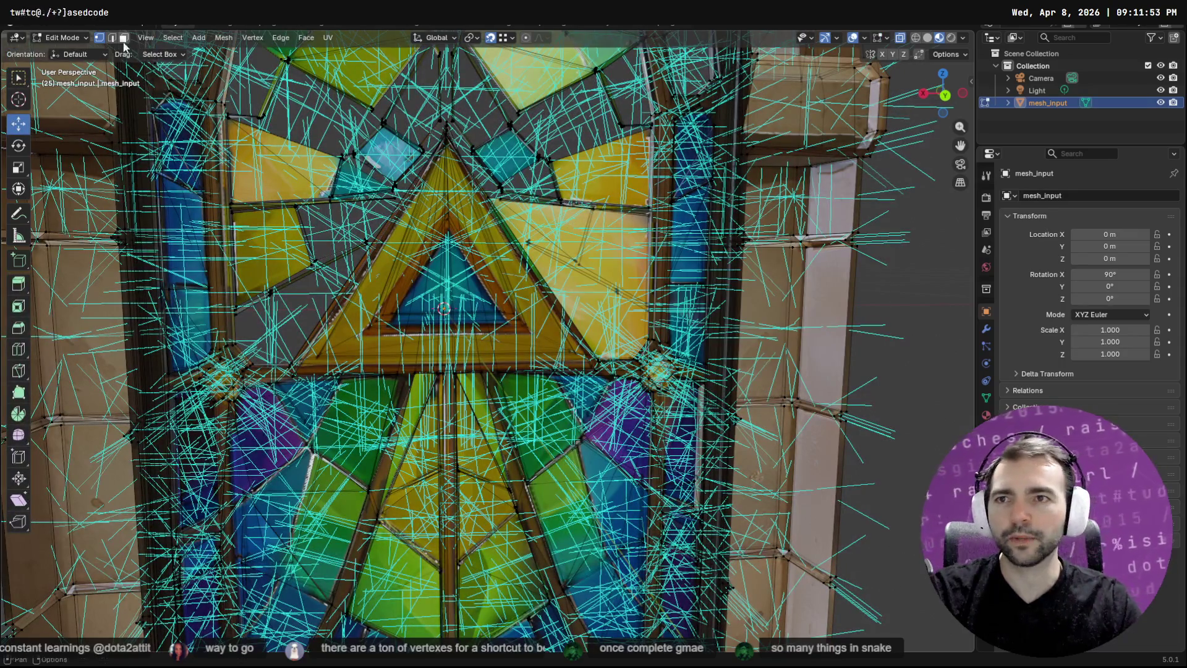
Select the yellow pane right of the central triangle in face mode, then switch to edge select
click(123, 38)
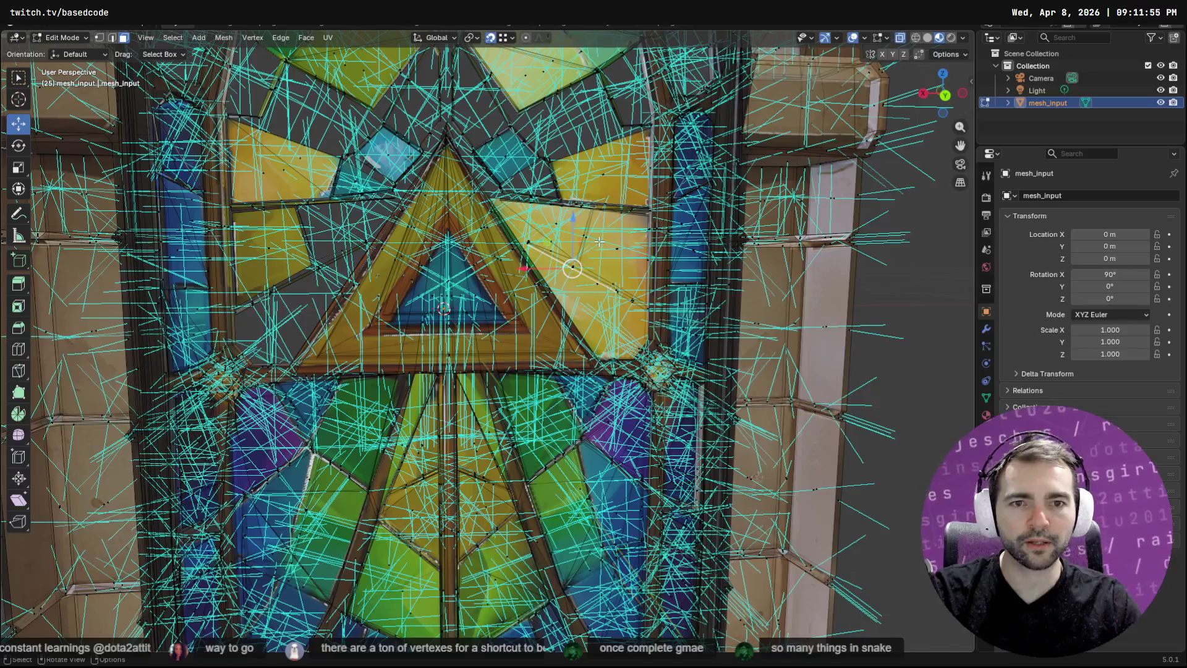
click(596, 306)
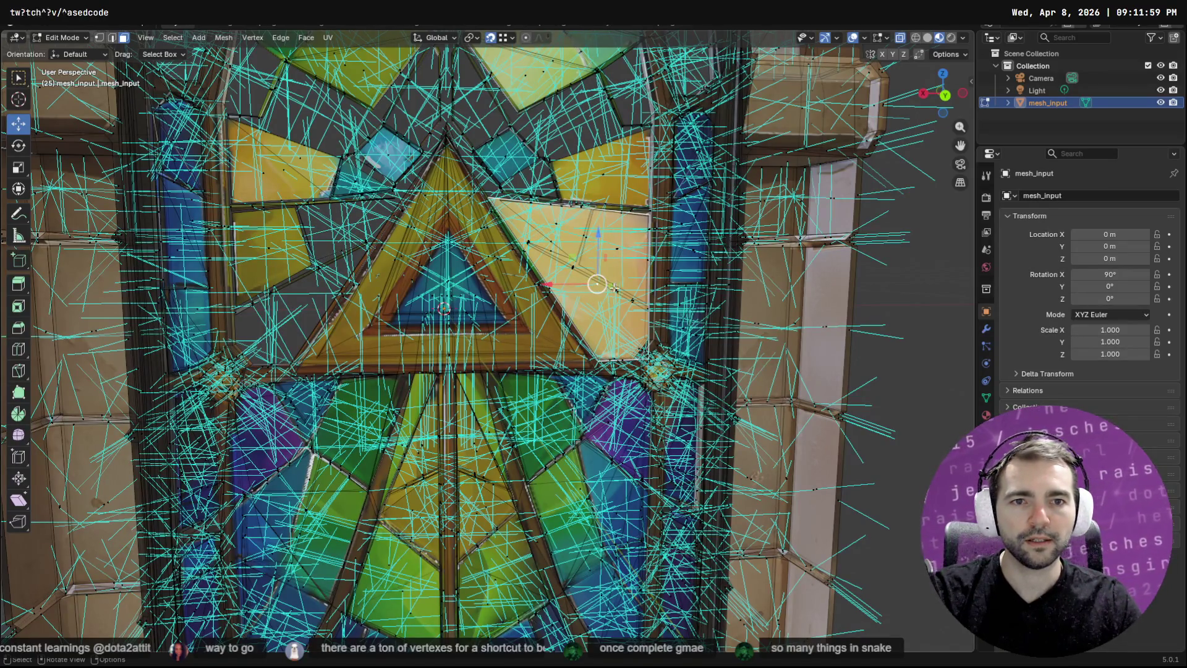
drag(631, 336, 627, 303)
drag(529, 214, 524, 213)
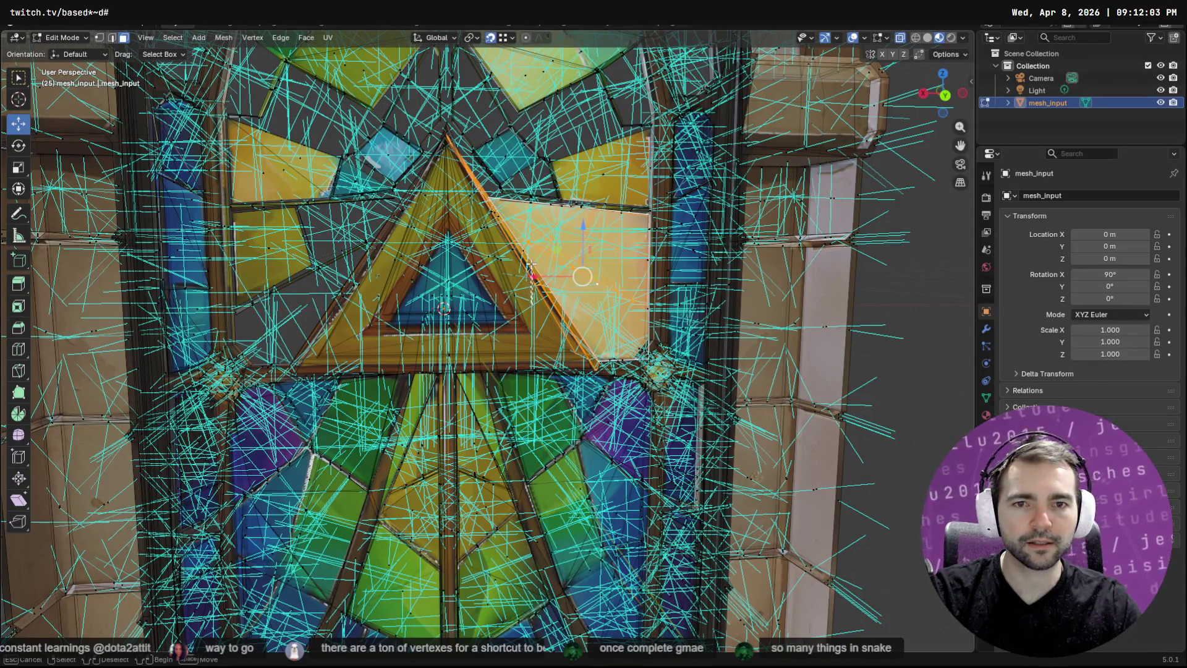
click(111, 39)
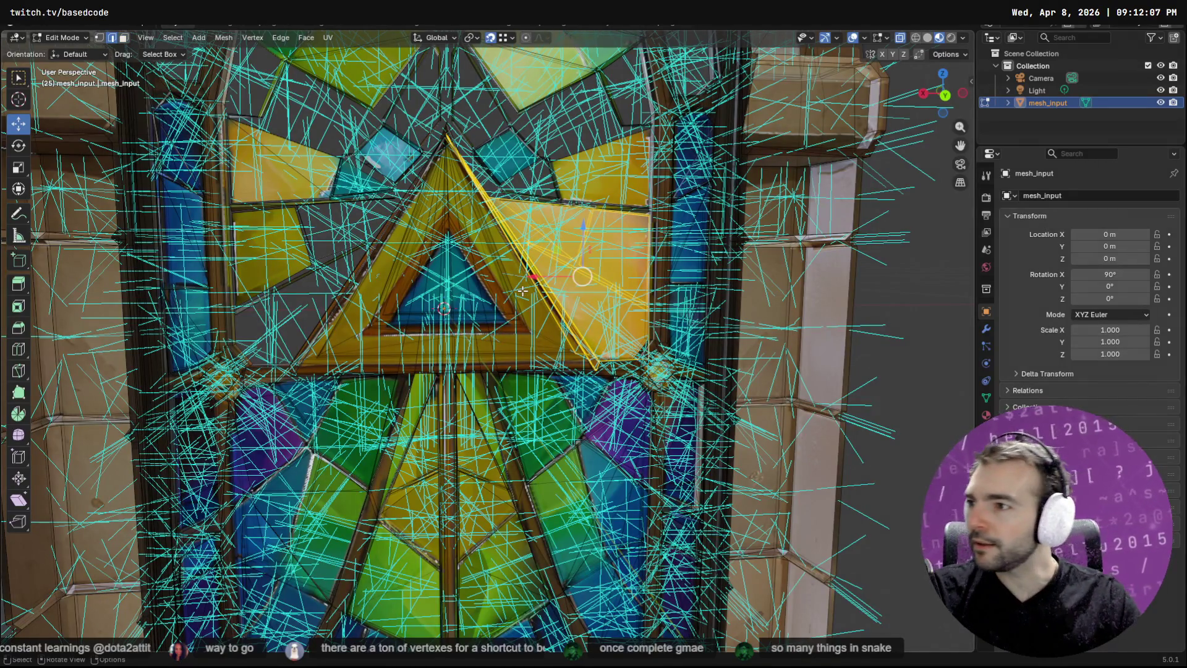
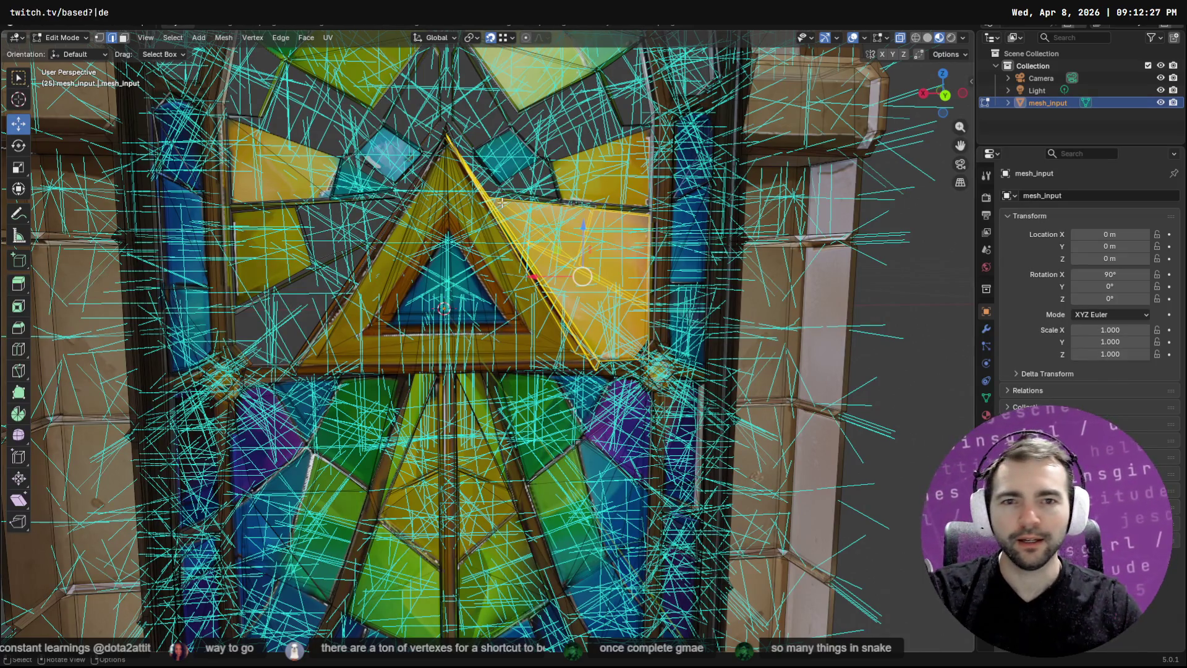
In face select mode, select the large yellow face right of the triangle
click(468, 212)
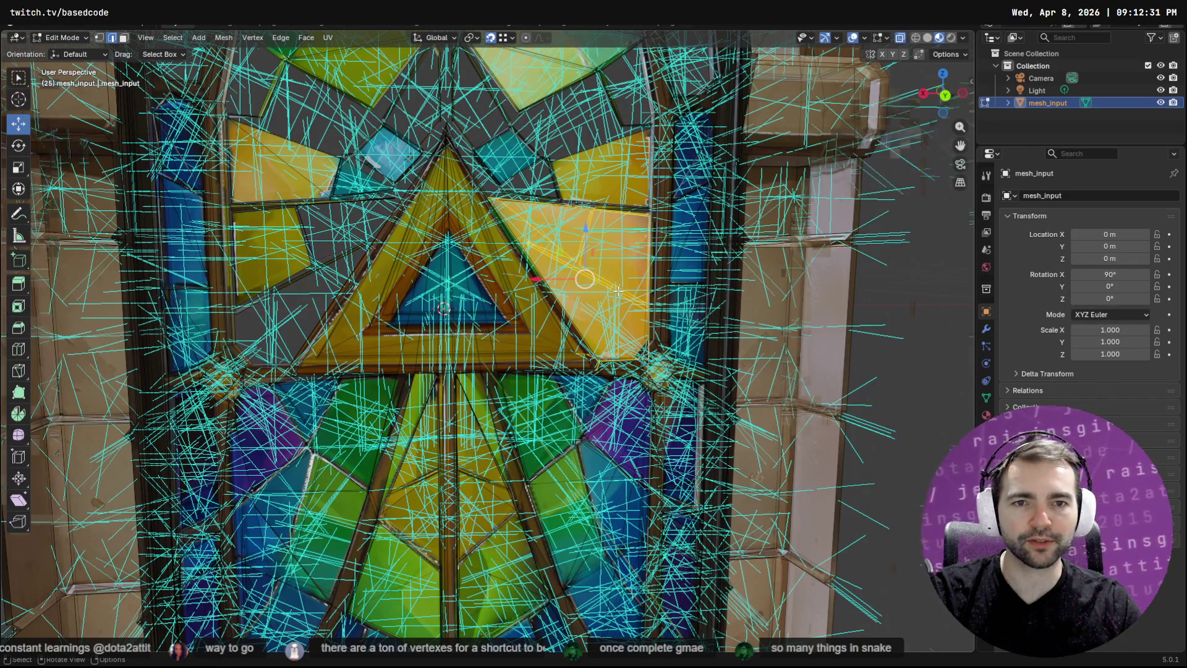
scroll(612, 301, up, 3)
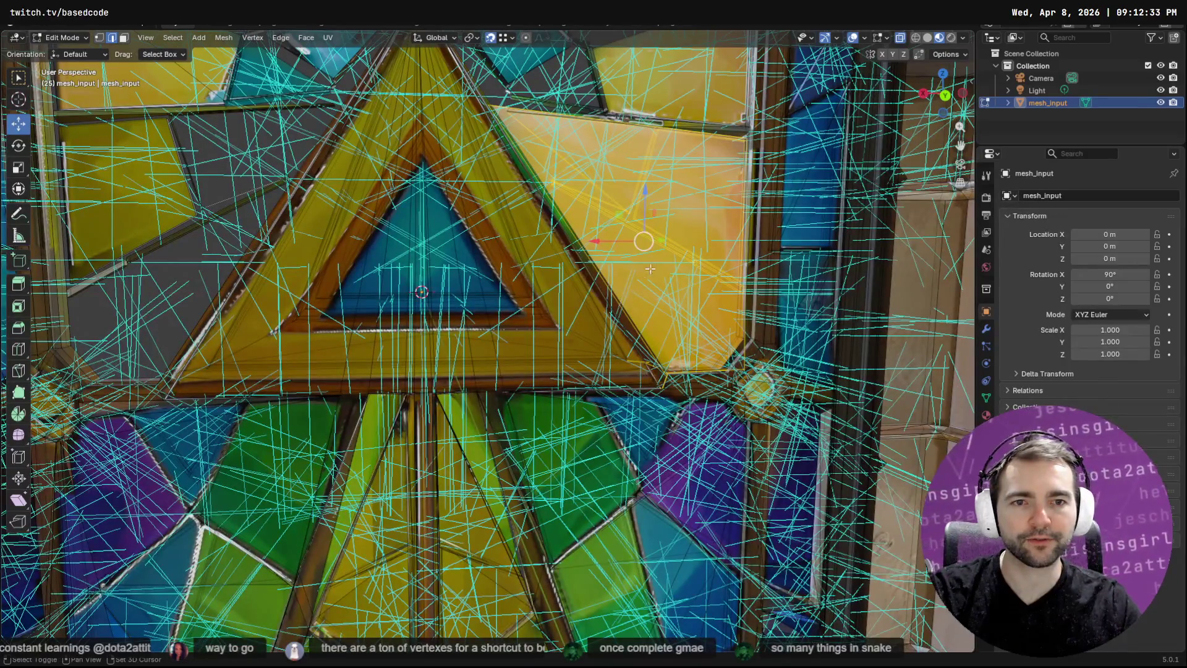
mouse_move(662, 267)
mouse_down()
mouse_move(355, 235)
mouse_move(433, 247)
mouse_up()
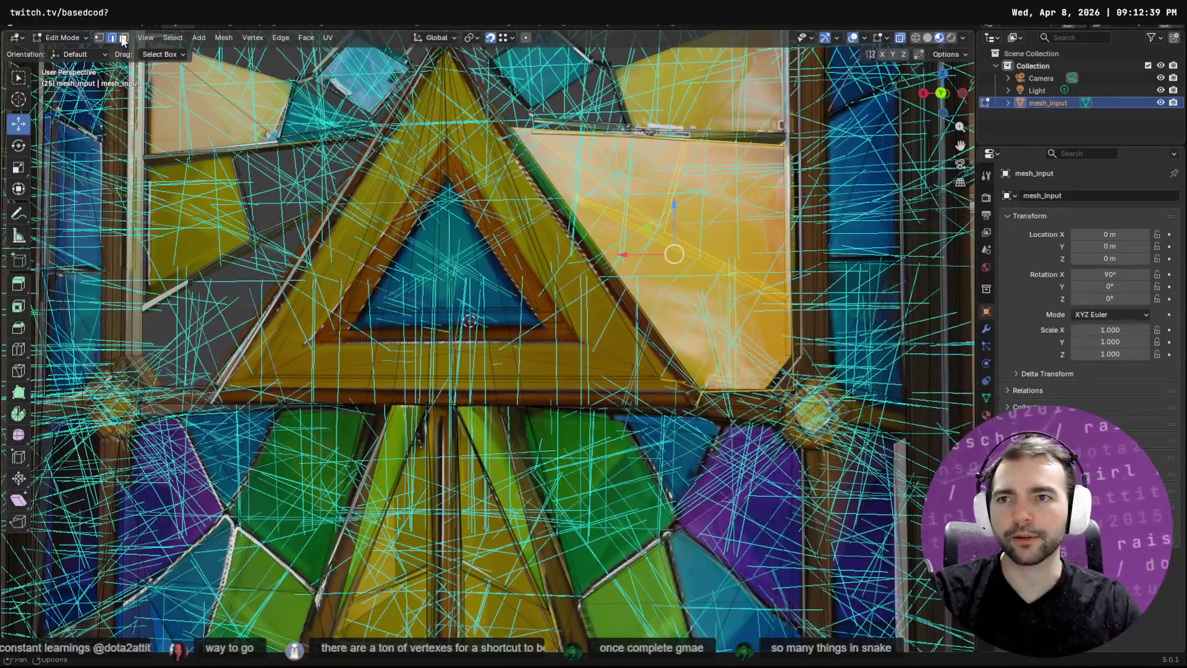
click(123, 39)
shift+click(682, 268)
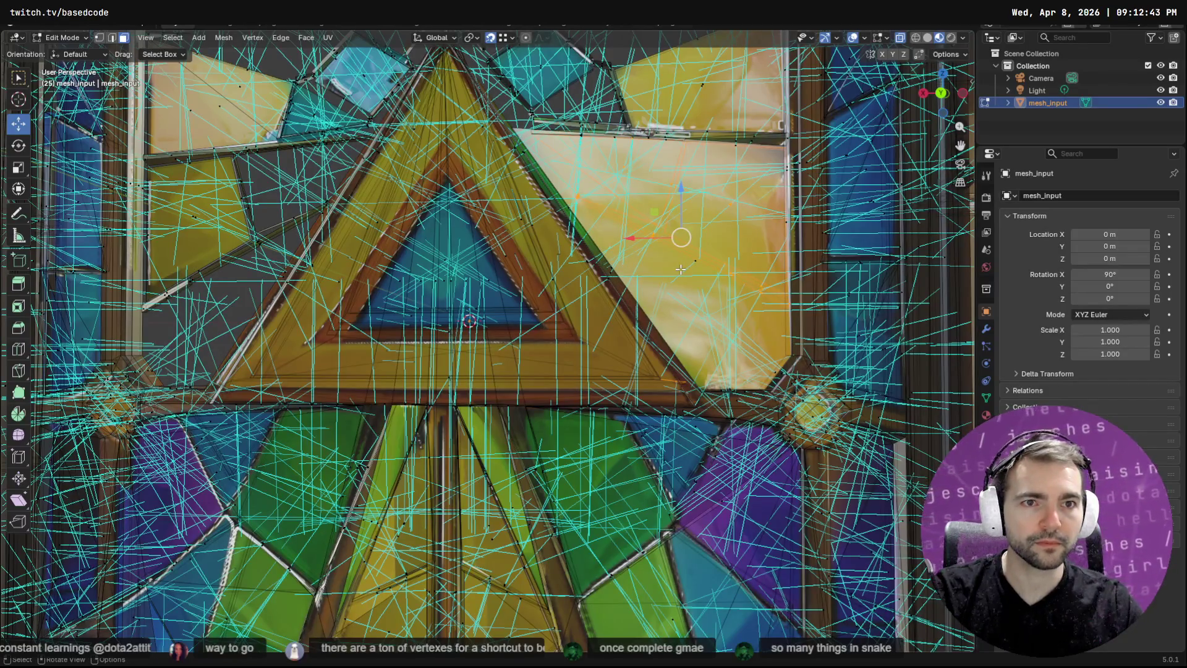
Delete the yellow face, then undo the deletion to restore it
key(x)
click(680, 269)
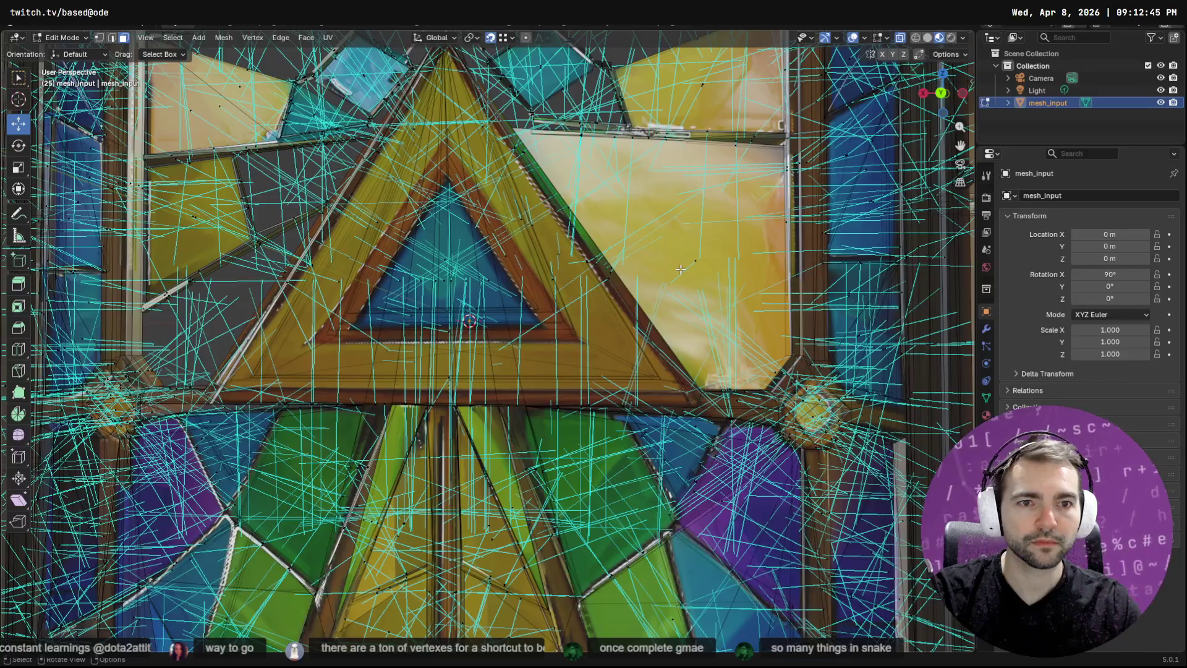
key(ctrl+z)
key(F3)
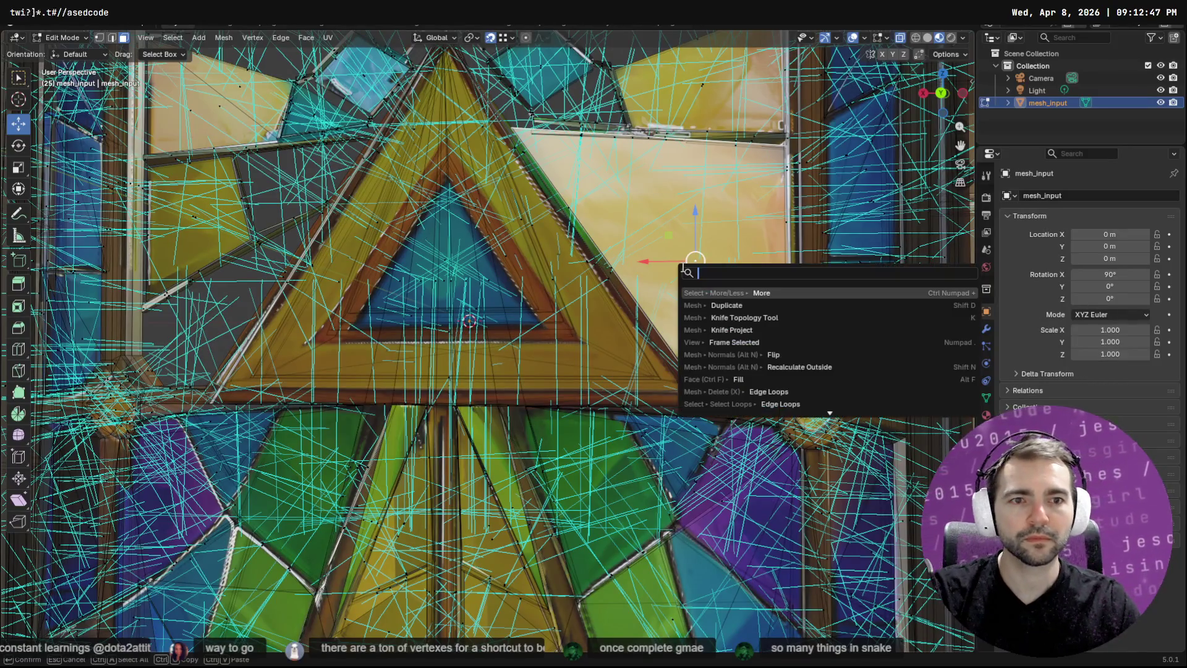
key(Escape)
Place a copy of the yellow face over the left panel, sliding it left along X
key(g)
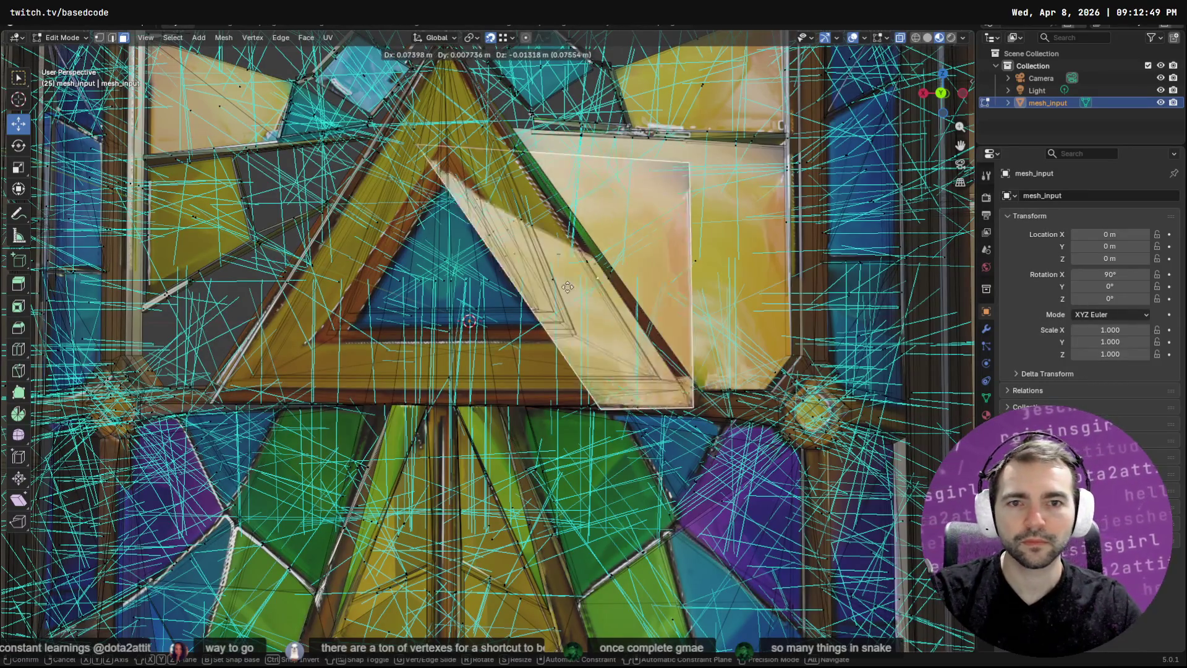
click(270, 267)
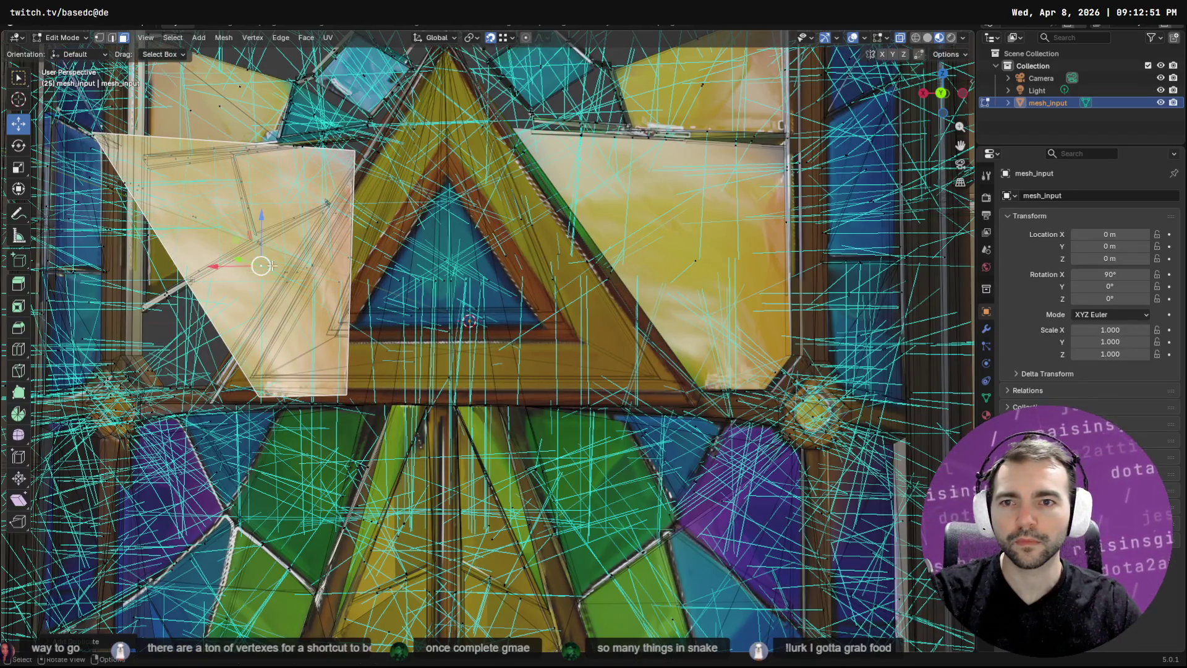
key(r)
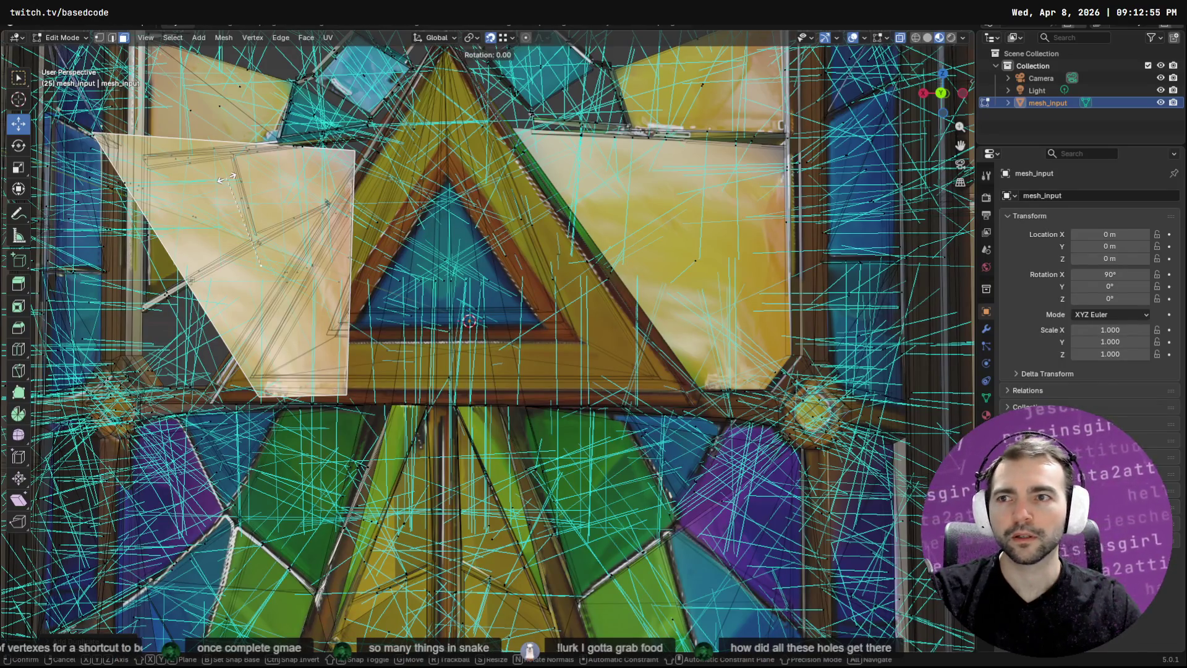
key(s)
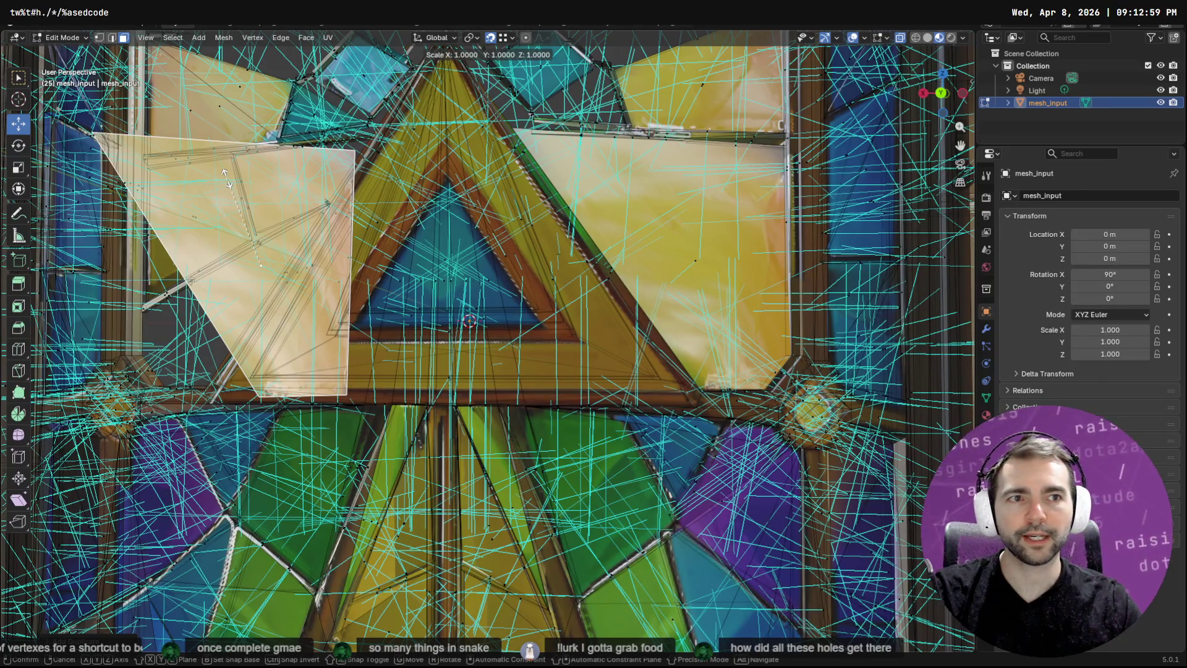
key(x)
key(Escape)
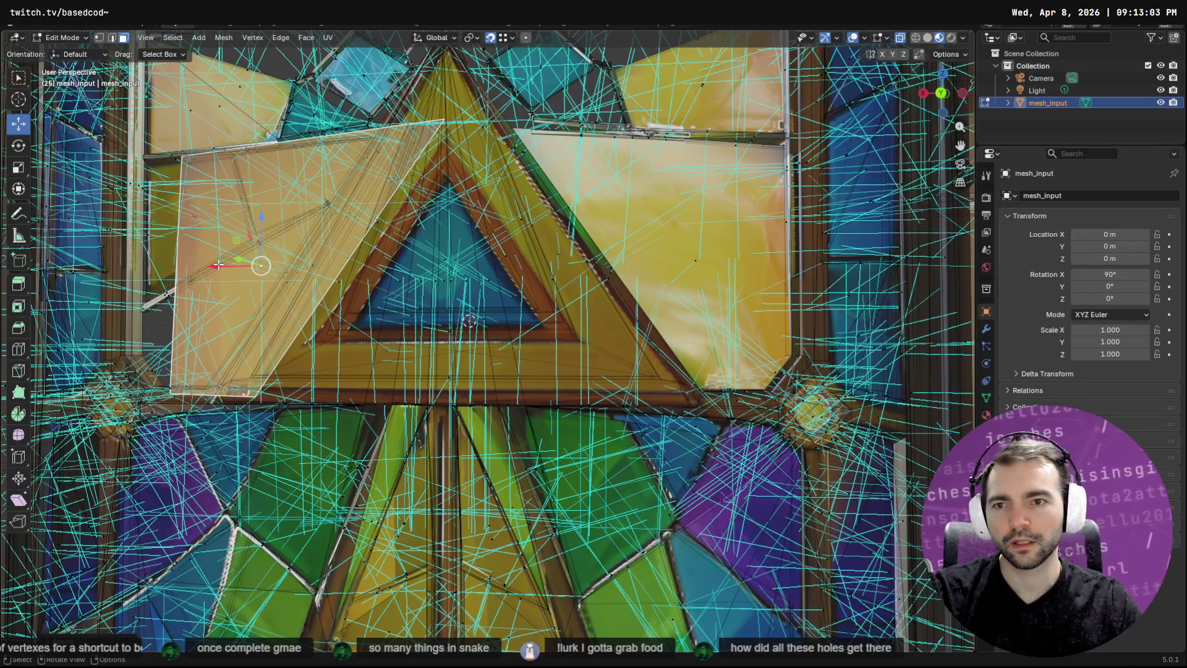
mouse_move(218, 265)
mouse_down()
mouse_move(156, 270)
mouse_move(426, 280)
mouse_move(501, 347)
mouse_up()
Push the copied yellow face back along Y into the window's plane
key(w)
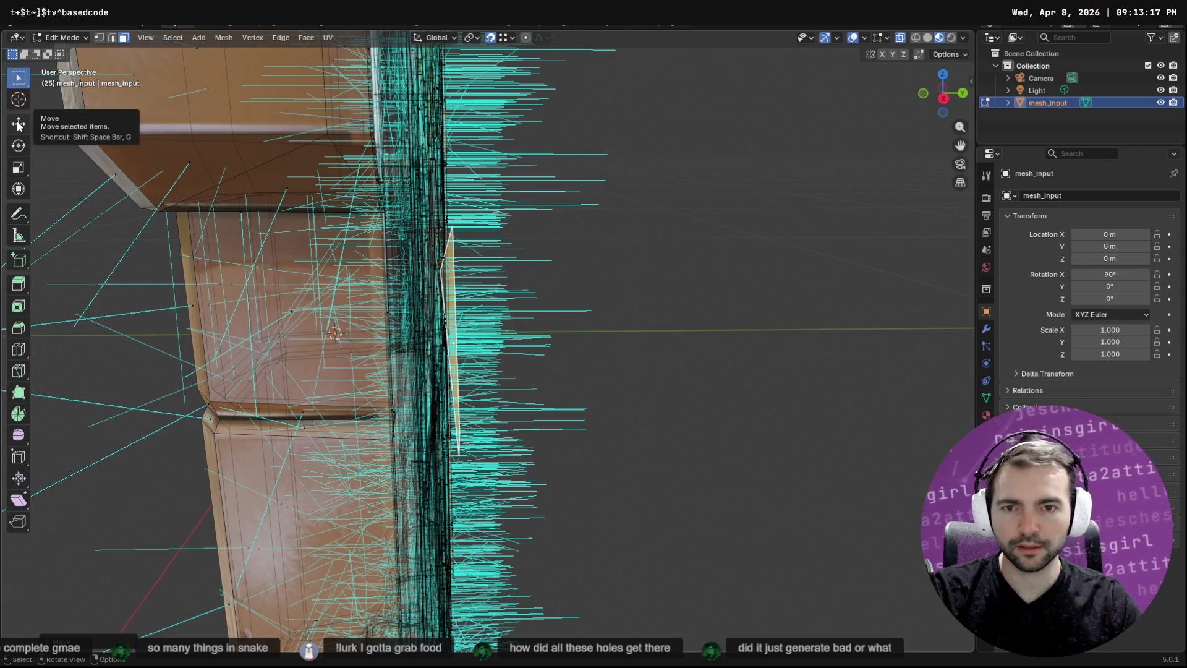
key(g)
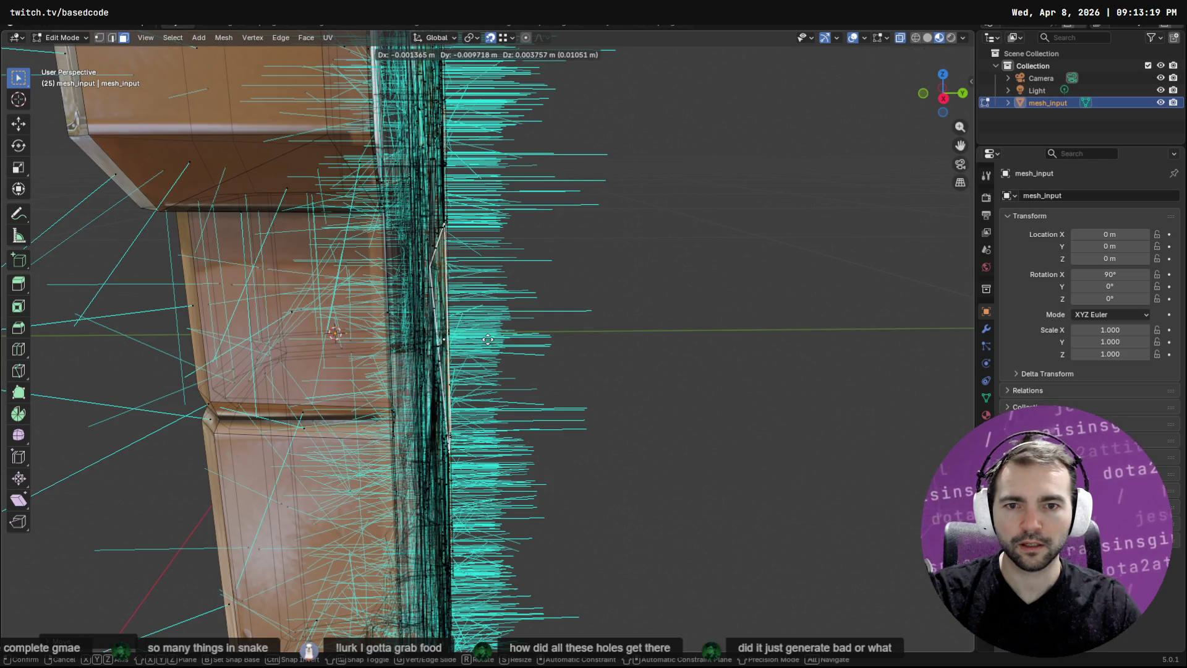
key(y)
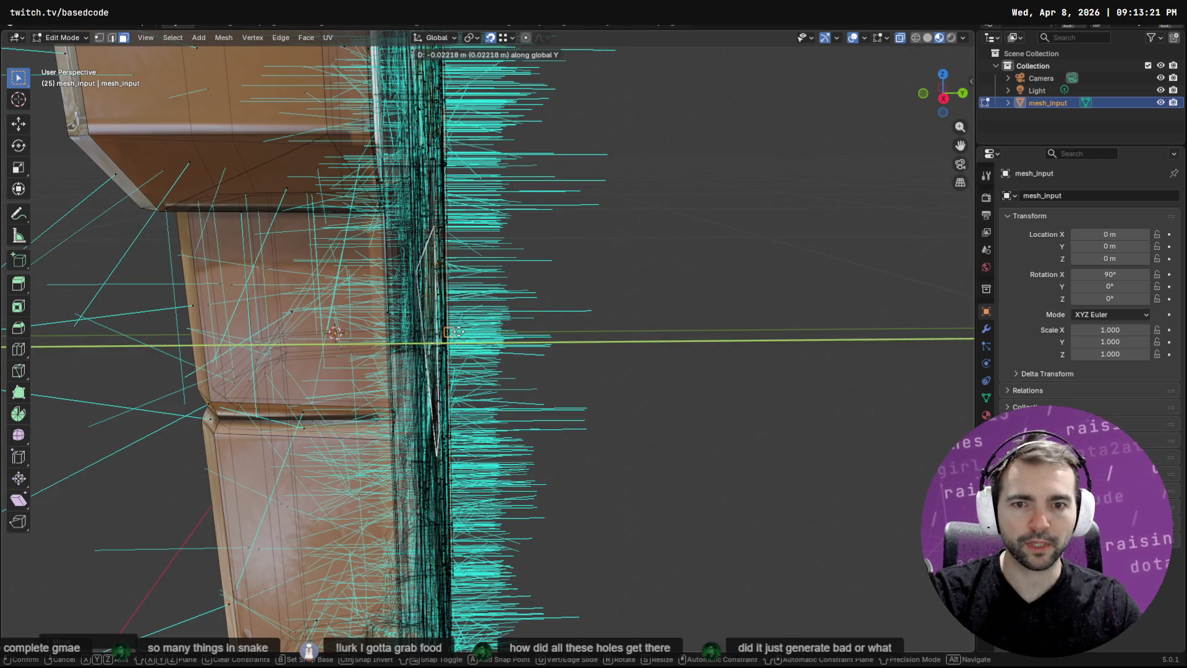
click(492, 284)
mouse_move(493, 284)
mouse_down()
mouse_move(581, 284)
mouse_move(504, 285)
mouse_move(537, 287)
mouse_up()
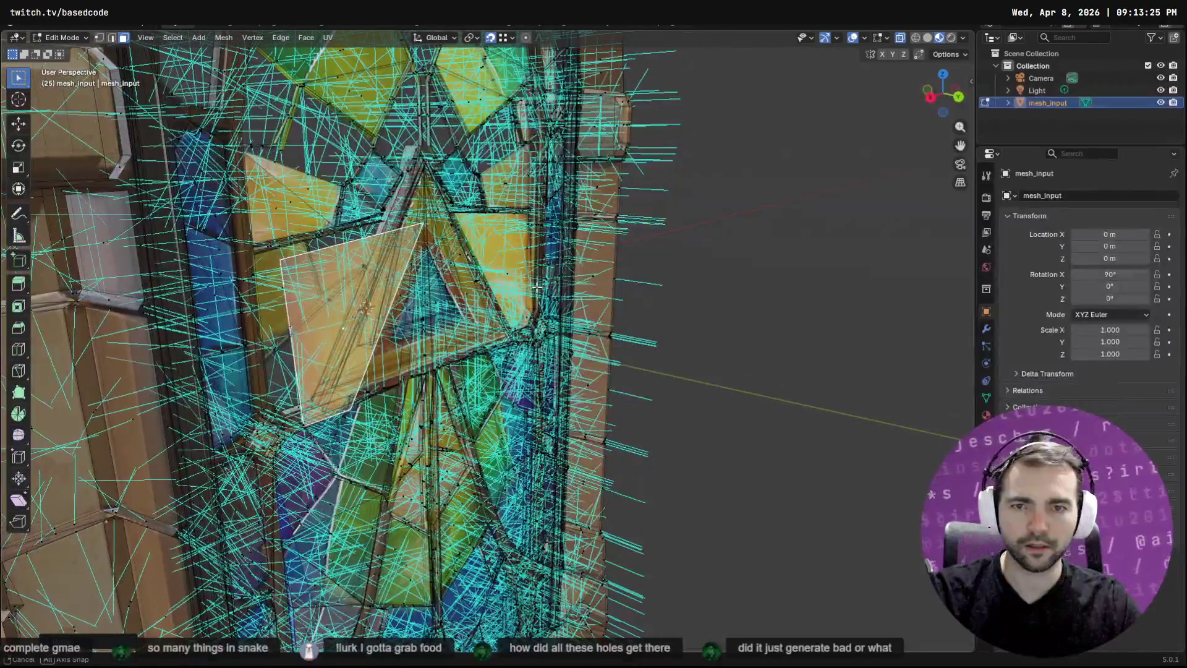
key(g)
key(y)
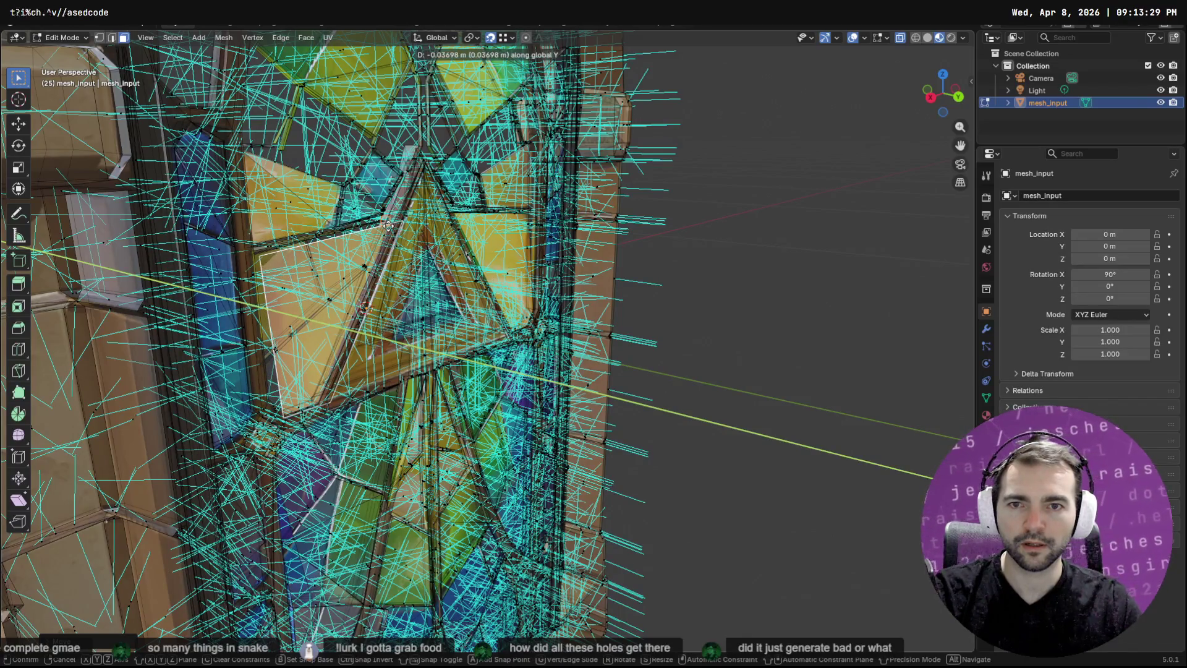
click(388, 226)
mouse_move(388, 226)
mouse_down()
mouse_move(396, 298)
mouse_move(572, 212)
mouse_move(604, 217)
mouse_move(583, 204)
mouse_move(604, 201)
mouse_up()
Rotate the copied face slightly and flatten it along Y
key(r)
click(597, 235)
key(s)
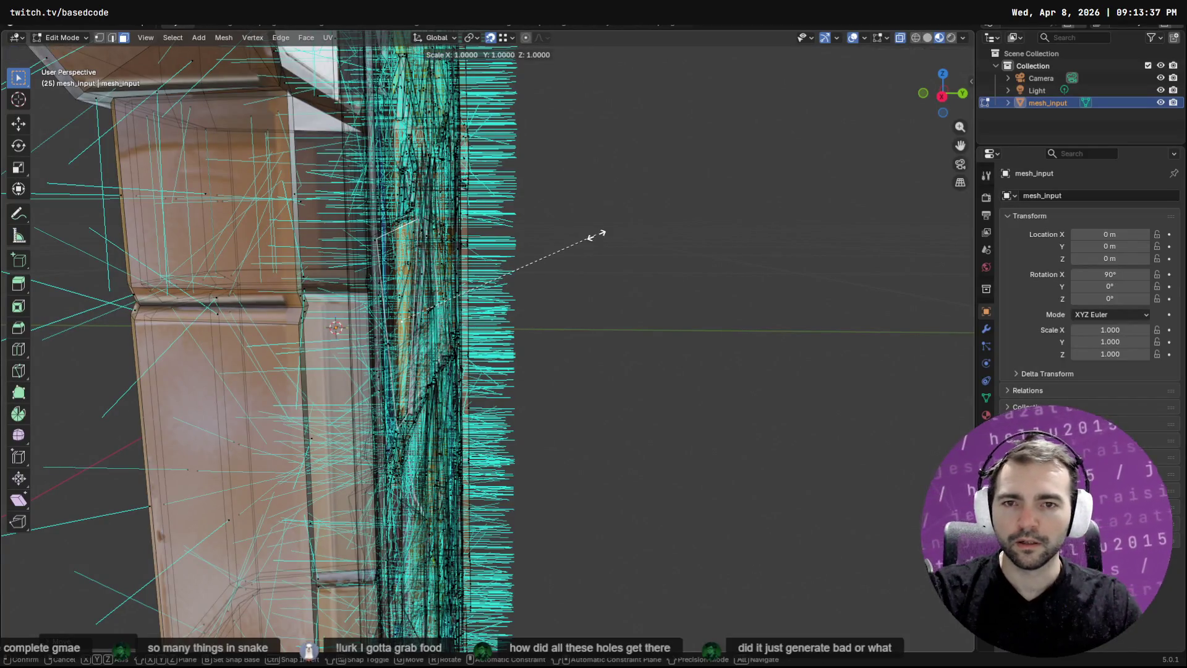
key(y)
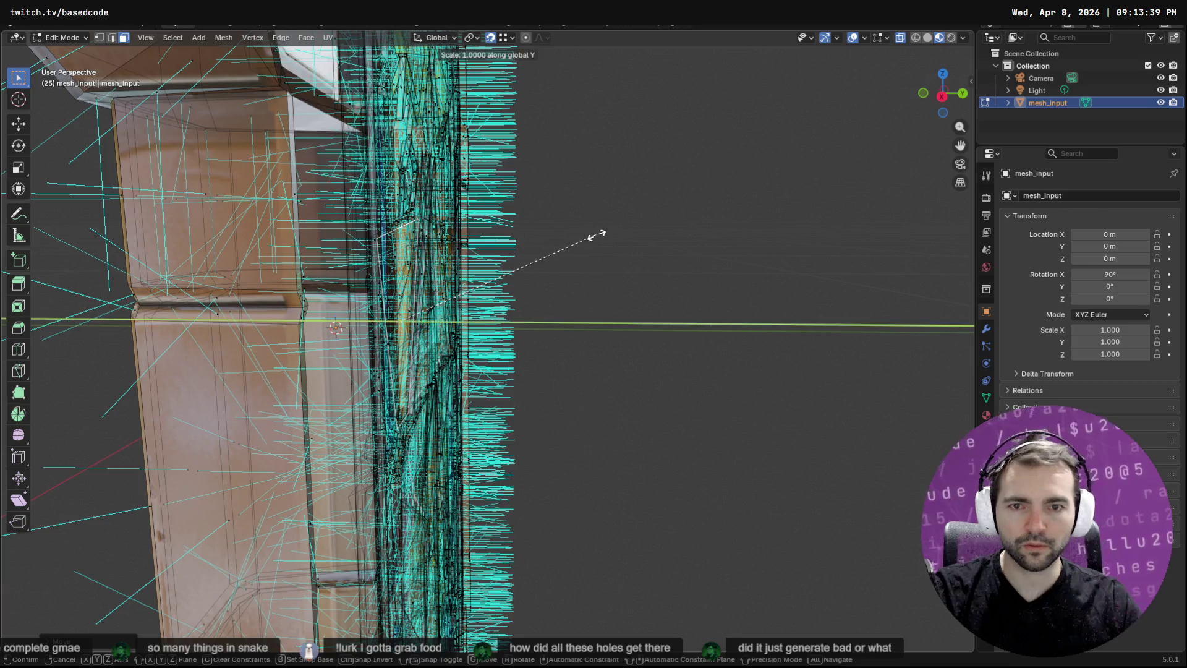
click(303, 253)
drag(488, 234, 458, 278)
Move the face again along Y with the Move tool, about 0.017 m
key(t)
drag(295, 236, 508, 230)
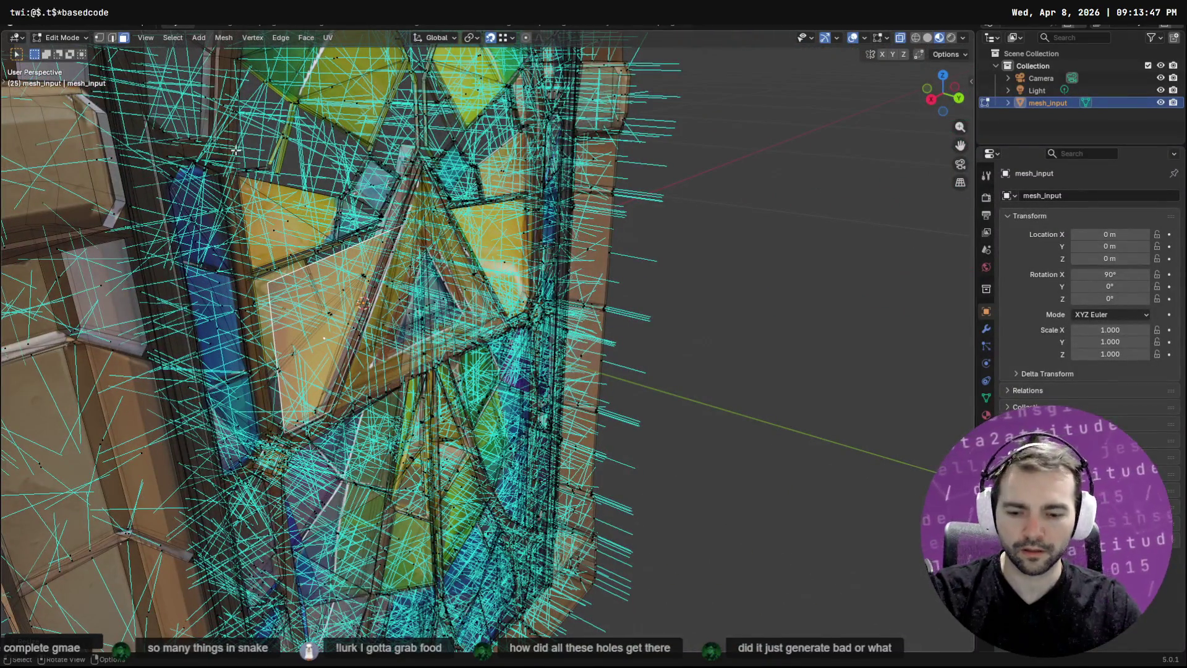
key(t)
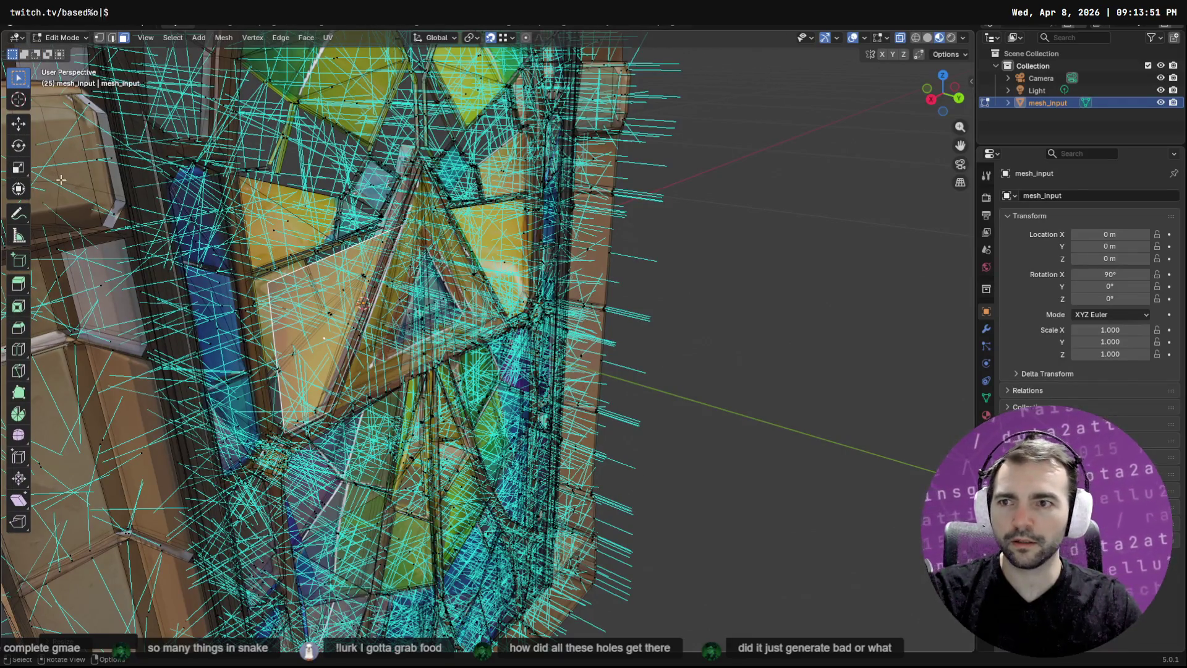
click(18, 124)
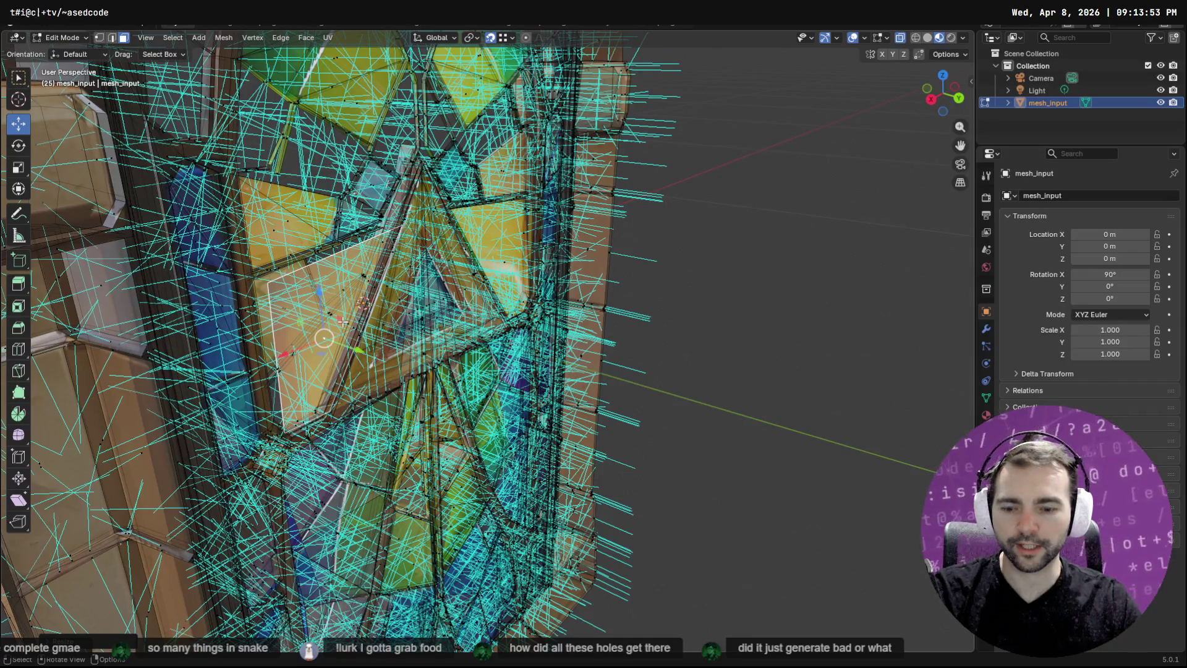
mouse_move(343, 322)
mouse_down()
mouse_move(243, 289)
mouse_move(254, 280)
mouse_up()
key(y)
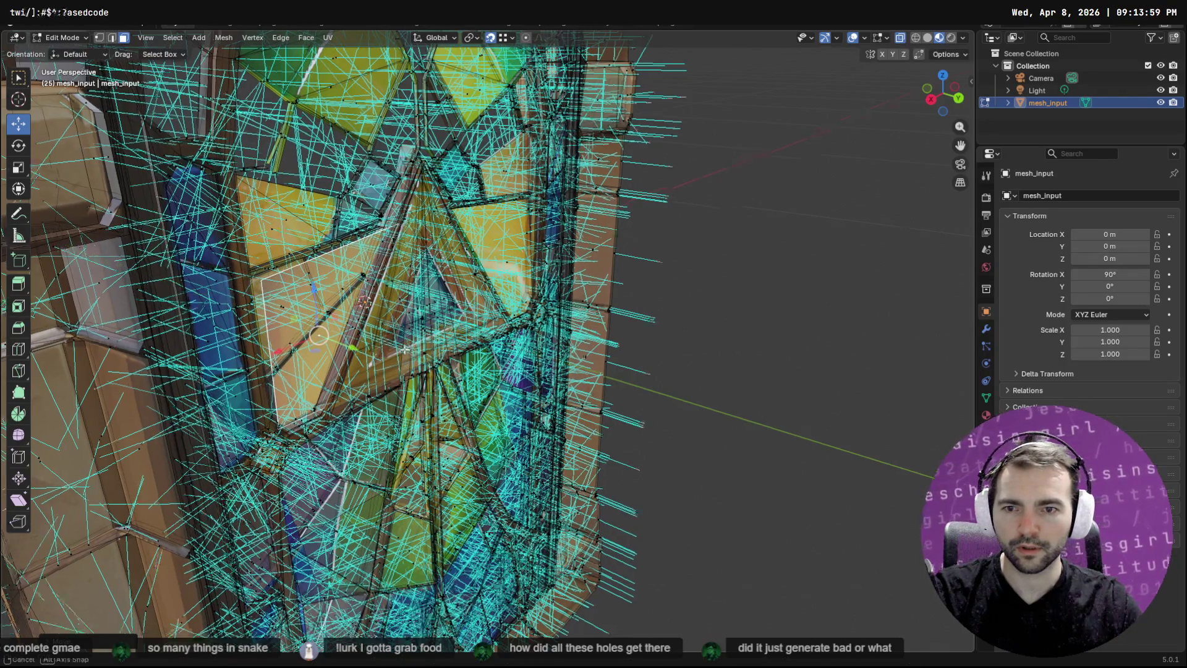
scroll(375, 315, up, 5)
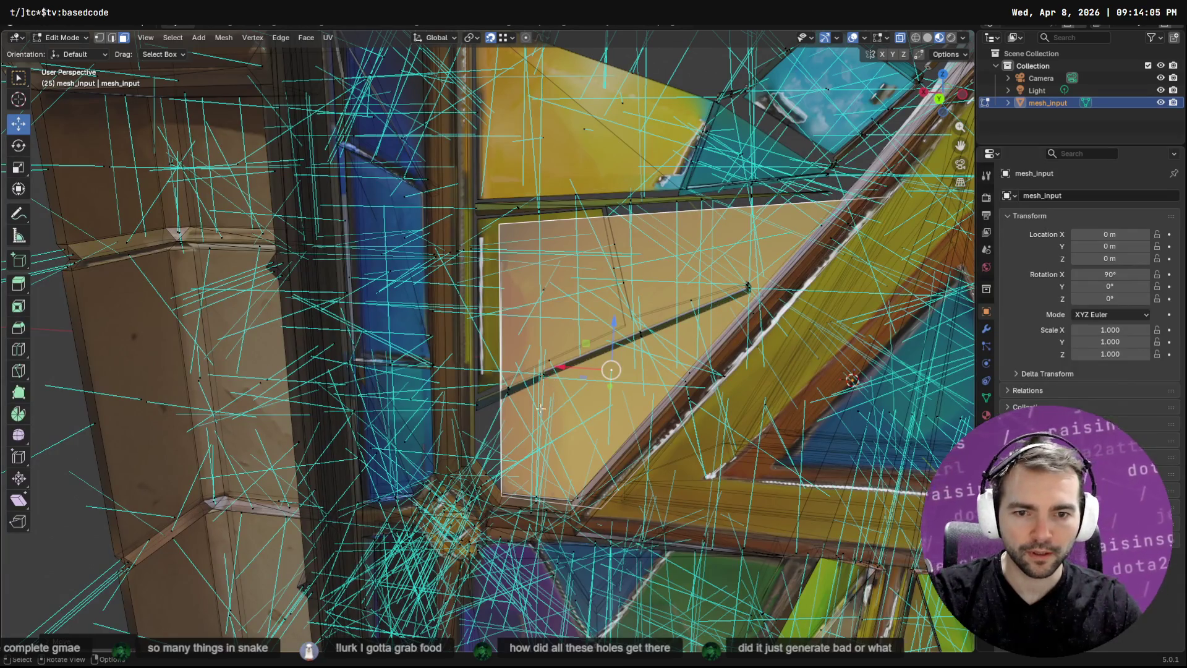
Slide the copied face left along X, then box-select edges on it in edge mode
mouse_move(570, 368)
mouse_down()
mouse_move(534, 313)
mouse_move(581, 311)
mouse_move(680, 362)
mouse_move(763, 365)
mouse_move(545, 380)
mouse_up()
click(99, 38)
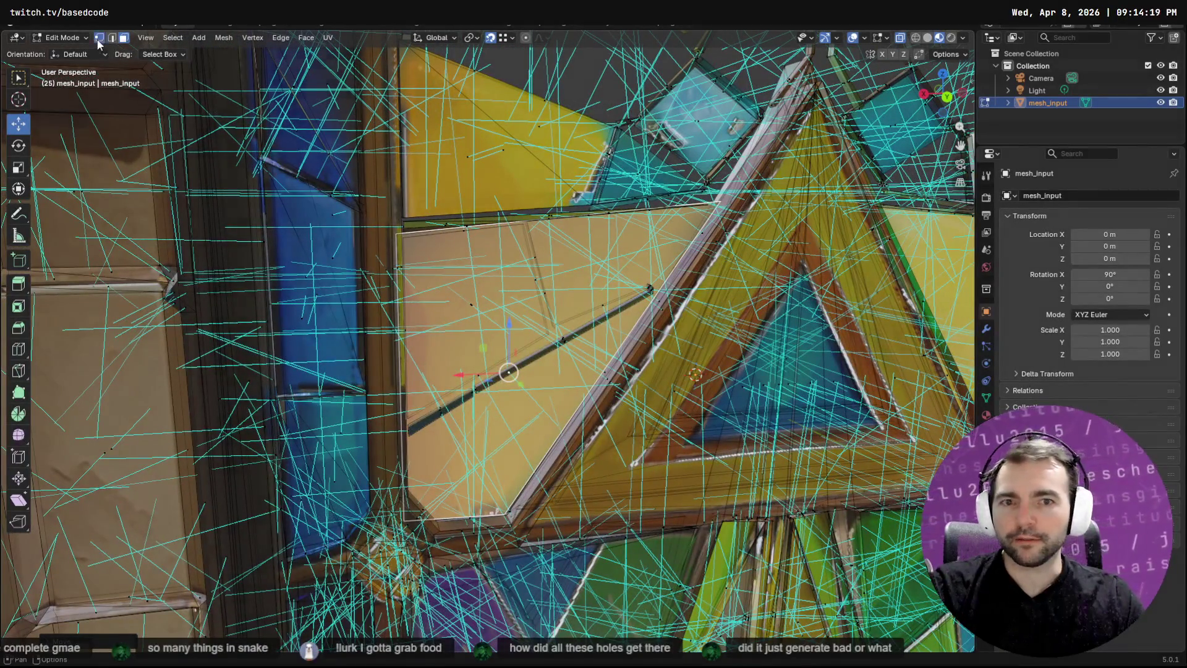
click(622, 297)
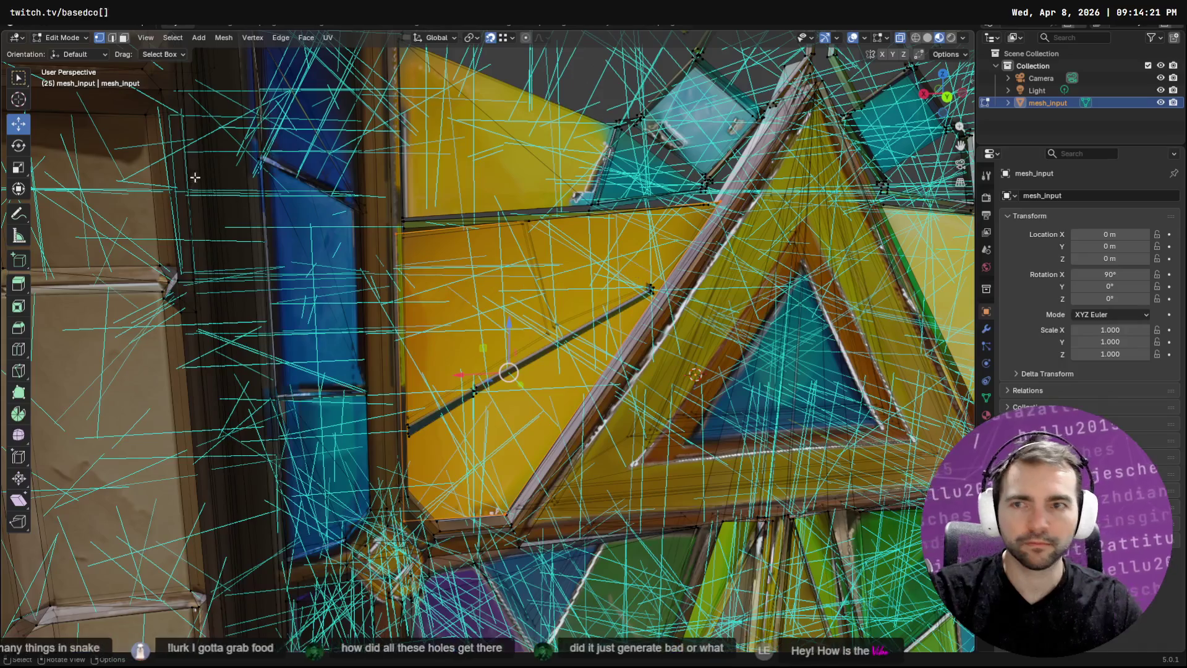
click(111, 37)
mouse_move(569, 261)
mouse_down()
mouse_move(537, 359)
mouse_move(466, 412)
mouse_move(516, 392)
mouse_move(536, 409)
mouse_up()
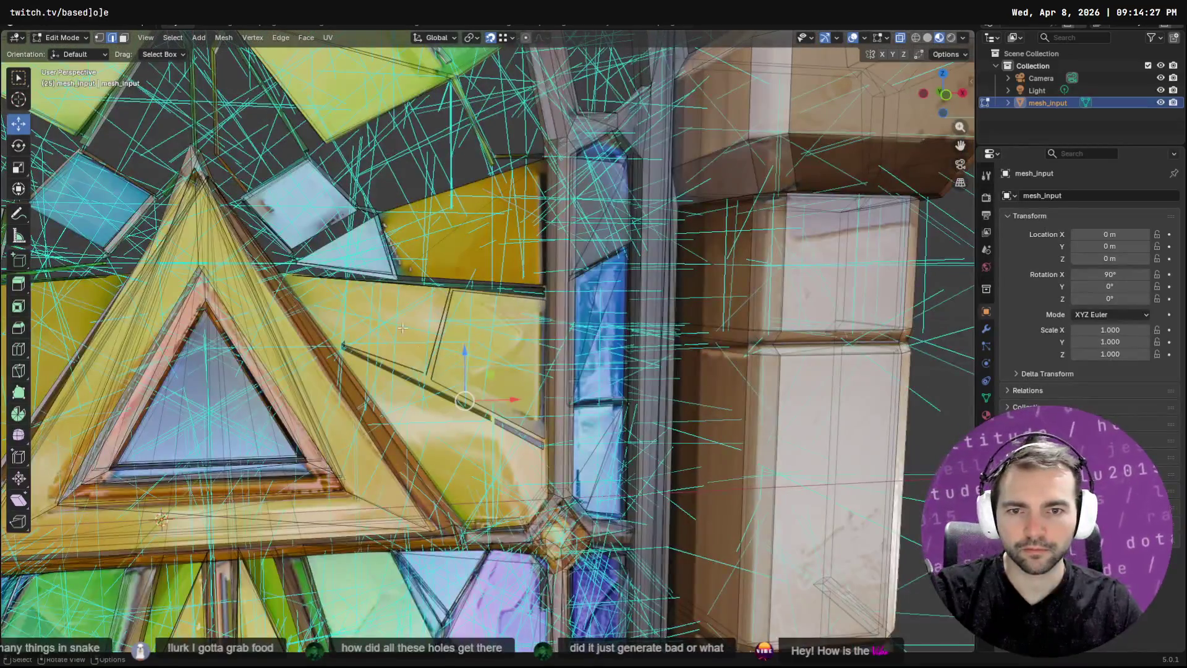
Select the dark diagonal strut edge crossing the yellow face
drag(495, 447, 522, 333)
click(523, 331)
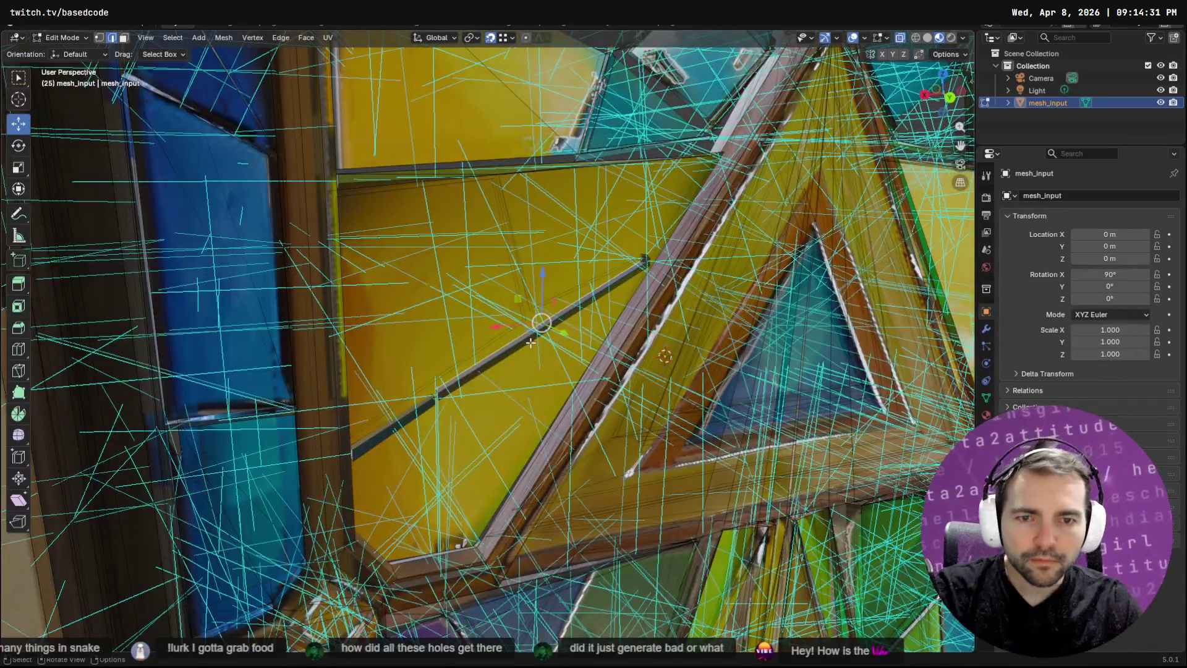
key(ctrl+z)
click(436, 396)
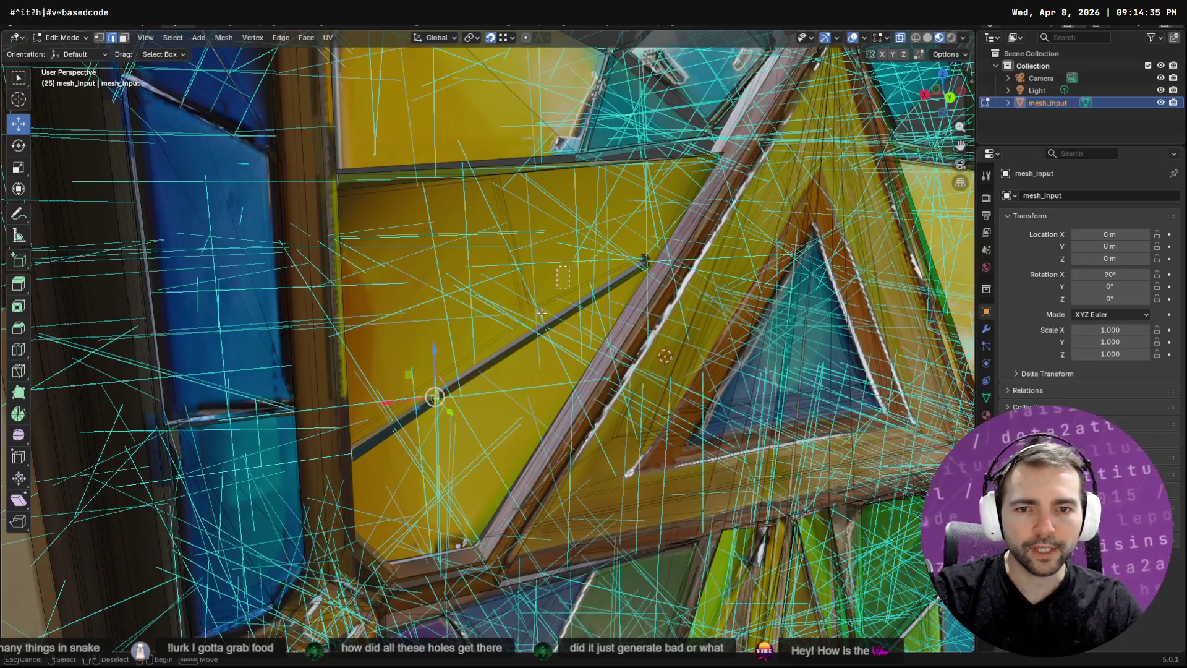
click(508, 337)
scroll(525, 332, down, 3)
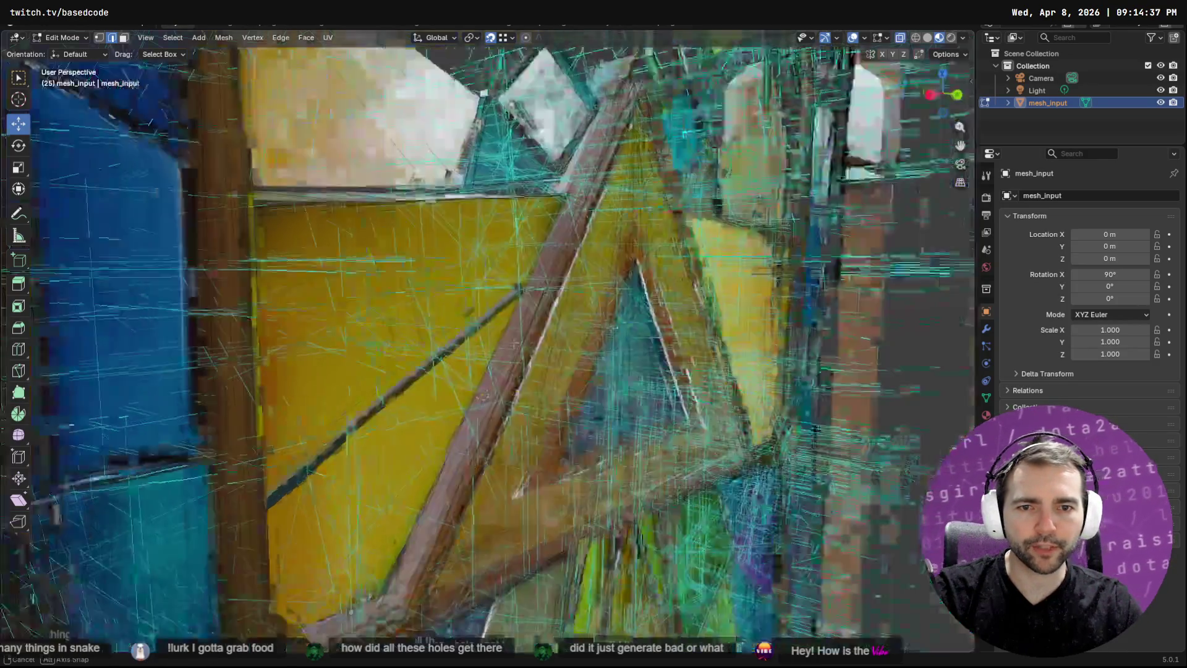
scroll(528, 332, up, 3)
click(530, 366)
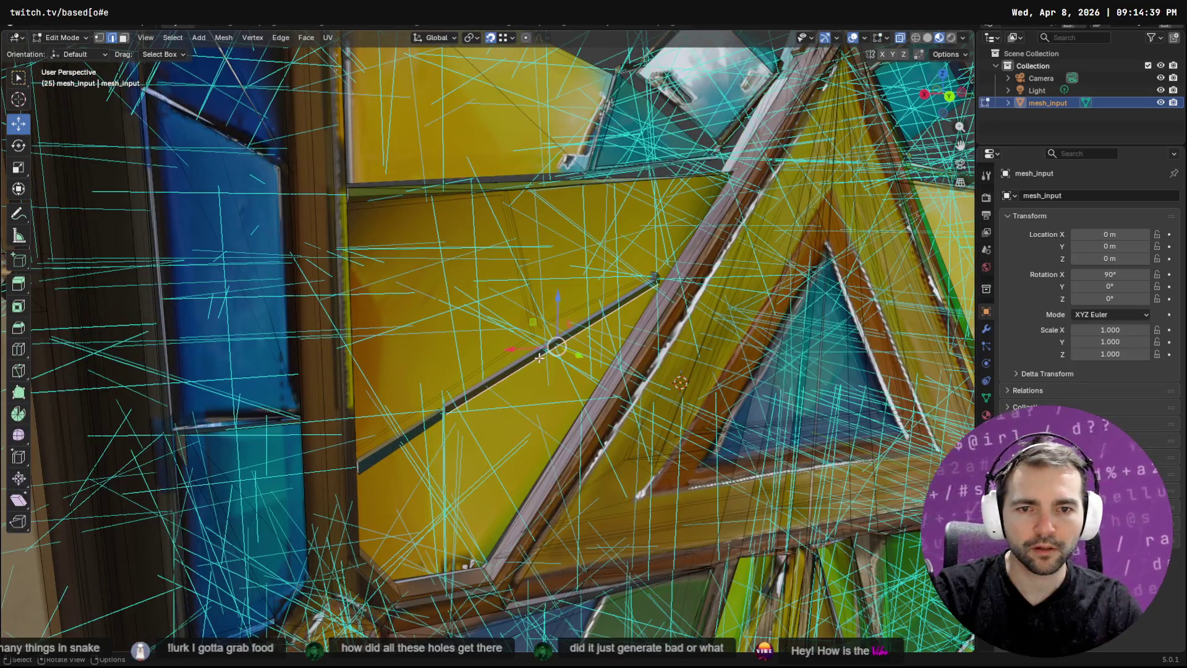
Grow the strut selection with Select More and box-select the remaining strut edges
key(F3)
text(more)
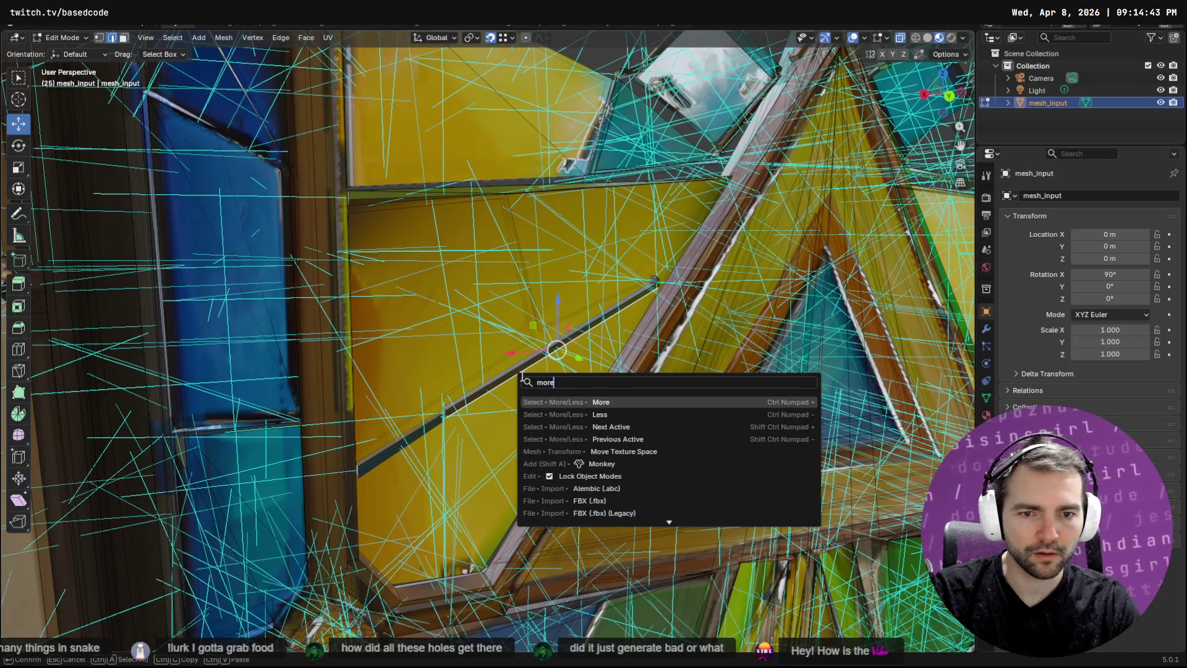
key(Return)
key(shift+v)
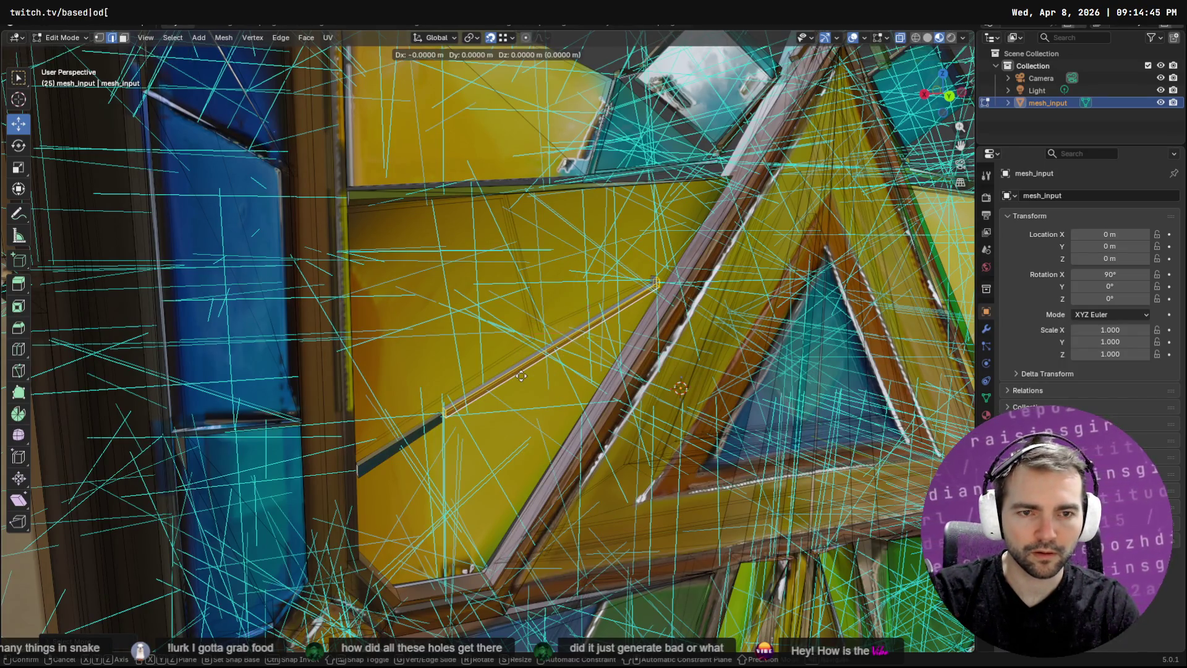
key(Escape)
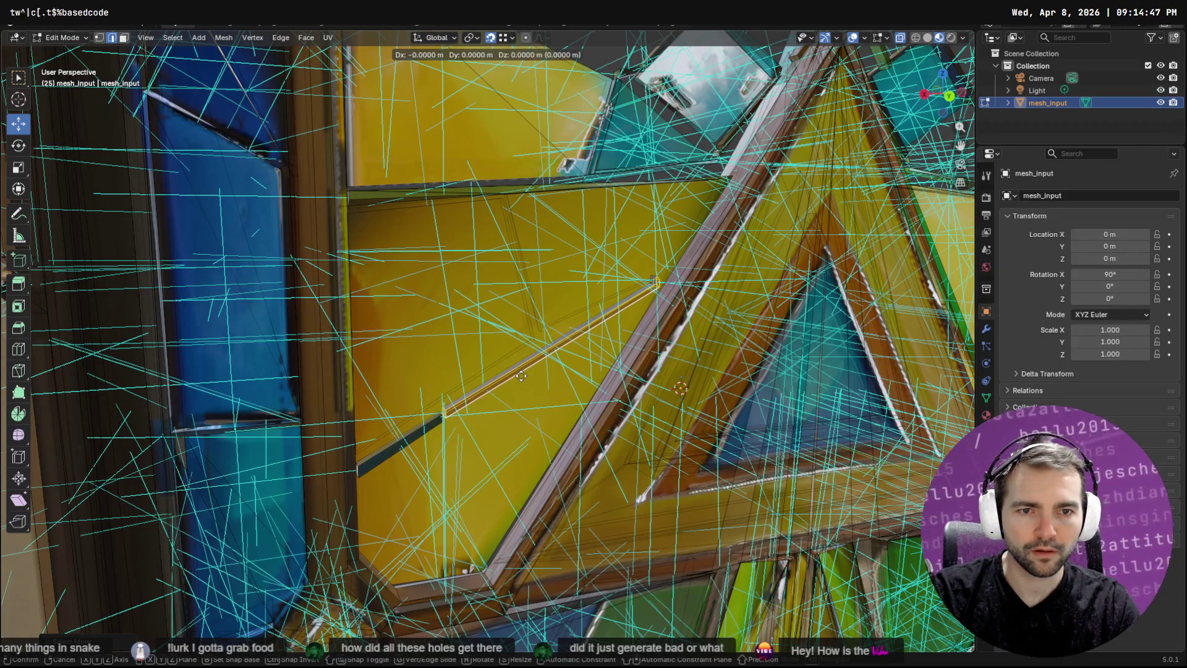
key(F3)
key(Return)
key(F3)
key(Return)
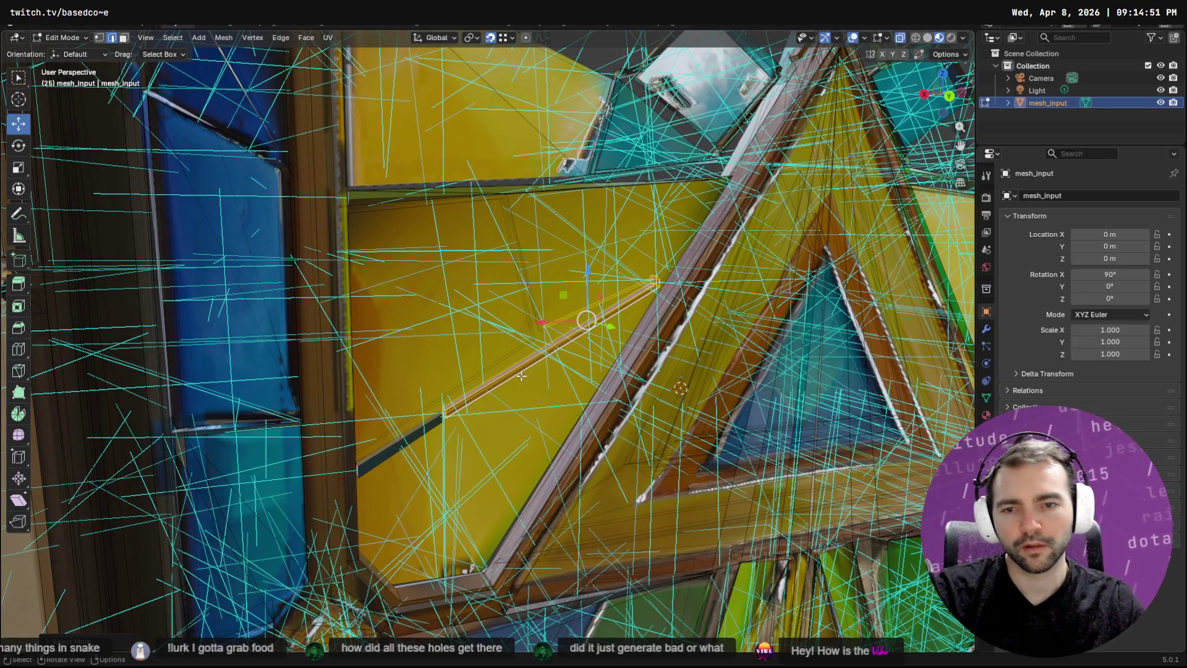
drag(445, 473, 414, 413)
drag(418, 454, 399, 389)
shift+click(526, 232)
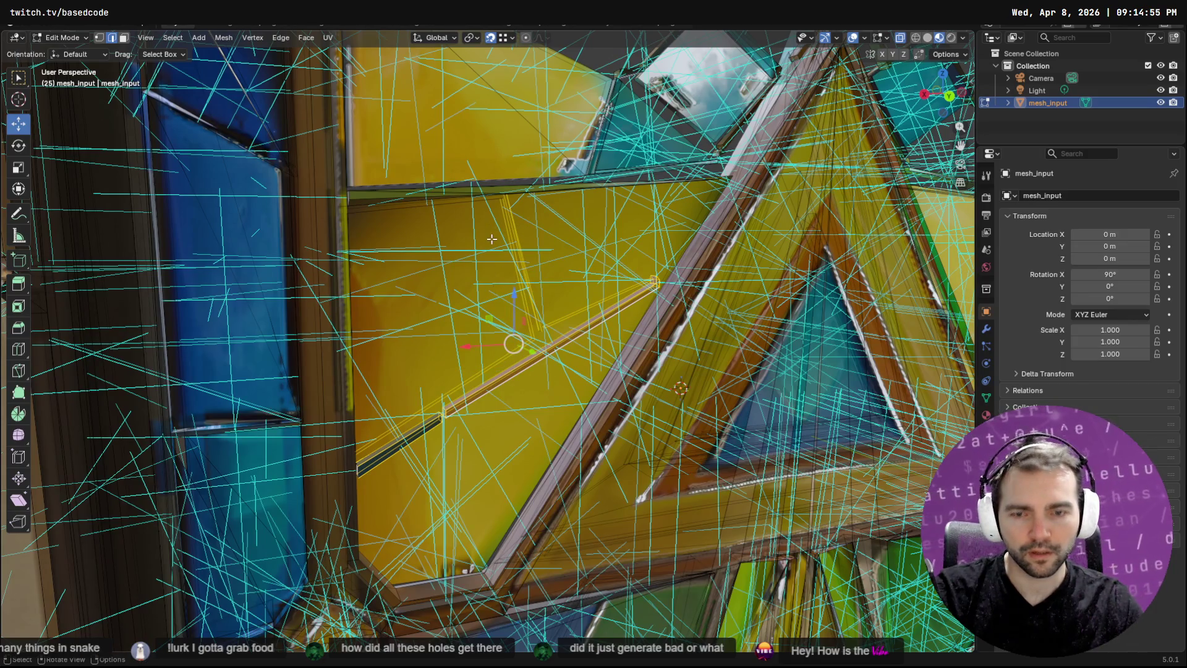
Grow the selection along the diagonal strut several more times, then hide the strut faces
key(F3)
text(mkore)
key(Down)
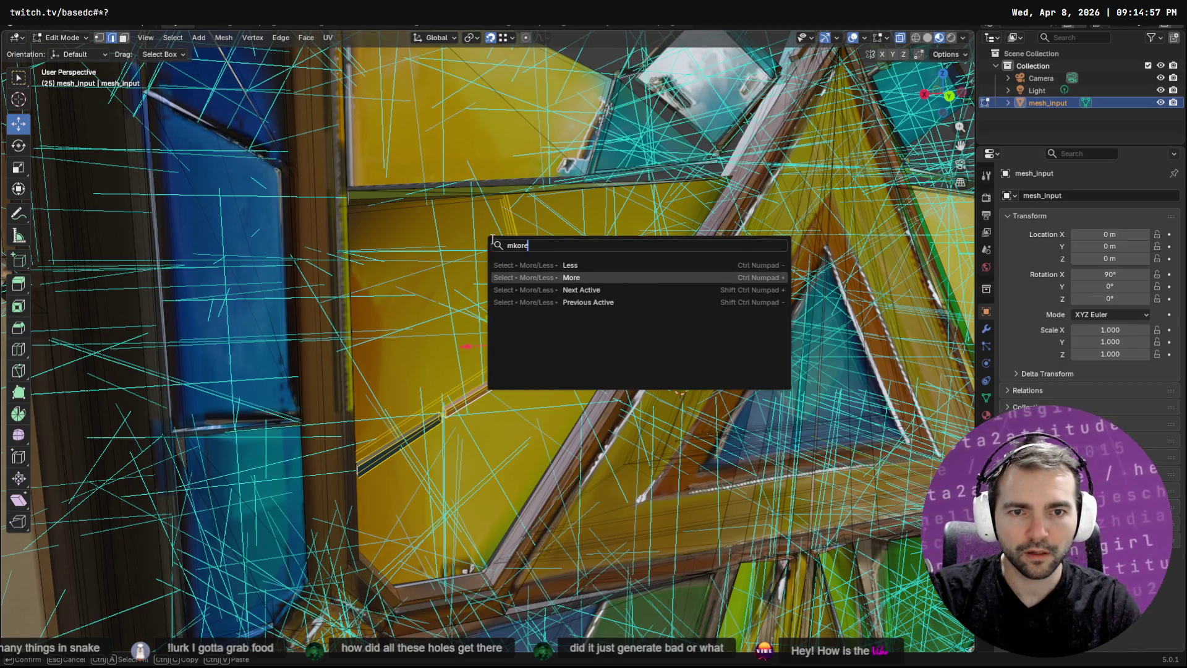
key(Return)
key(F3)
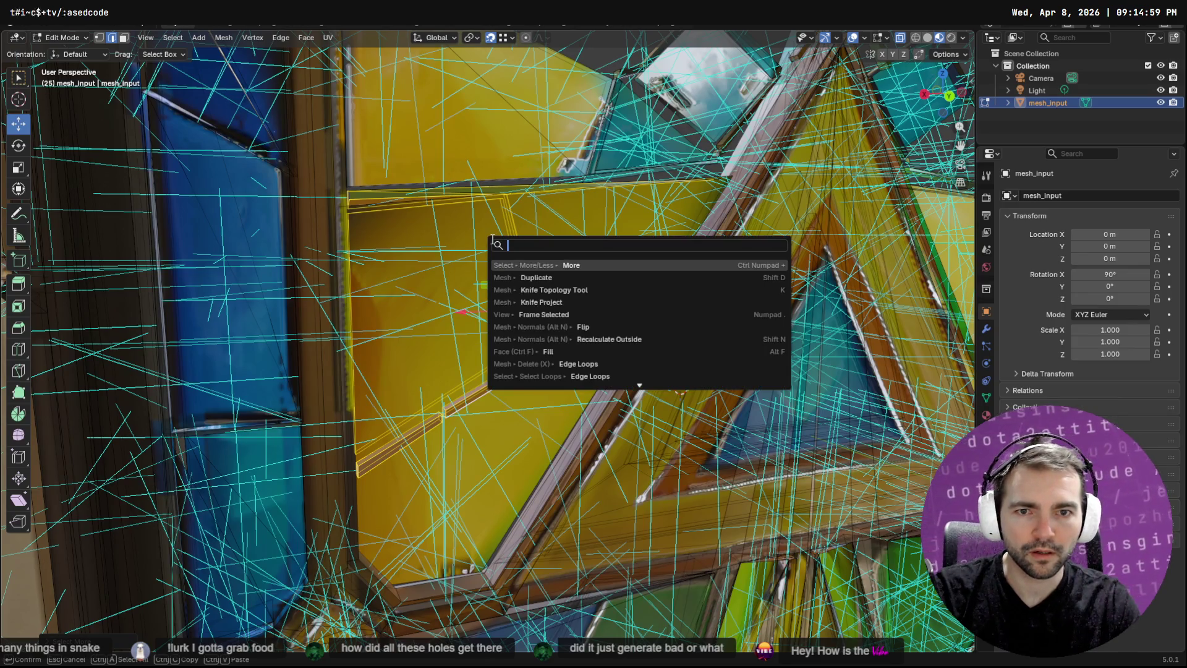
key(Return)
key(F3)
key(Return)
key(F3)
key(Return)
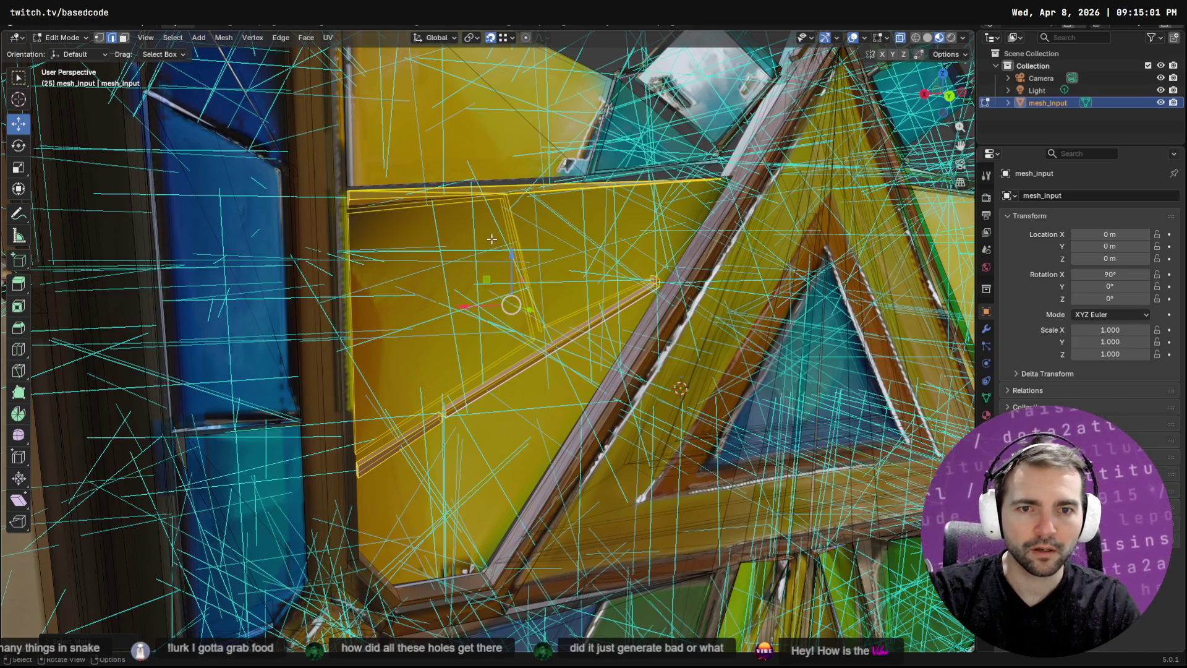
key(h)
scroll(492, 239, down, 5)
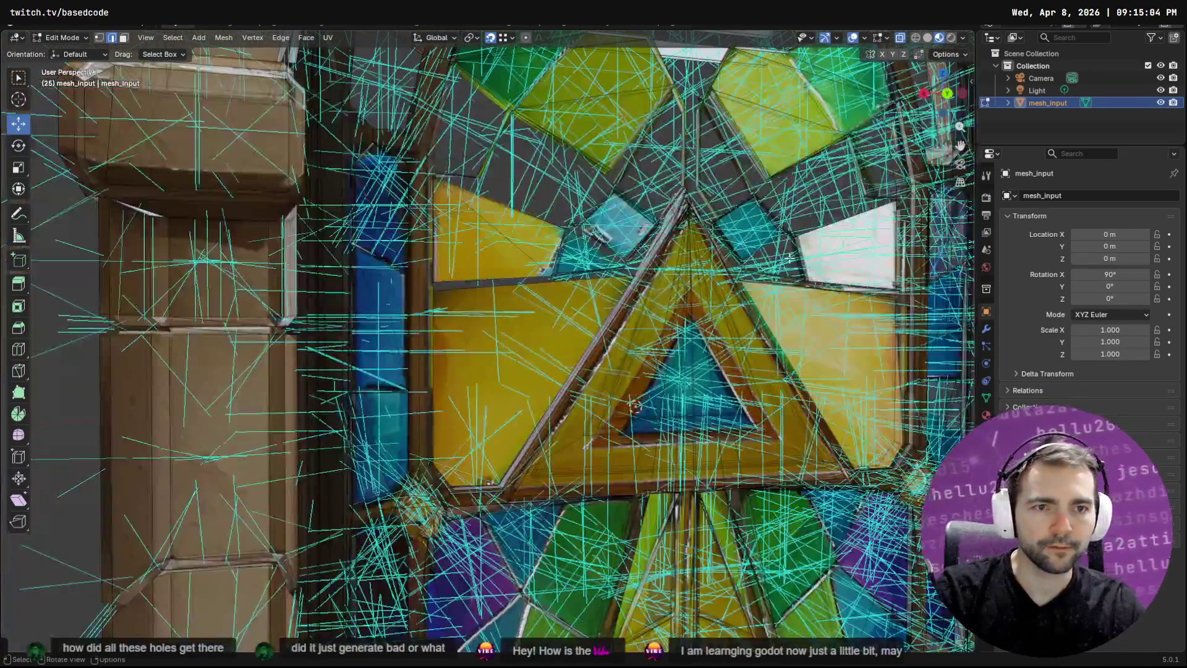
drag(633, 405, 519, 303)
scroll(520, 303, down, 6)
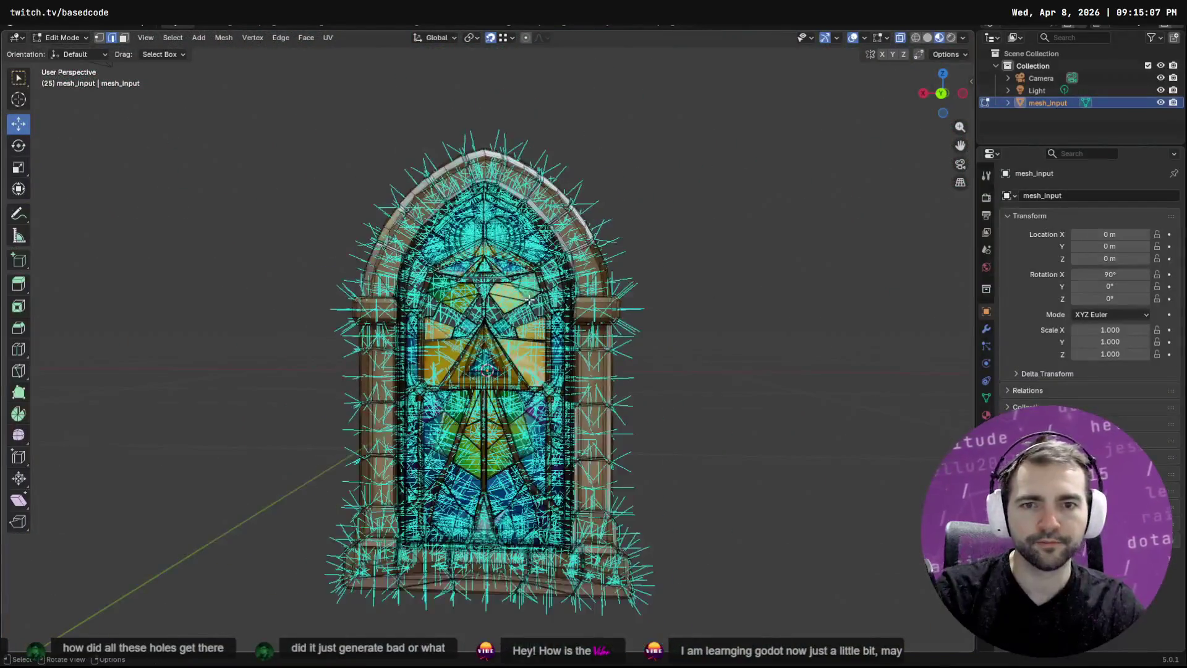
key(Tab)
mouse_move(594, 303)
mouse_down()
mouse_move(574, 317)
mouse_move(662, 336)
mouse_move(610, 344)
mouse_up()
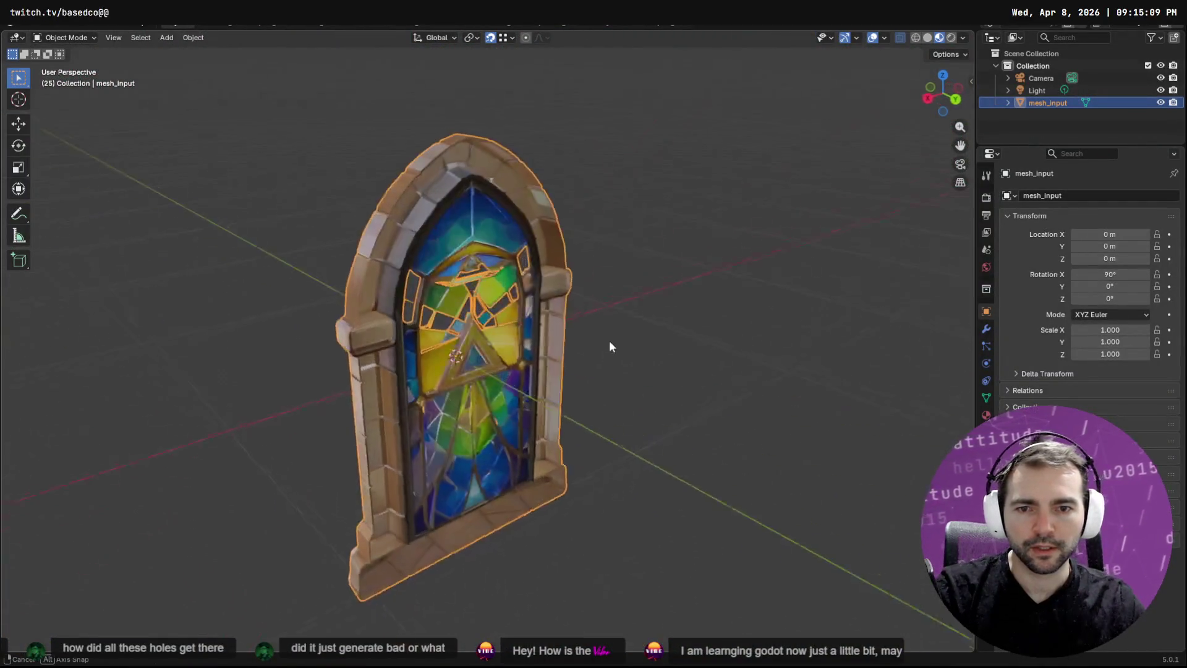
scroll(521, 364, up, 6)
mouse_move(471, 374)
mouse_down()
mouse_move(488, 406)
mouse_move(532, 391)
mouse_move(427, 352)
mouse_move(286, 345)
mouse_move(424, 331)
mouse_move(430, 365)
mouse_move(632, 261)
mouse_move(615, 274)
mouse_move(670, 285)
mouse_move(586, 307)
mouse_up()
scroll(586, 307, down, 8)
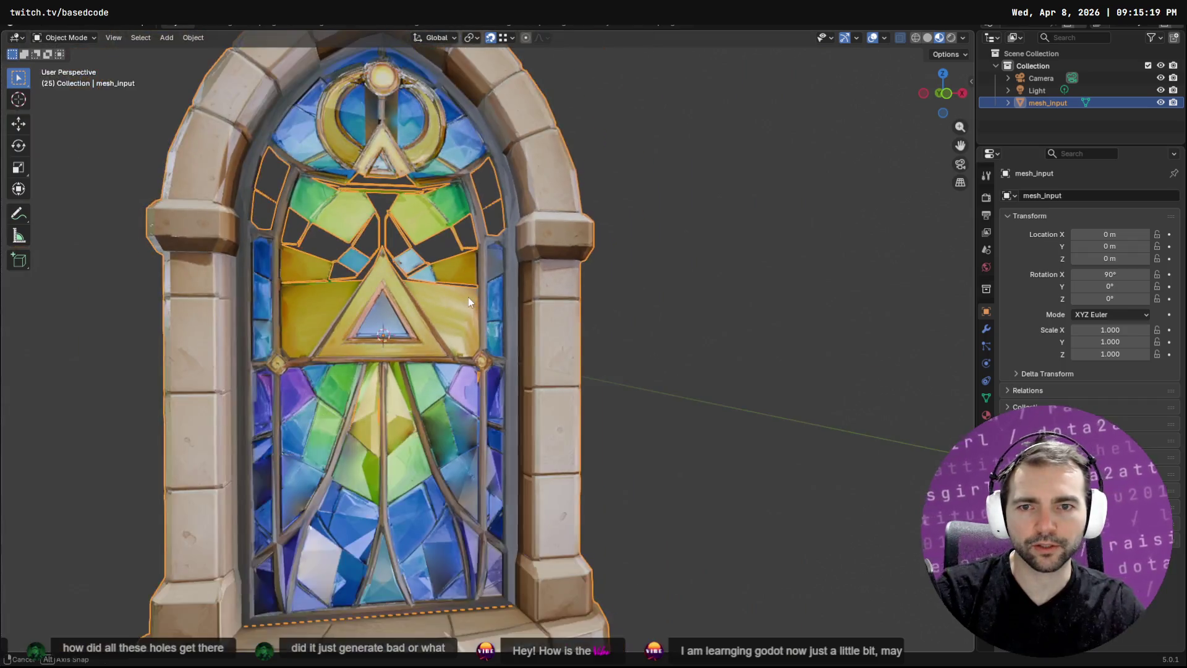
scroll(449, 299, up, 1)
key(Tab)
mouse_move(464, 305)
mouse_down()
mouse_move(513, 377)
mouse_move(466, 325)
mouse_up()
key(Tab)
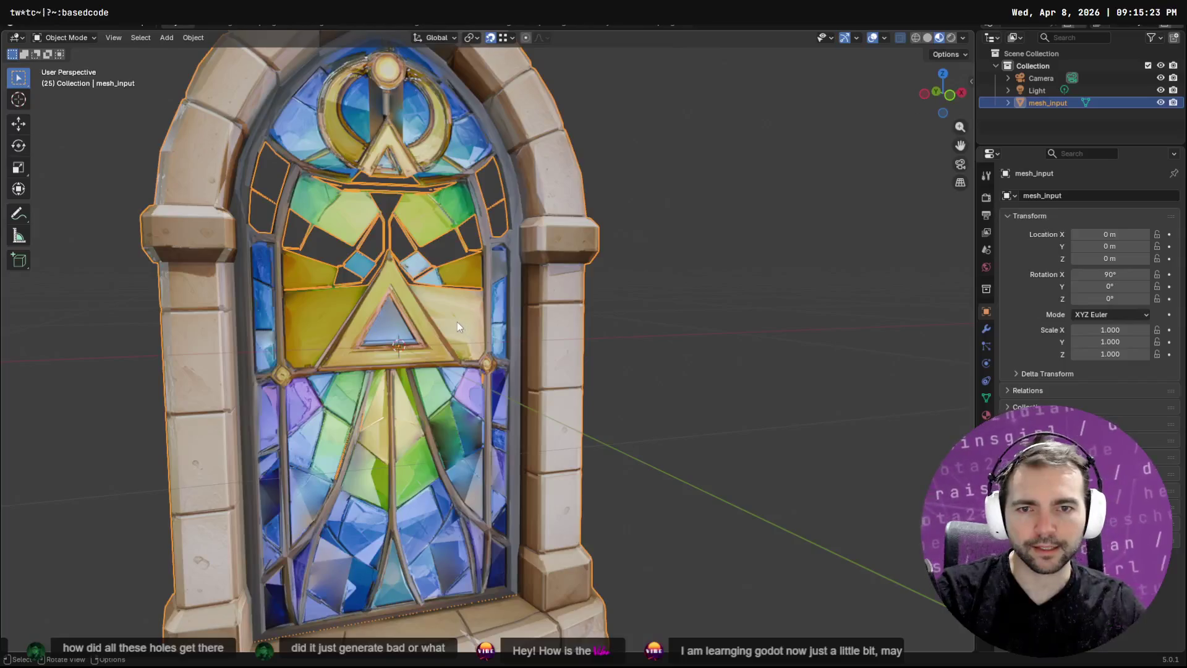
key(Tab)
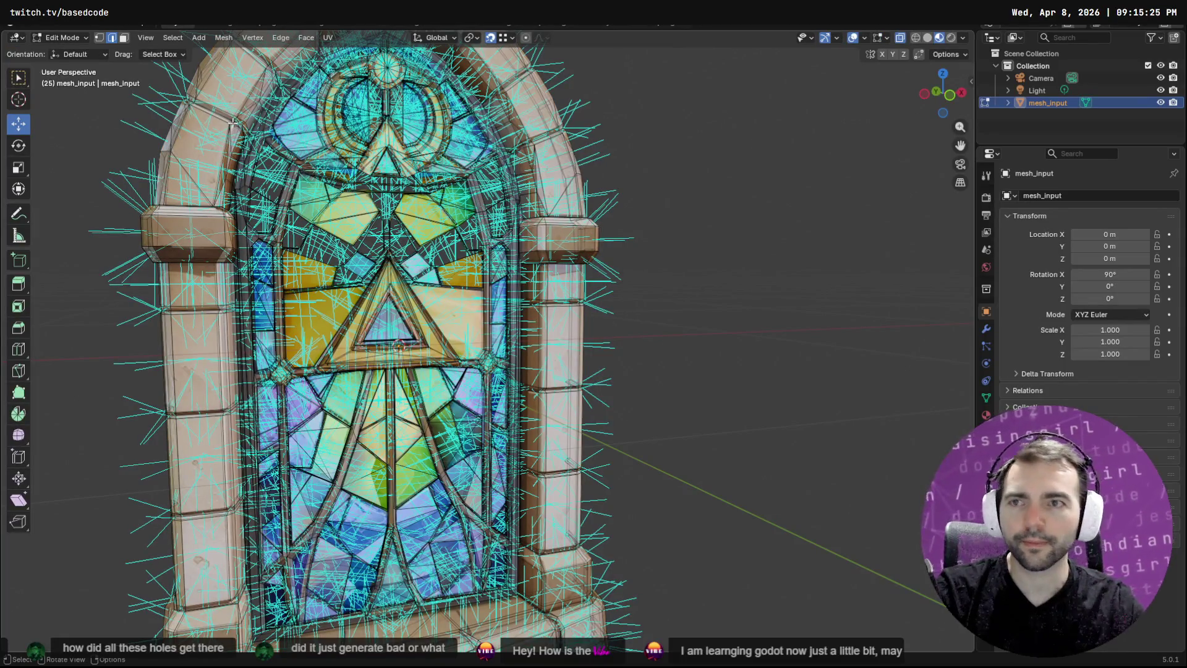
In face select mode, run Fill Holes to patch the window mesh
click(124, 38)
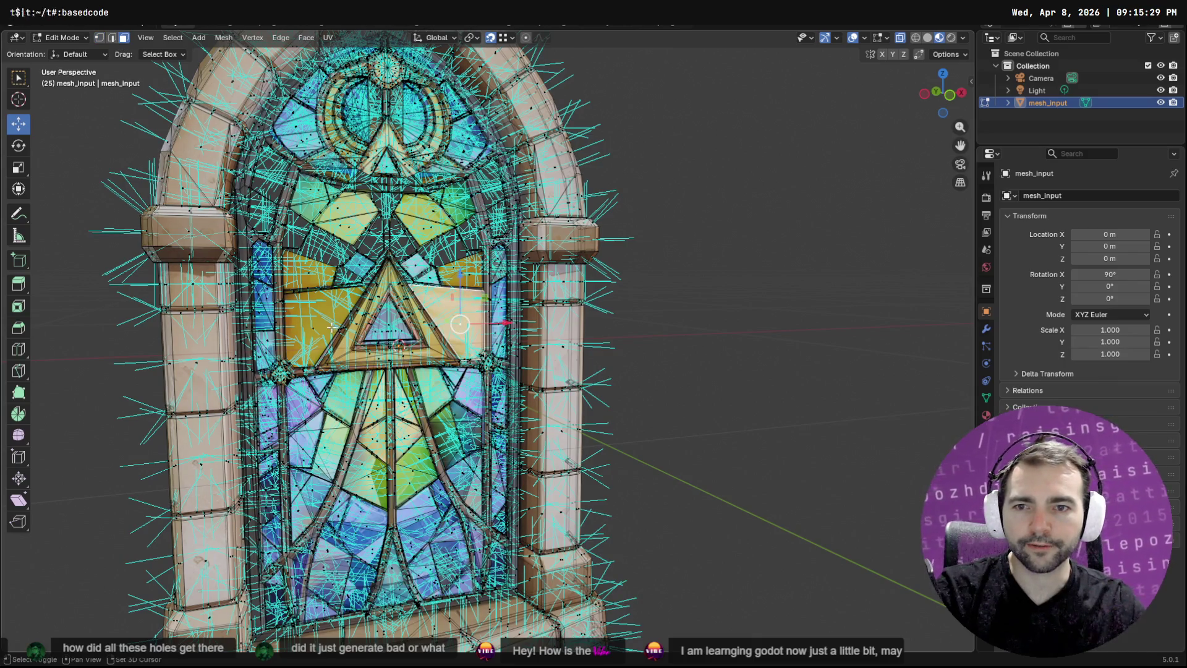
key(F3)
text(fill holes)
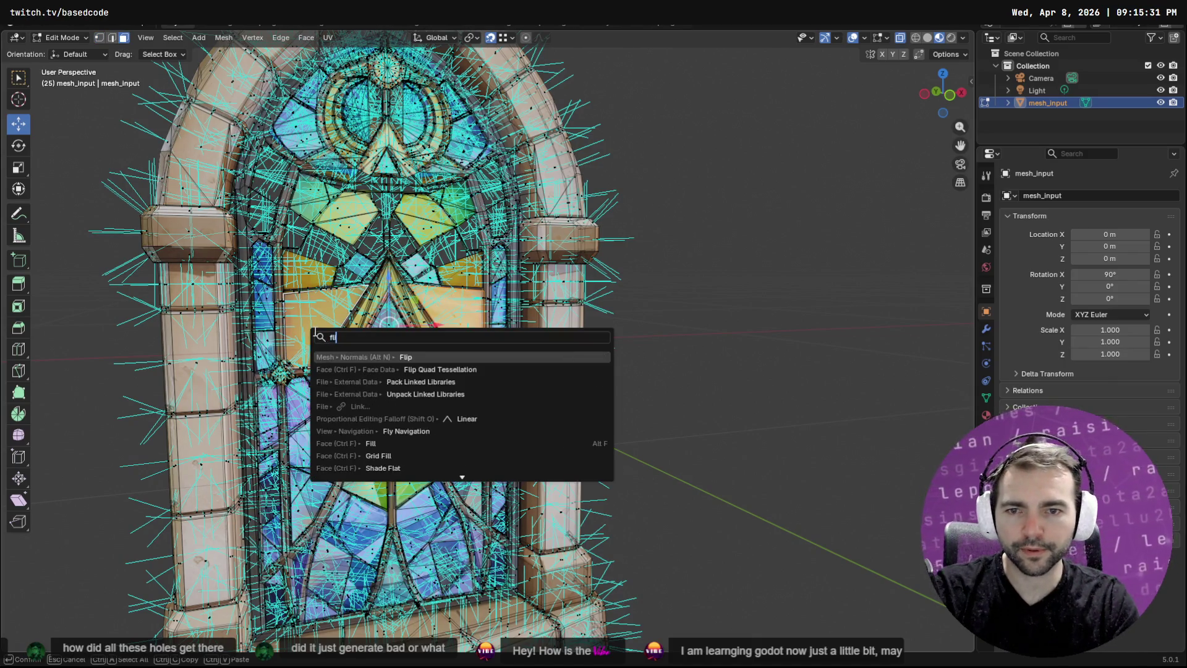
key(Return)
drag(735, 301, 609, 324)
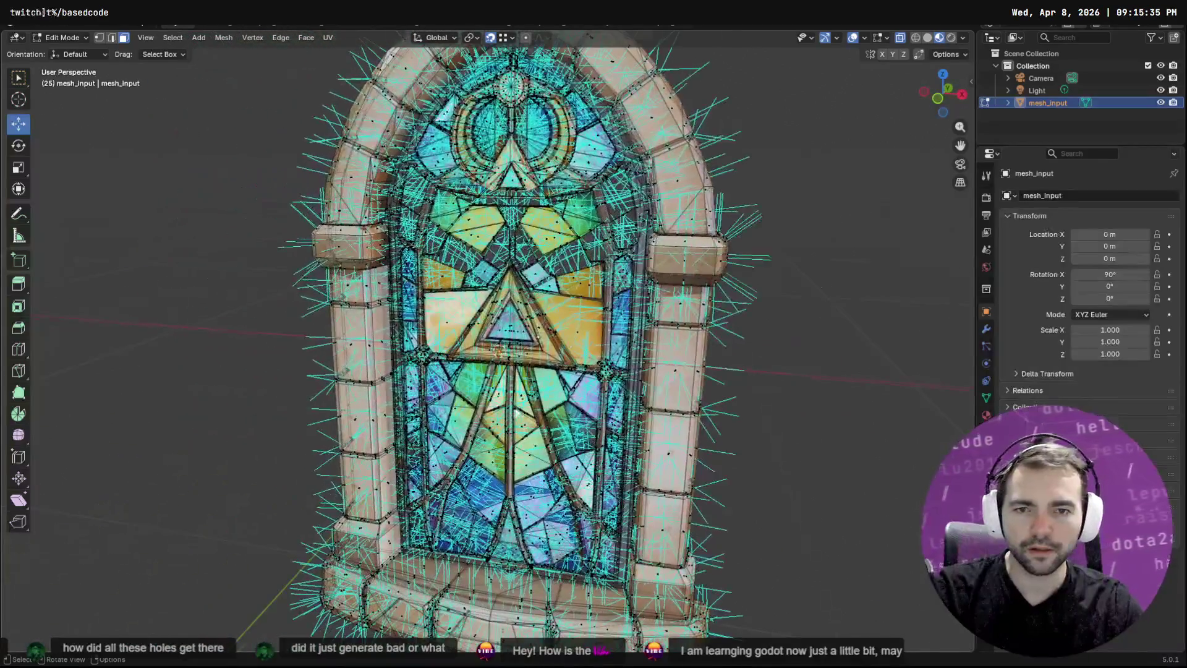
scroll(608, 325, up, 6)
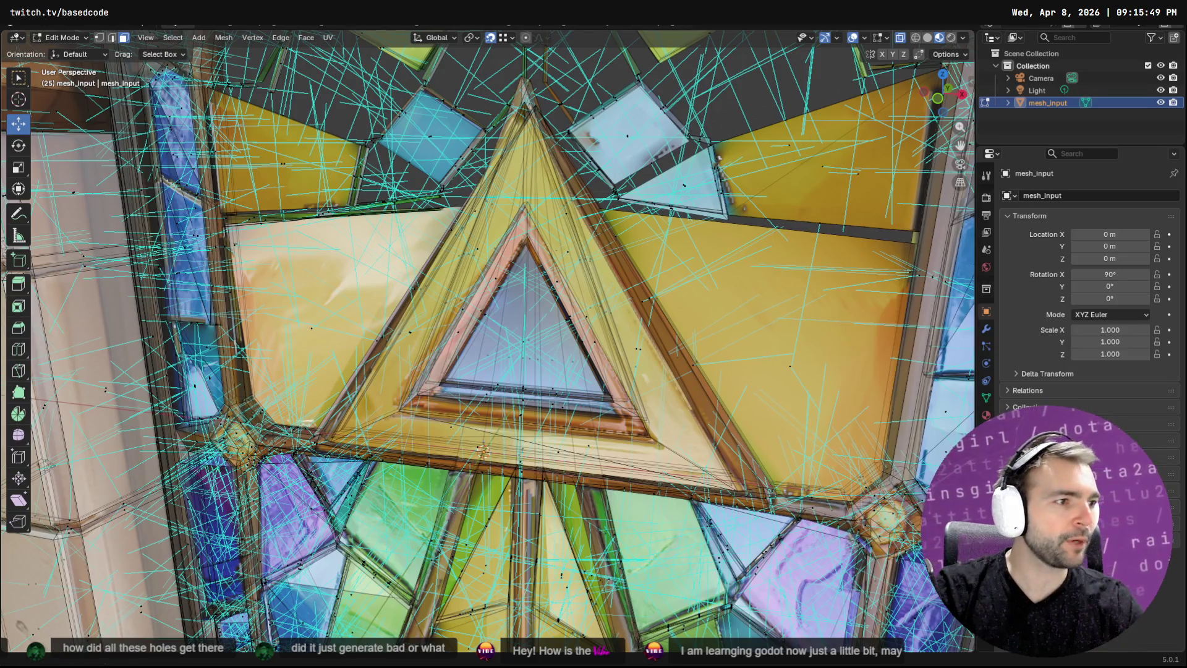
Inspect the stained-glass windows in the Godot chapel scene, then return to Blender
key(alt+Tab)
mouse_move(570, 248)
mouse_down()
mouse_move(915, 273)
mouse_move(700, 253)
mouse_move(699, 309)
mouse_move(507, 306)
mouse_move(702, 277)
mouse_up()
click(700, 252)
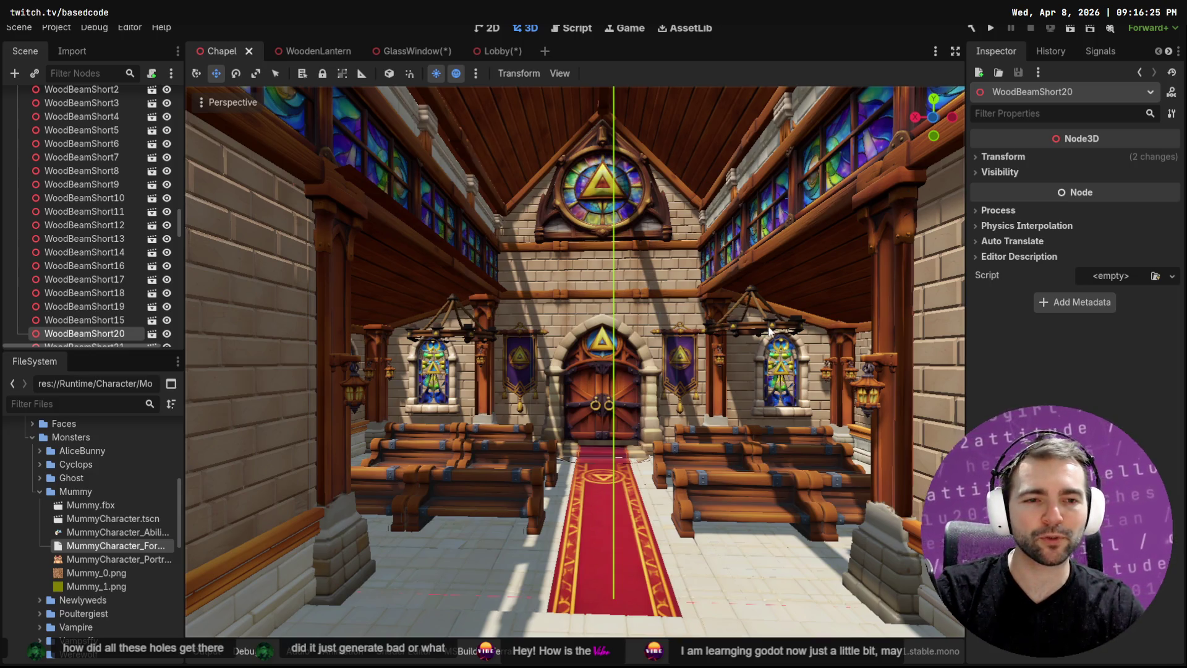
key(w)
key(s)
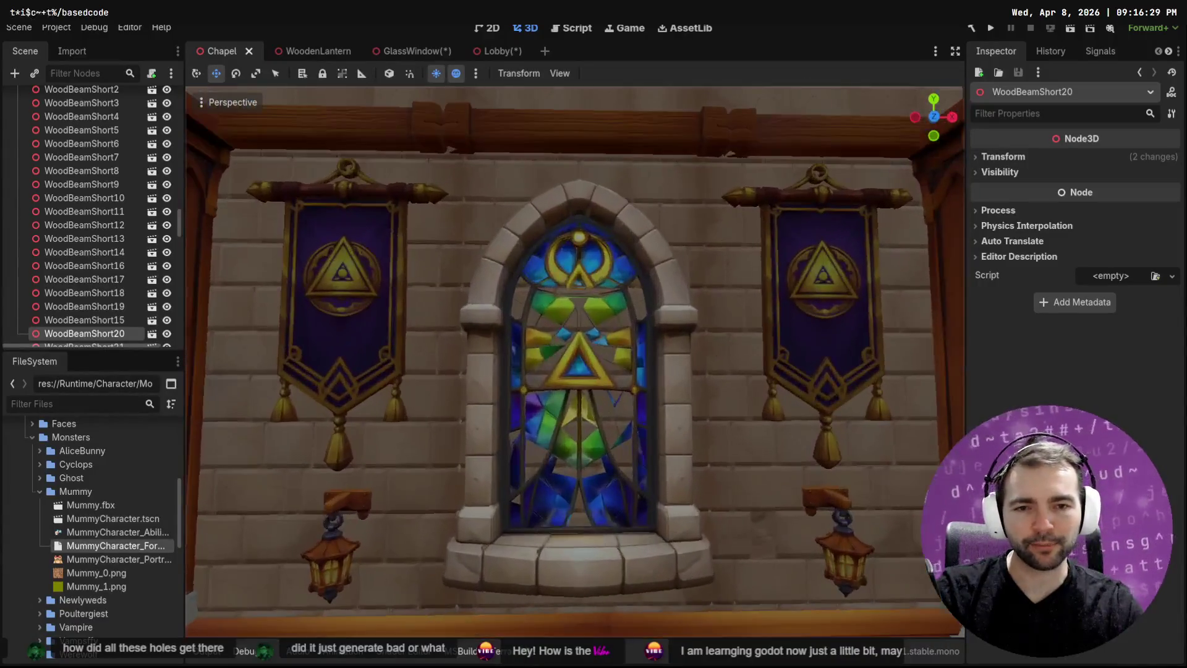
key(s)
key(alt+Tab)
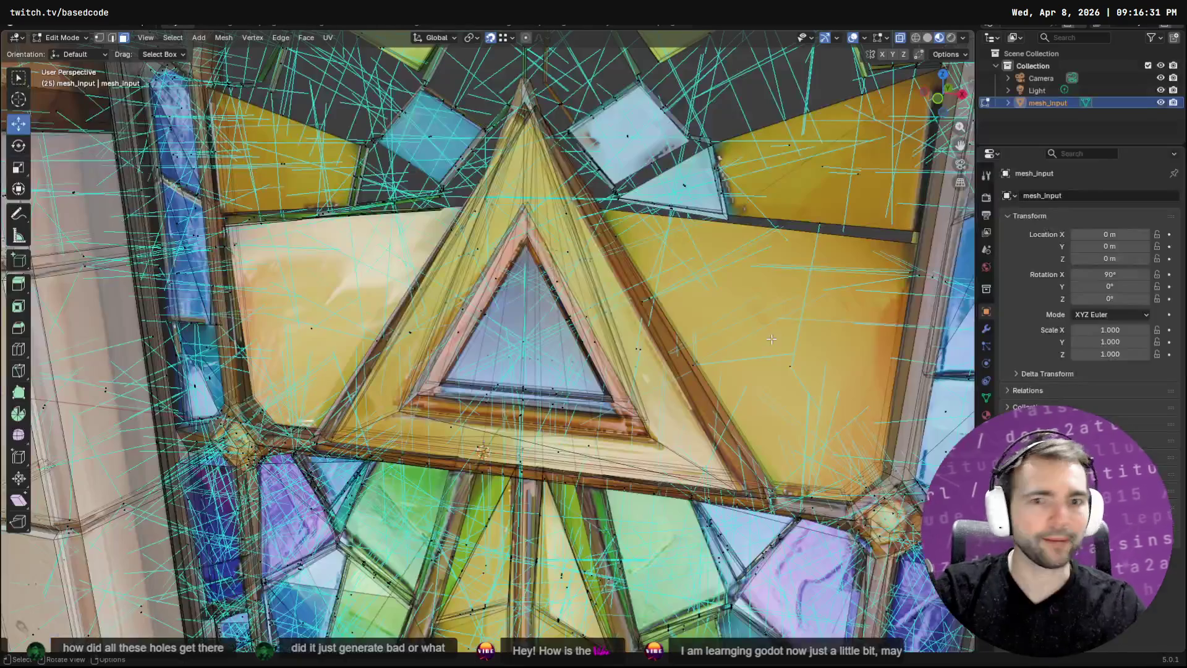
key(ctrl+f)
click(763, 97)
key(ctrl+f)
click(763, 98)
scroll(571, 297, down, 5)
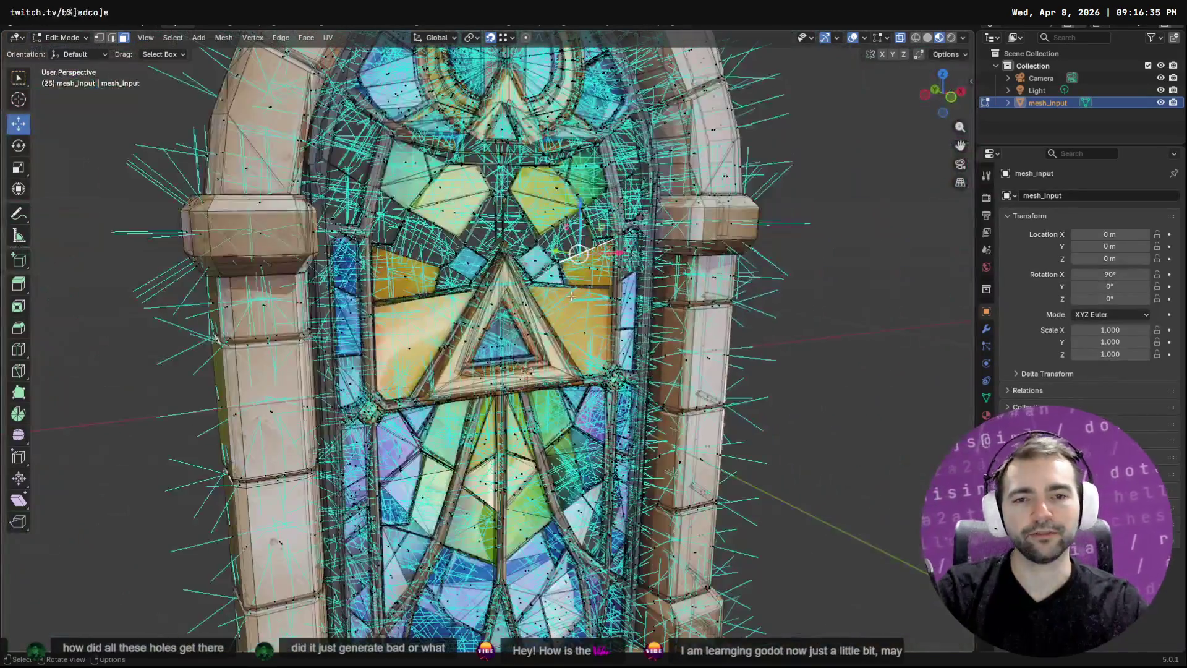
scroll(571, 296, down, 5)
mouse_move(384, 259)
mouse_down()
mouse_move(670, 297)
mouse_move(620, 337)
mouse_move(680, 306)
mouse_move(793, 314)
mouse_move(507, 276)
mouse_up()
scroll(618, 334, up, 8)
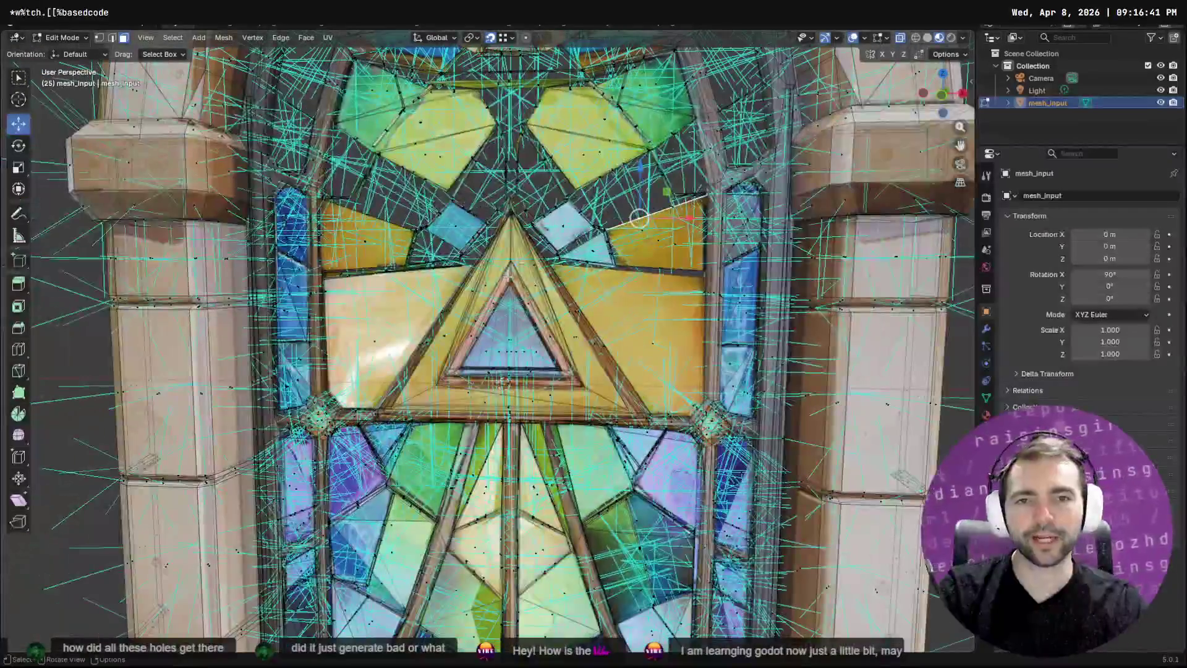
scroll(579, 282, down, 2)
key(Tab)
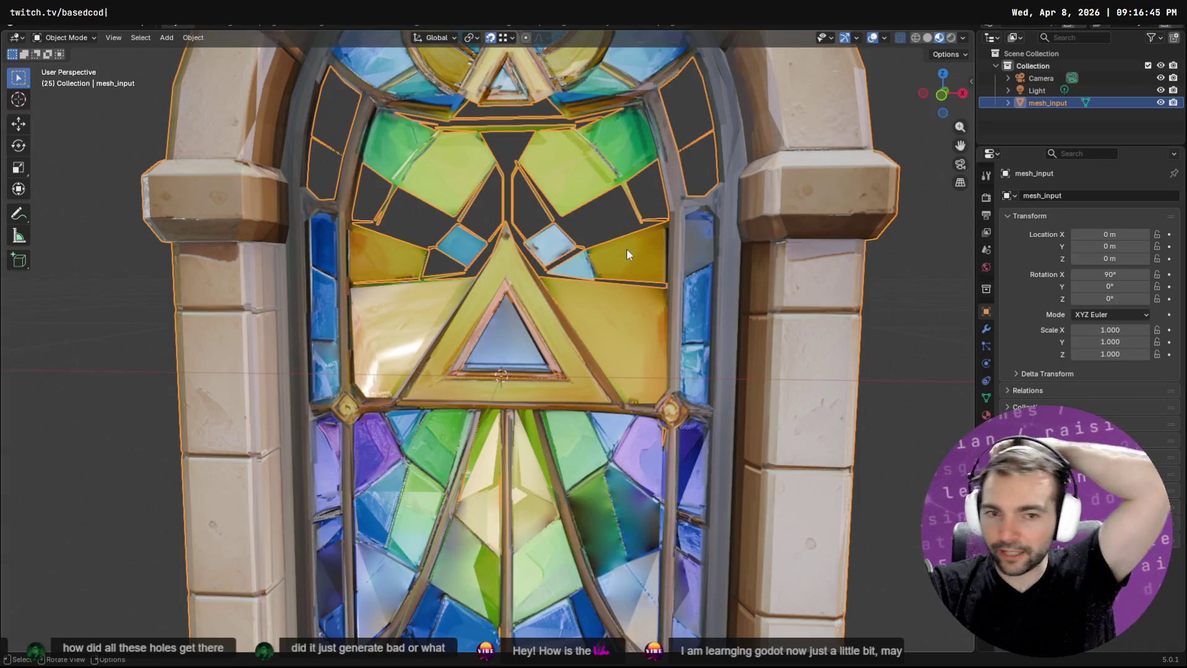
mouse_move(614, 254)
mouse_down()
mouse_move(584, 265)
mouse_move(628, 294)
mouse_up()
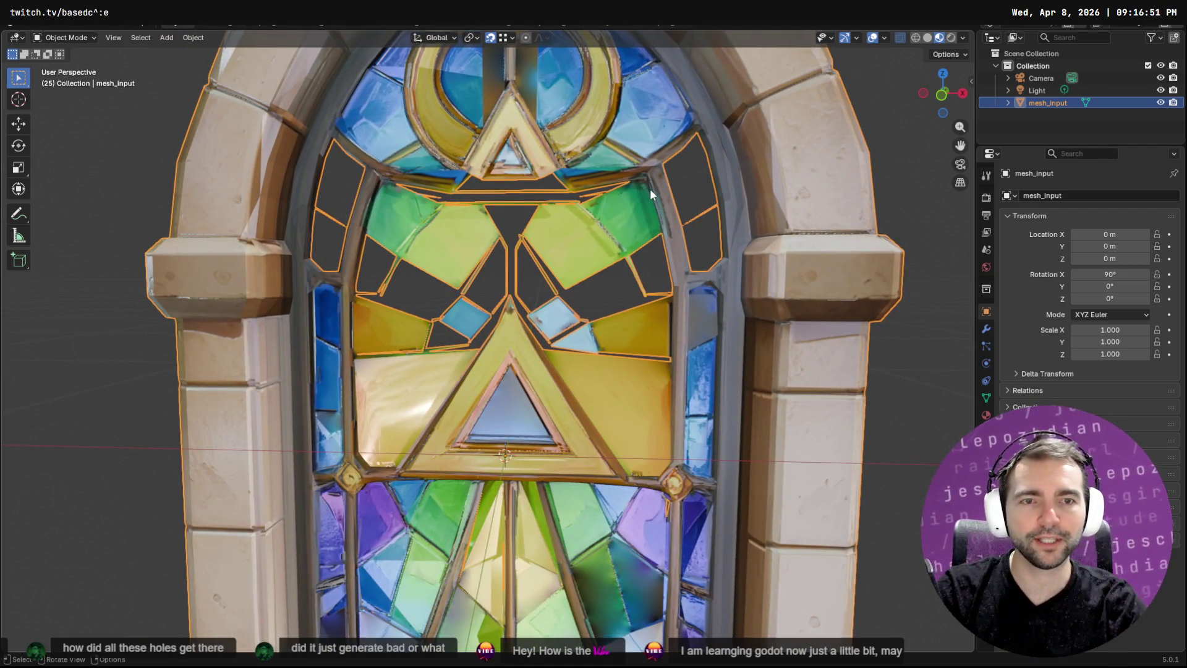
key(Tab)
scroll(465, 428, up, 10)
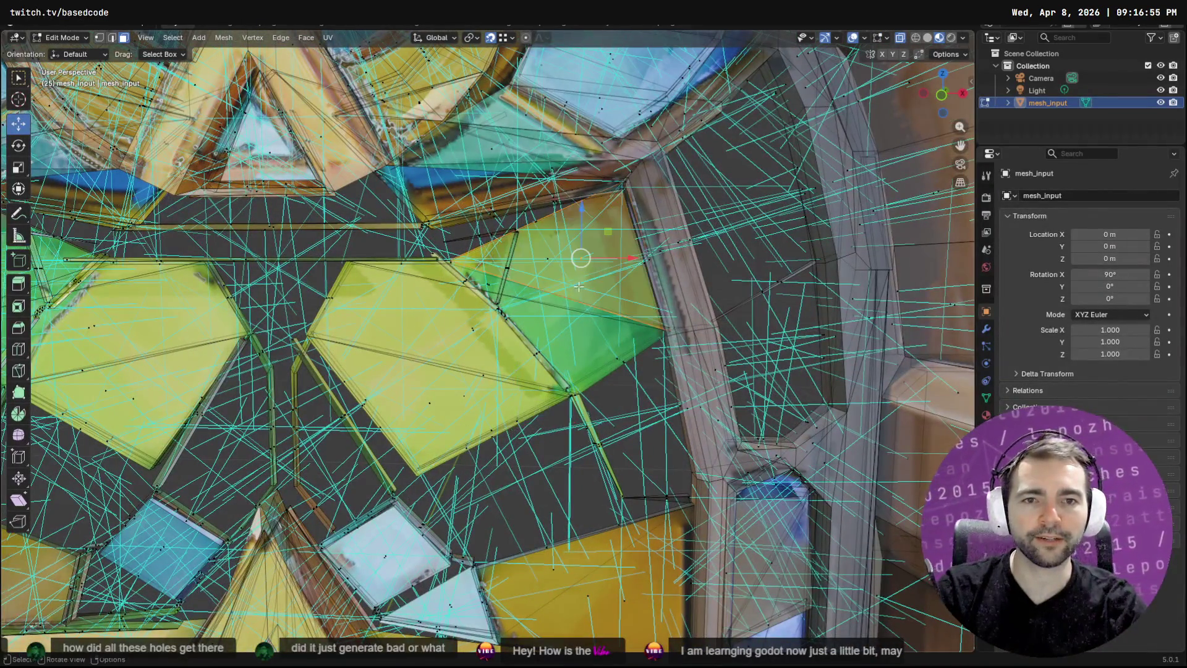
mouse_move(597, 245)
mouse_down()
mouse_move(581, 300)
mouse_move(514, 297)
mouse_up()
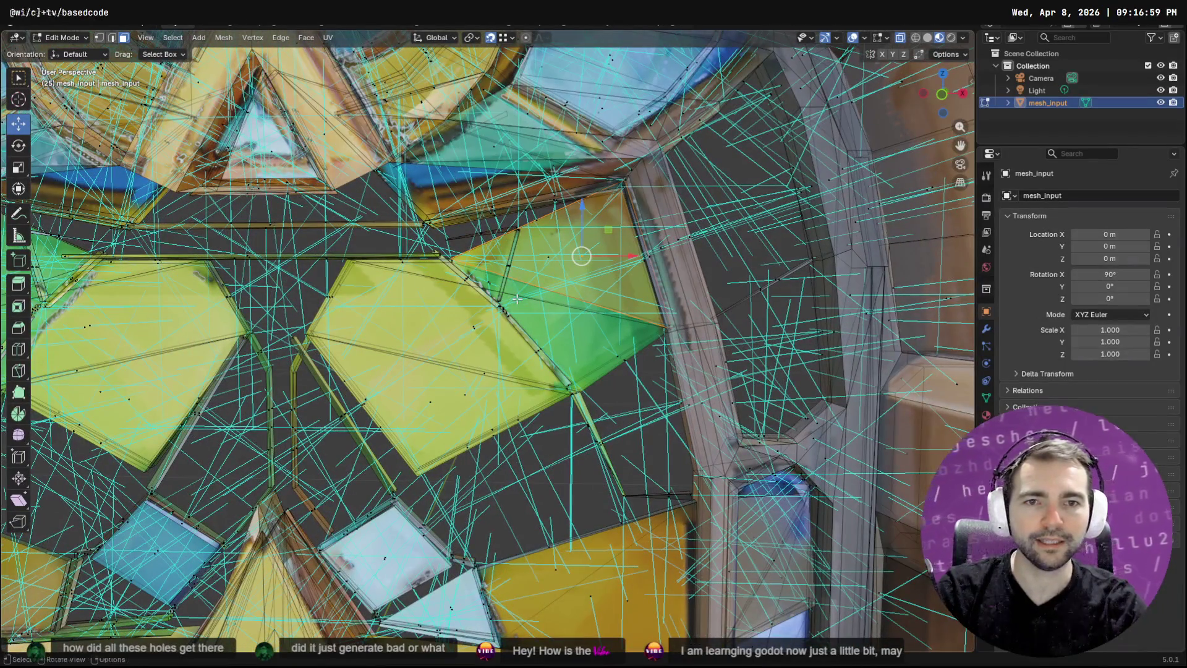
key(alt+Tab)
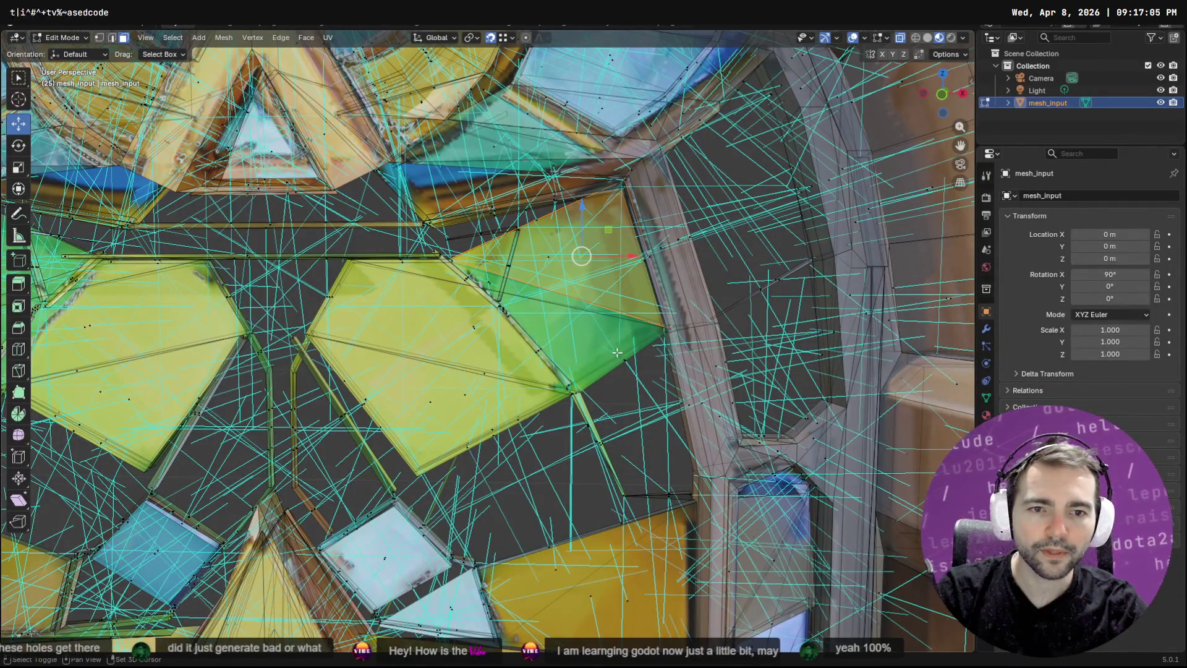
click(588, 239)
key(alt+a)
key(b)
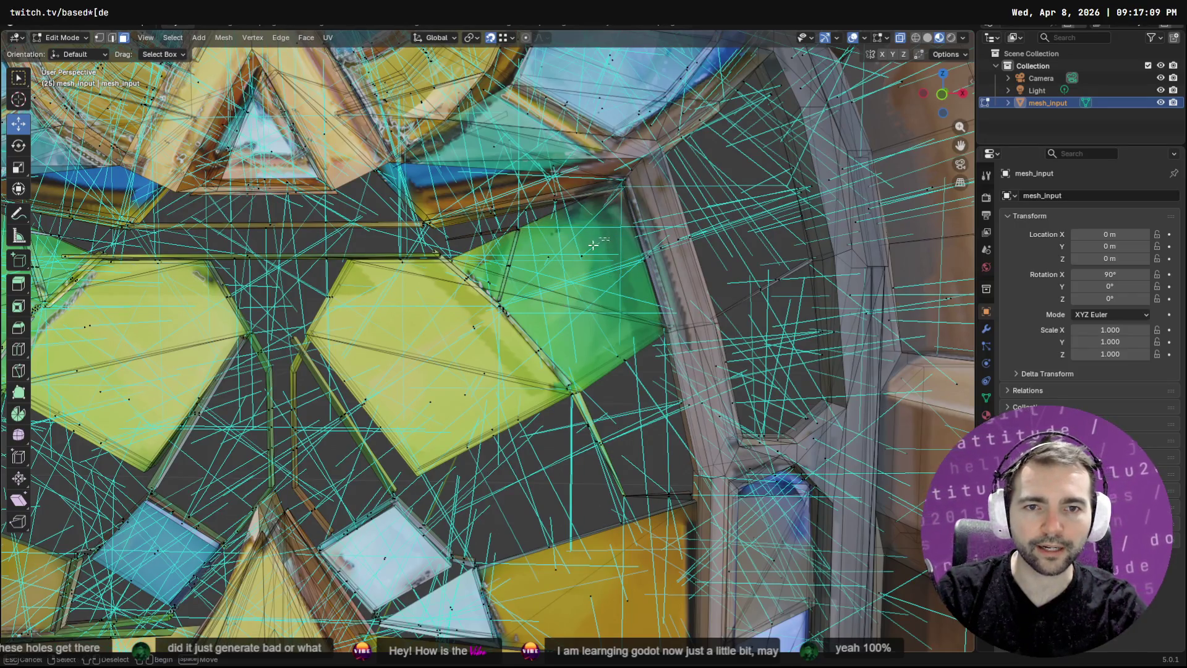
mouse_move(574, 271)
mouse_down()
mouse_move(625, 260)
mouse_move(587, 278)
mouse_move(521, 281)
mouse_up()
click(424, 262)
mouse_move(424, 262)
mouse_down()
mouse_move(342, 302)
mouse_move(451, 287)
mouse_move(433, 317)
mouse_move(671, 312)
mouse_move(516, 338)
mouse_up()
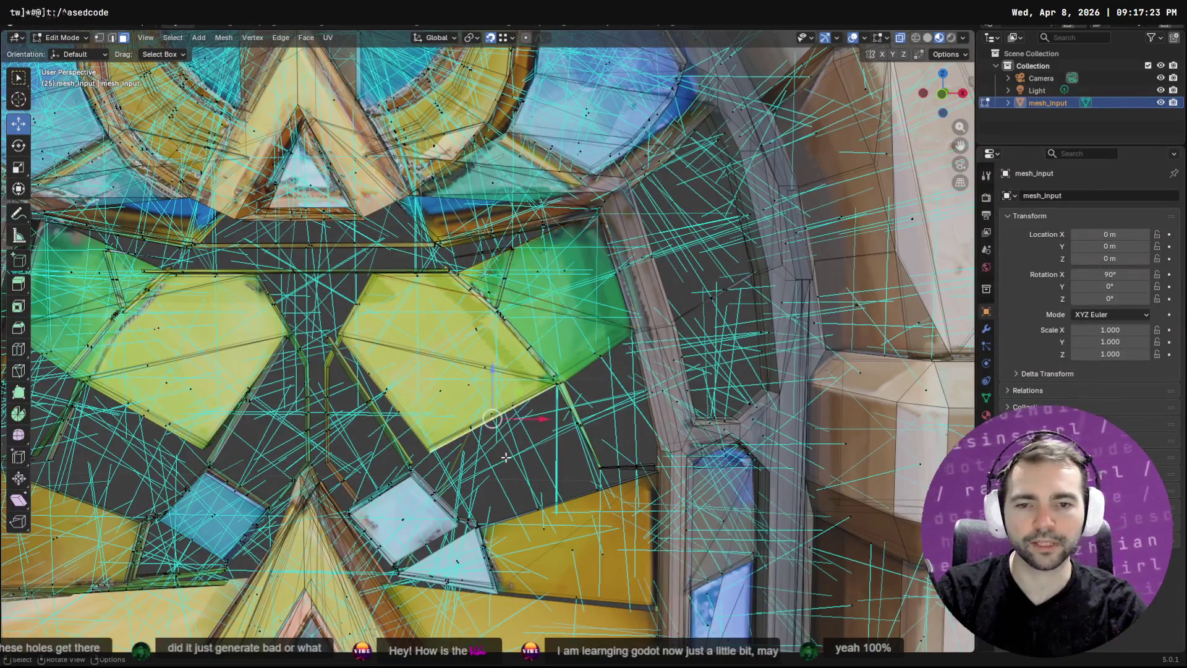
key(Tab)
mouse_move(526, 453)
mouse_down()
mouse_move(566, 340)
mouse_move(626, 269)
mouse_move(601, 302)
mouse_up()
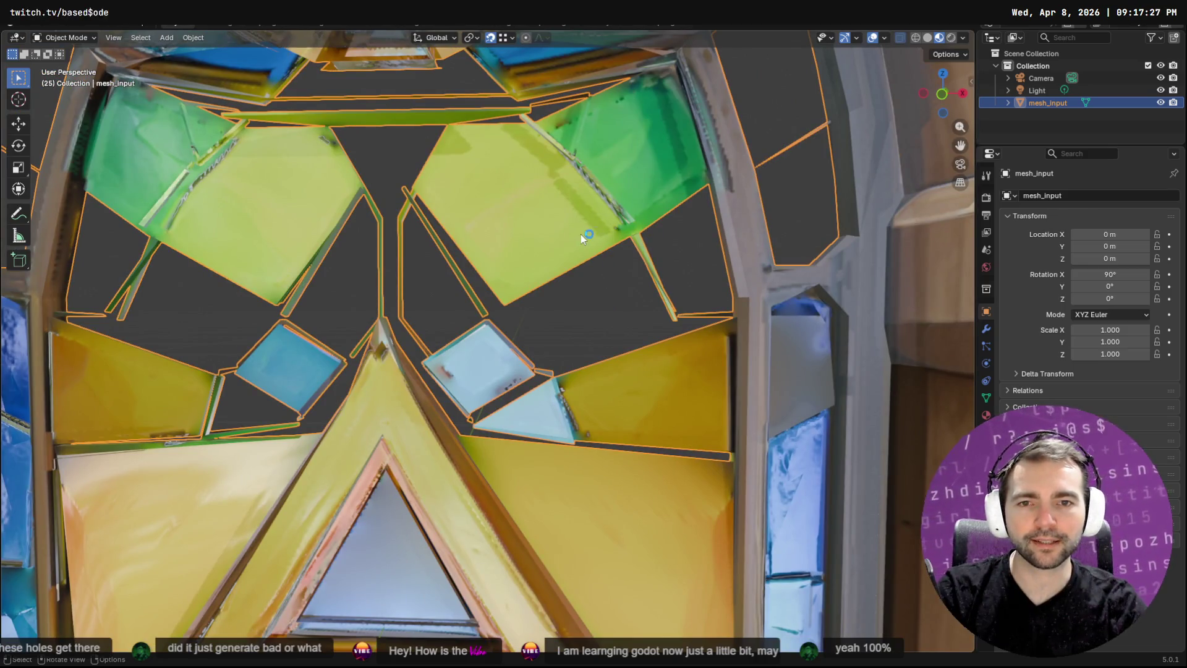
key(Tab)
click(551, 170)
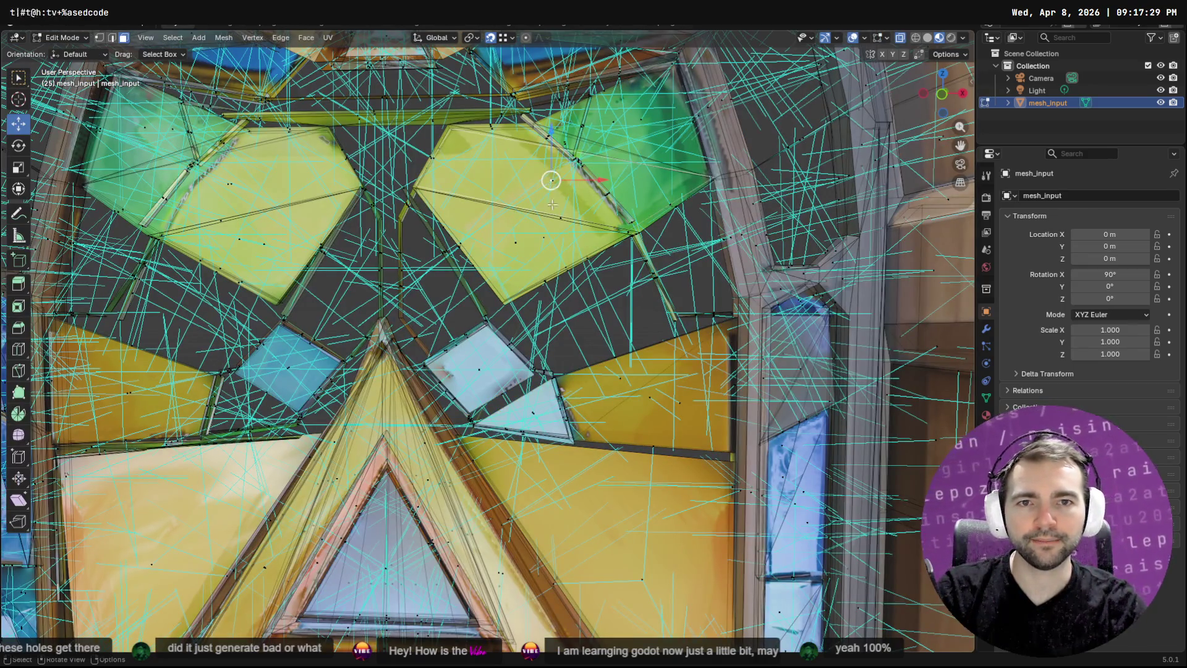
click(548, 282)
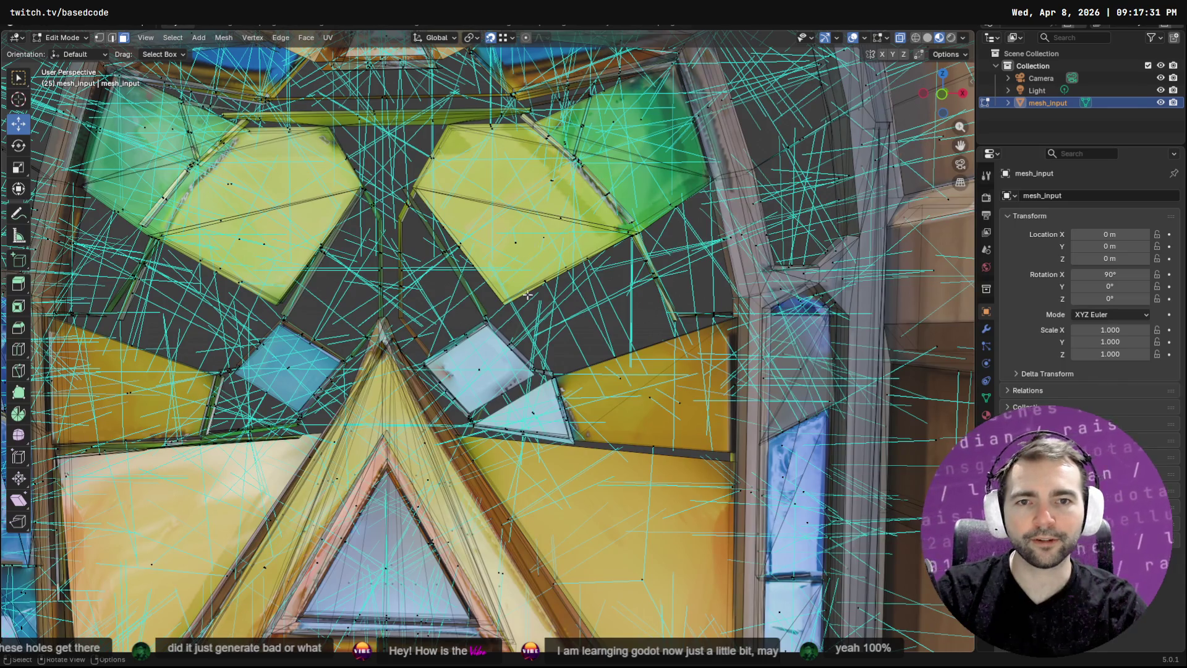
click(566, 189)
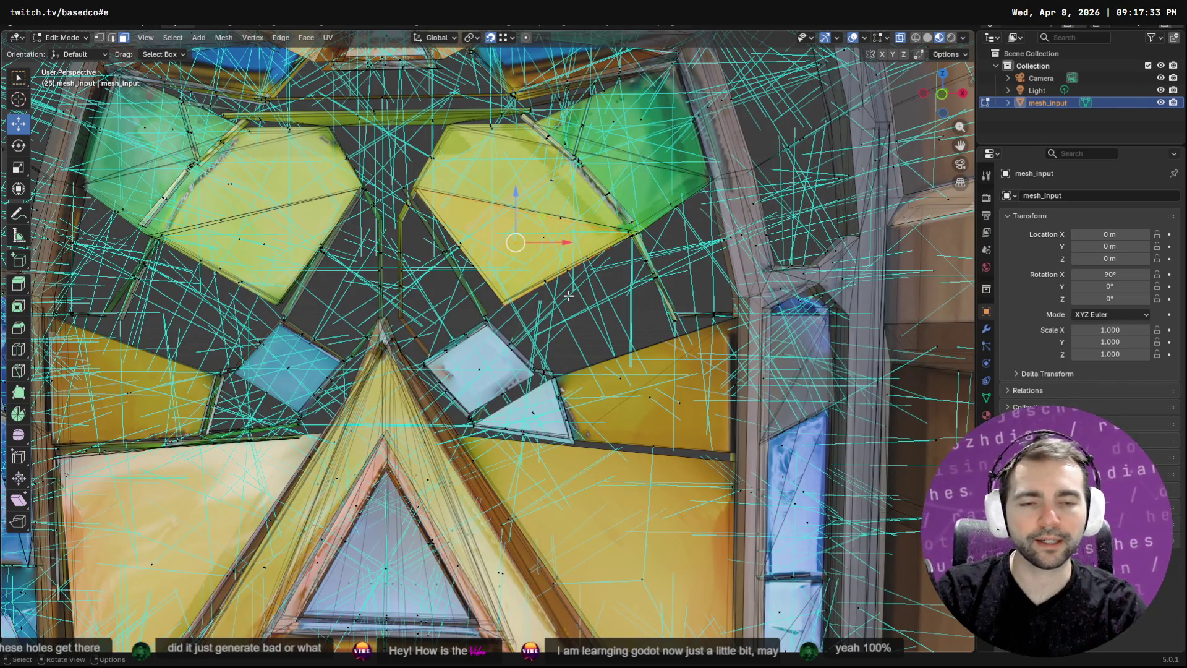
click(647, 418)
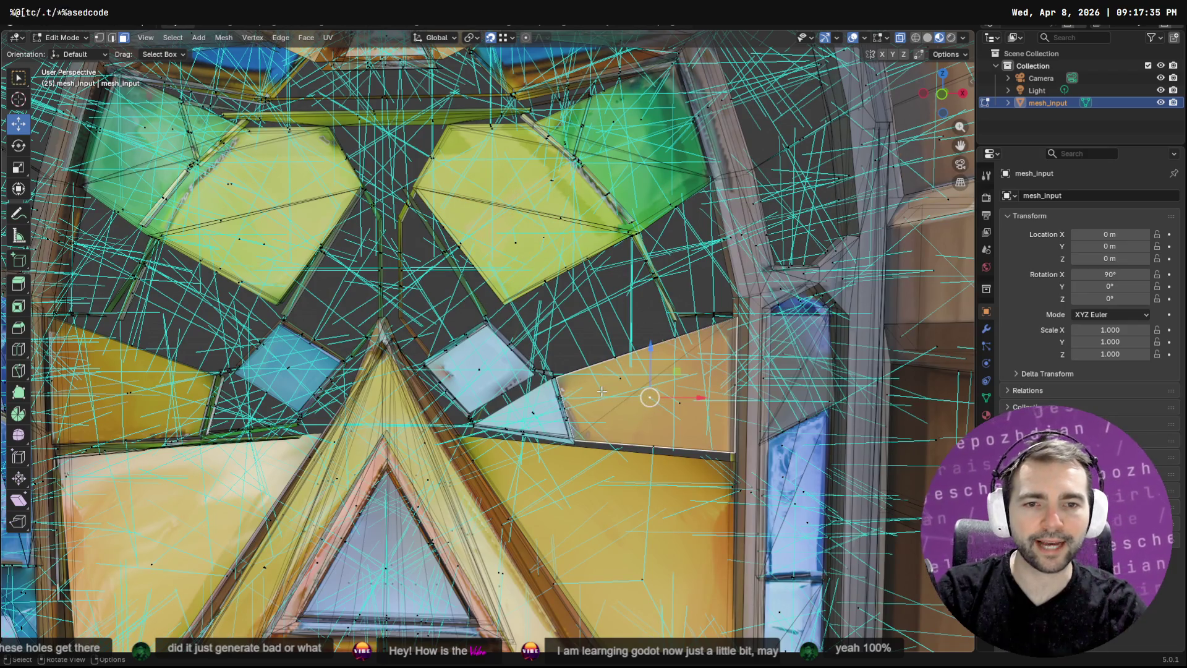
scroll(602, 389, up, 4)
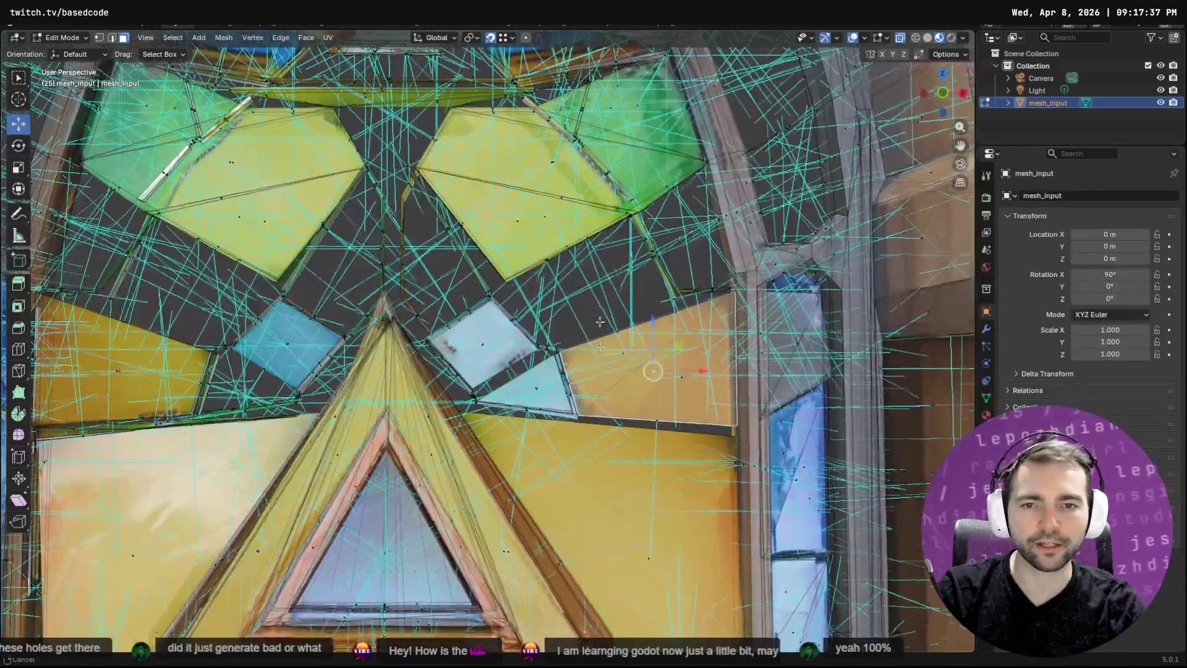
scroll(676, 255, up, 5)
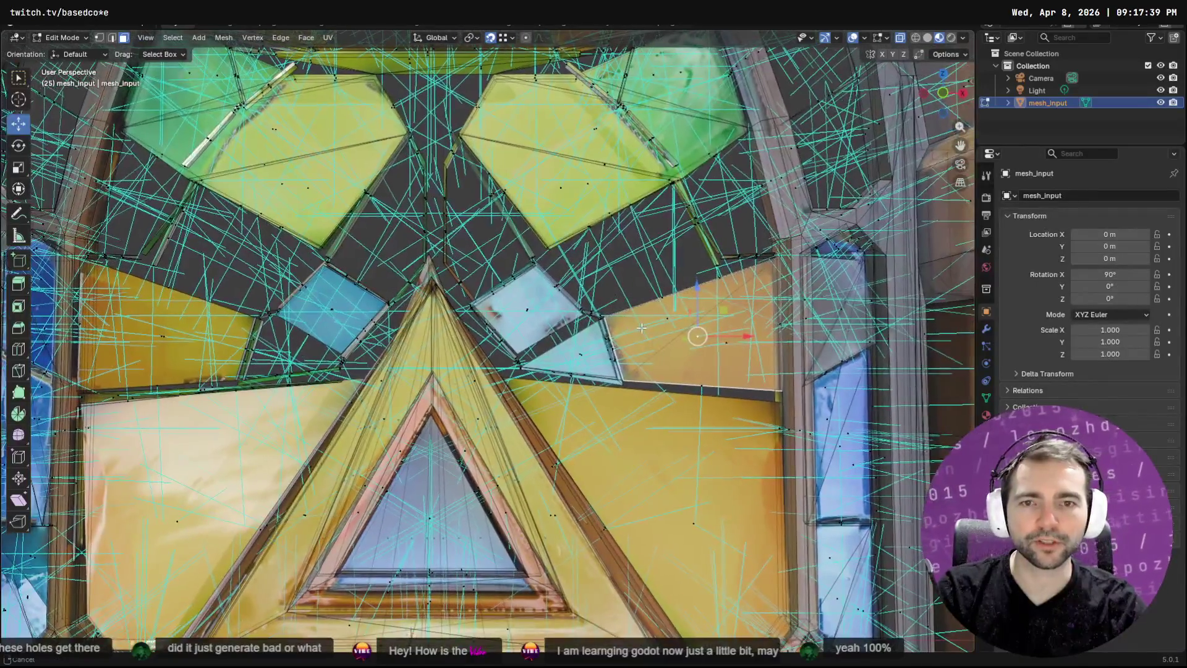
scroll(671, 324, up, 4)
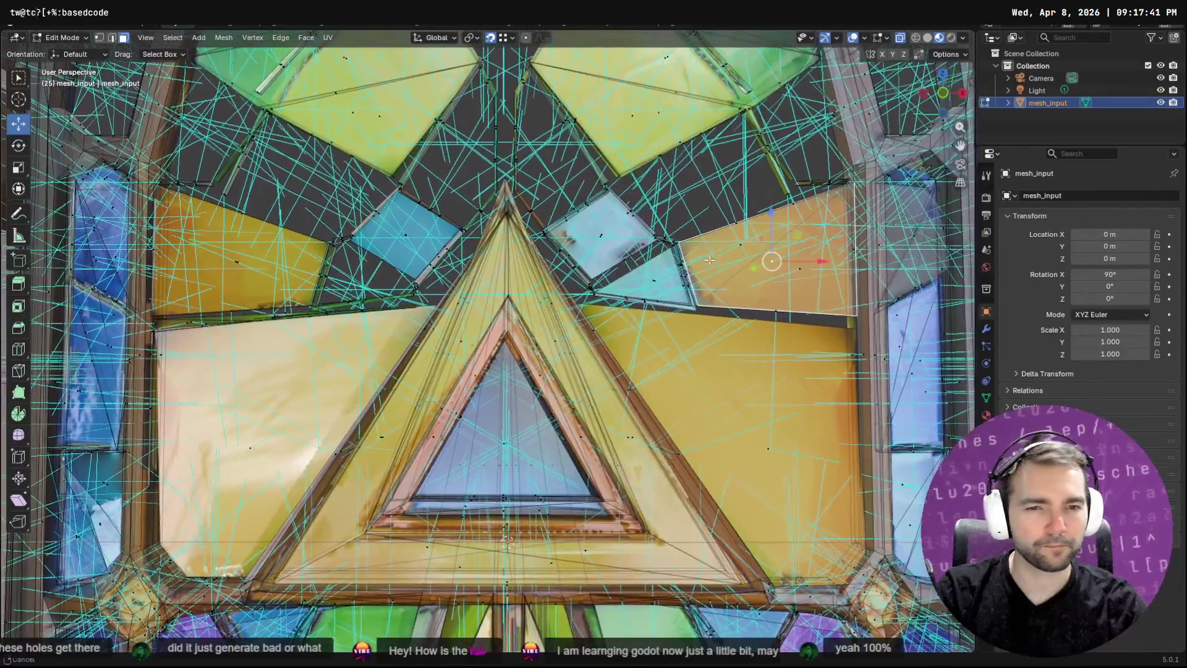
scroll(627, 373, down, 3)
scroll(621, 389, up, 3)
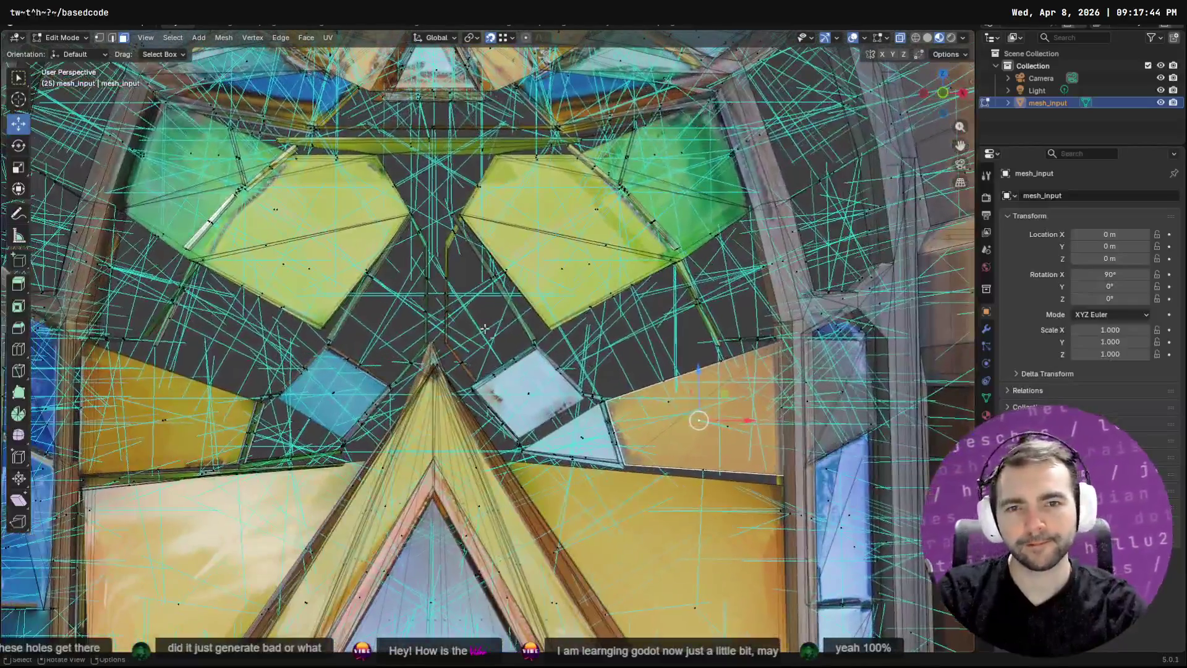
scroll(619, 398, up, 6)
scroll(458, 356, down, 3)
click(508, 260)
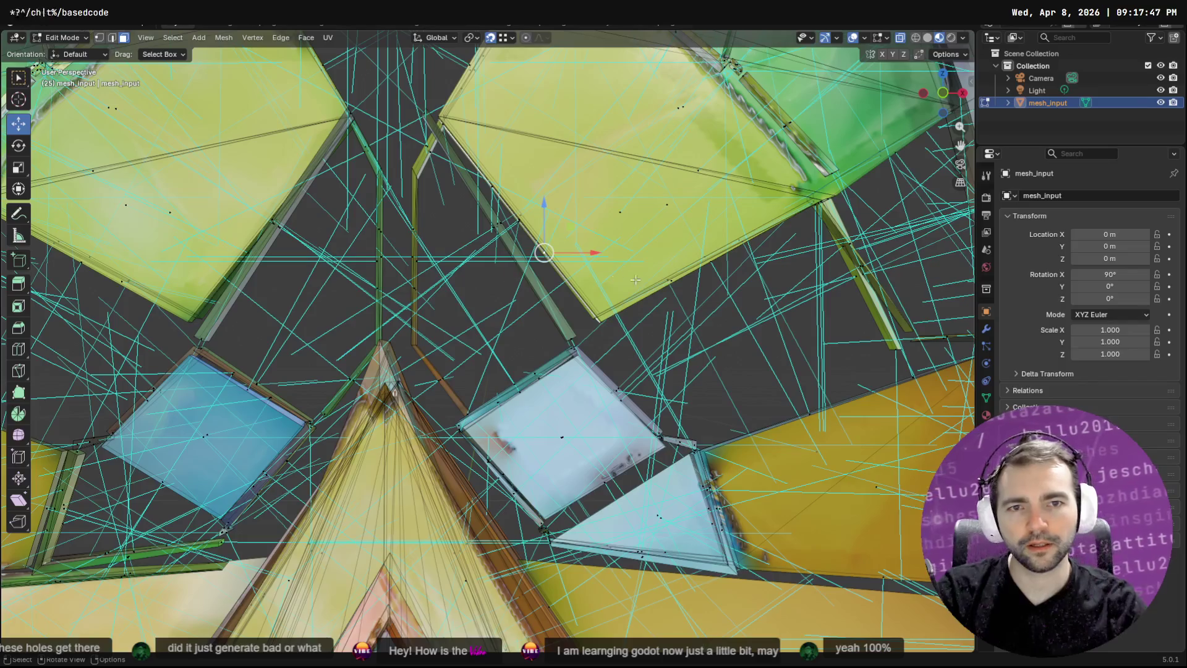
drag(617, 276, 357, 362)
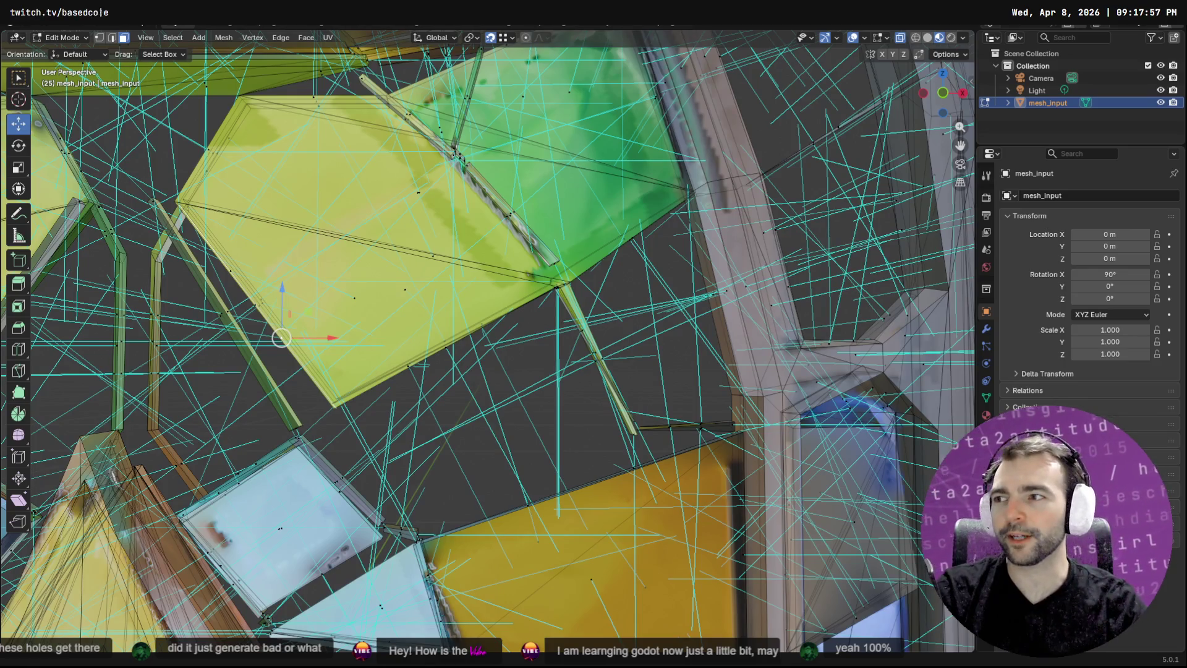
key(Tab)
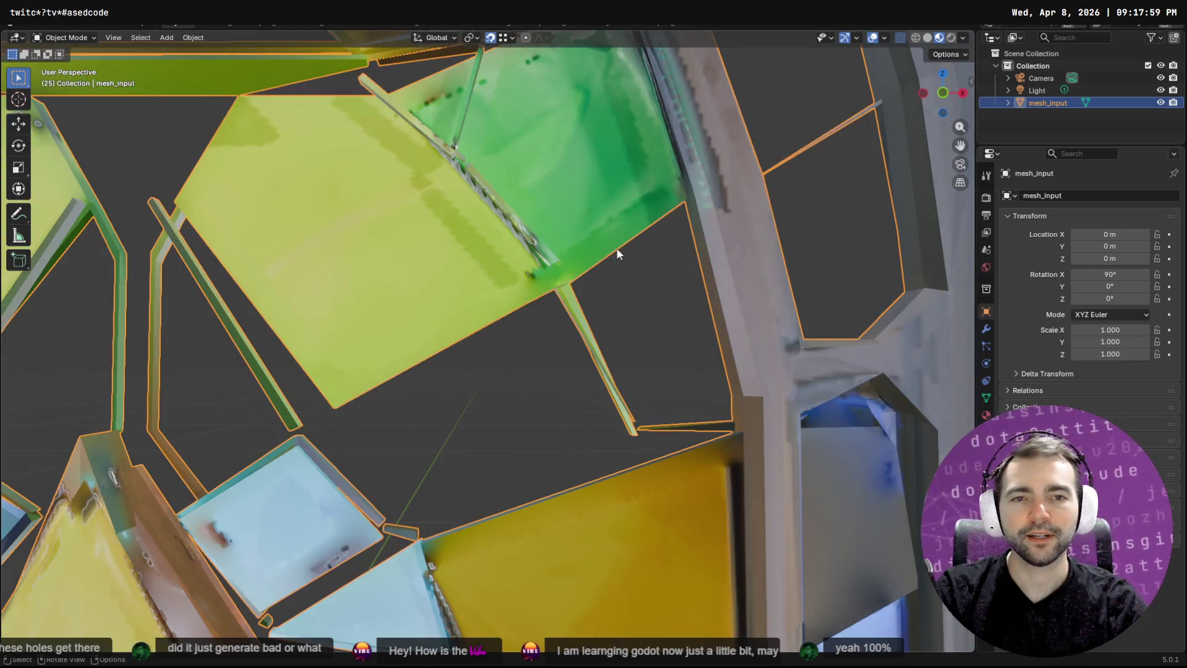
Delete the stray loose edges crossing the gap near the green pane
key(Tab)
click(623, 266)
mouse_move(623, 265)
mouse_down()
mouse_move(612, 260)
mouse_move(644, 285)
mouse_move(500, 285)
mouse_move(538, 357)
mouse_move(493, 388)
mouse_up()
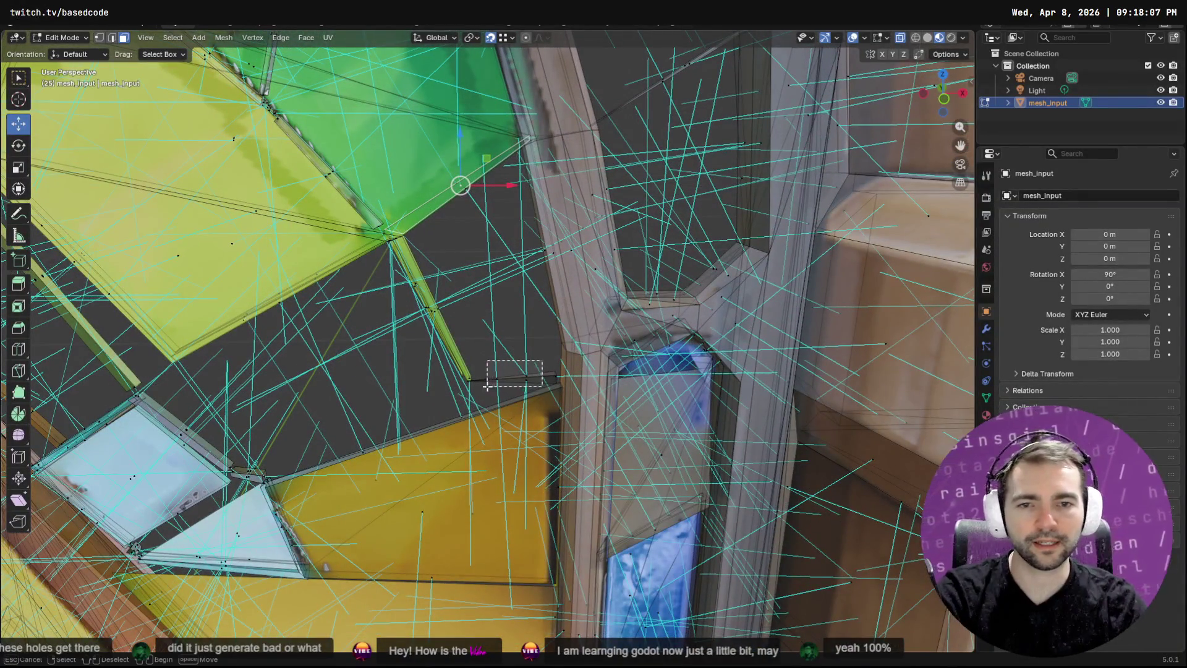
key(x)
click(484, 388)
mouse_move(486, 339)
mouse_down()
mouse_move(495, 313)
mouse_move(463, 326)
mouse_move(482, 337)
mouse_move(473, 347)
mouse_up()
mouse_move(483, 298)
mouse_down()
mouse_move(402, 352)
mouse_move(427, 362)
mouse_move(381, 318)
mouse_move(400, 341)
mouse_up()
key(x)
click(379, 345)
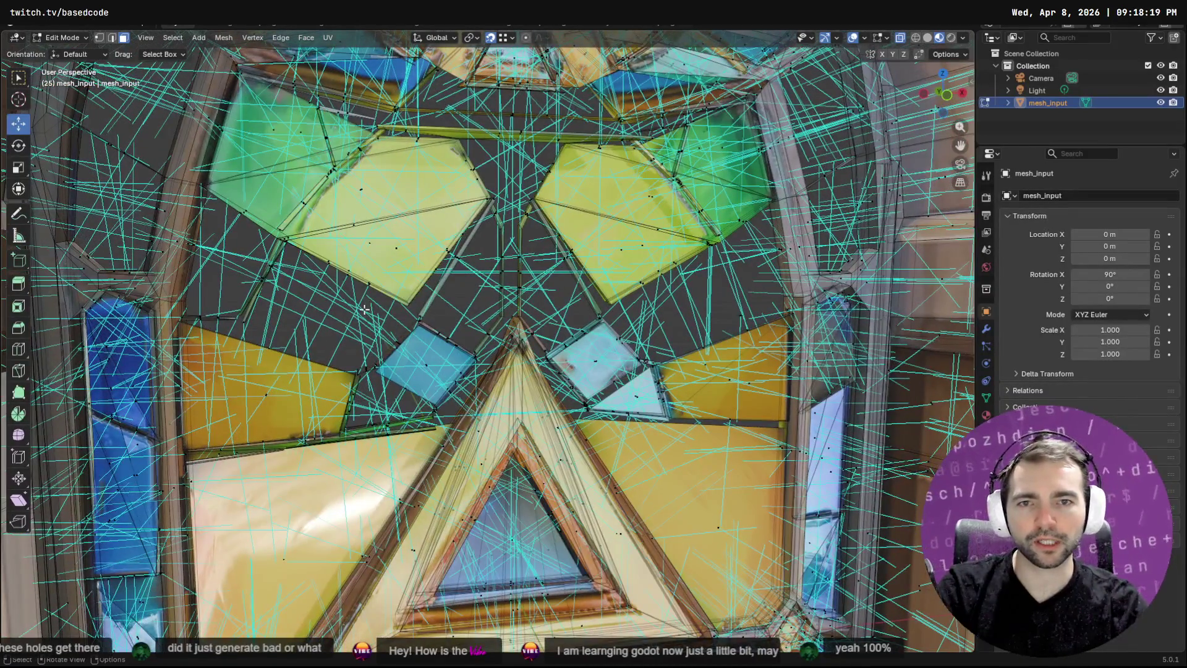
Check the shaded window outside edit mode, then inspect the central lead strips' ends
mouse_move(495, 308)
mouse_down()
mouse_move(546, 315)
mouse_move(502, 314)
mouse_move(480, 376)
mouse_up()
scroll(502, 314, up, 4)
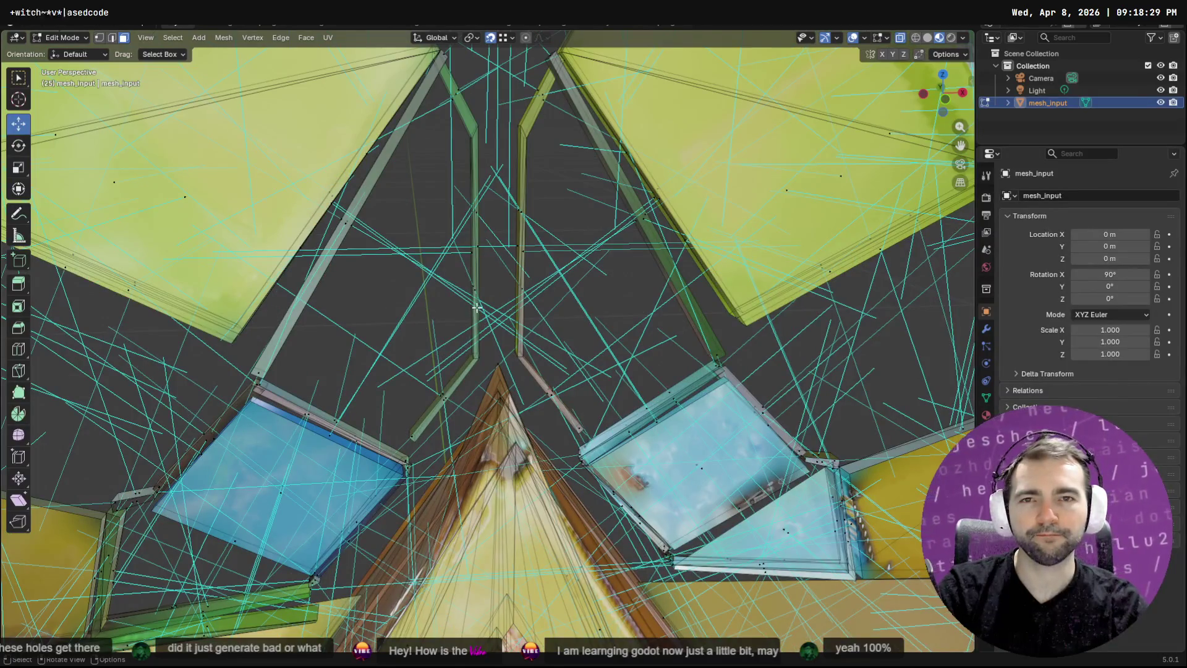
scroll(476, 308, down, 2)
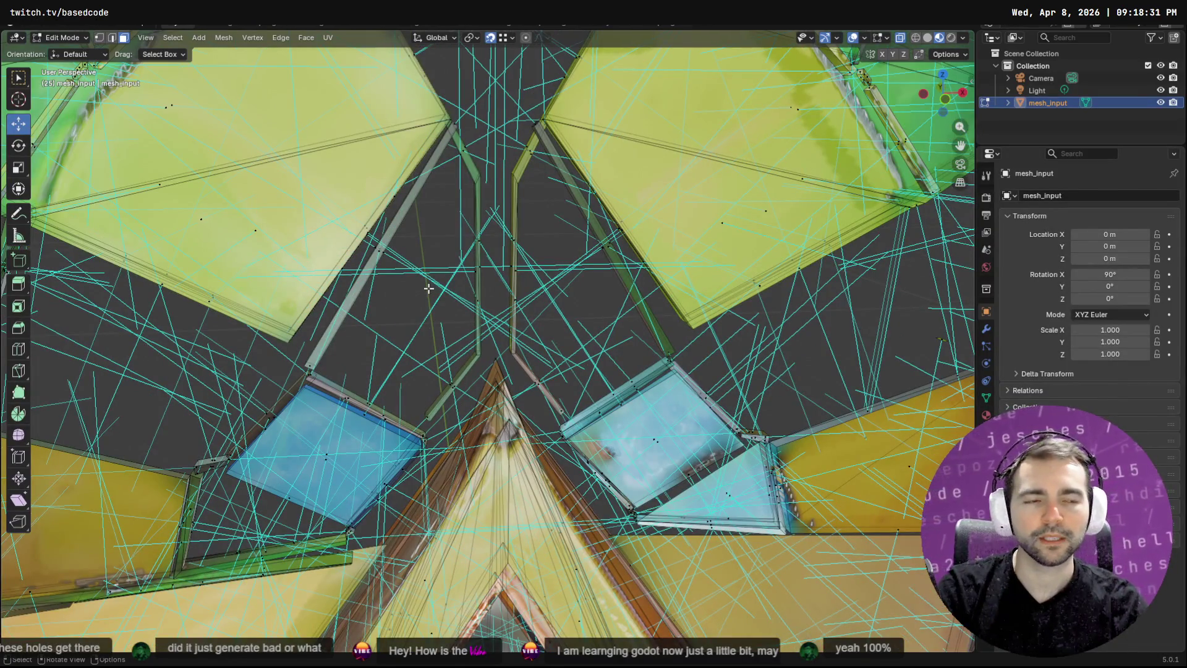
key(Tab)
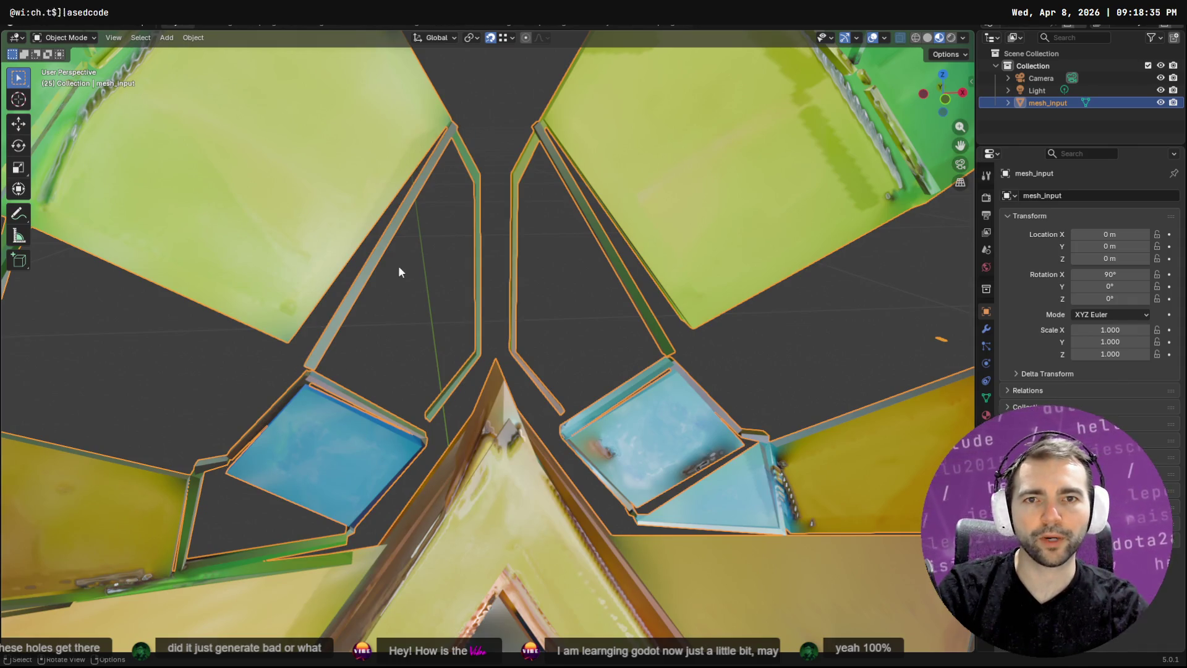
key(Tab)
scroll(370, 357, up, 2)
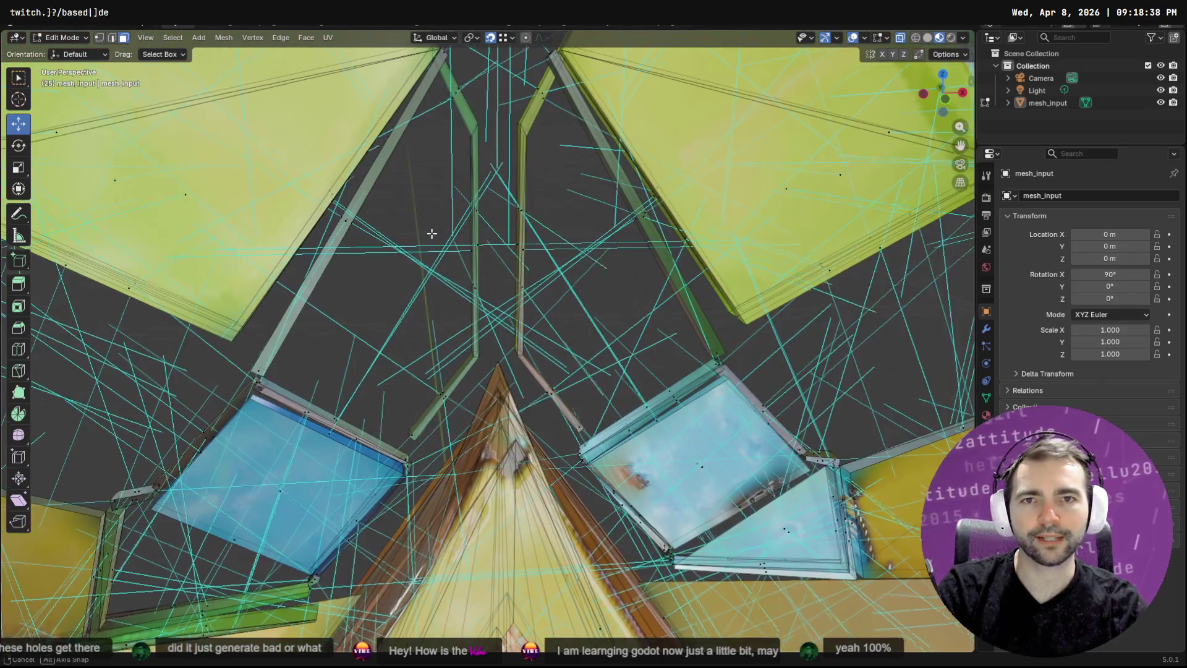
scroll(434, 210, down, 2)
drag(434, 210, 365, 439)
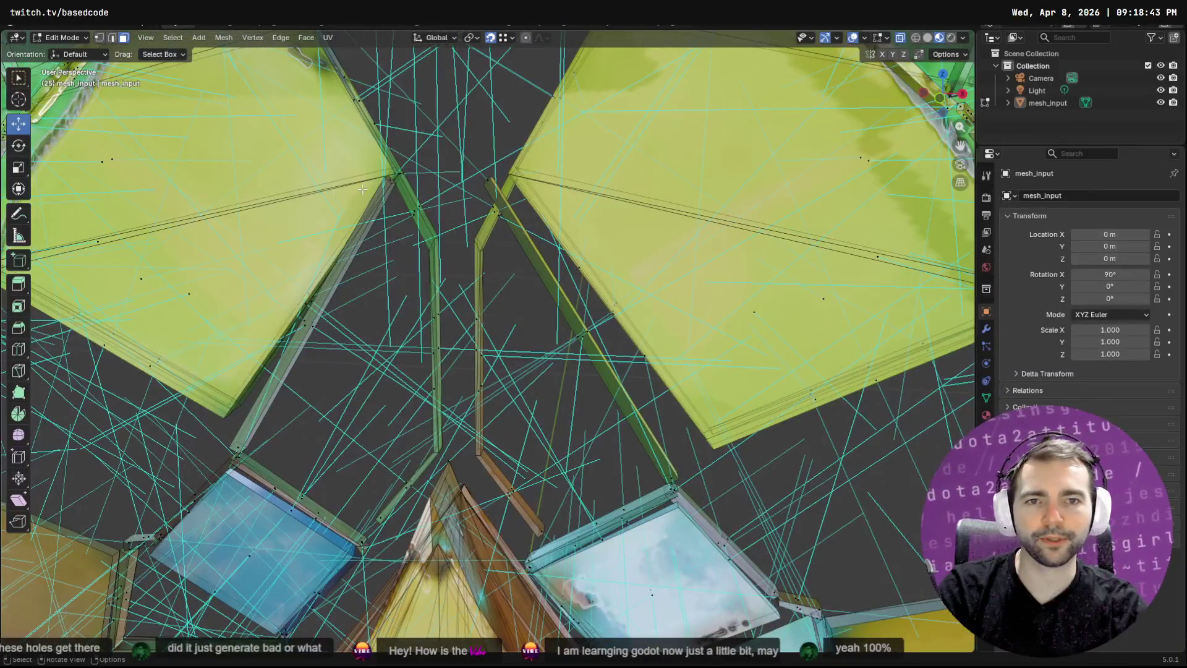
scroll(485, 527, down, 5)
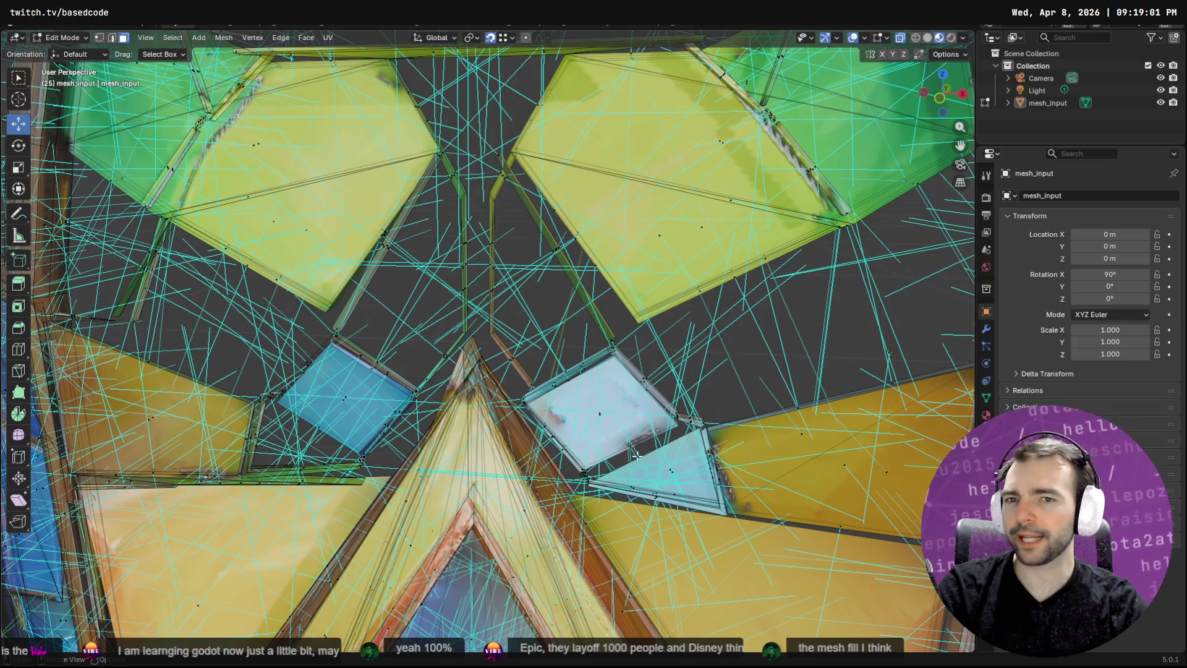
mouse_move(634, 367)
mouse_down()
mouse_move(617, 305)
mouse_move(456, 172)
mouse_up()
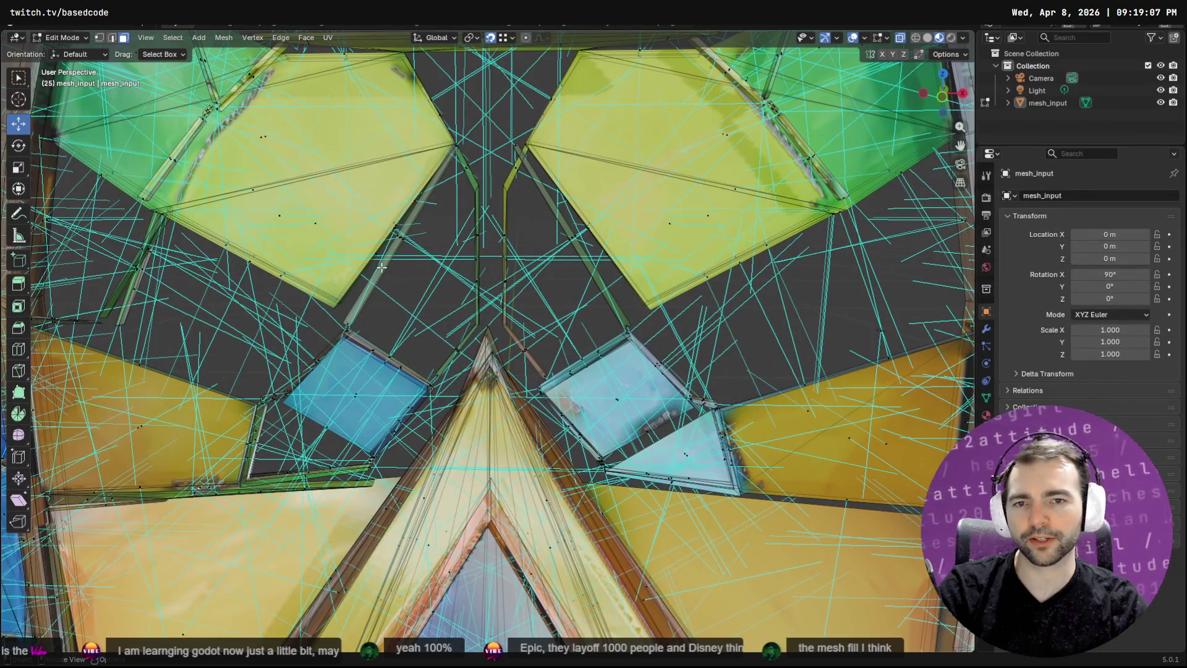
scroll(574, 299, up, 3)
scroll(583, 275, down, 1)
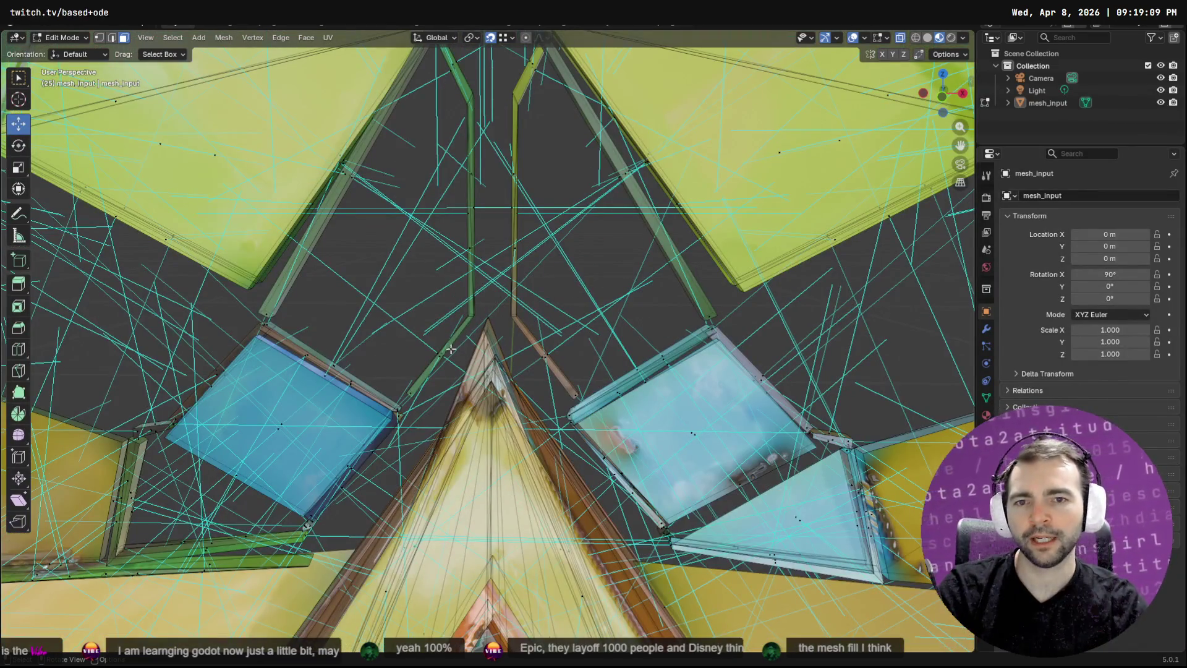
mouse_move(300, 379)
mouse_down()
mouse_move(543, 251)
mouse_move(500, 297)
mouse_move(425, 334)
mouse_up()
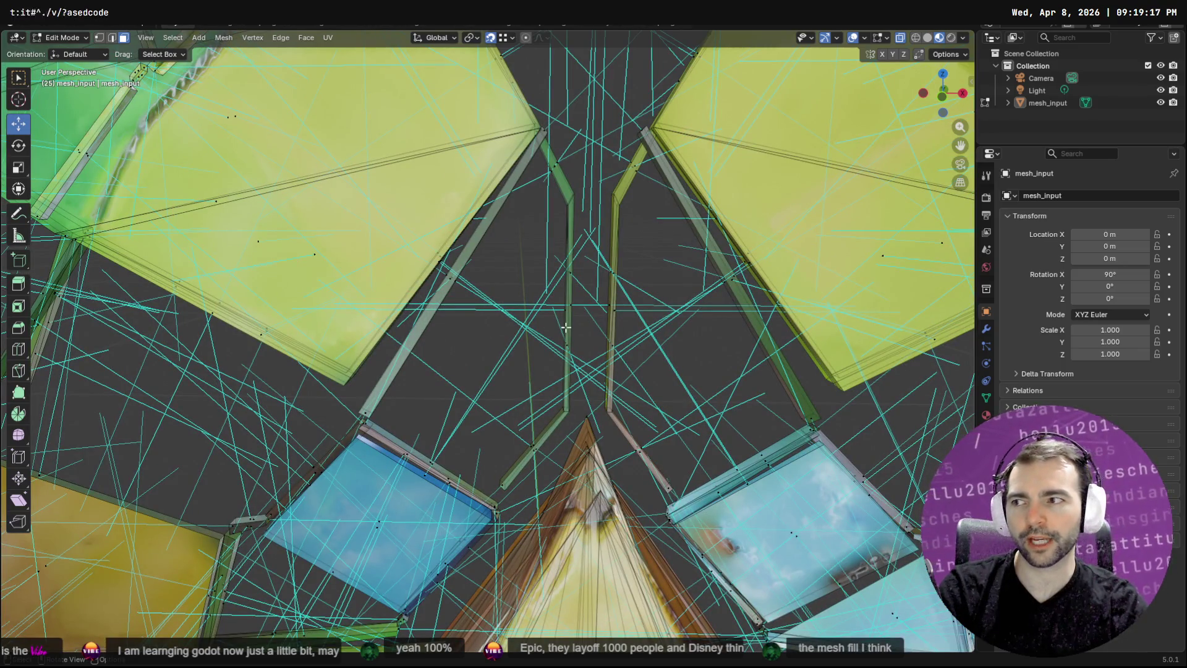
mouse_move(550, 346)
mouse_down()
mouse_move(557, 284)
mouse_move(588, 266)
mouse_move(556, 247)
mouse_move(538, 290)
mouse_up()
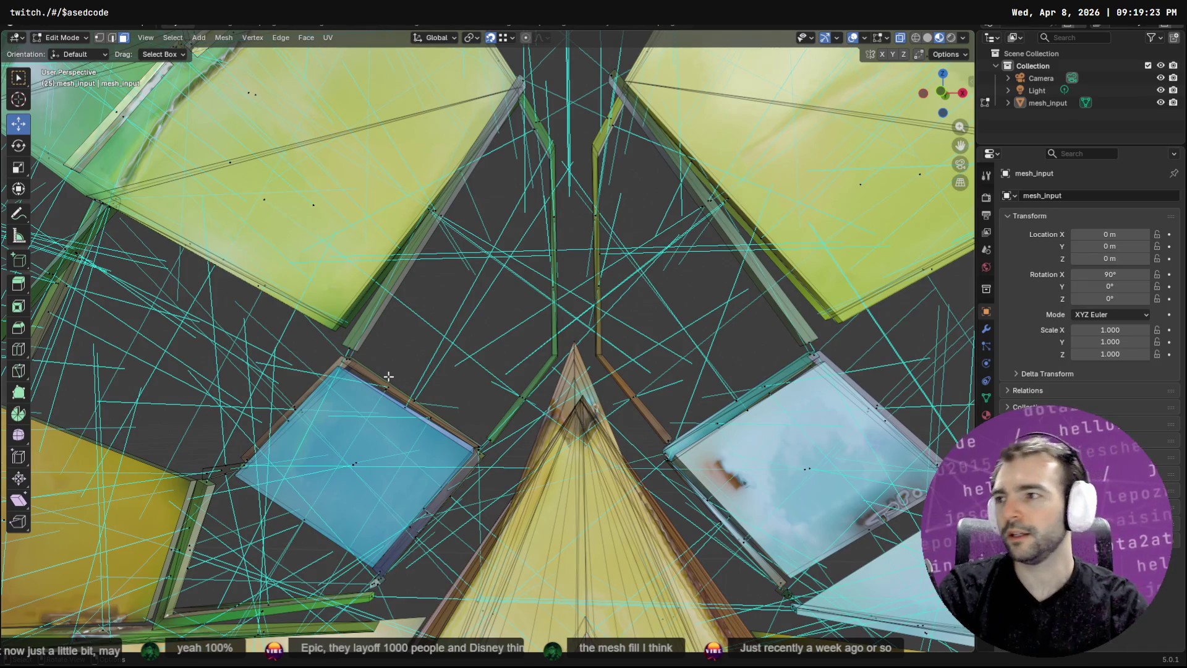
Select the green strip's tip beside the blue pane's corner
drag(406, 362, 338, 337)
click(421, 356)
scroll(470, 358, up, 5)
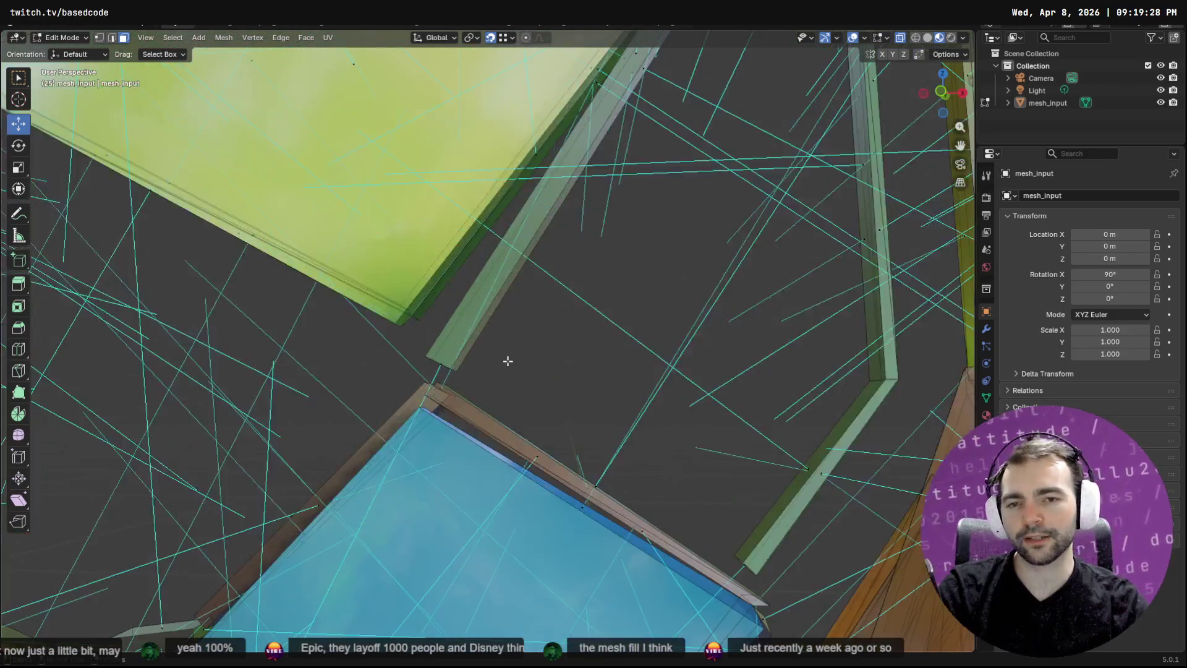
scroll(507, 361, up, 4)
drag(439, 424, 389, 387)
Move the green strip's tip vertex down onto the blue frame's corner
click(444, 432)
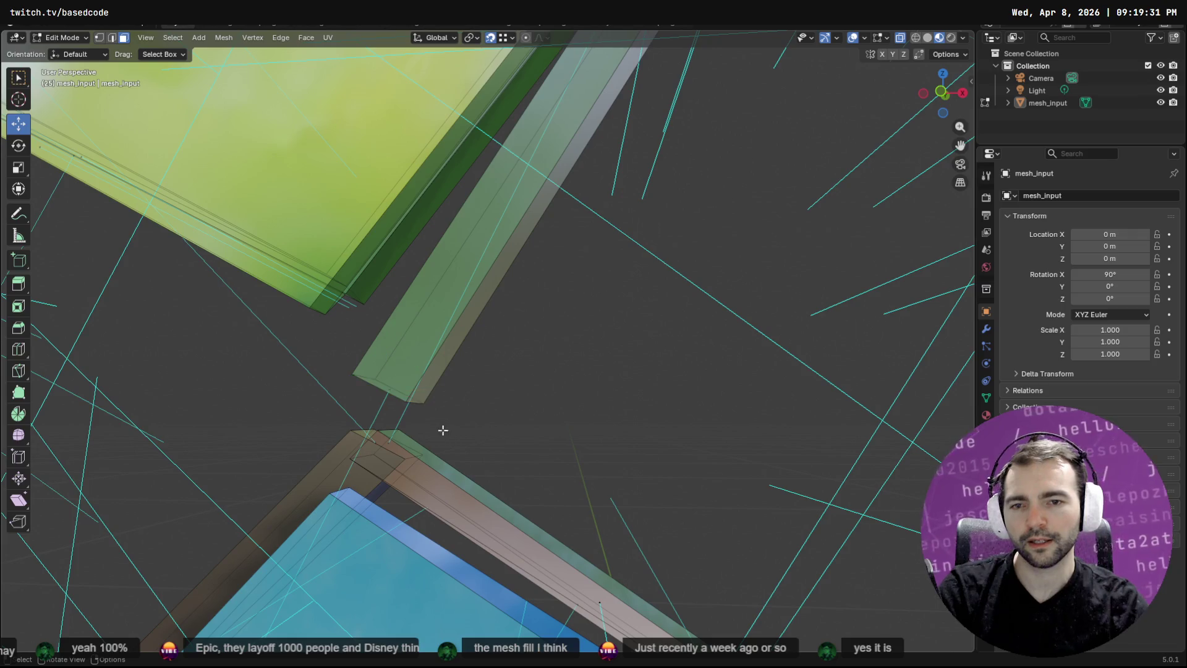
click(99, 37)
click(423, 403)
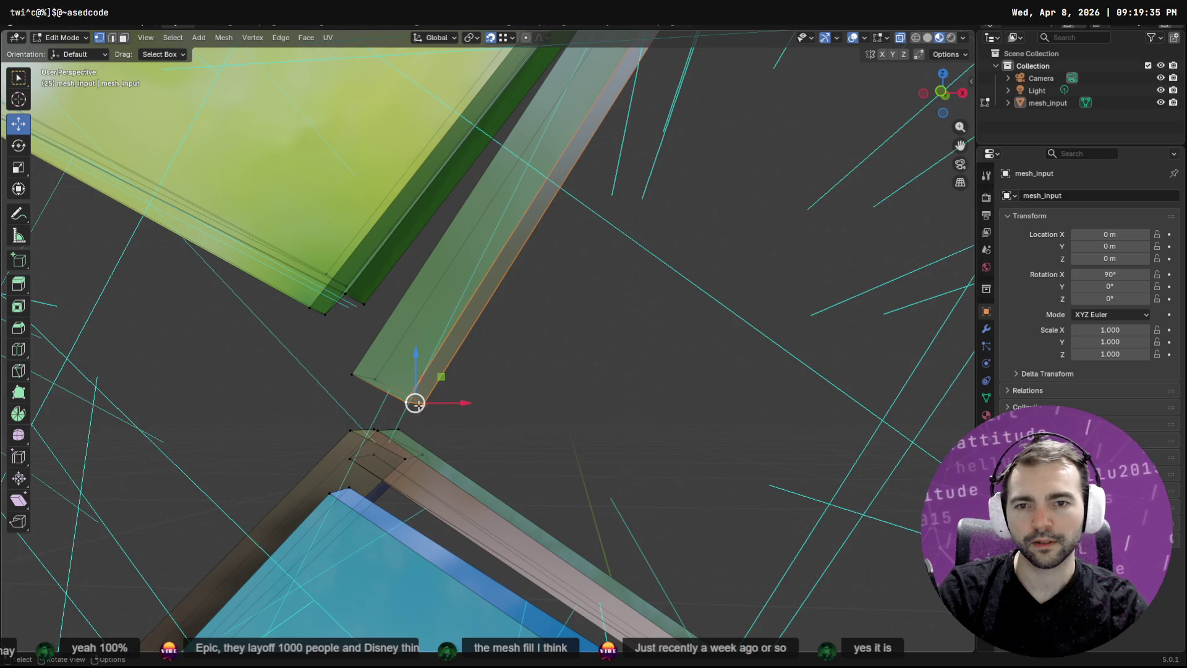
key(g)
click(445, 422)
click(445, 423)
Move the second bar's tip vertex onto the adjacent blue frame corner
click(354, 373)
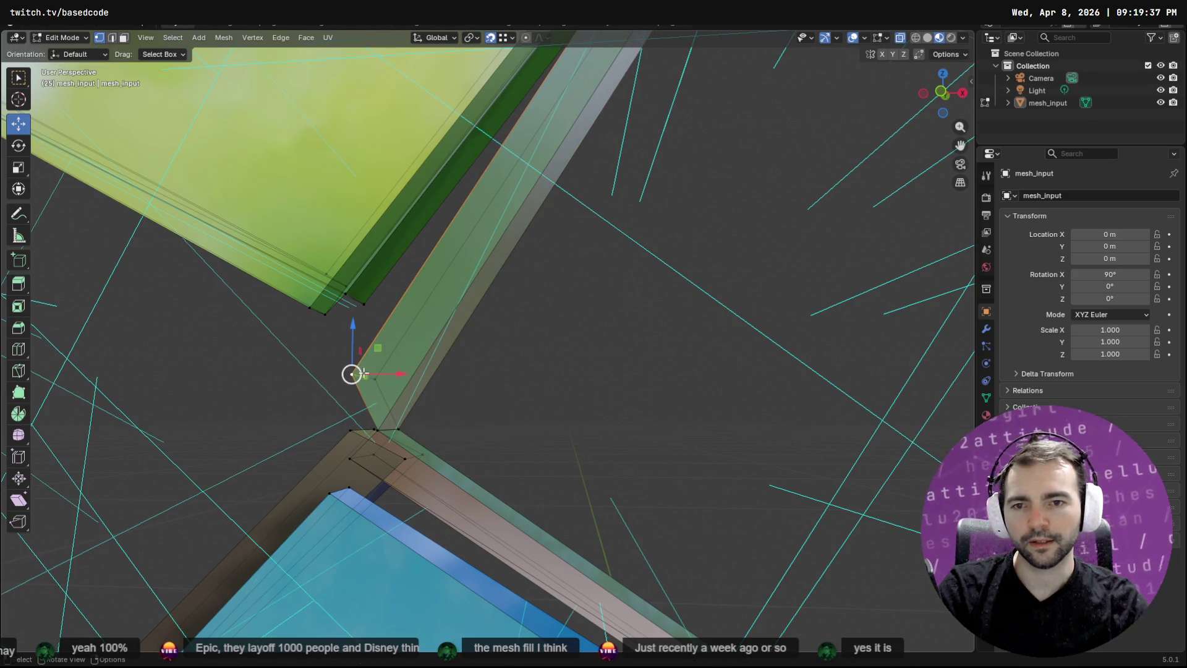
shift+click(376, 383)
scroll(376, 383, down, 8)
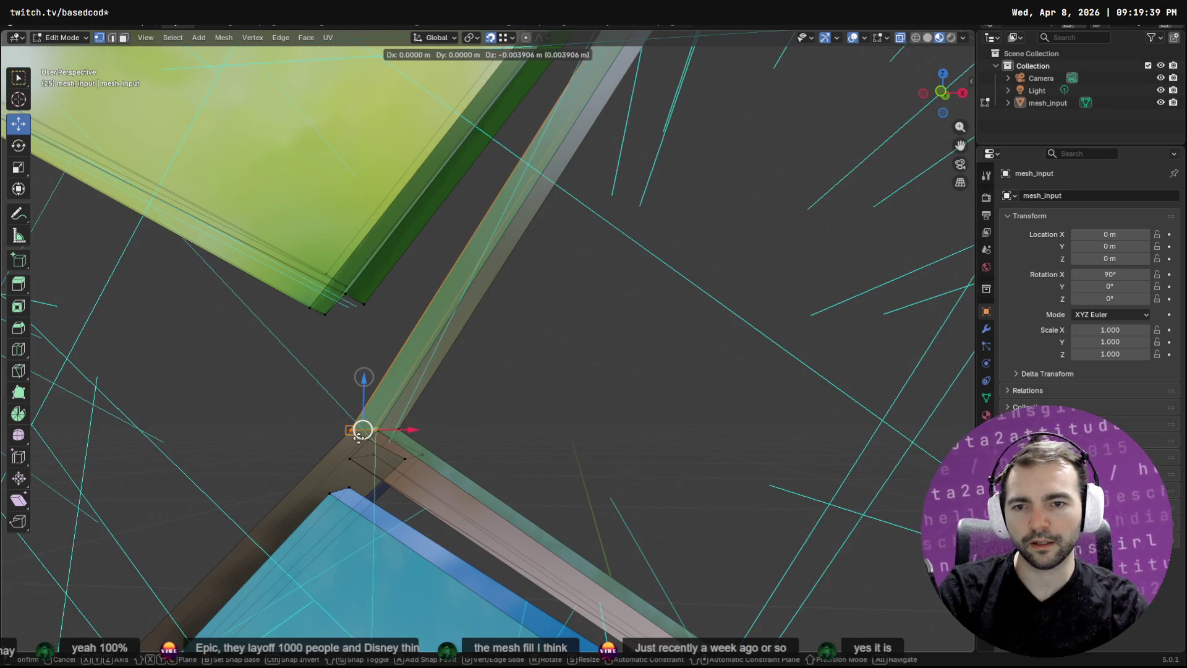
scroll(670, 386, up, 8)
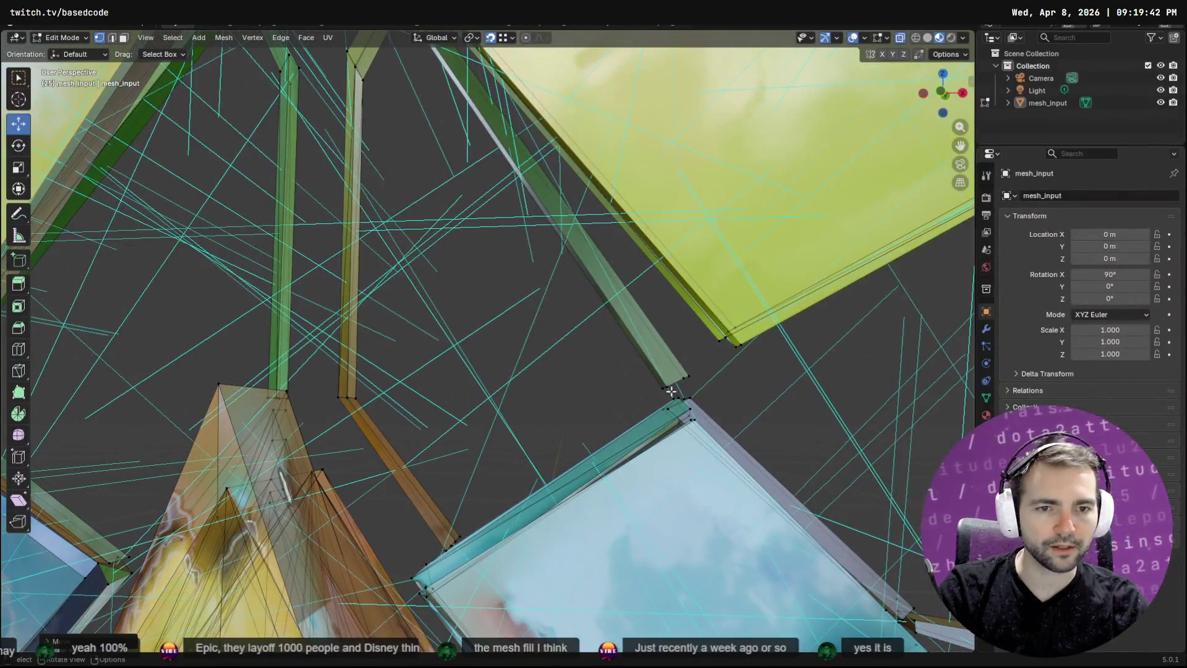
click(671, 392)
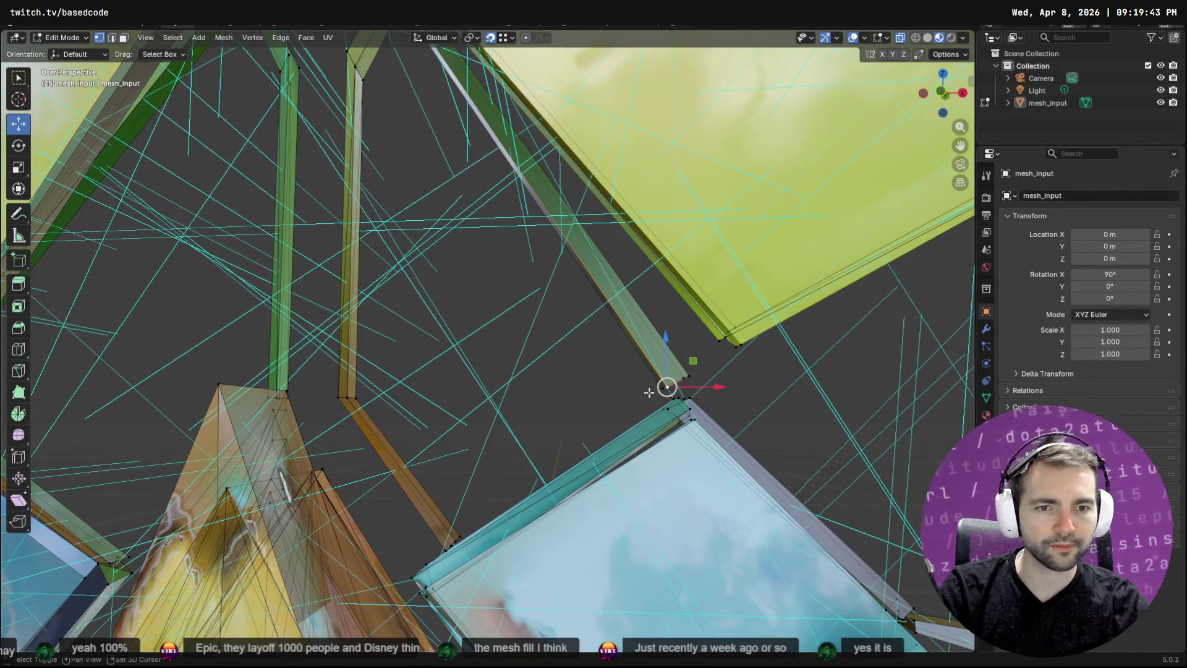
key(g)
click(677, 397)
mouse_move(676, 397)
mouse_down()
mouse_move(742, 339)
mouse_move(688, 374)
mouse_move(686, 398)
mouse_up()
scroll(526, 253, down, 10)
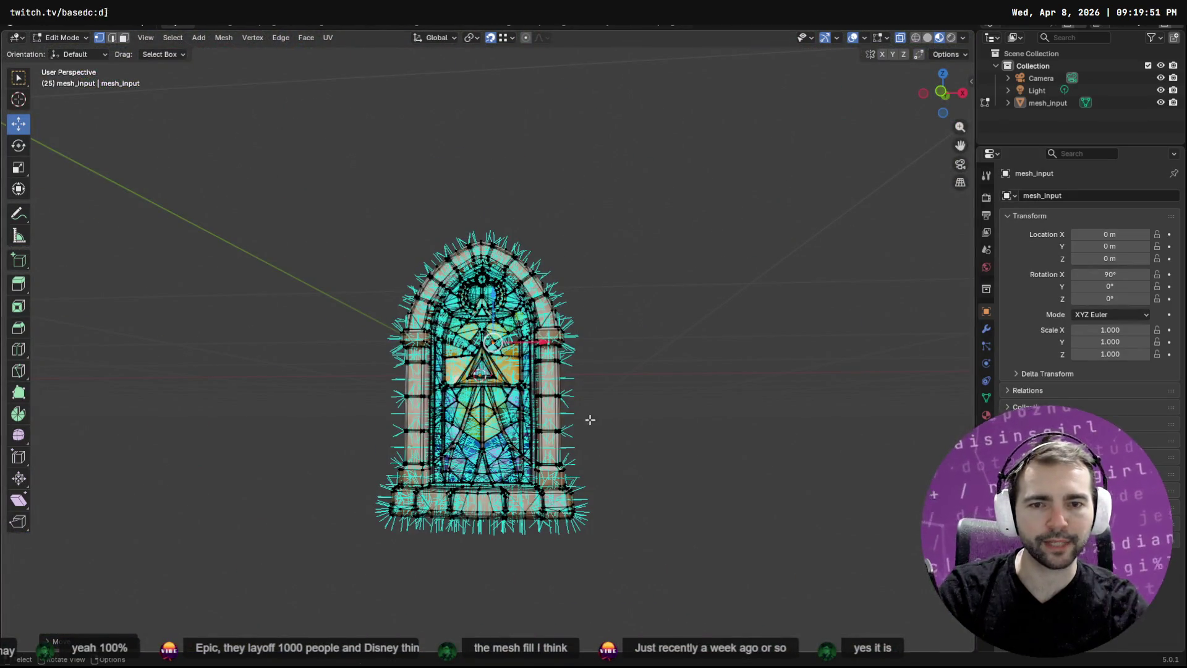
scroll(590, 420, up, 10)
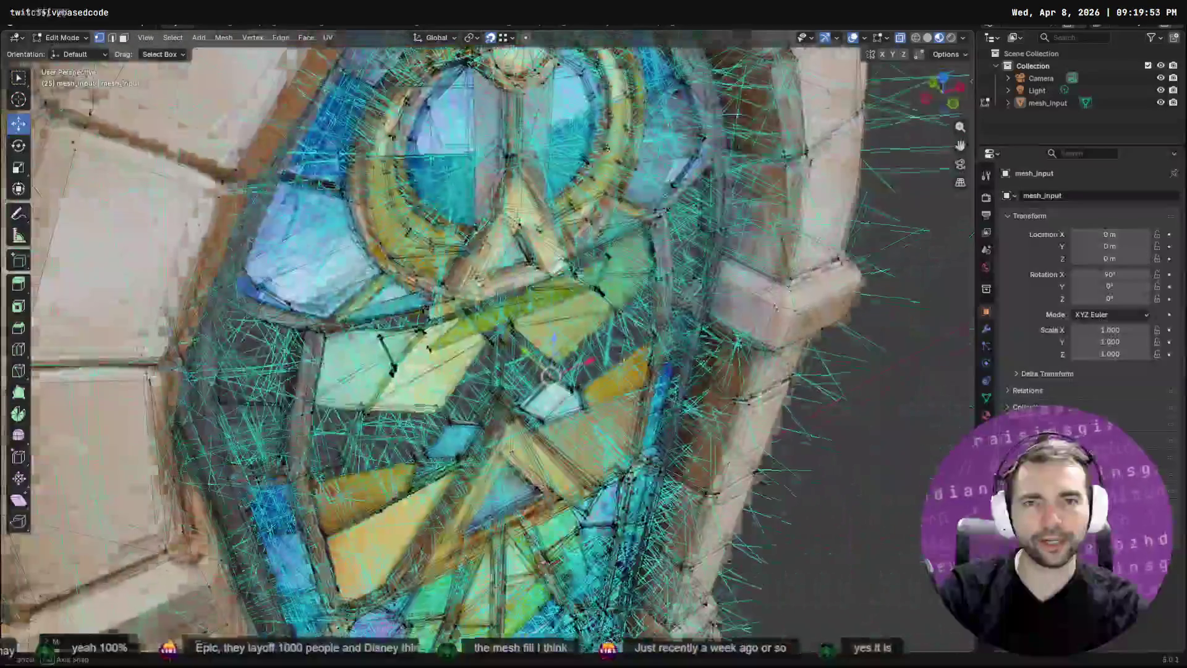
mouse_move(550, 374)
mouse_down()
mouse_move(513, 365)
mouse_move(557, 359)
mouse_up()
scroll(557, 358, down, 8)
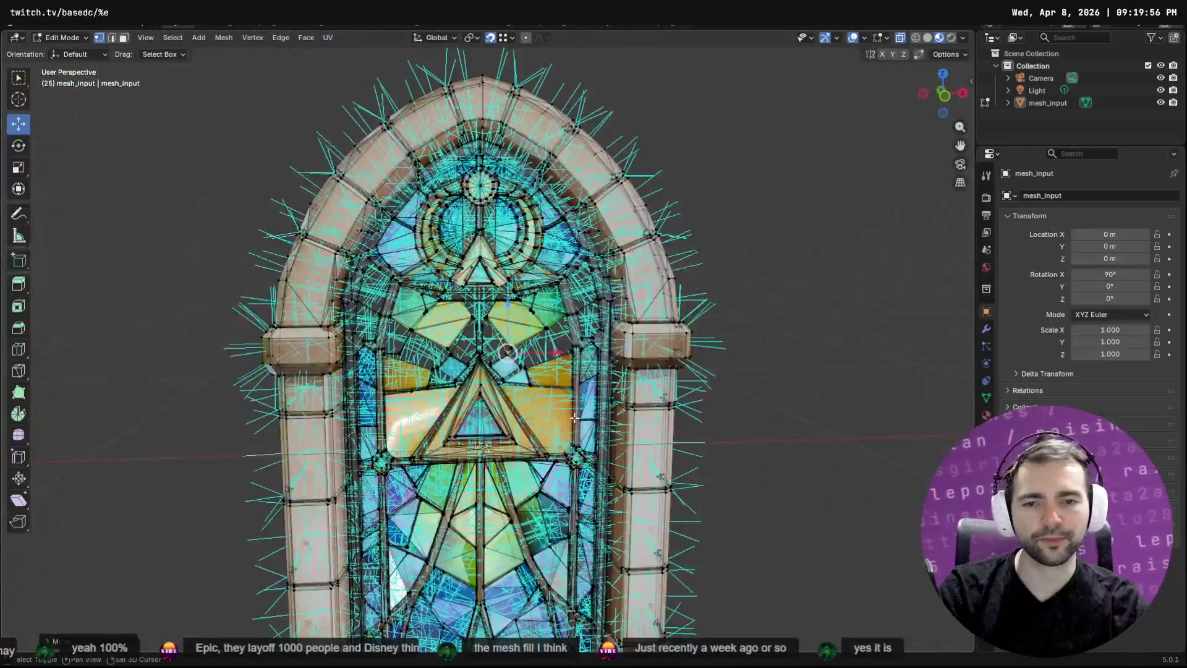
scroll(567, 281, up, 3)
drag(566, 281, 564, 281)
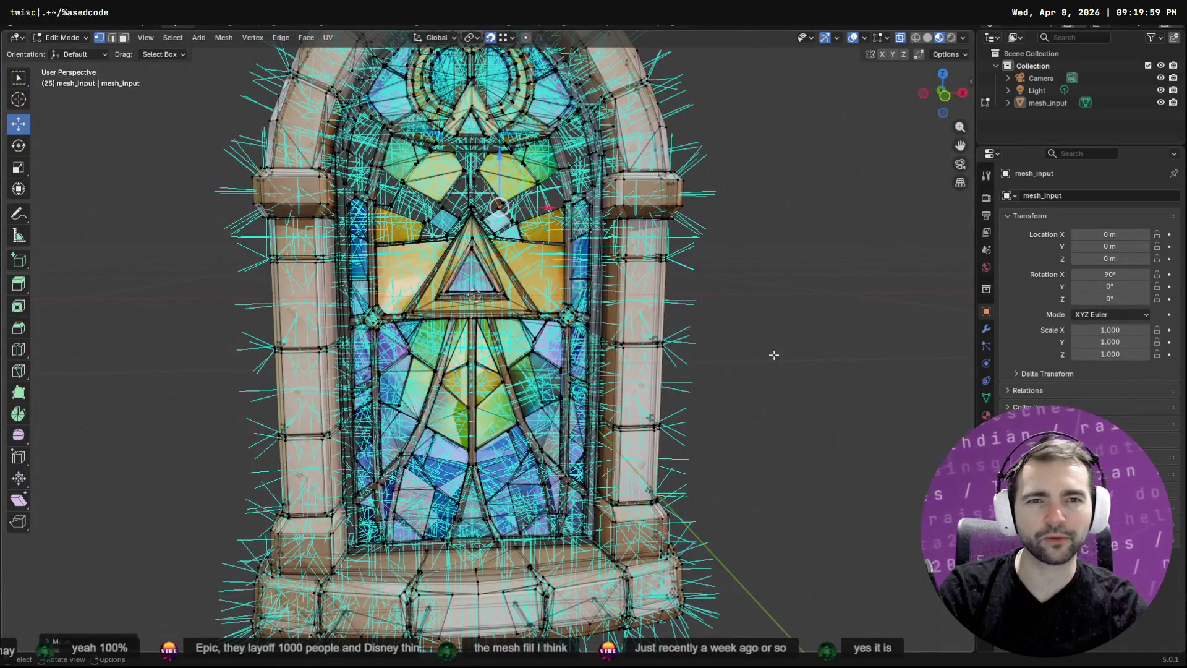
key(Tab)
drag(603, 209, 600, 189)
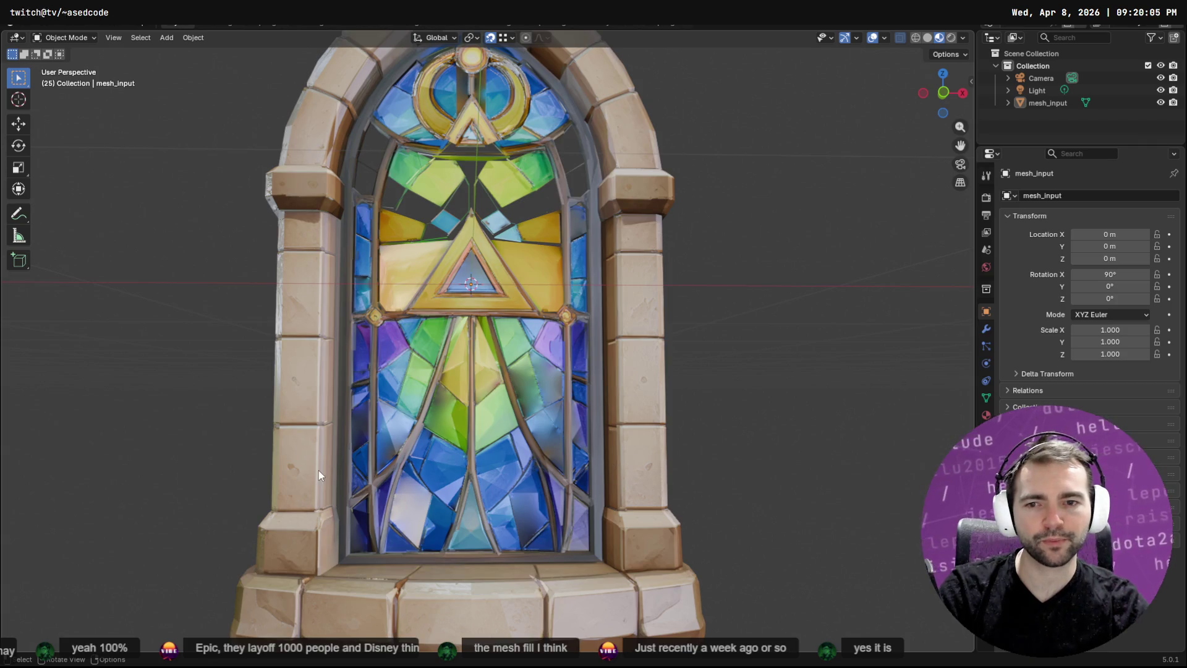
scroll(480, 242, up, 3)
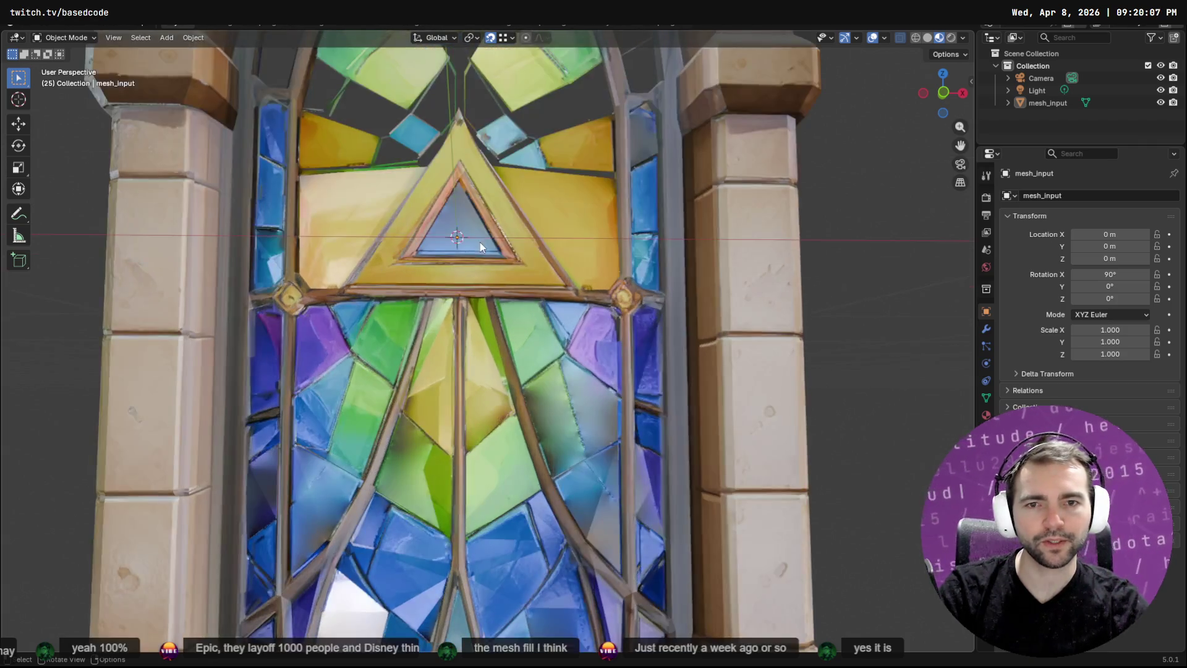
mouse_move(503, 254)
mouse_down()
mouse_move(557, 425)
mouse_move(559, 370)
mouse_up()
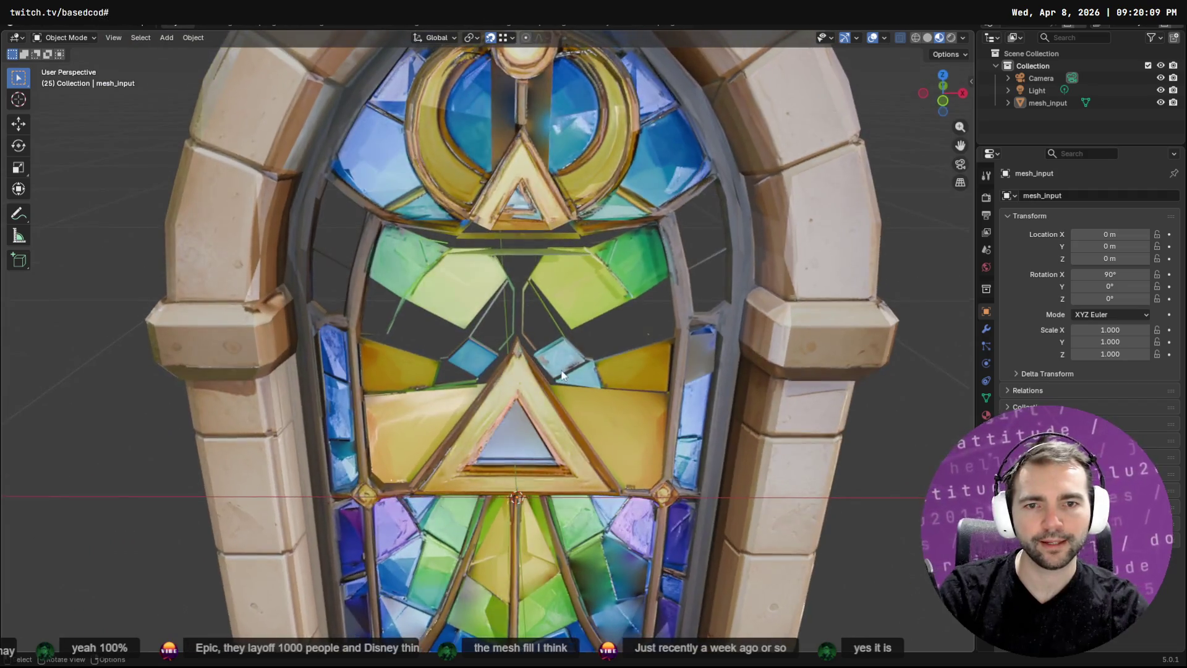
scroll(563, 355, up, 5)
key(Tab)
mouse_move(588, 271)
mouse_down()
mouse_move(521, 242)
mouse_move(544, 219)
mouse_up()
Select the small strut end's vertices and move them up and right toward the gap
scroll(549, 214, up, 2)
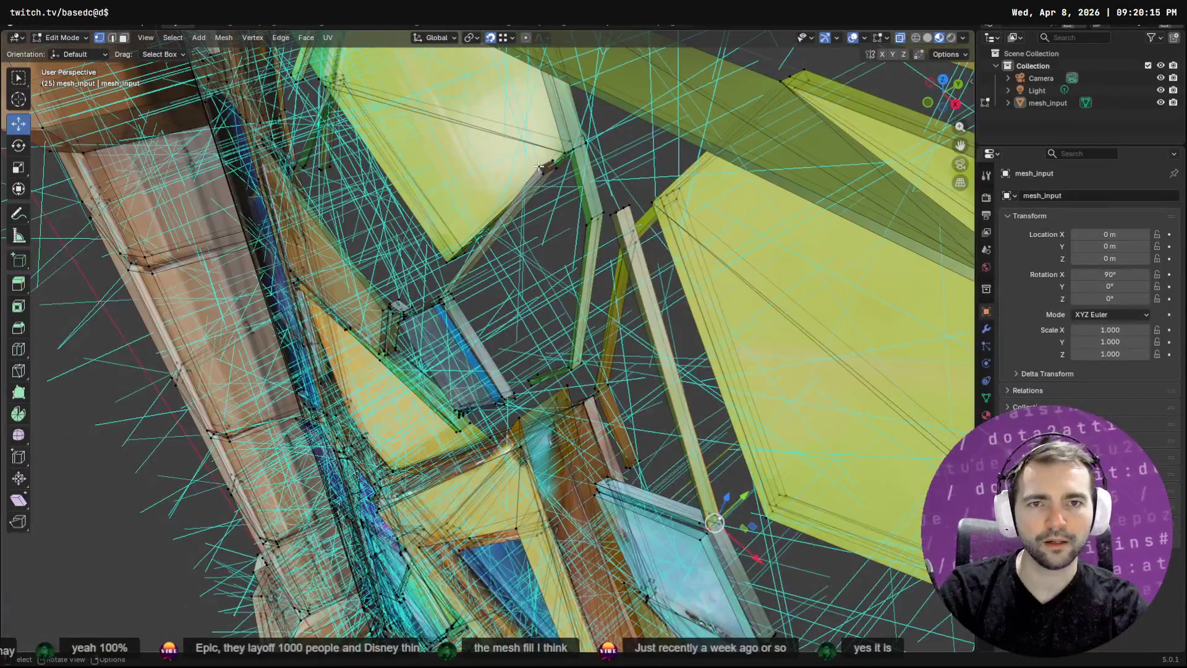
scroll(558, 188, up, 2)
scroll(559, 188, up, 3)
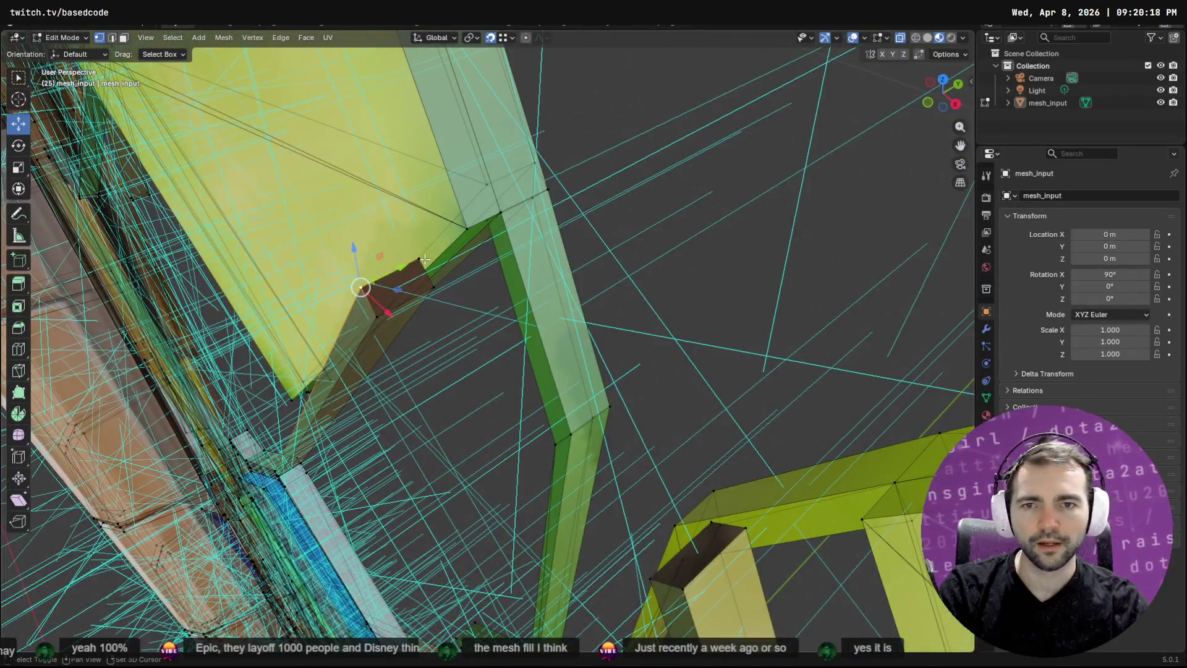
shift+click(425, 260)
shift+click(437, 289)
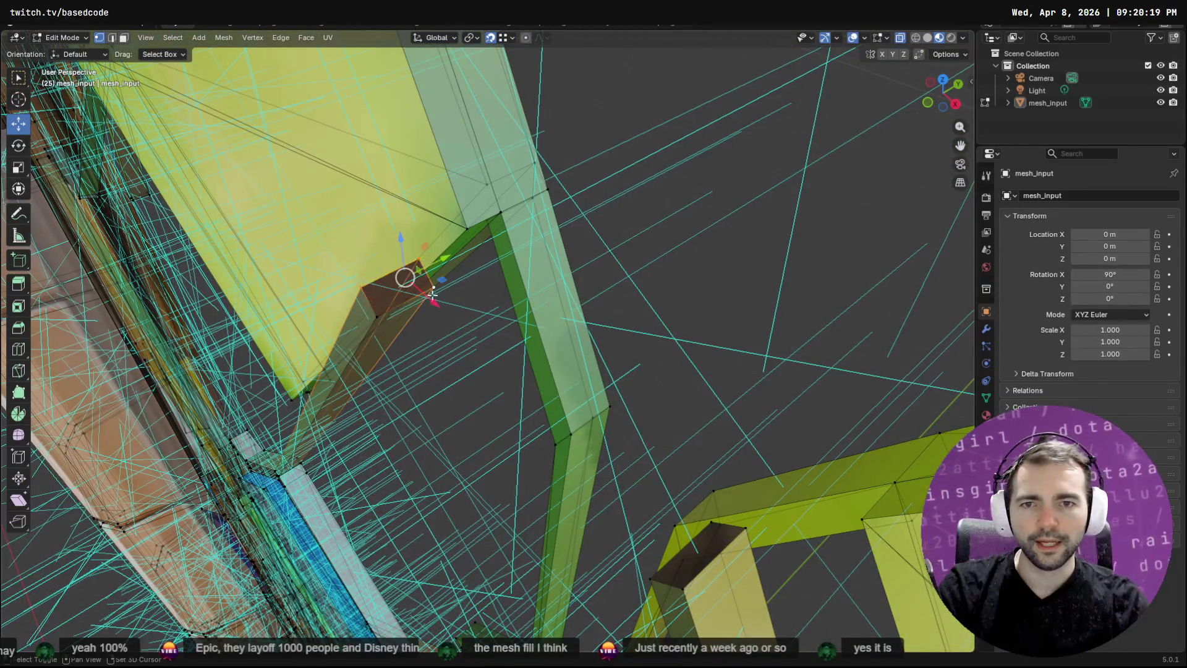
mouse_move(423, 263)
mouse_down()
mouse_move(498, 229)
mouse_move(536, 316)
mouse_up()
Box-select the right strut's top end and center the view on it with Frame Selected
scroll(824, 305, down, 3)
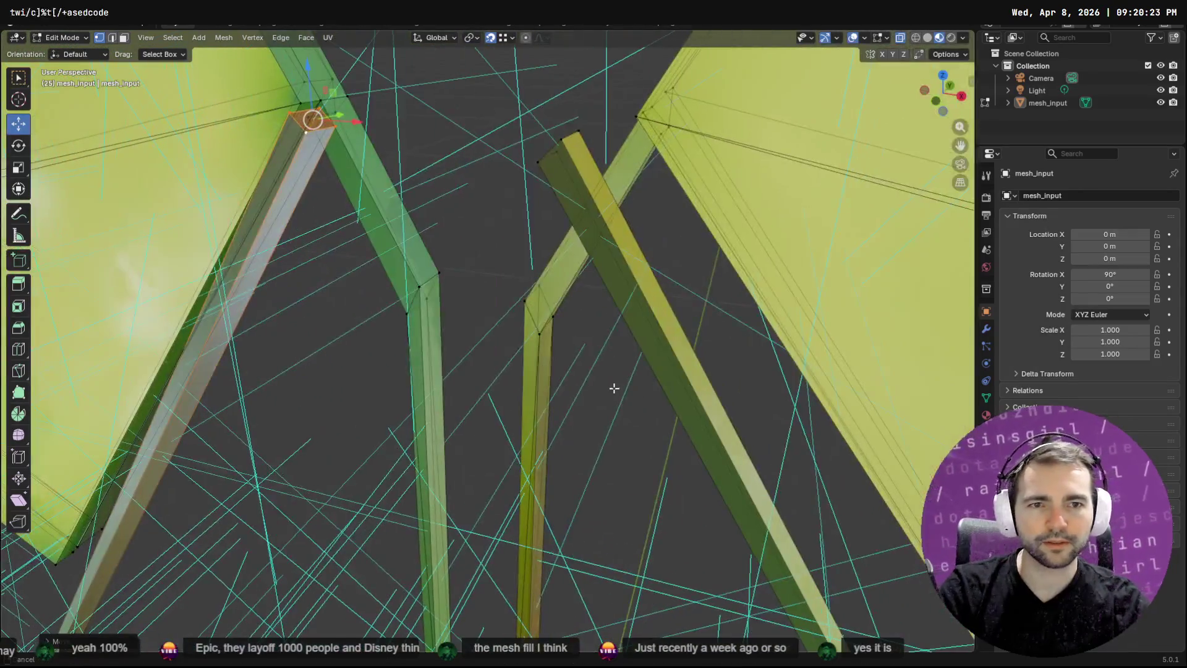
drag(582, 112, 497, 177)
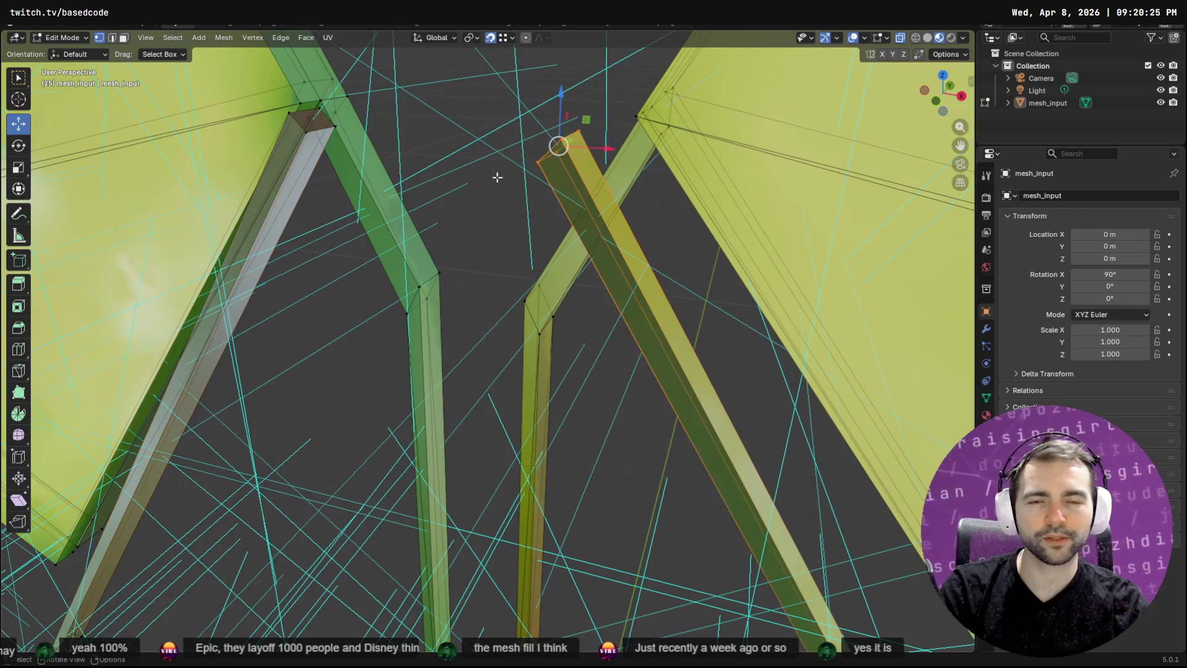
scroll(556, 142, up, 5)
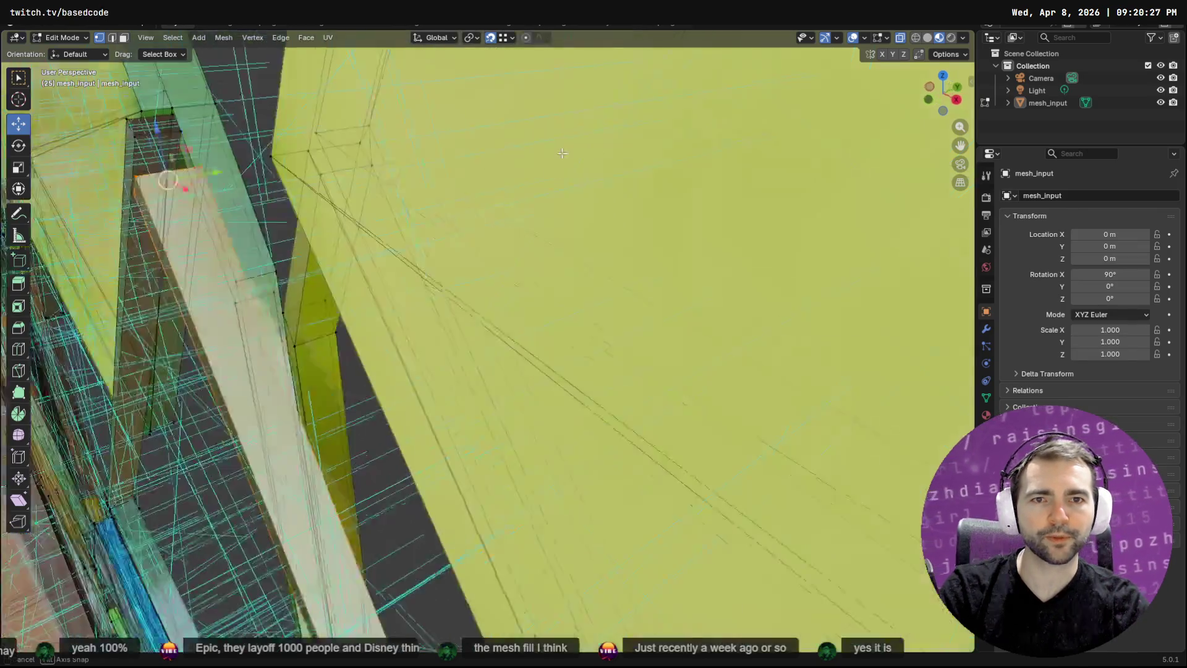
scroll(194, 169, down, 2)
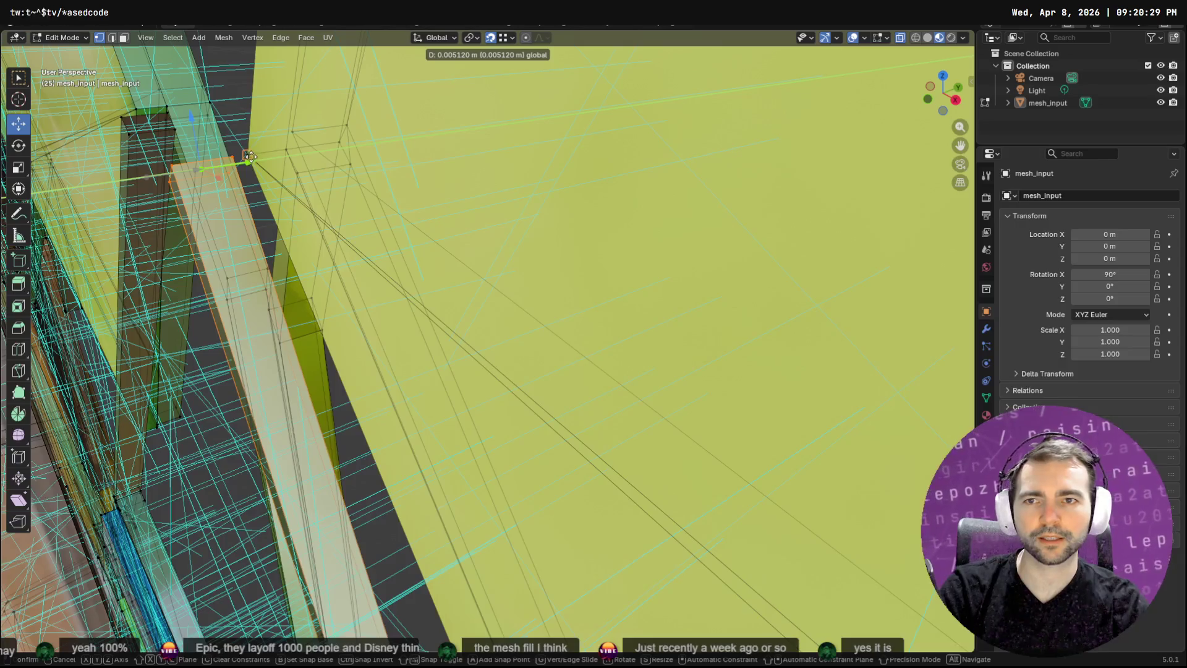
scroll(273, 172, down, 5)
scroll(274, 172, up, 2)
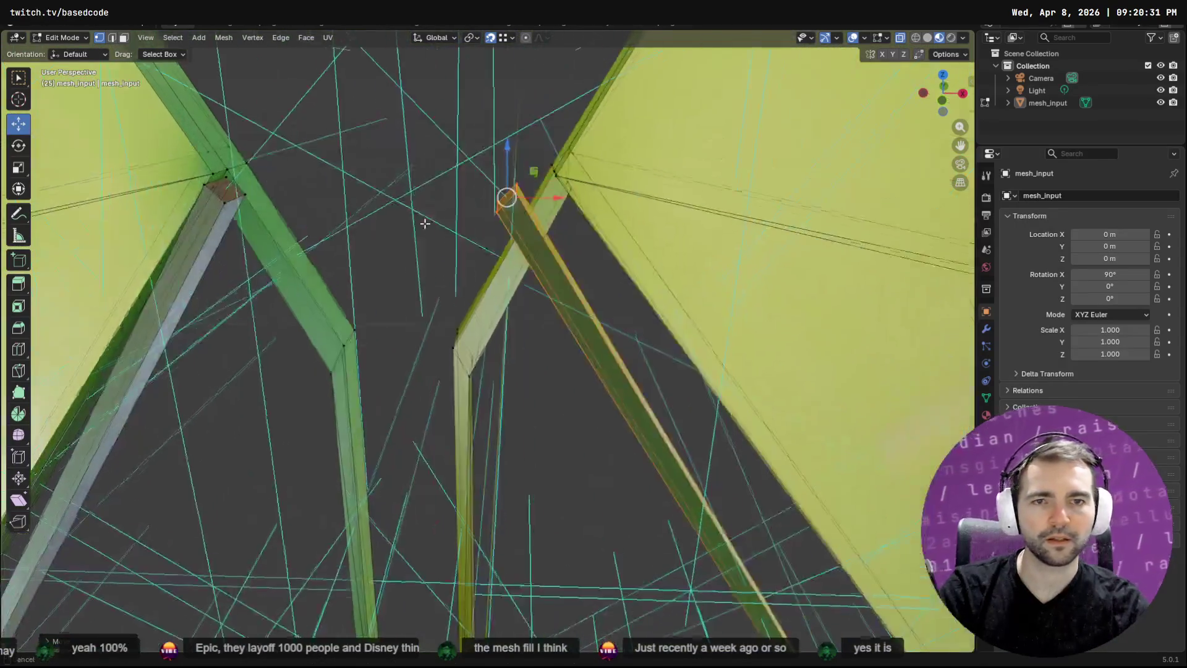
mouse_move(559, 236)
mouse_down()
mouse_move(531, 275)
mouse_move(581, 259)
mouse_up()
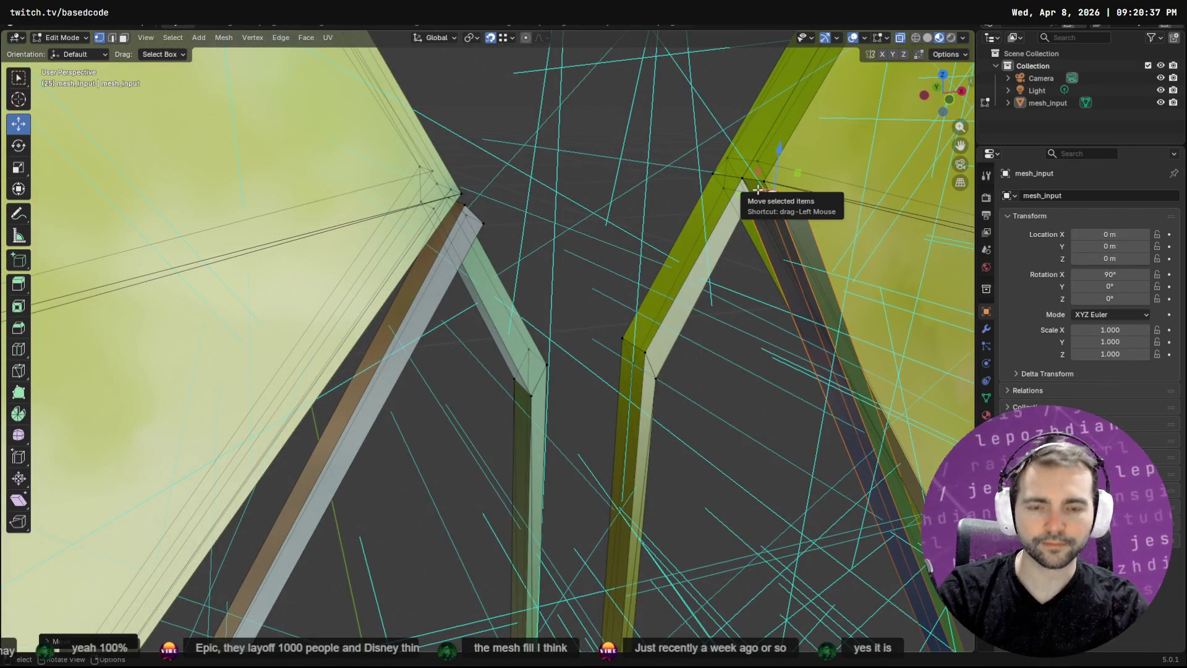
key(F3)
text(frame)
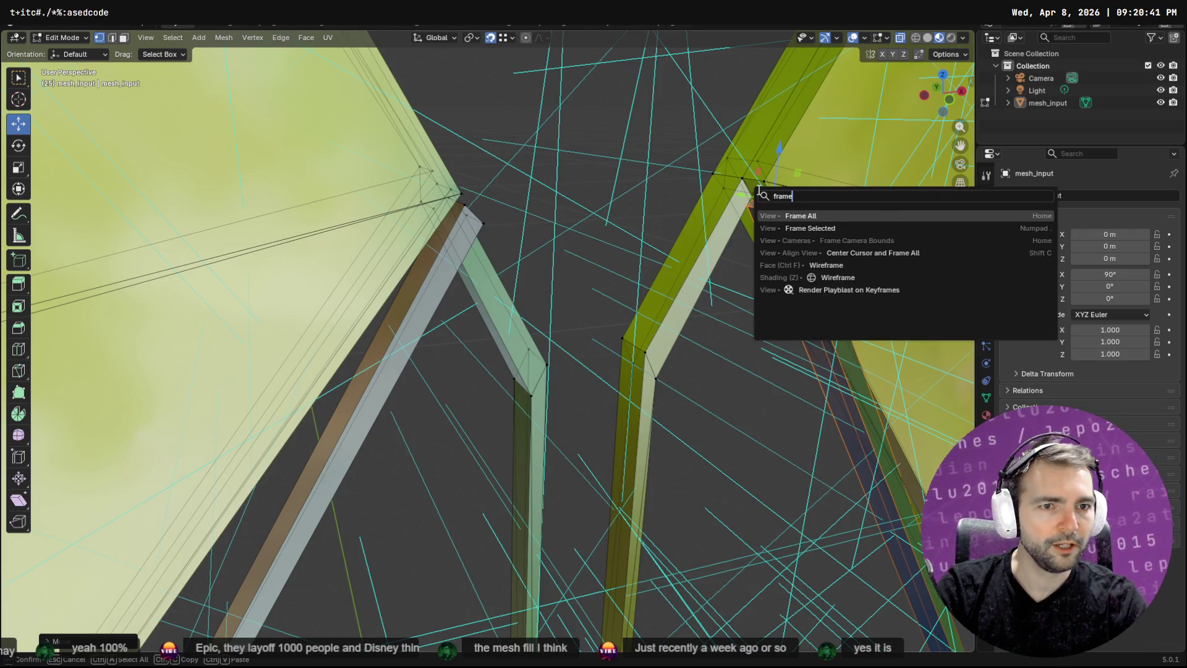
click(1006, 225)
Orbit to a frontal view of the struts and switch to face select mode
mouse_move(742, 228)
mouse_down()
mouse_move(473, 314)
mouse_move(560, 235)
mouse_up()
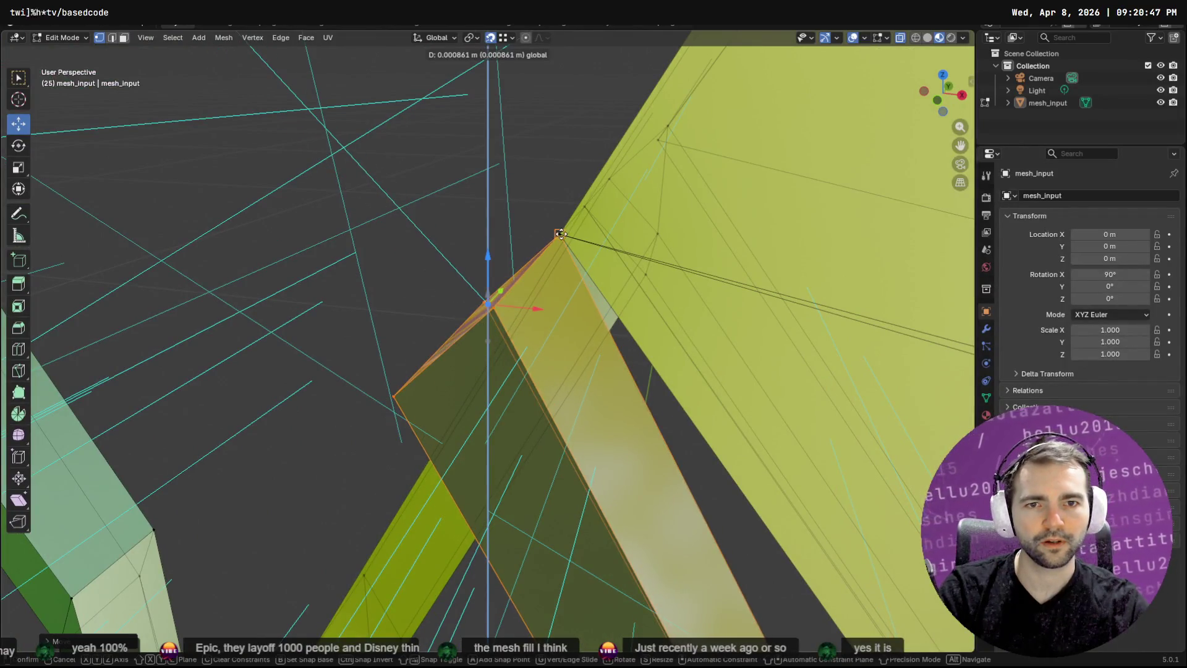
mouse_move(408, 286)
mouse_down()
mouse_move(384, 318)
mouse_move(522, 326)
mouse_move(569, 310)
mouse_move(618, 323)
mouse_up()
scroll(618, 323, up, 4)
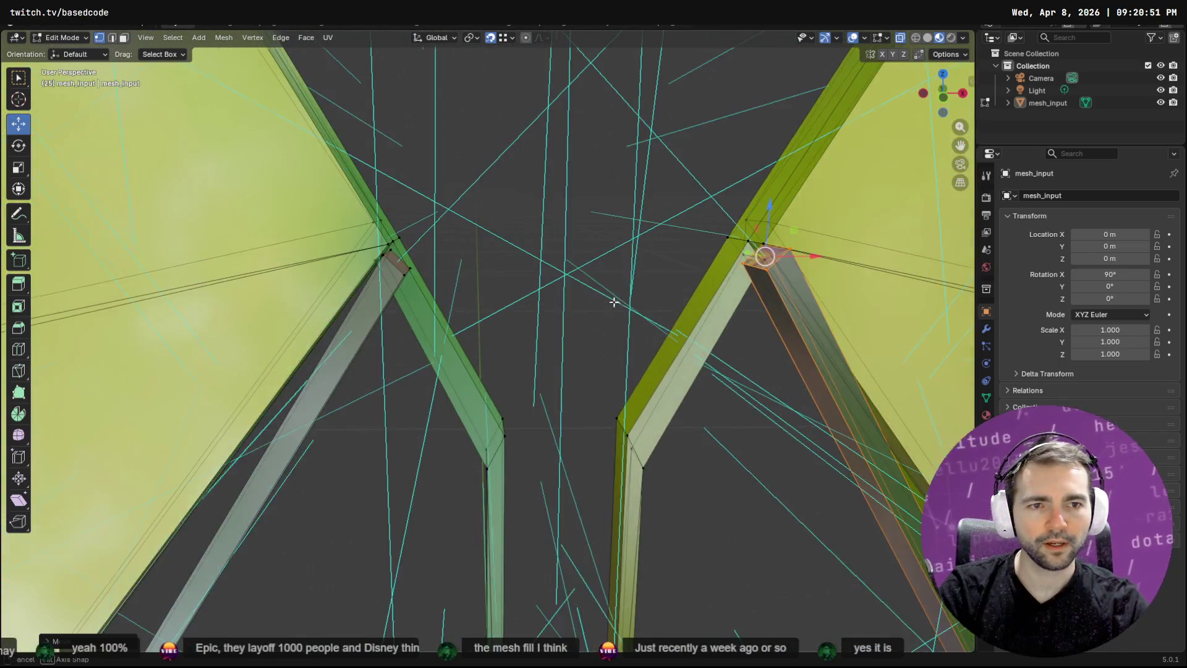
click(523, 236)
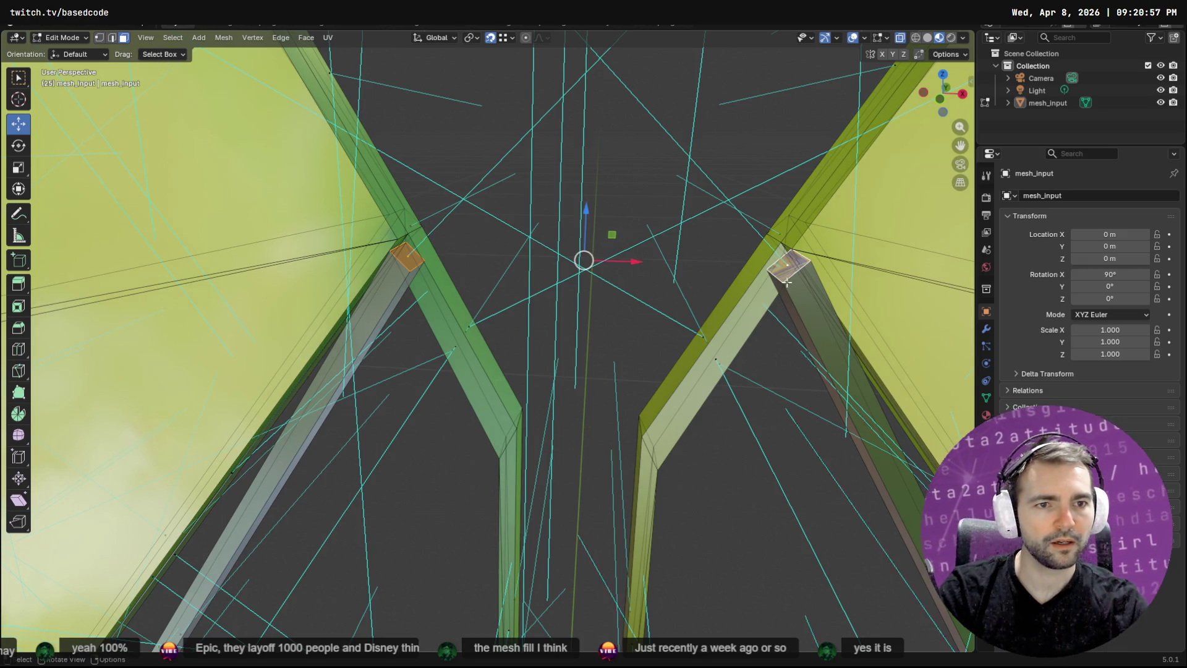
Join the two broken strut end faces with Bridge Edge Loops and inspect the new segment
key(F3)
text(brid)
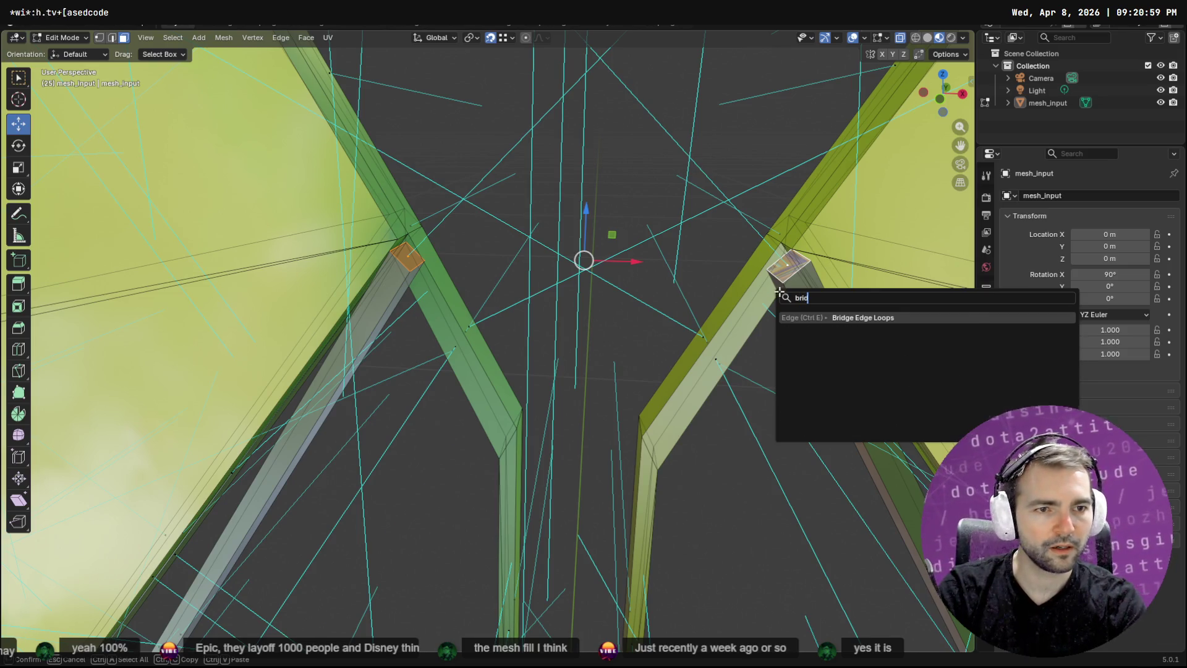
key(Return)
mouse_move(779, 290)
mouse_down()
mouse_move(646, 265)
mouse_move(593, 424)
mouse_move(614, 74)
mouse_move(588, 186)
mouse_move(625, 181)
mouse_move(717, 259)
mouse_move(594, 310)
mouse_move(599, 222)
mouse_move(564, 281)
mouse_move(572, 321)
mouse_up()
scroll(575, 346, down, 6)
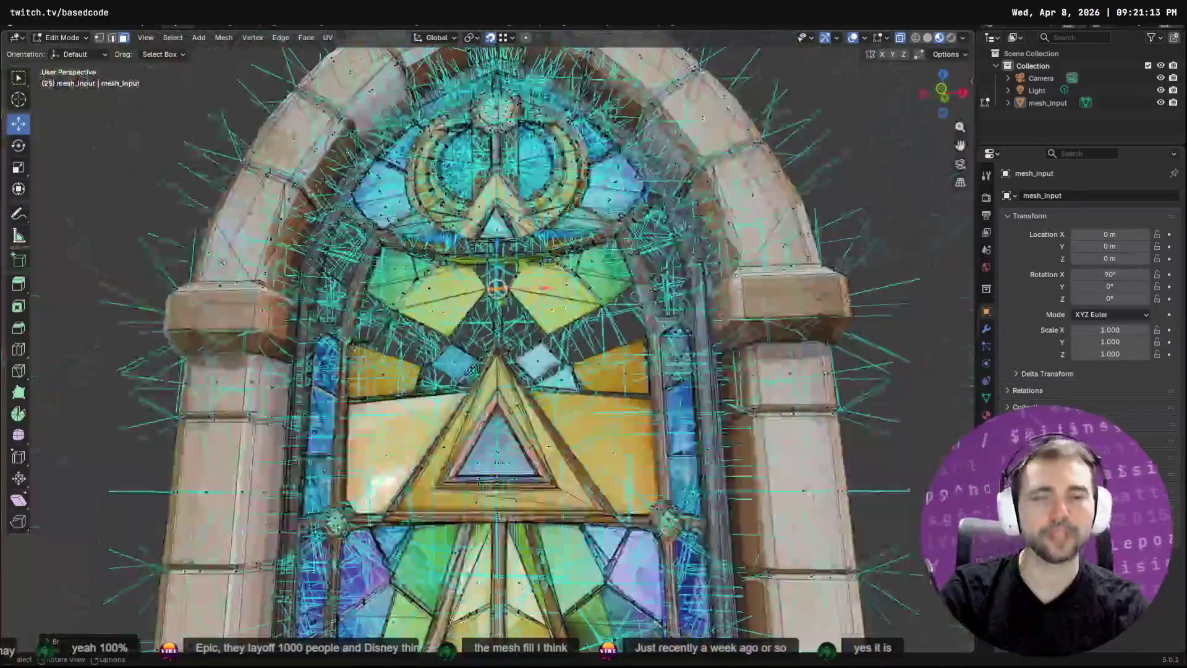
scroll(590, 382, up, 4)
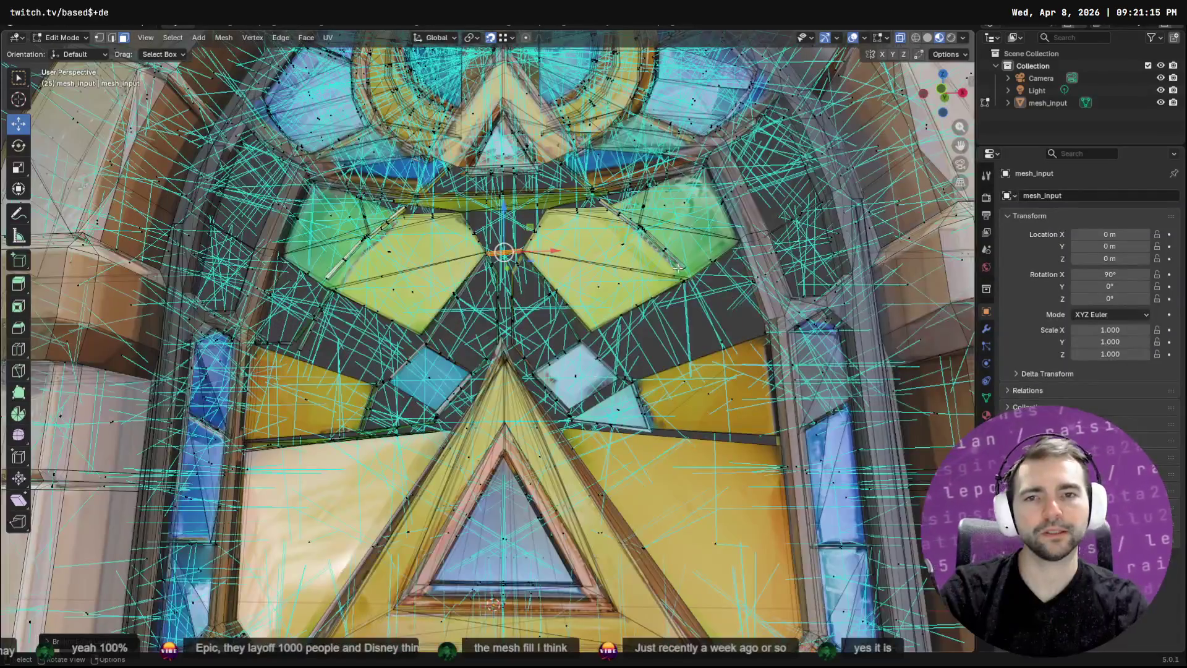
scroll(495, 380, down, 4)
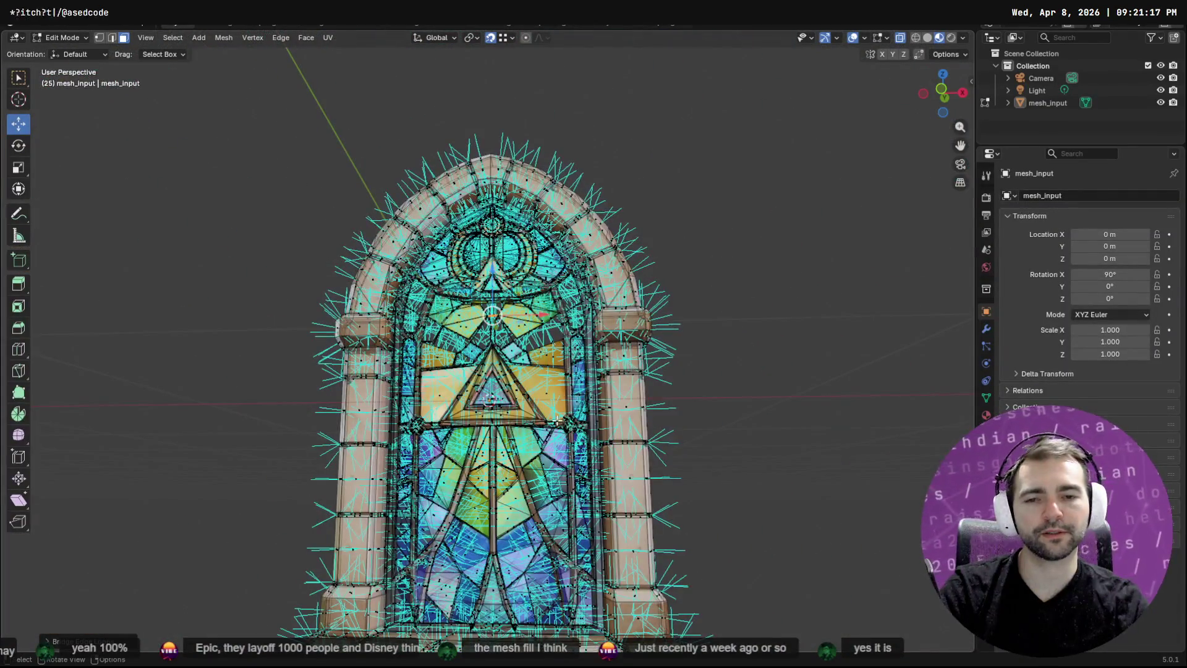
scroll(557, 420, up, 5)
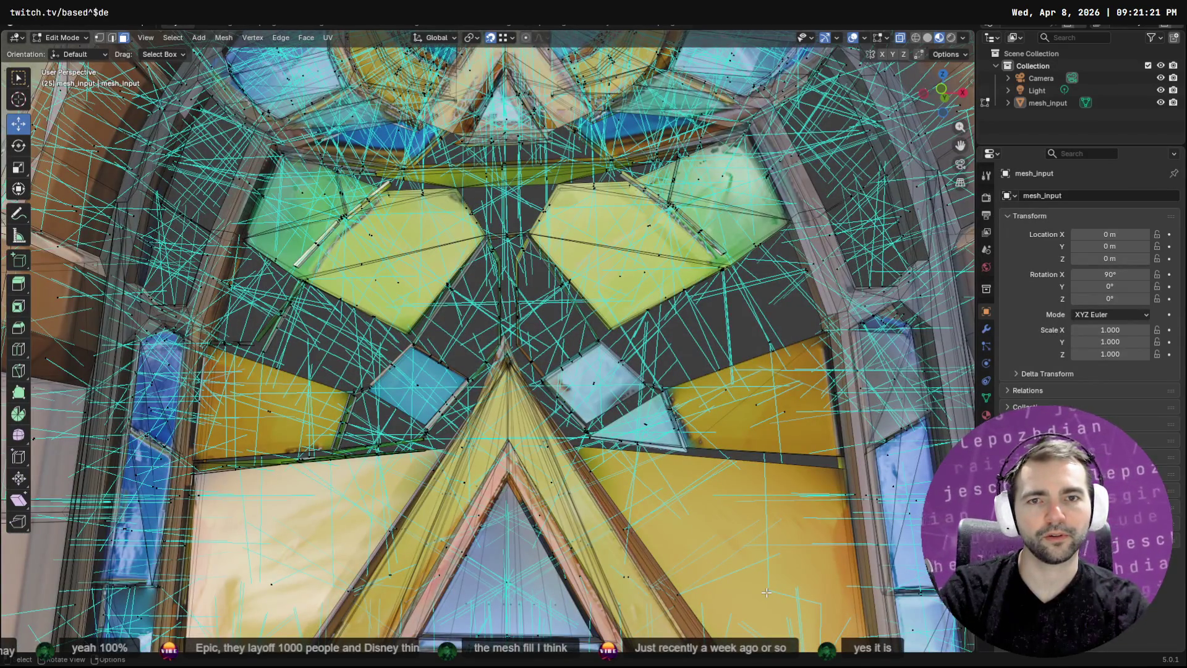
Duplicate the large yellow pane face and place the copy in the window
click(766, 592)
key(F3)
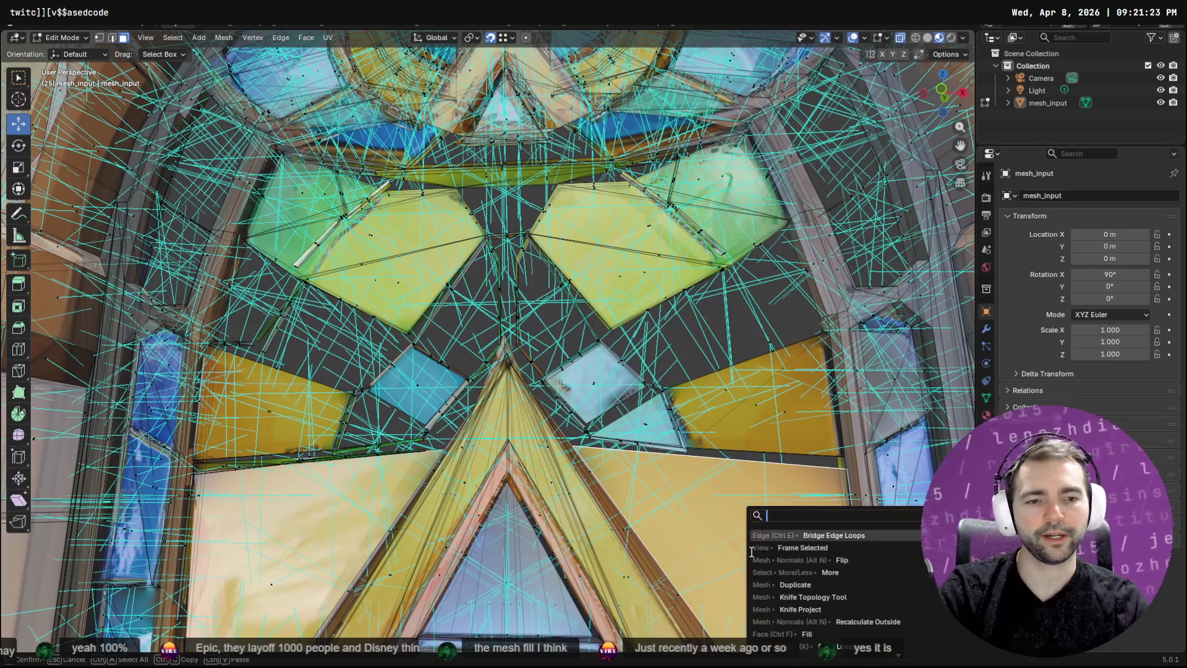
click(766, 585)
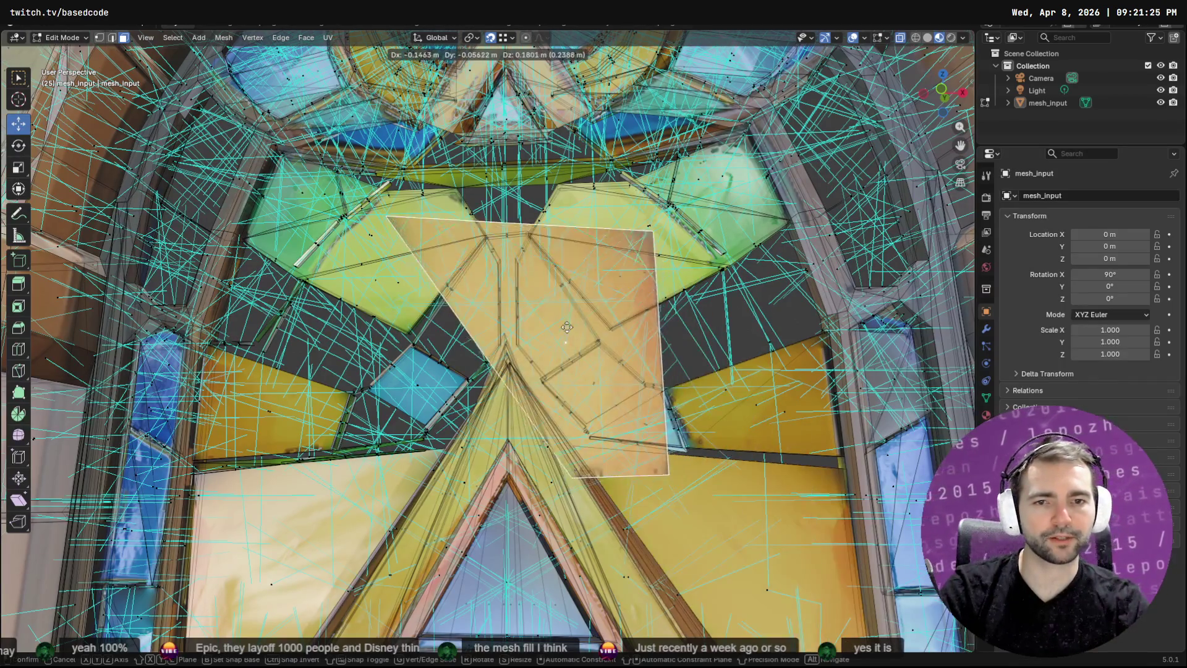
click(528, 301)
key(shift+alt+z)
key(shift+alt+z)
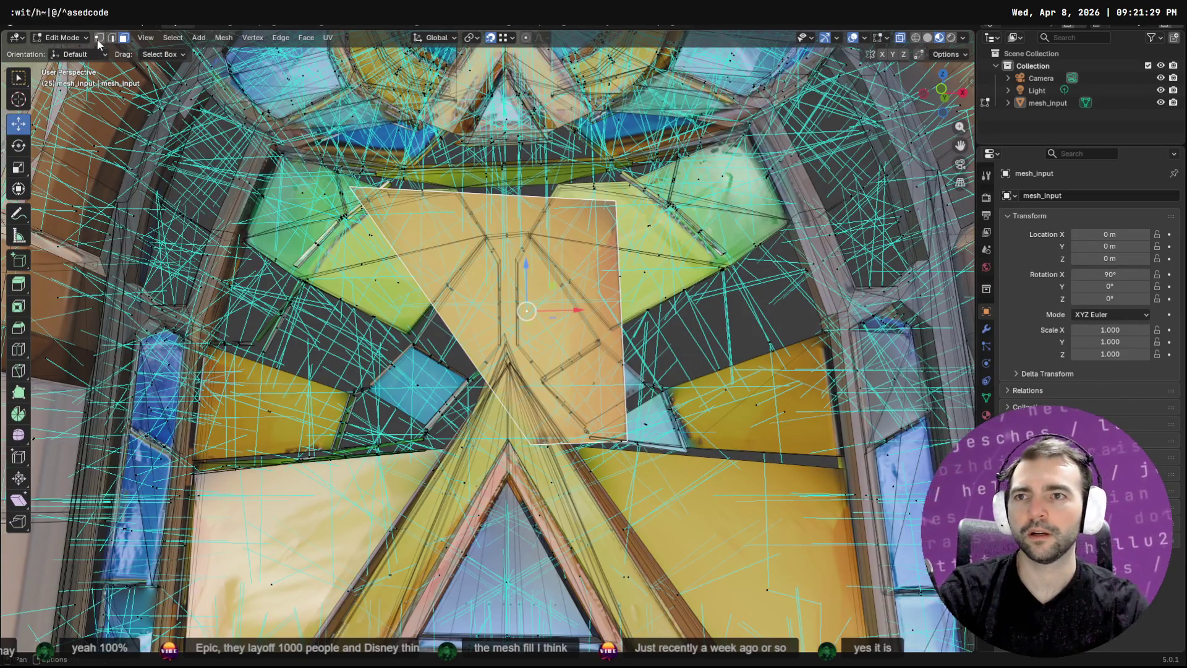
Move the copied face's corners to the upper right, upper left and lower left, then deselect
click(99, 38)
click(617, 198)
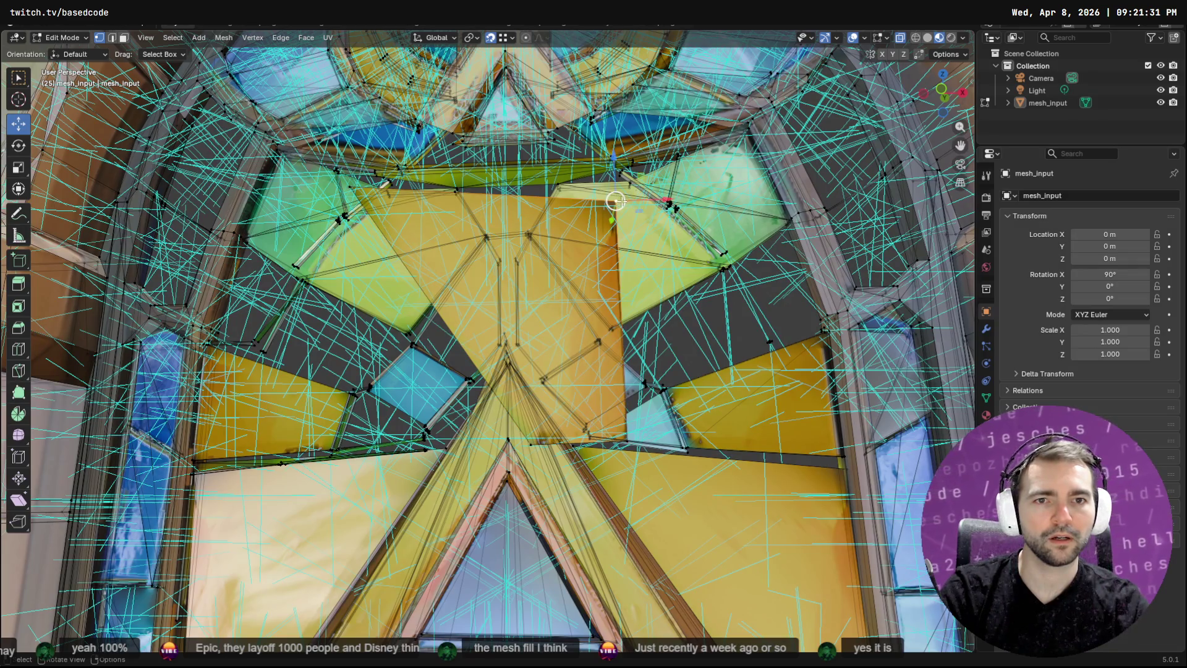
key(g)
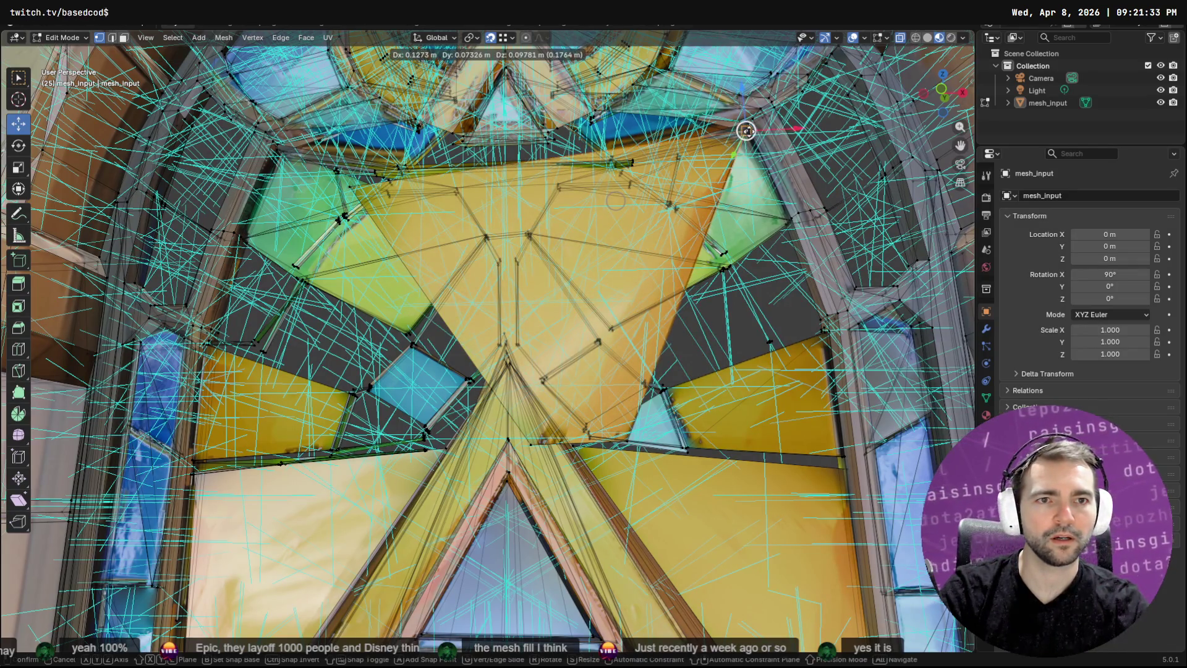
key(Return)
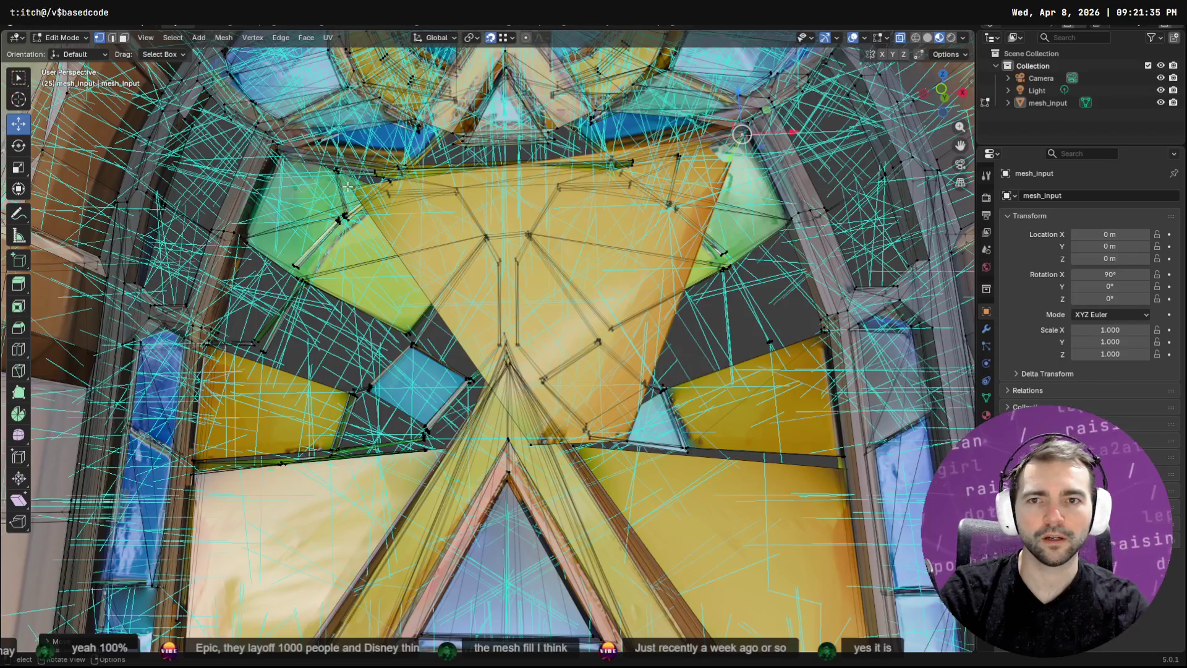
click(348, 186)
key(g)
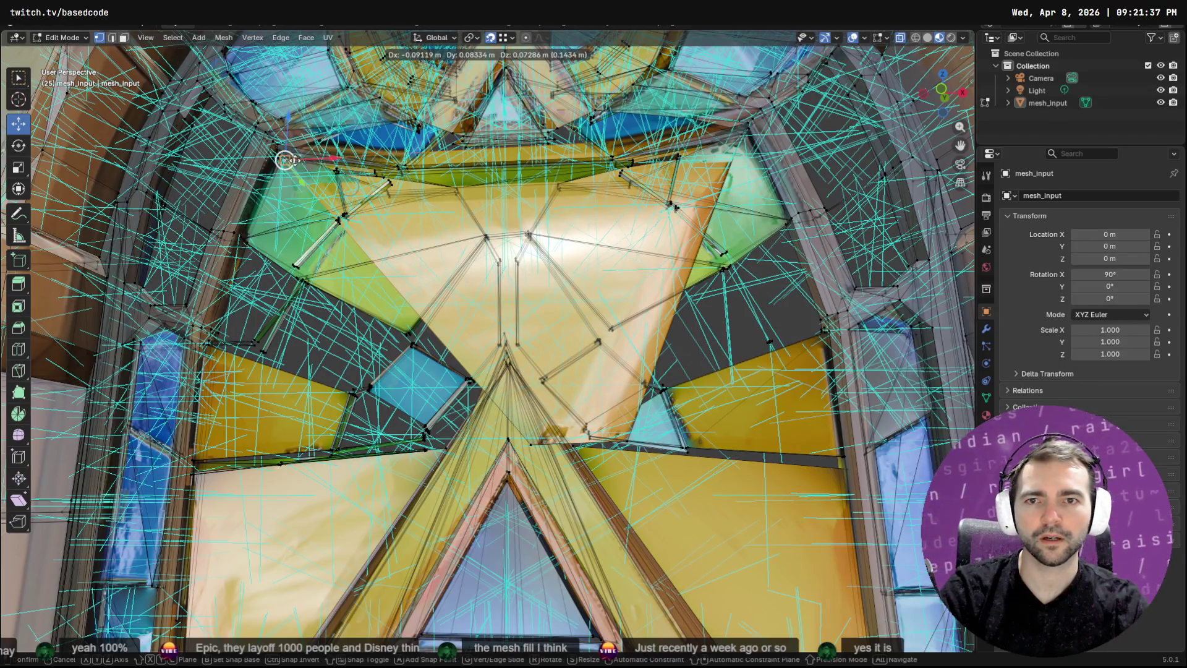
click(295, 160)
click(535, 440)
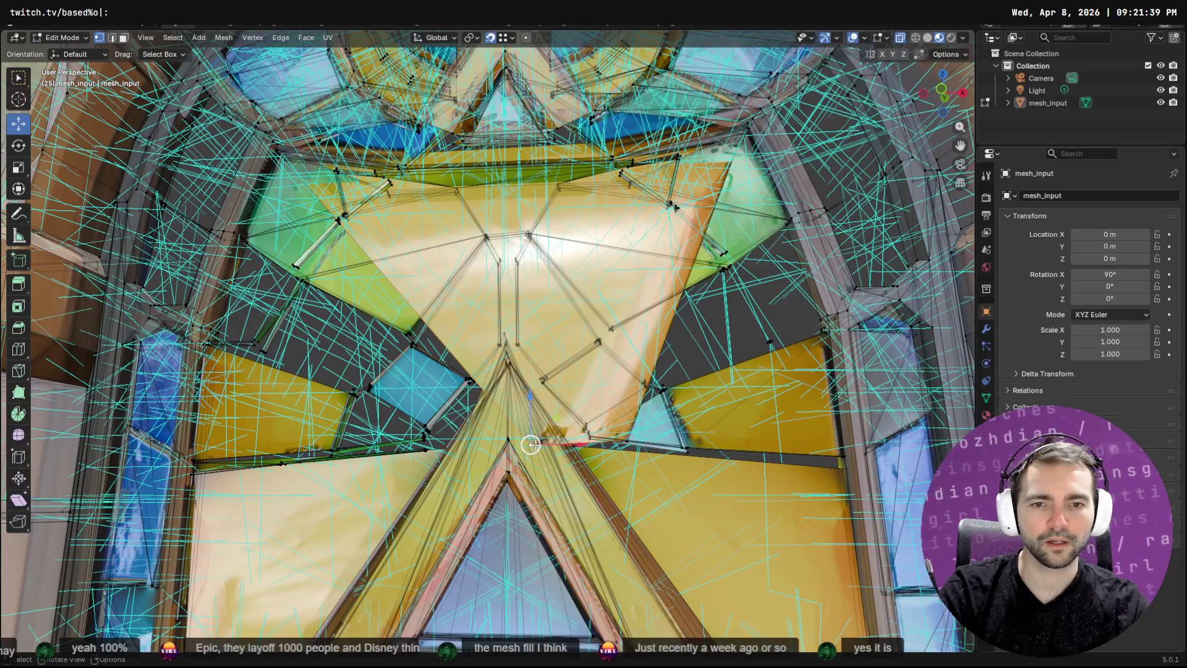
key(g)
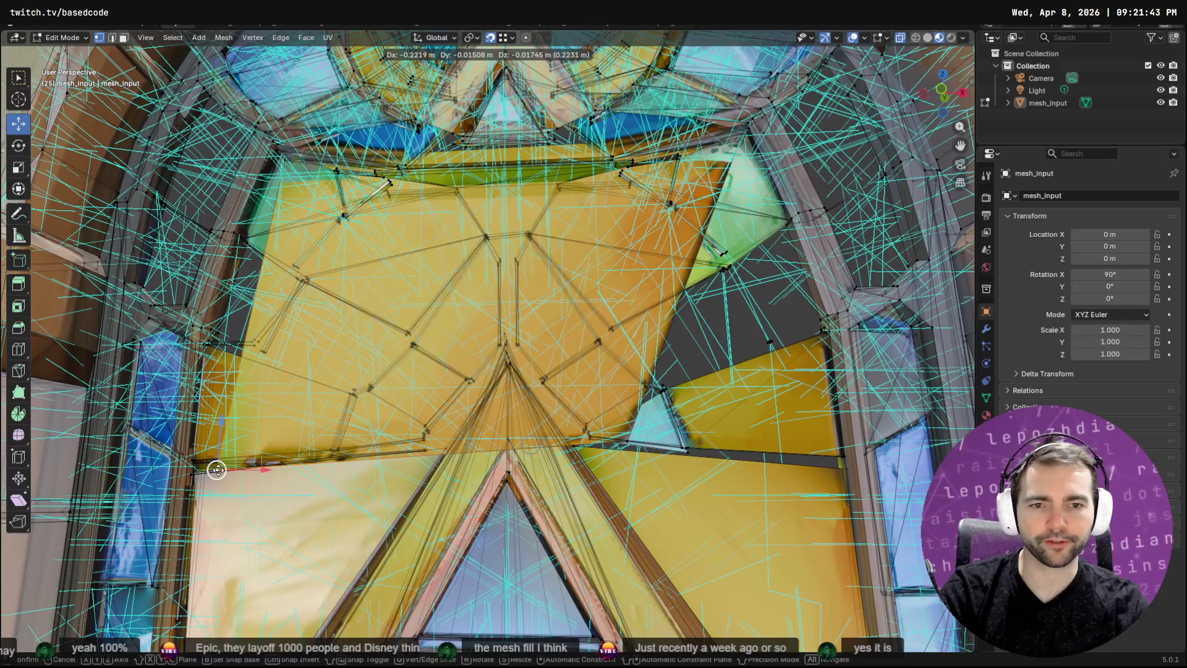
click(198, 467)
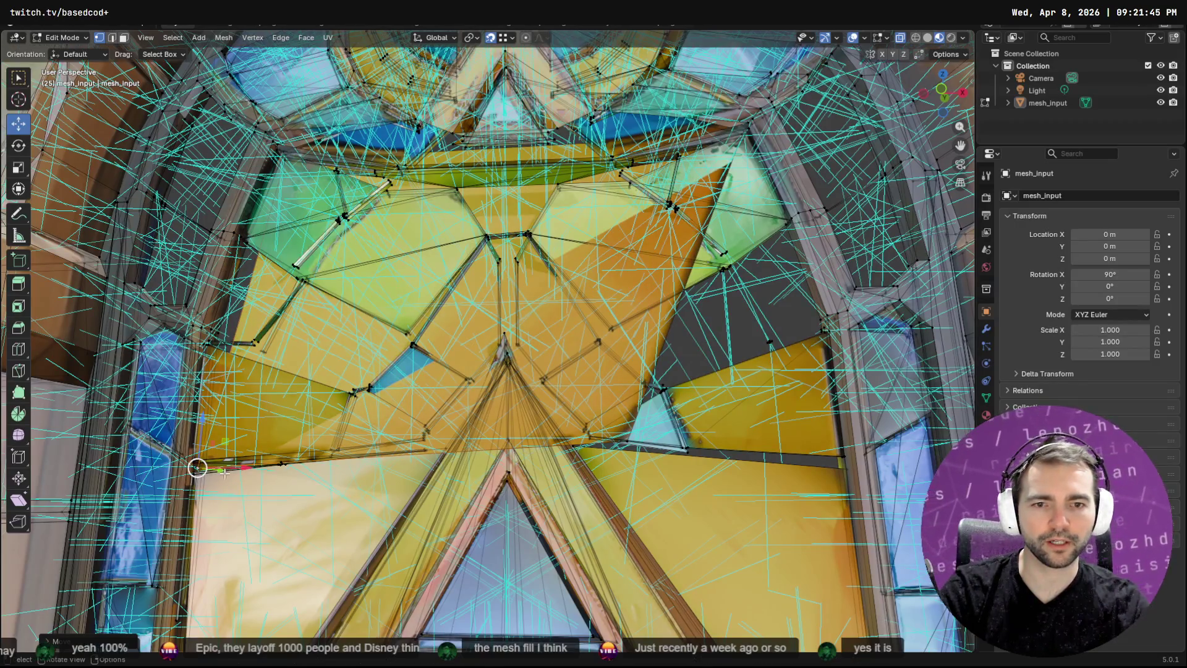
mouse_move(628, 440)
mouse_down()
mouse_move(635, 487)
mouse_move(791, 383)
mouse_move(831, 338)
mouse_move(66, 354)
mouse_move(163, 285)
mouse_move(273, 429)
mouse_move(350, 378)
mouse_move(249, 339)
mouse_up()
key(alt+a)
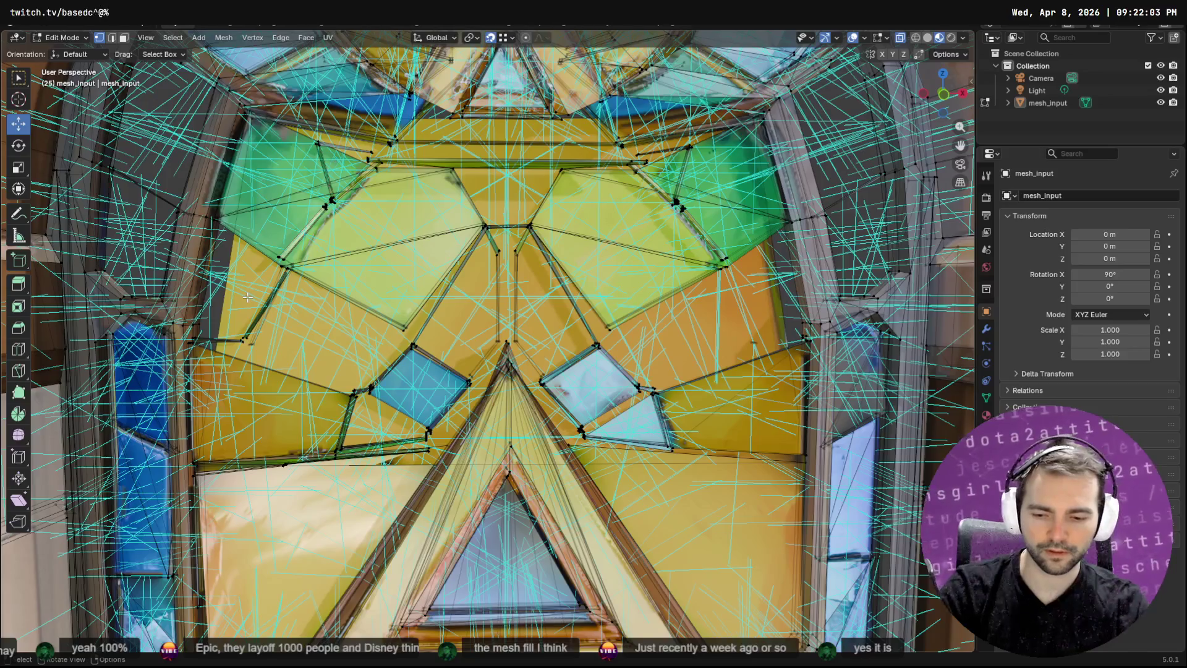
Cut the right yellow face along its lead line with the Knife Topology Tool
key(F3)
text(cut)
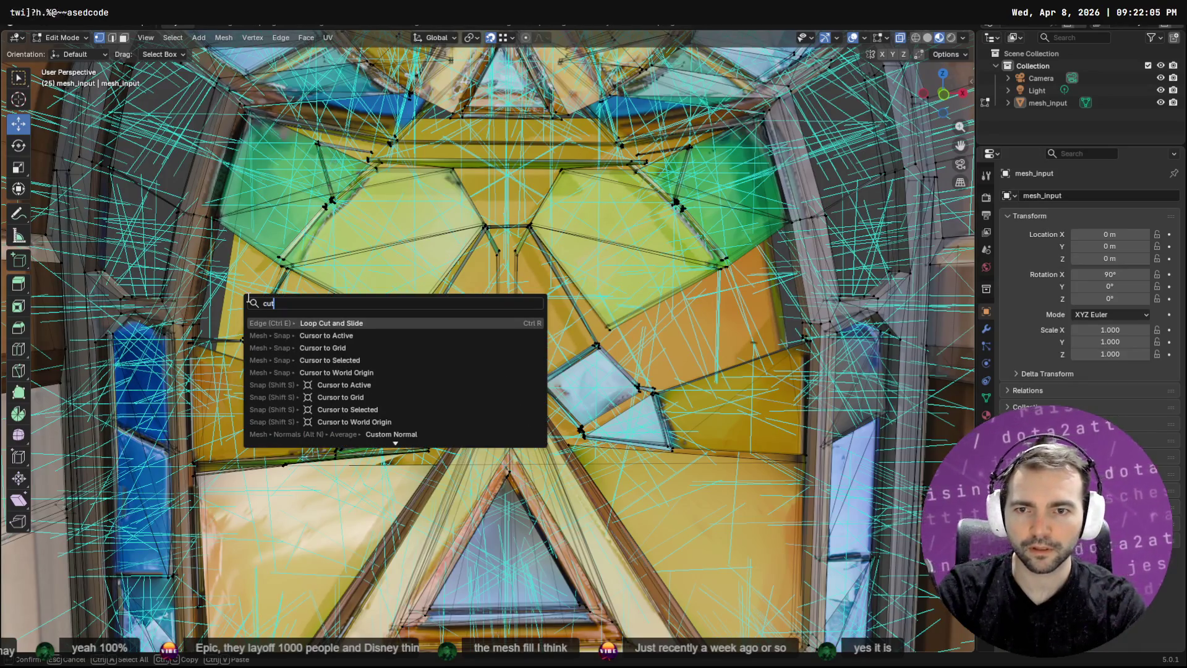
key(BackSpace)
key(BackSpace)
key(BackSpace)
text(knife)
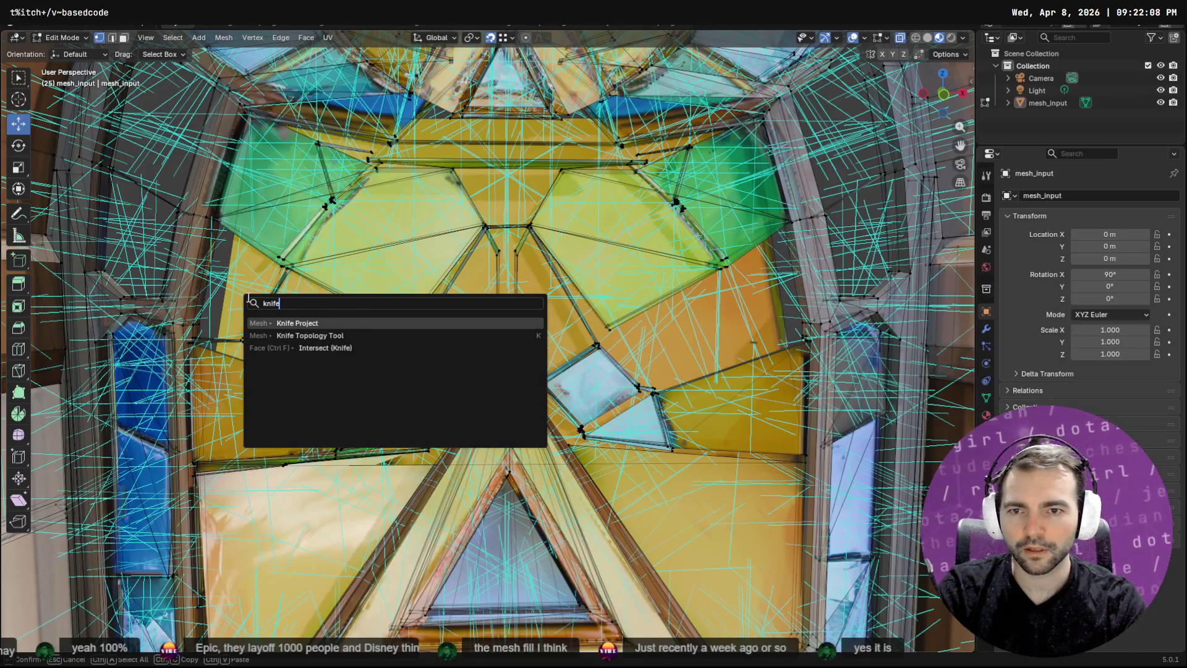
key(Down)
key(Return)
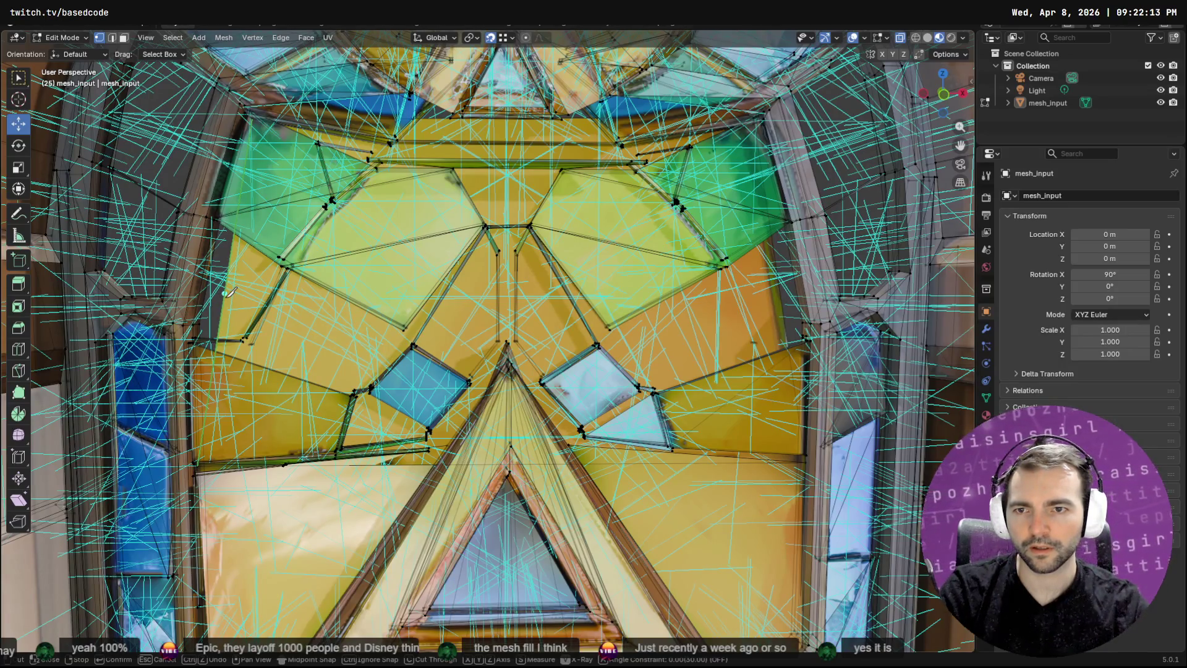
click(345, 300)
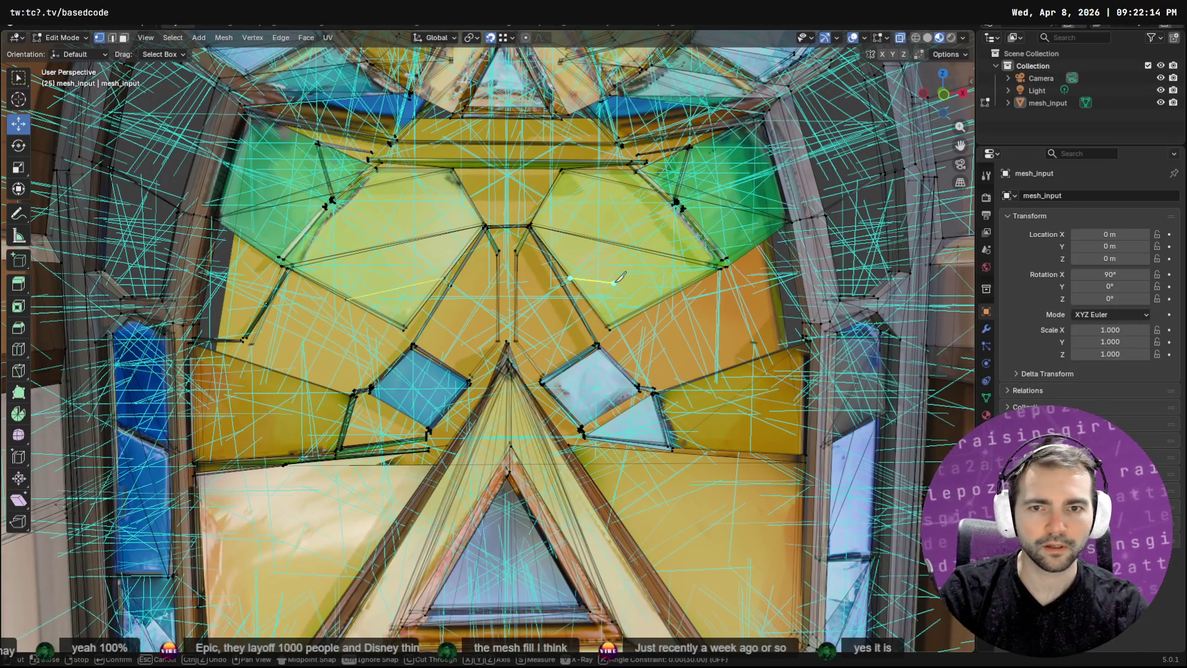
click(780, 292)
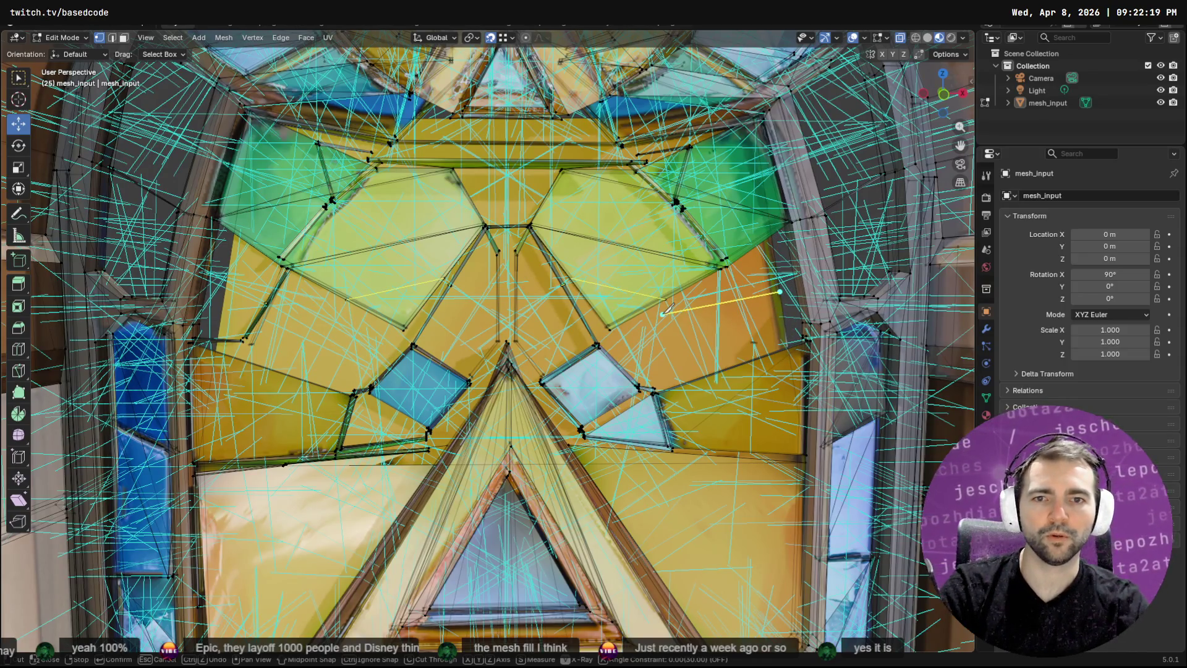
key(Return)
key(shift+alt+z)
key(shift+alt+z)
Select the large window face in face mode and search F3 for an isolate command
key(3)
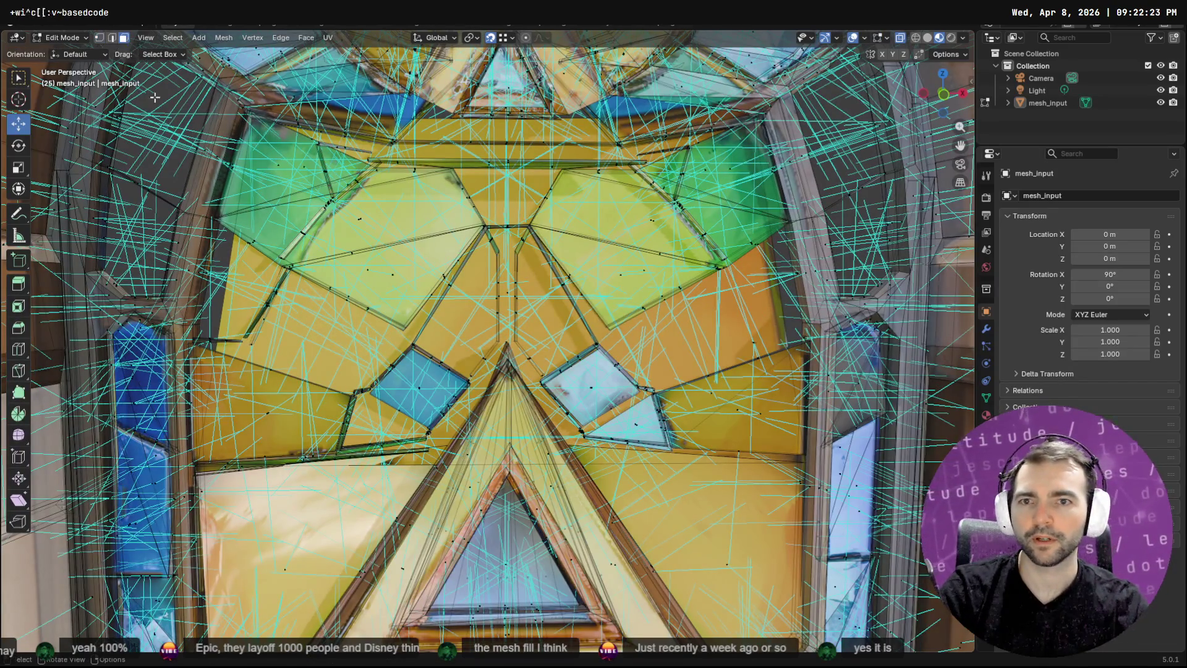
click(267, 319)
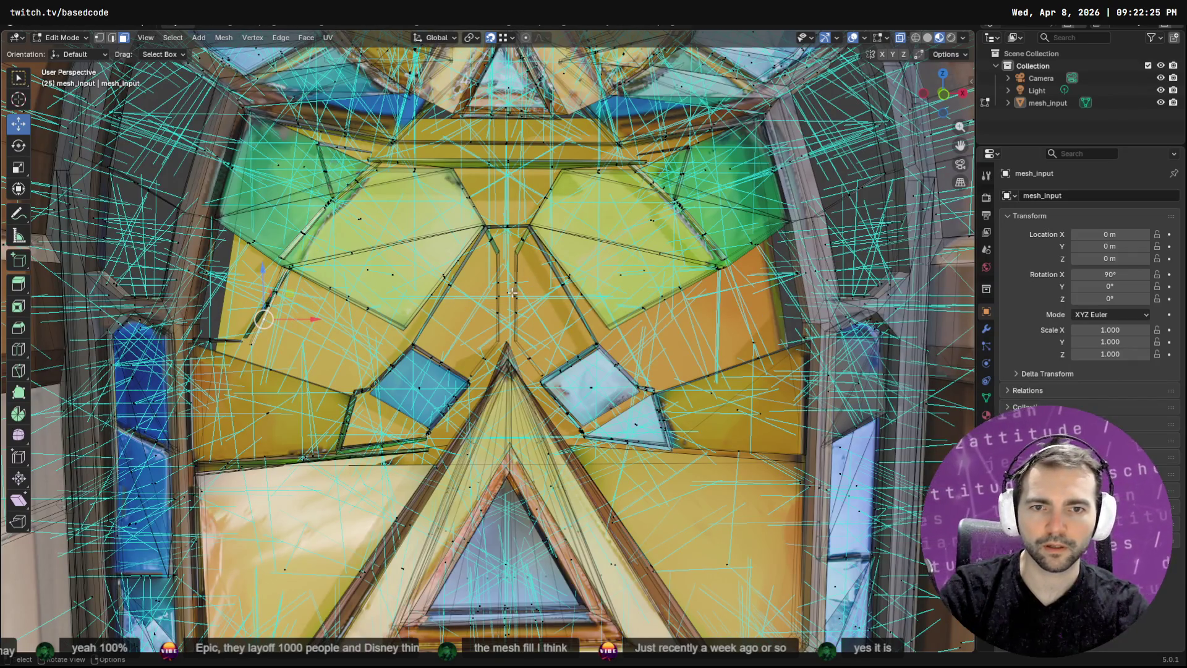
click(506, 293)
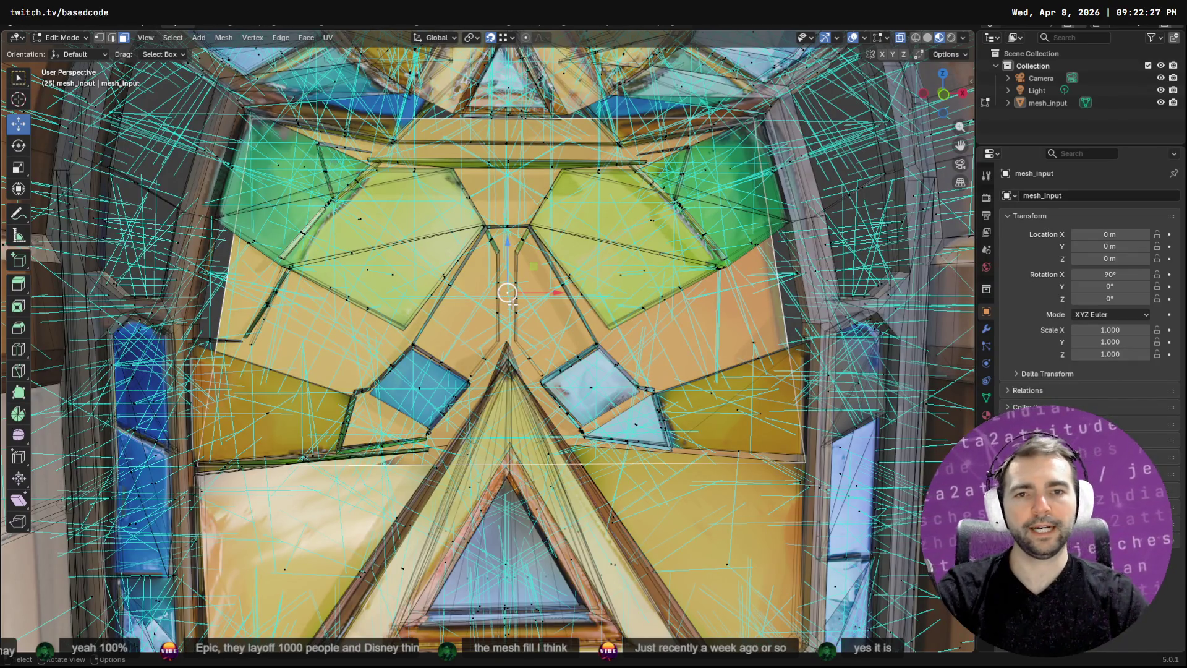
key(F3)
text(ISOLATE)
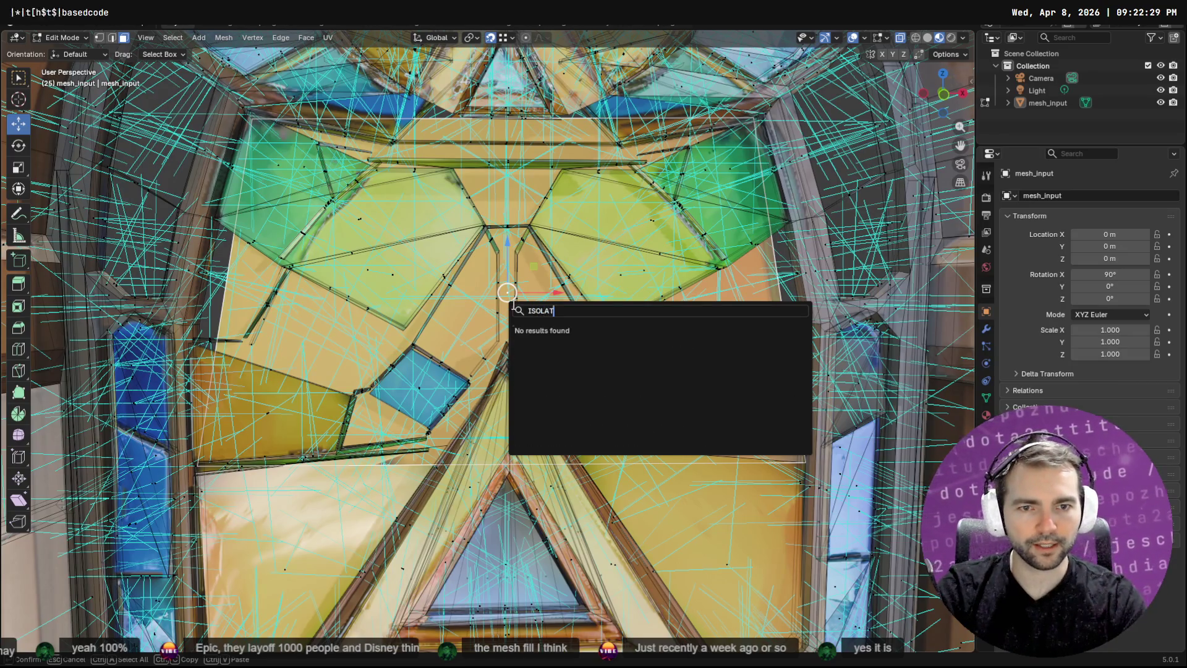
key(ctrl+BackSpace)
text(osp;ate)
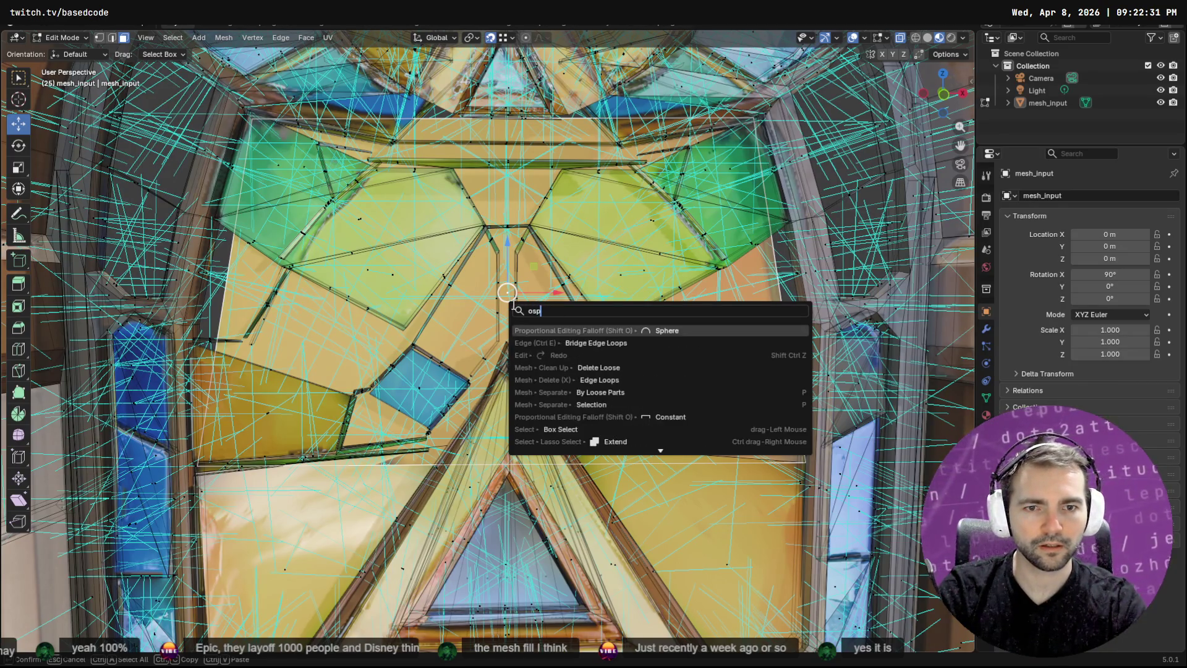
key(ctrl+BackSpace)
text(isolate)
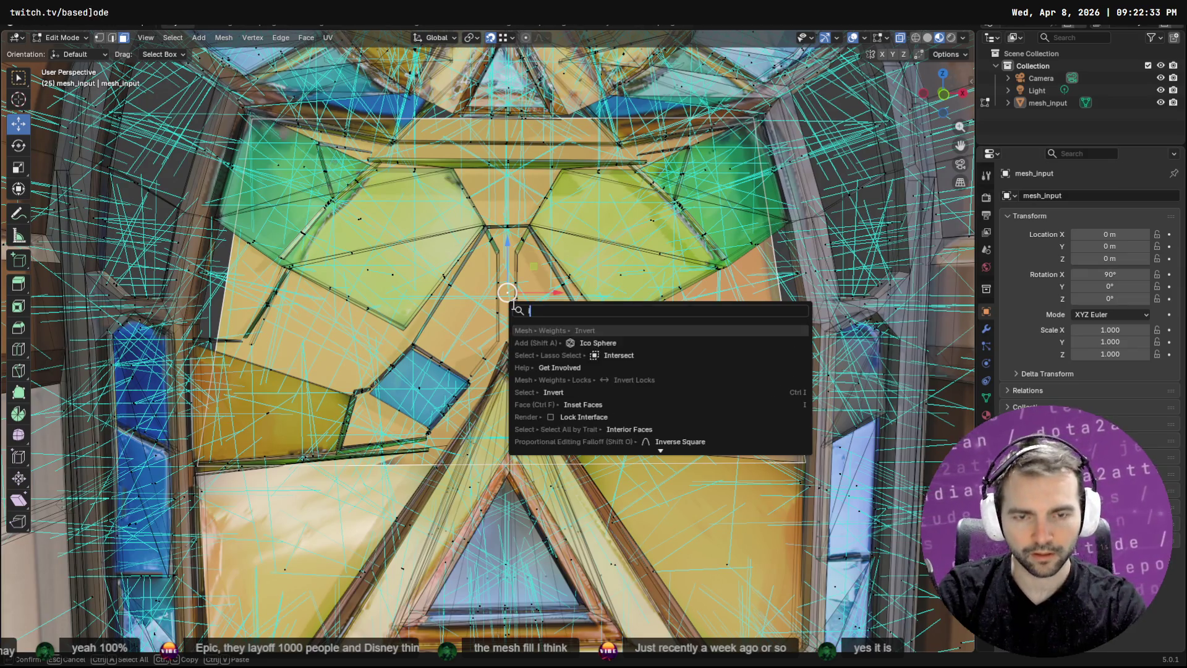
key(ctrl+BackSpace)
key(Return)
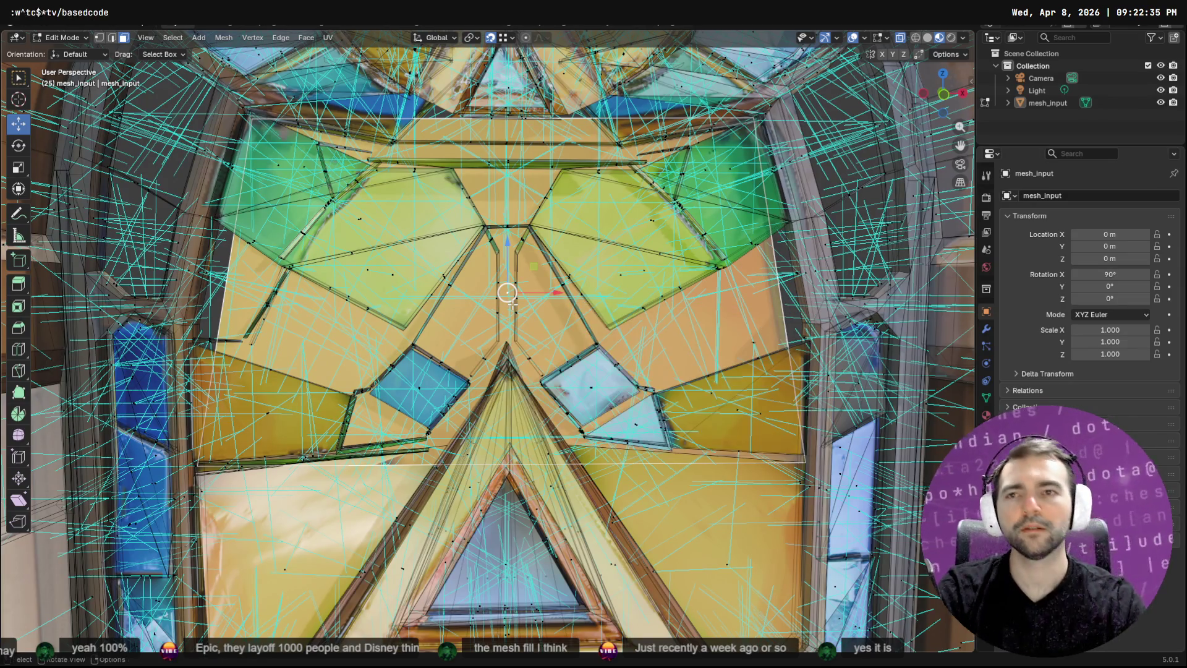
Check the View menu for isolation, then switch to ChatGPT and dictate a question
click(149, 39)
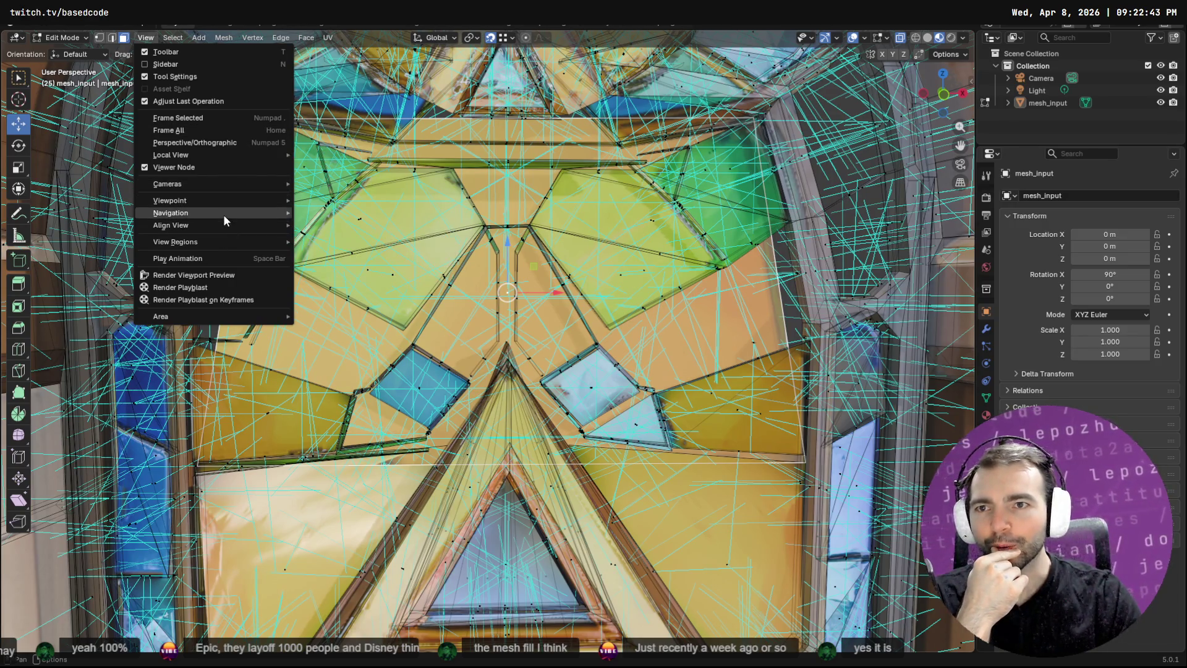
mouse_move(225, 210)
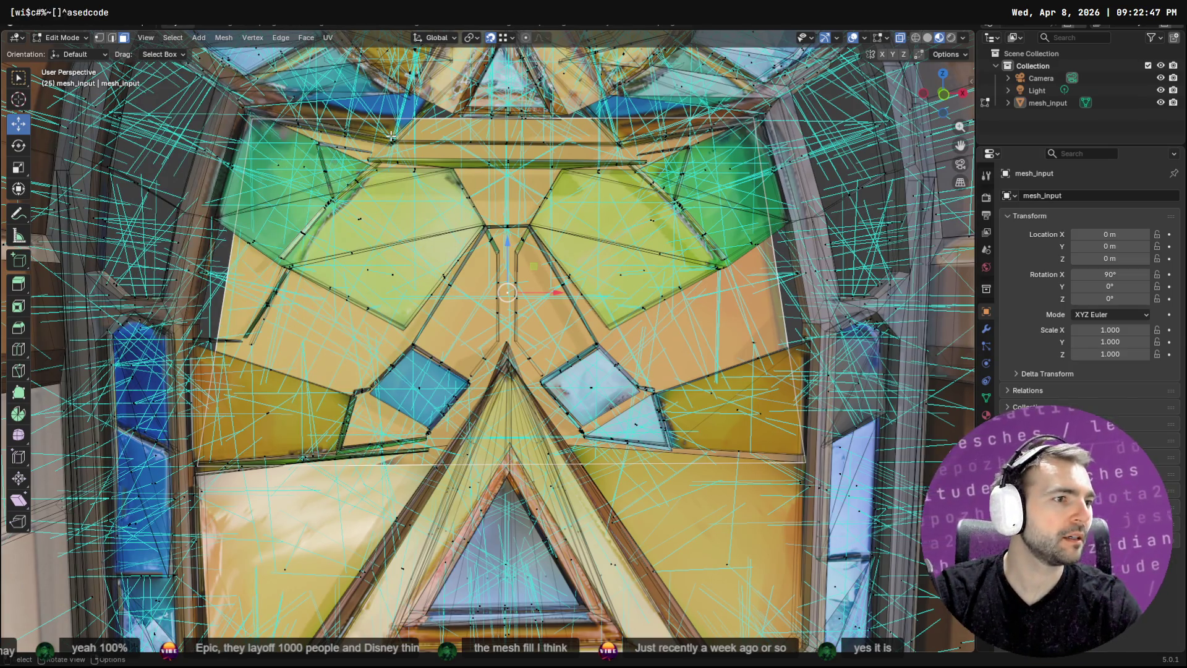
key(alt+Tab)
key(super+h)
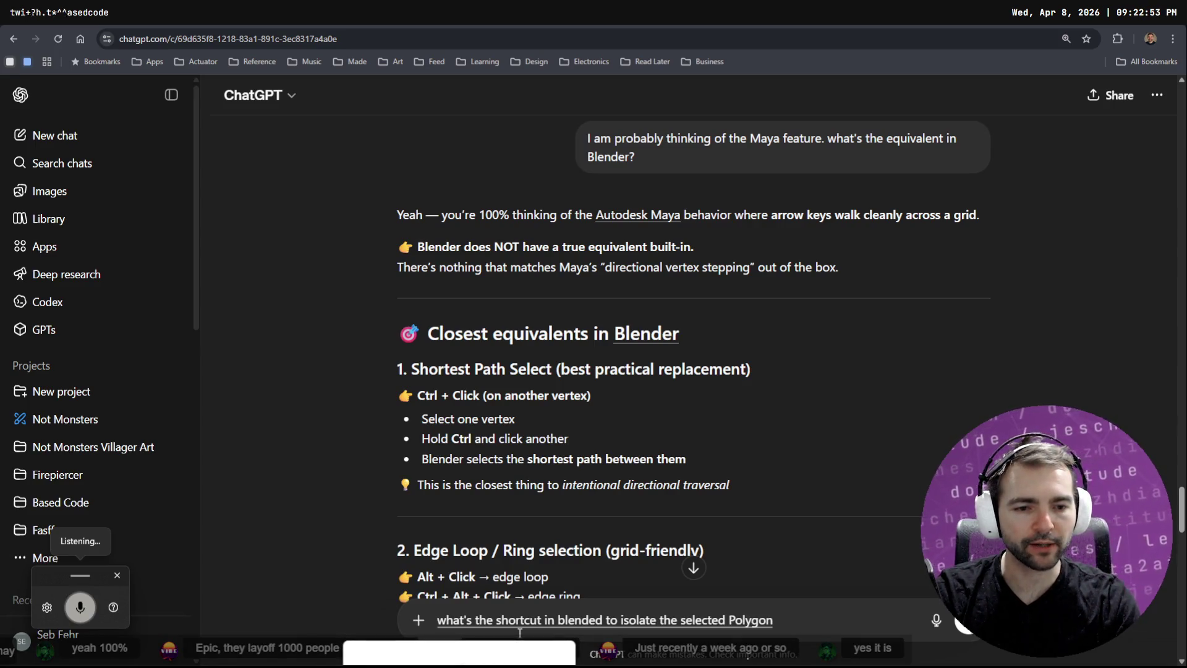
Send the isolate-shortcut question, read the Local View answer, then isolate the face with Shift+H
key(Return)
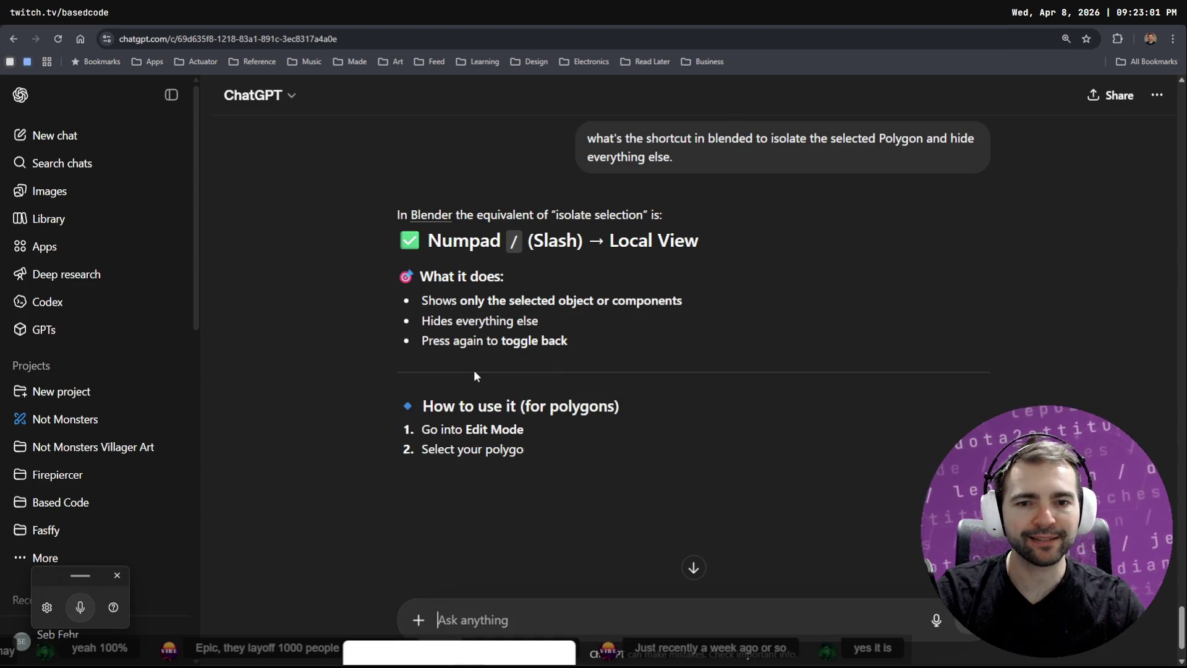
scroll(487, 364, down, 1)
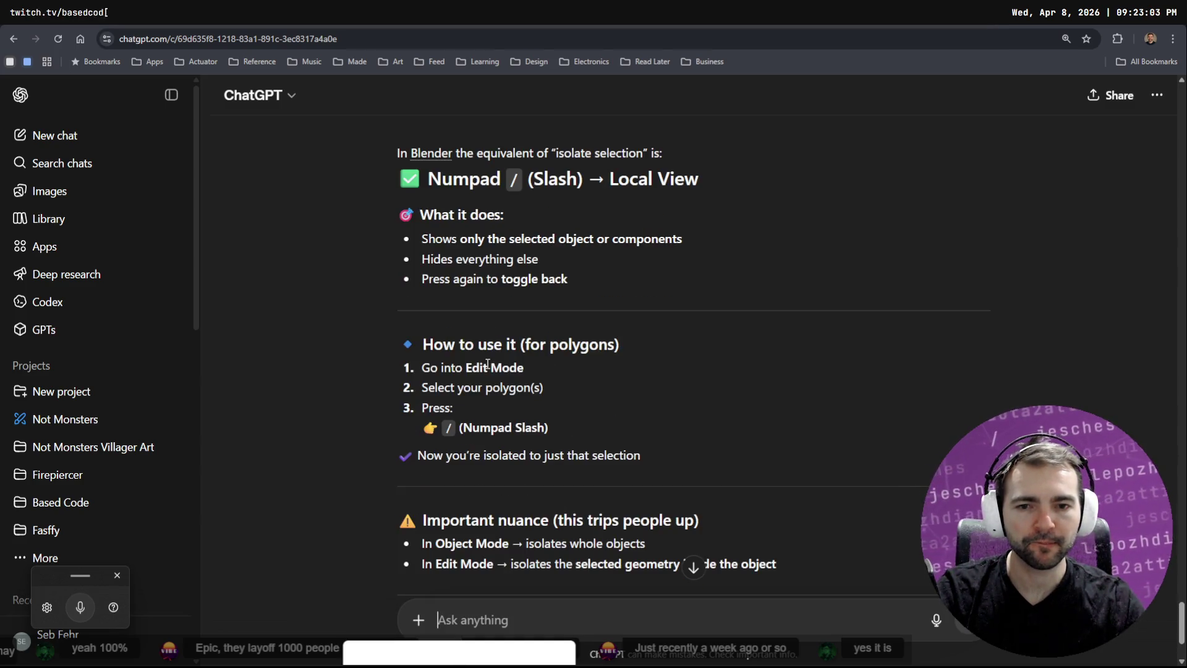
scroll(529, 360, down, 5)
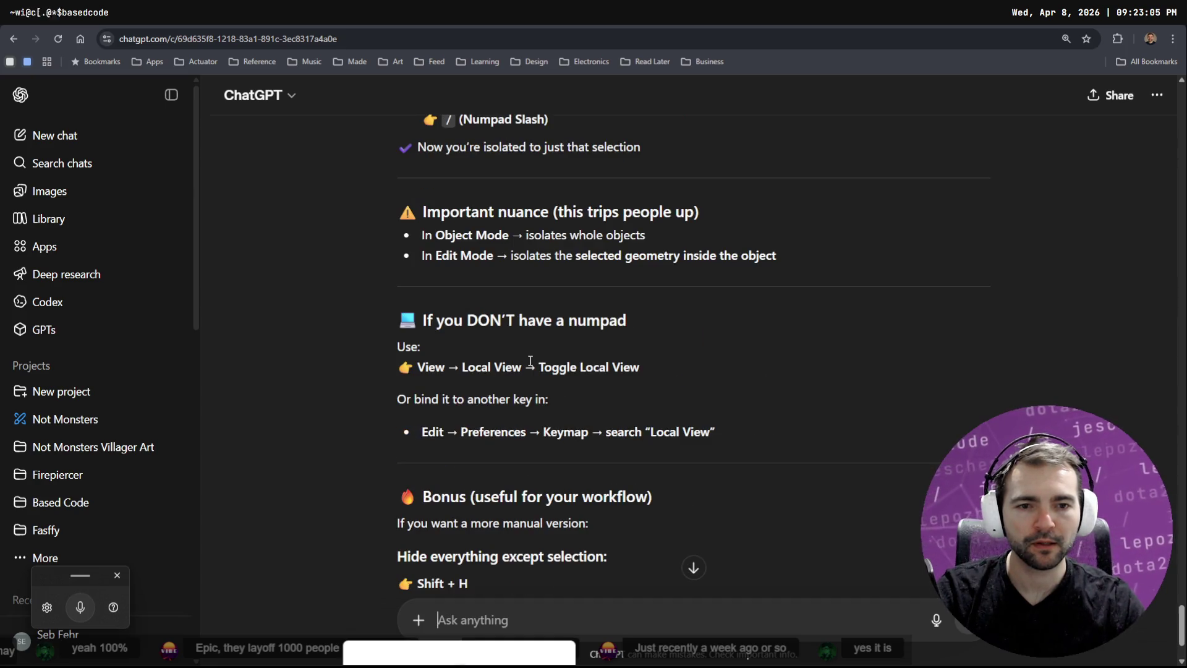
scroll(530, 360, down, 5)
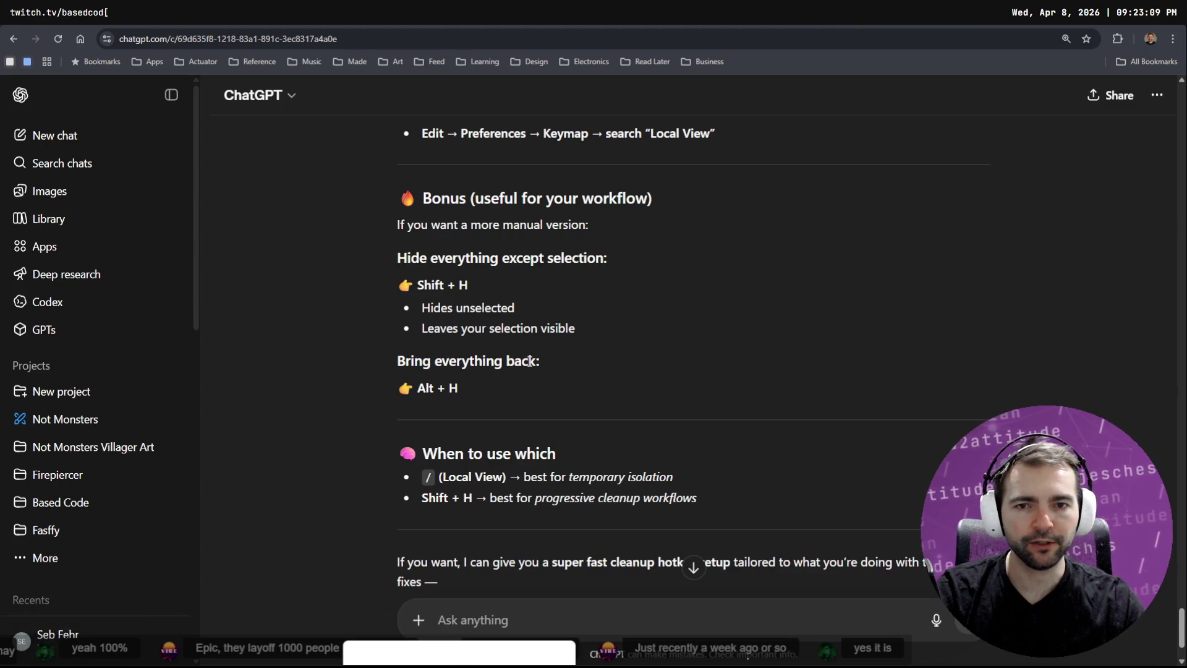
key(alt+Tab)
key(shift+h)
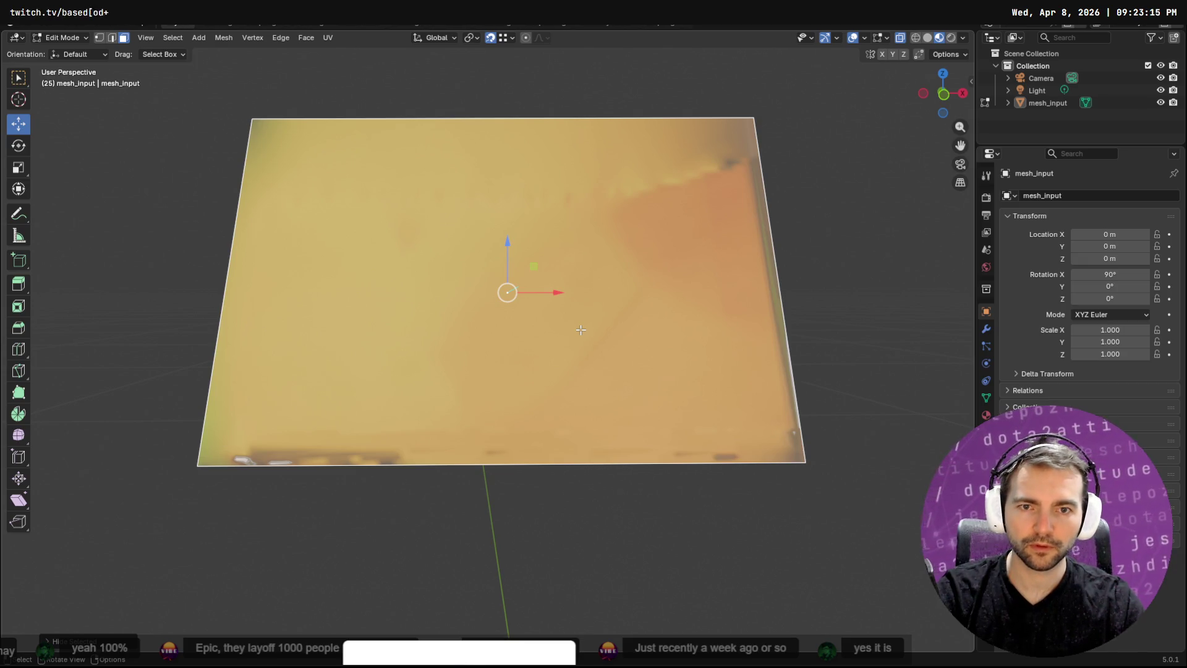
Knife-cut the isolated yellow face straight across from its left edge to its right edge
click(791, 244)
key(F3)
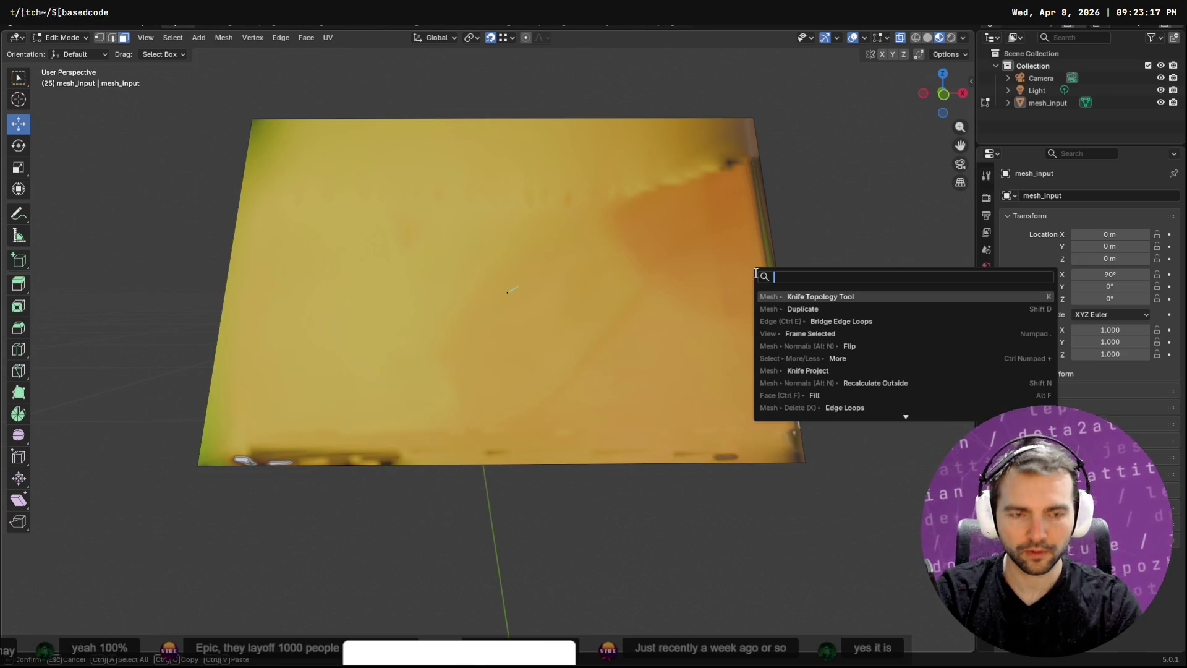
key(Return)
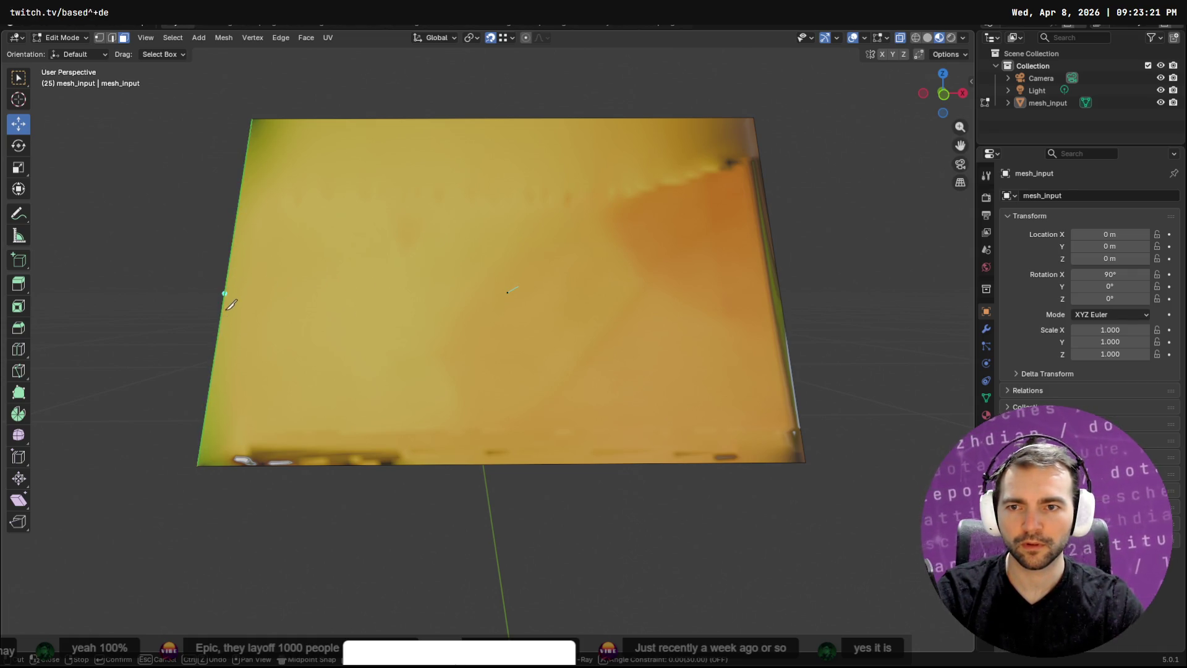
click(225, 293)
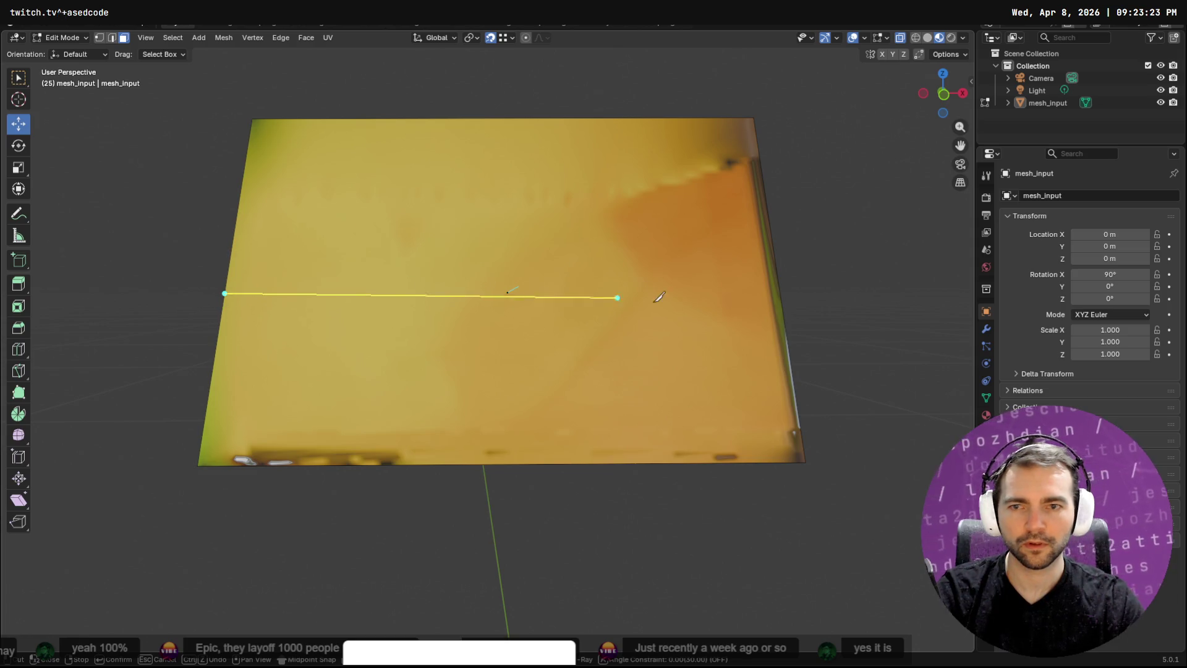
click(780, 292)
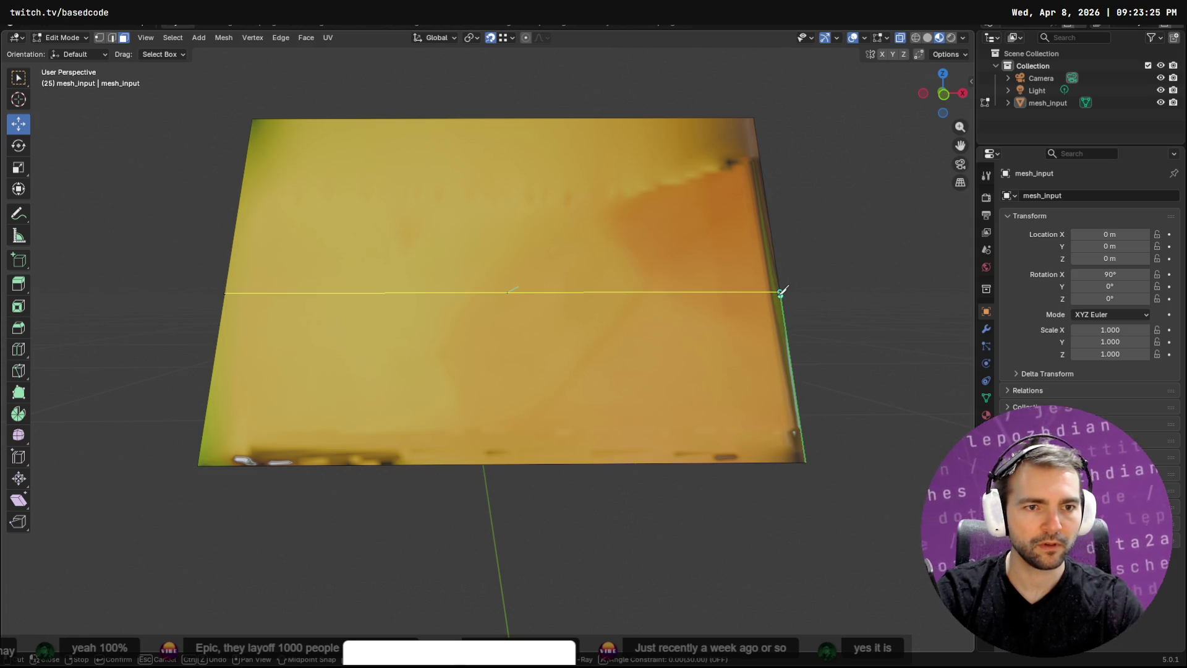
key(Return)
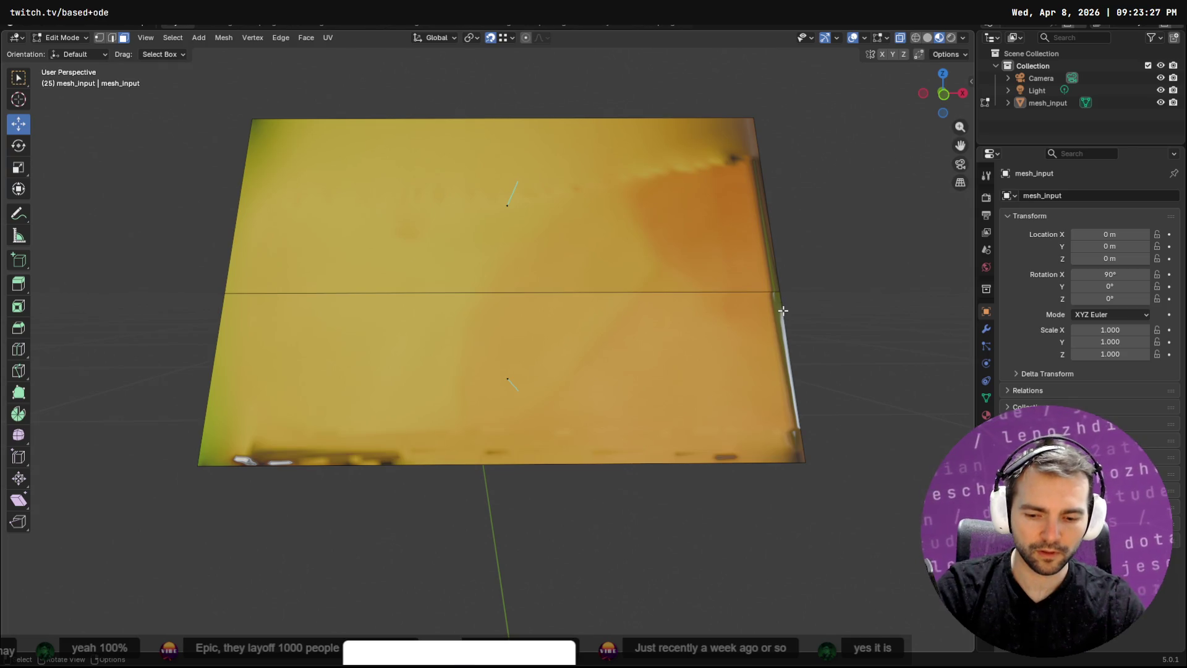